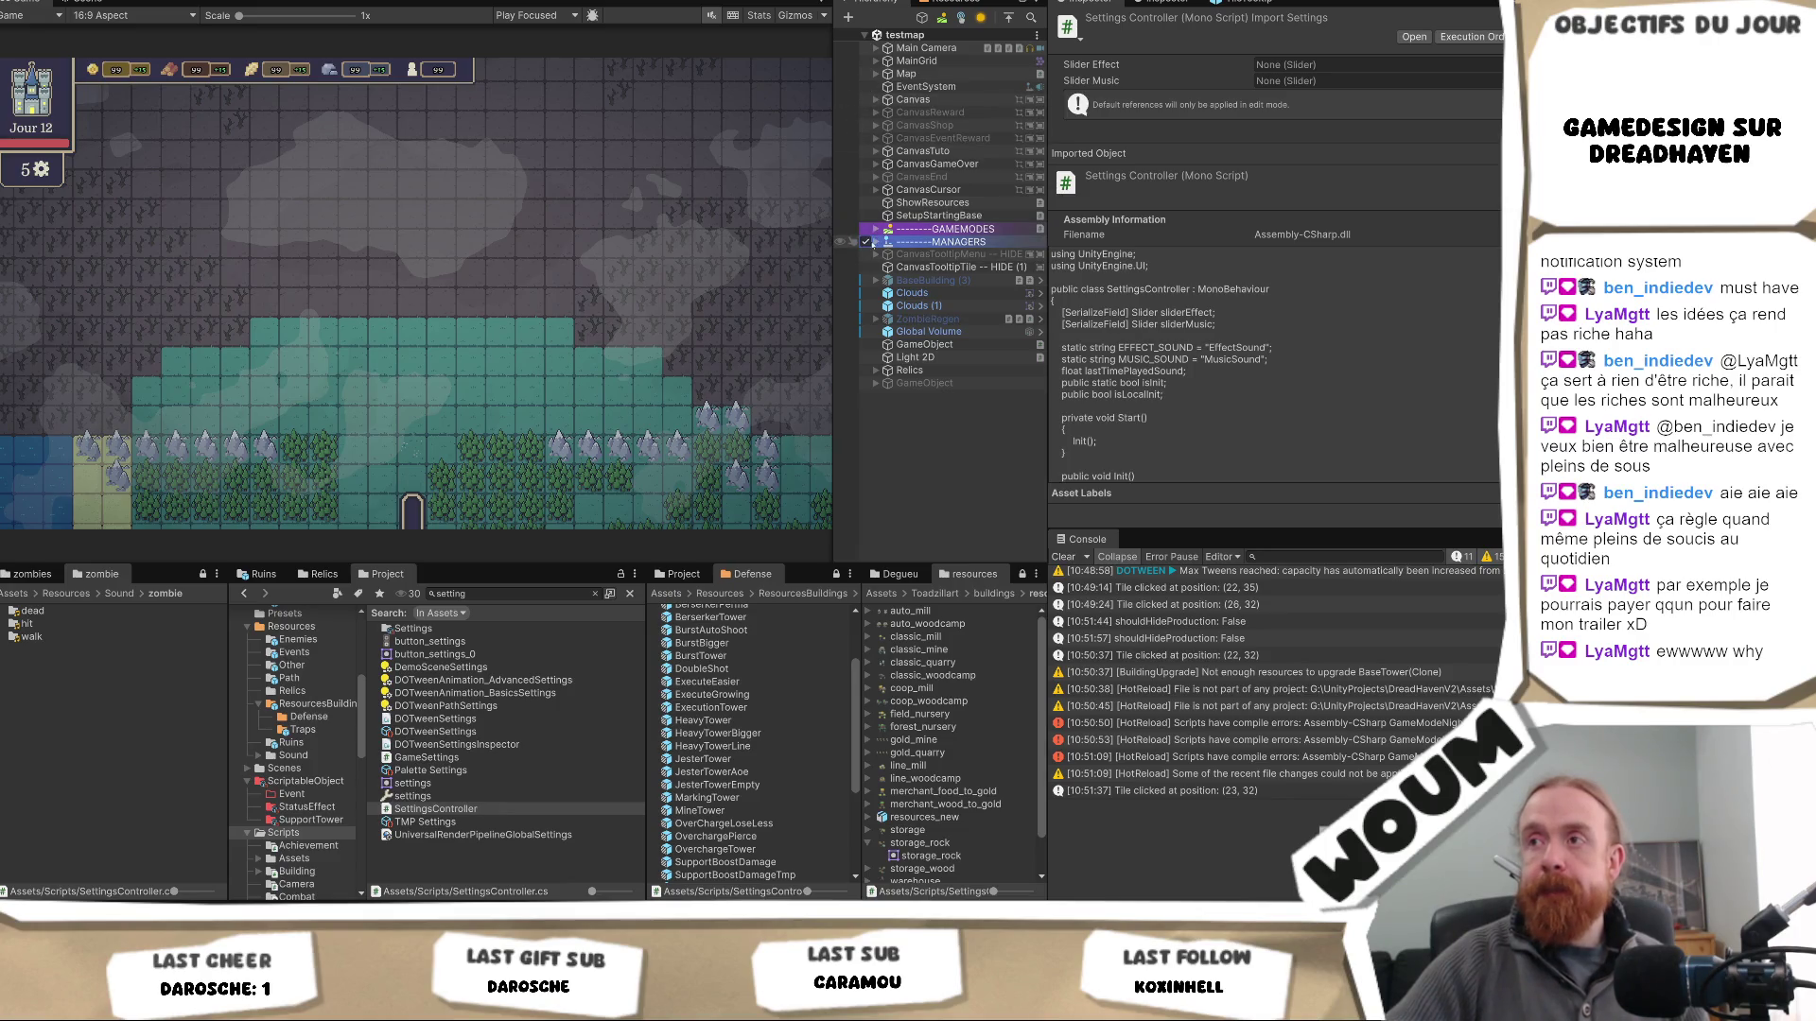
# - Expand MANAGERS and then Base in the Hierarchy to list Base's manager objects
pyautogui.click(875, 242)
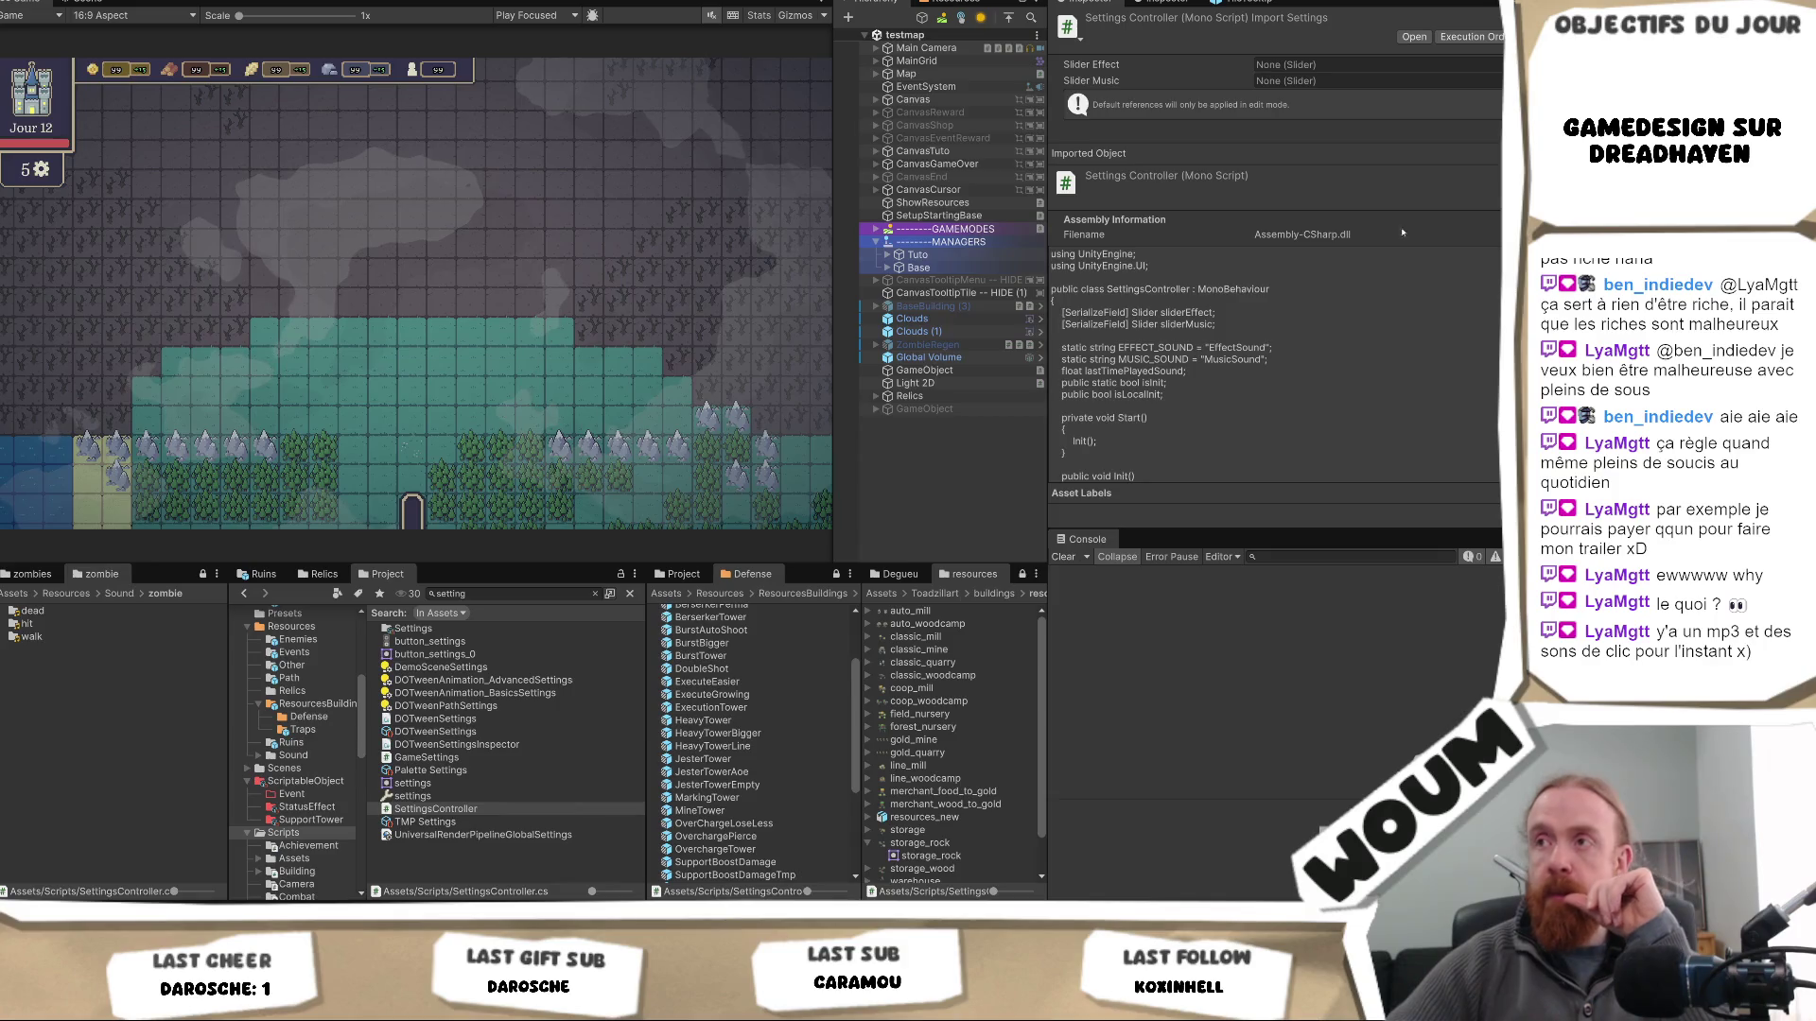
pyautogui.click(887, 268)
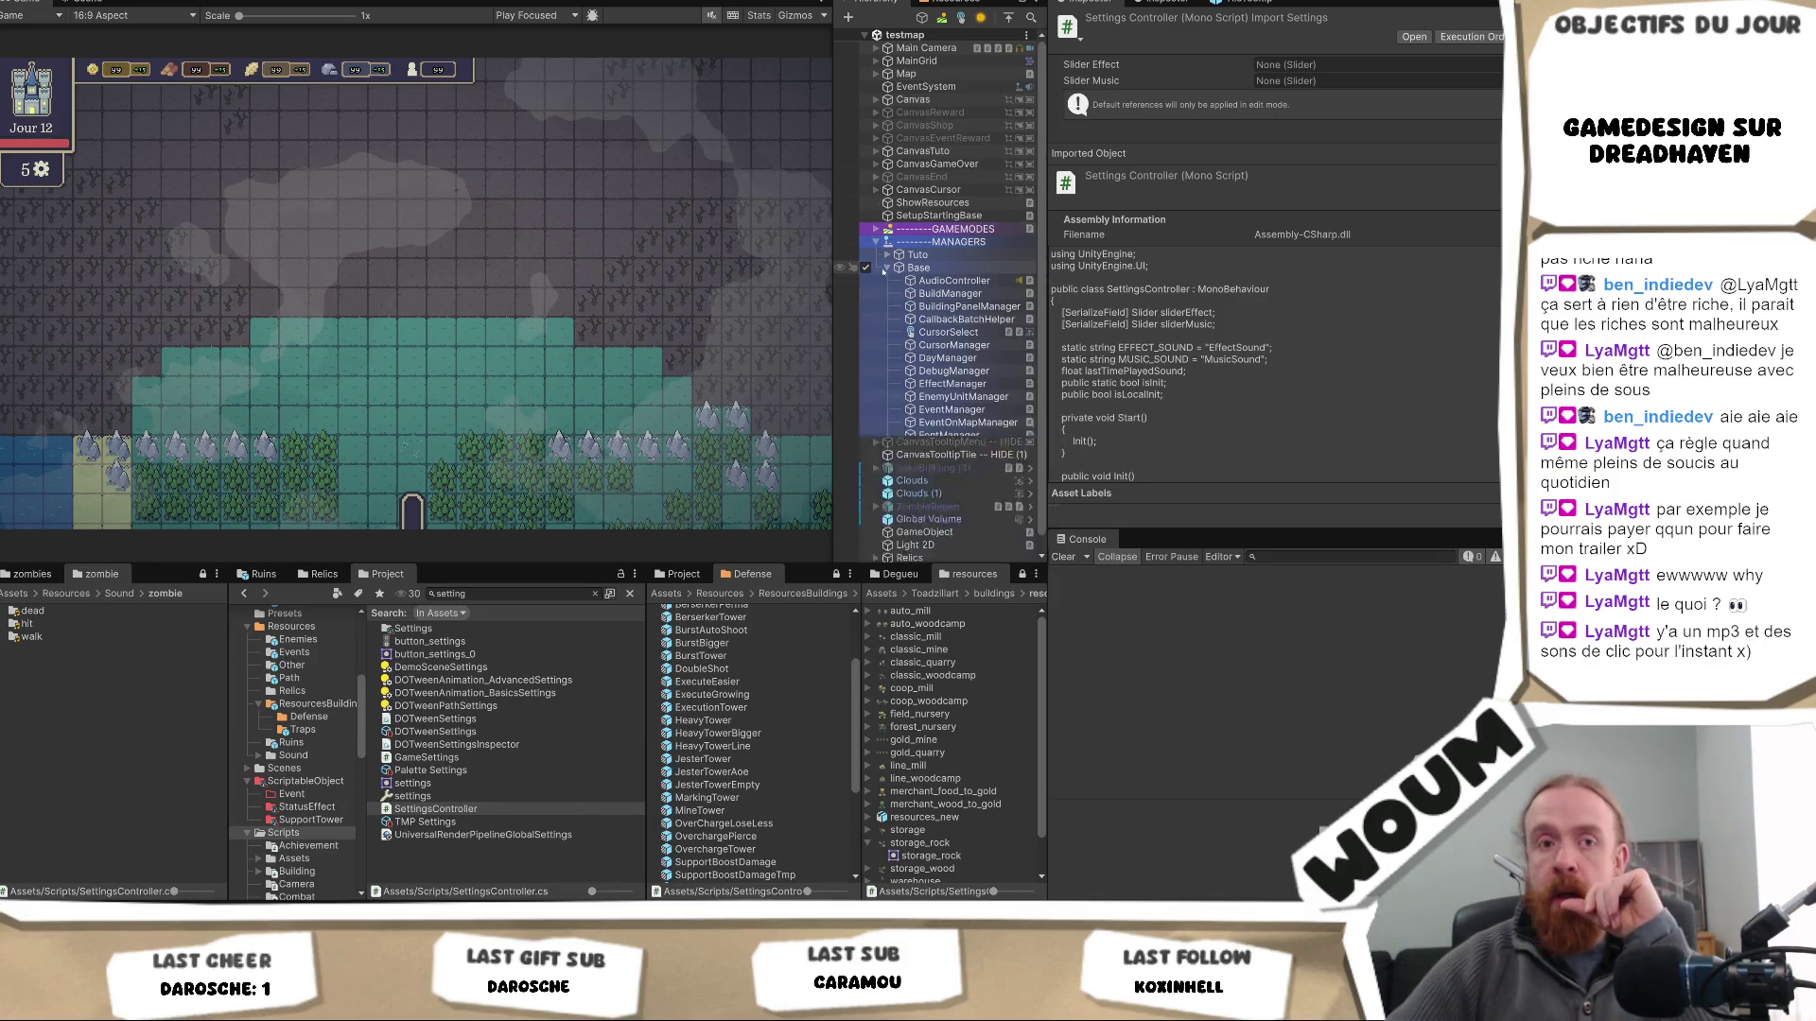
# - Create an empty child object under Base named FightSpeedController
pyautogui.click(964, 269)
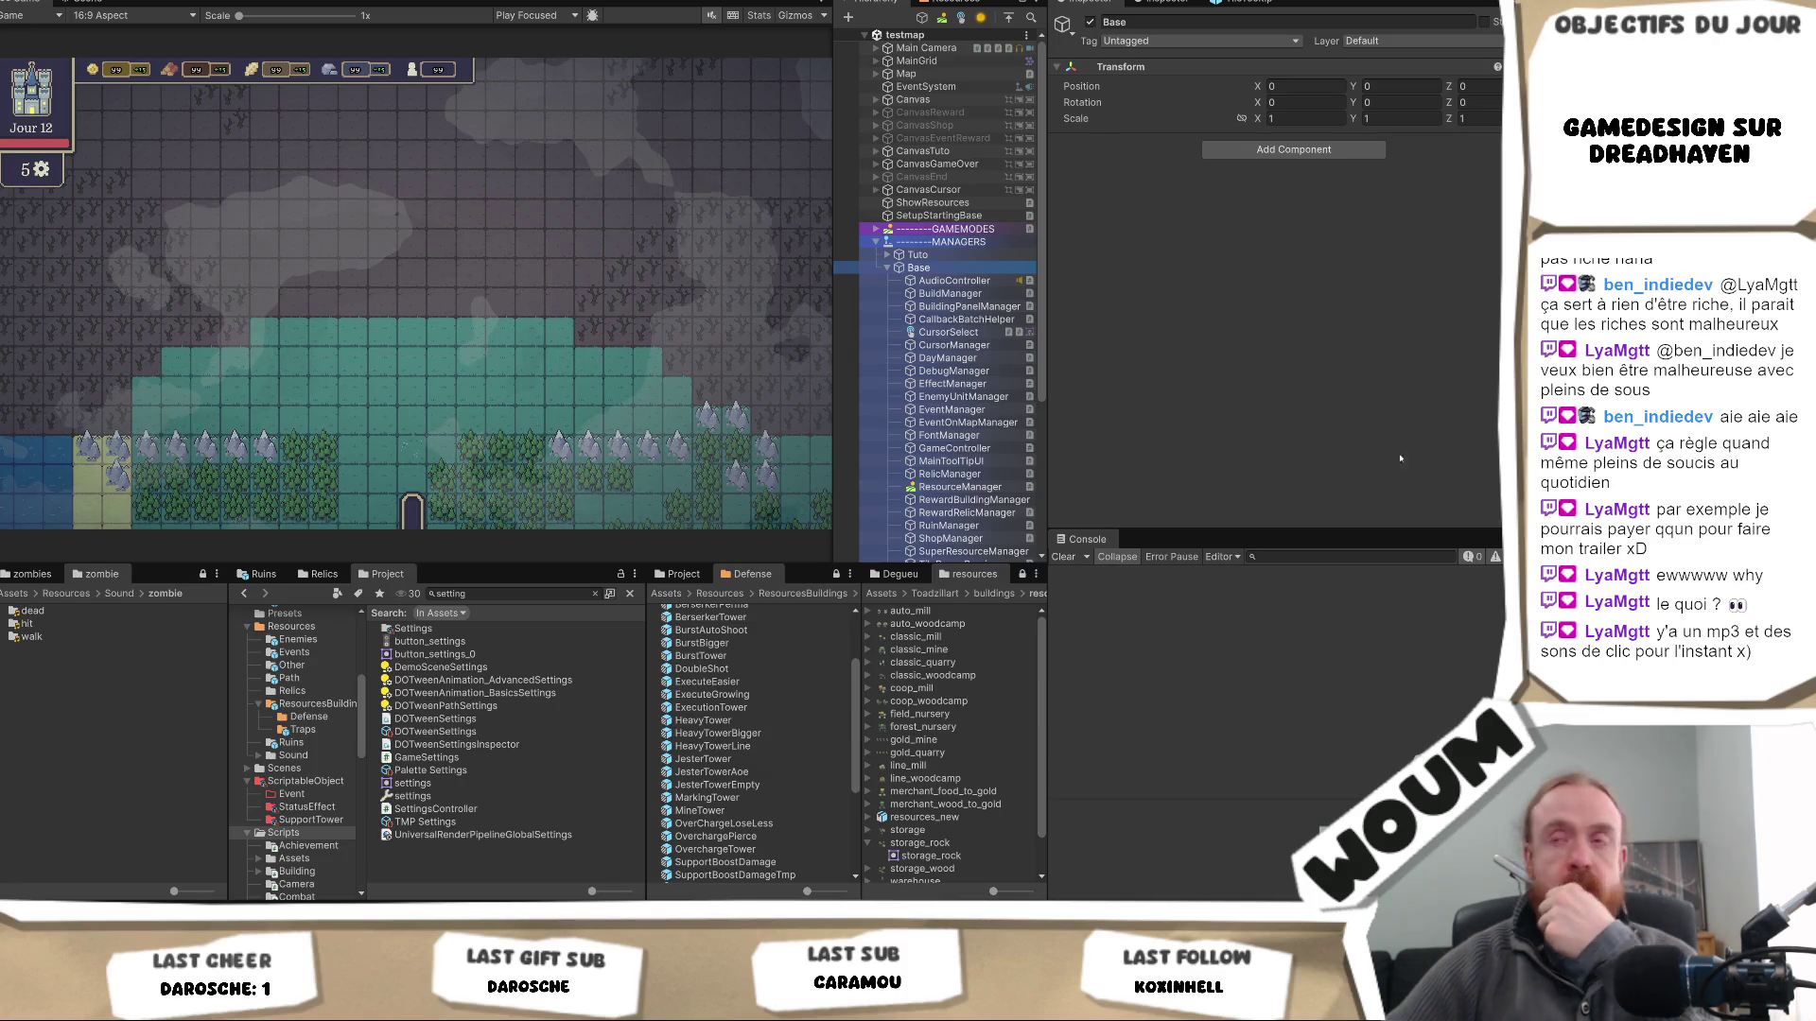
pyautogui.rightClick(934, 274)
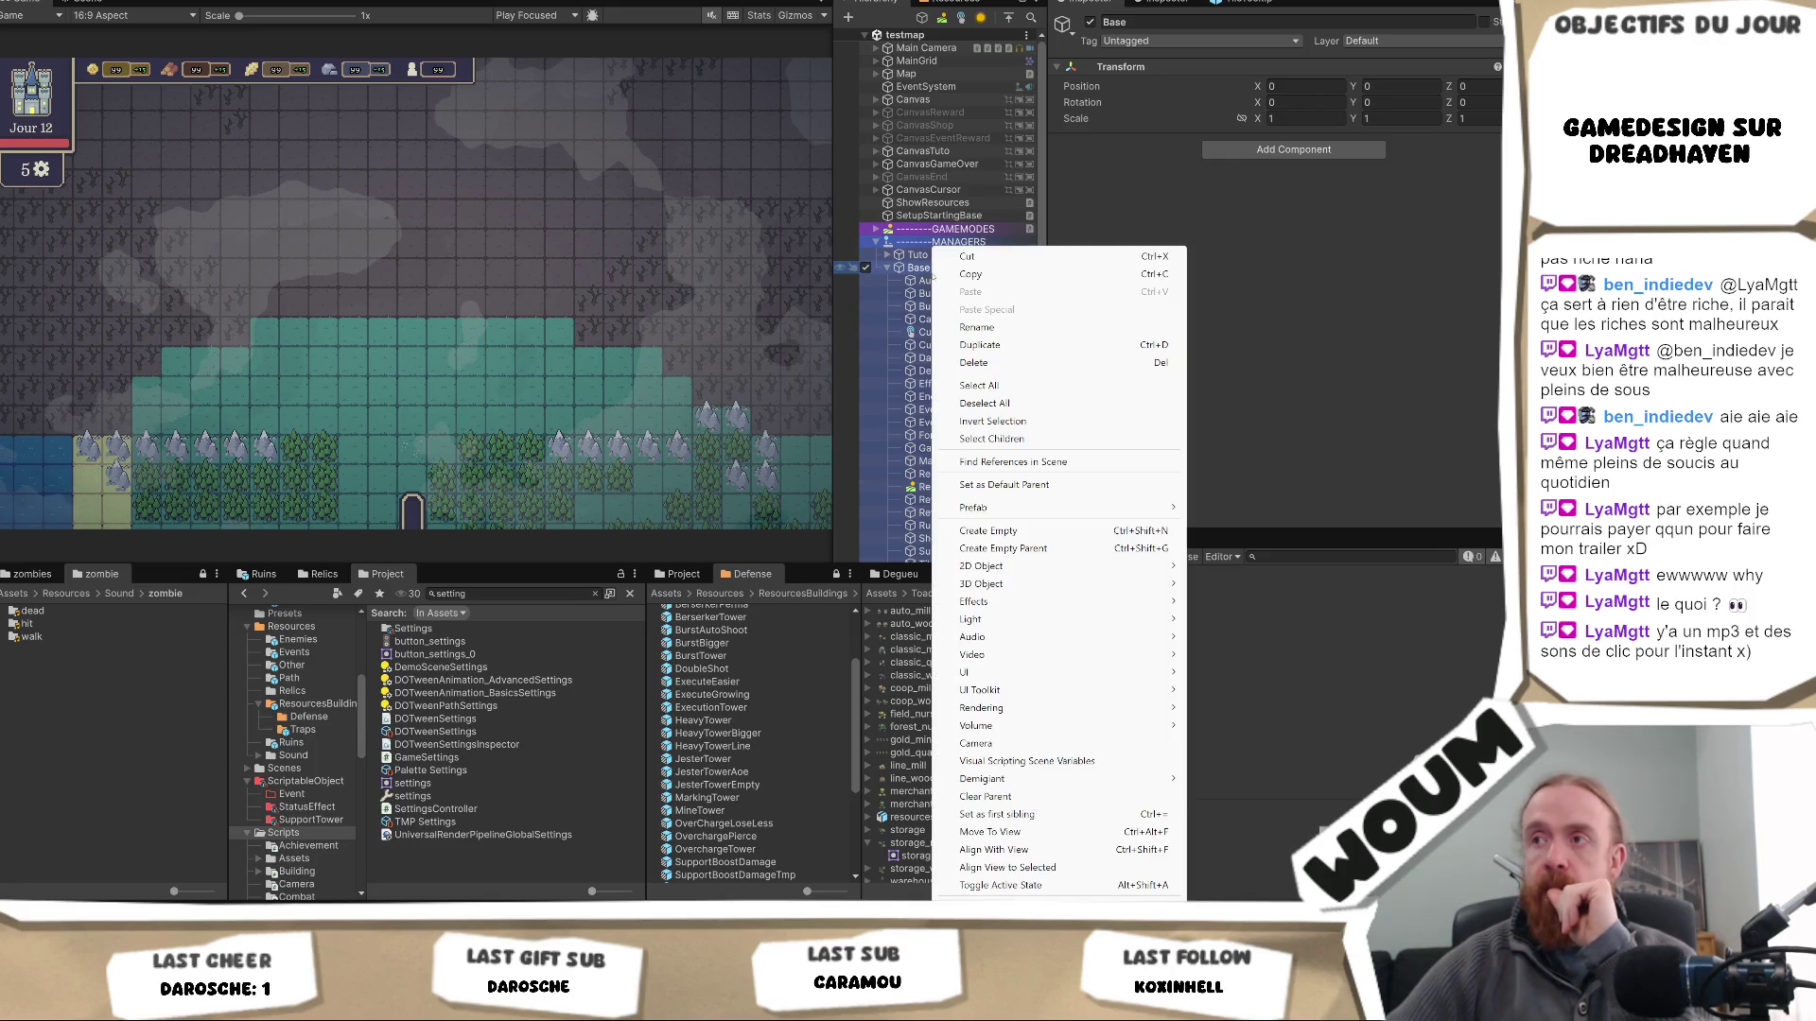
pyautogui.click(1021, 535)
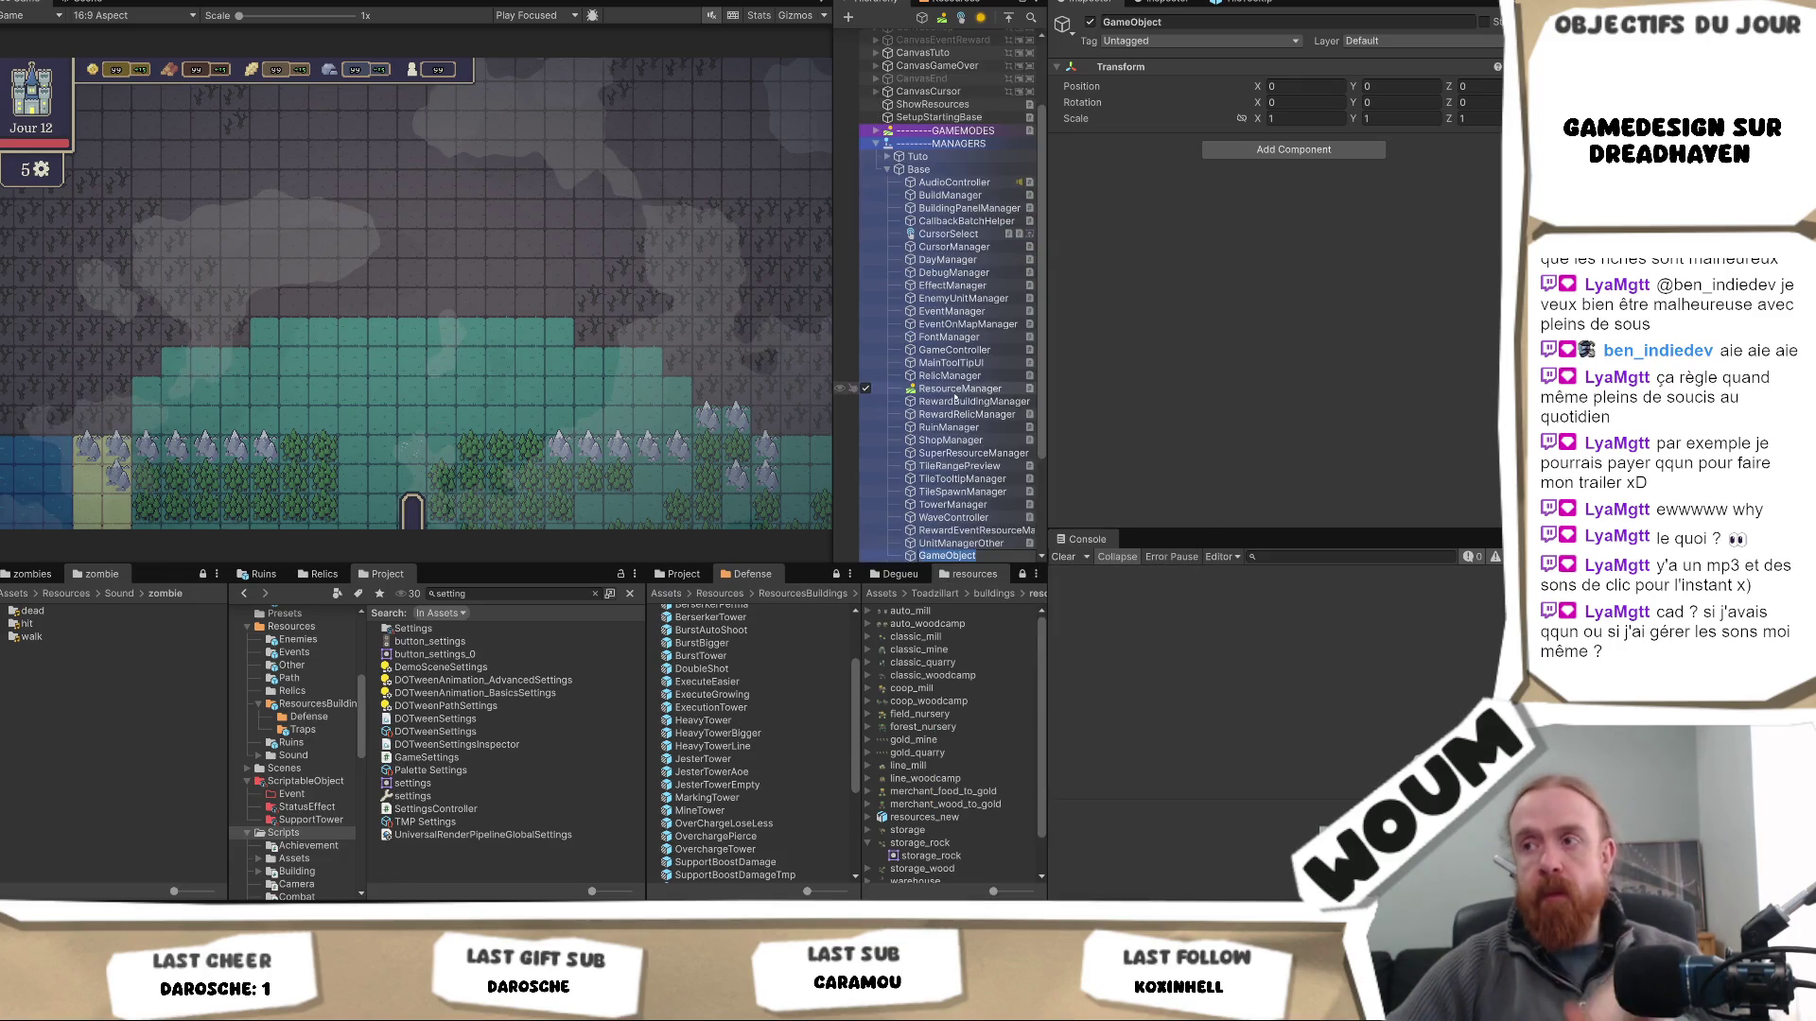
pyautogui.write('FightSp')
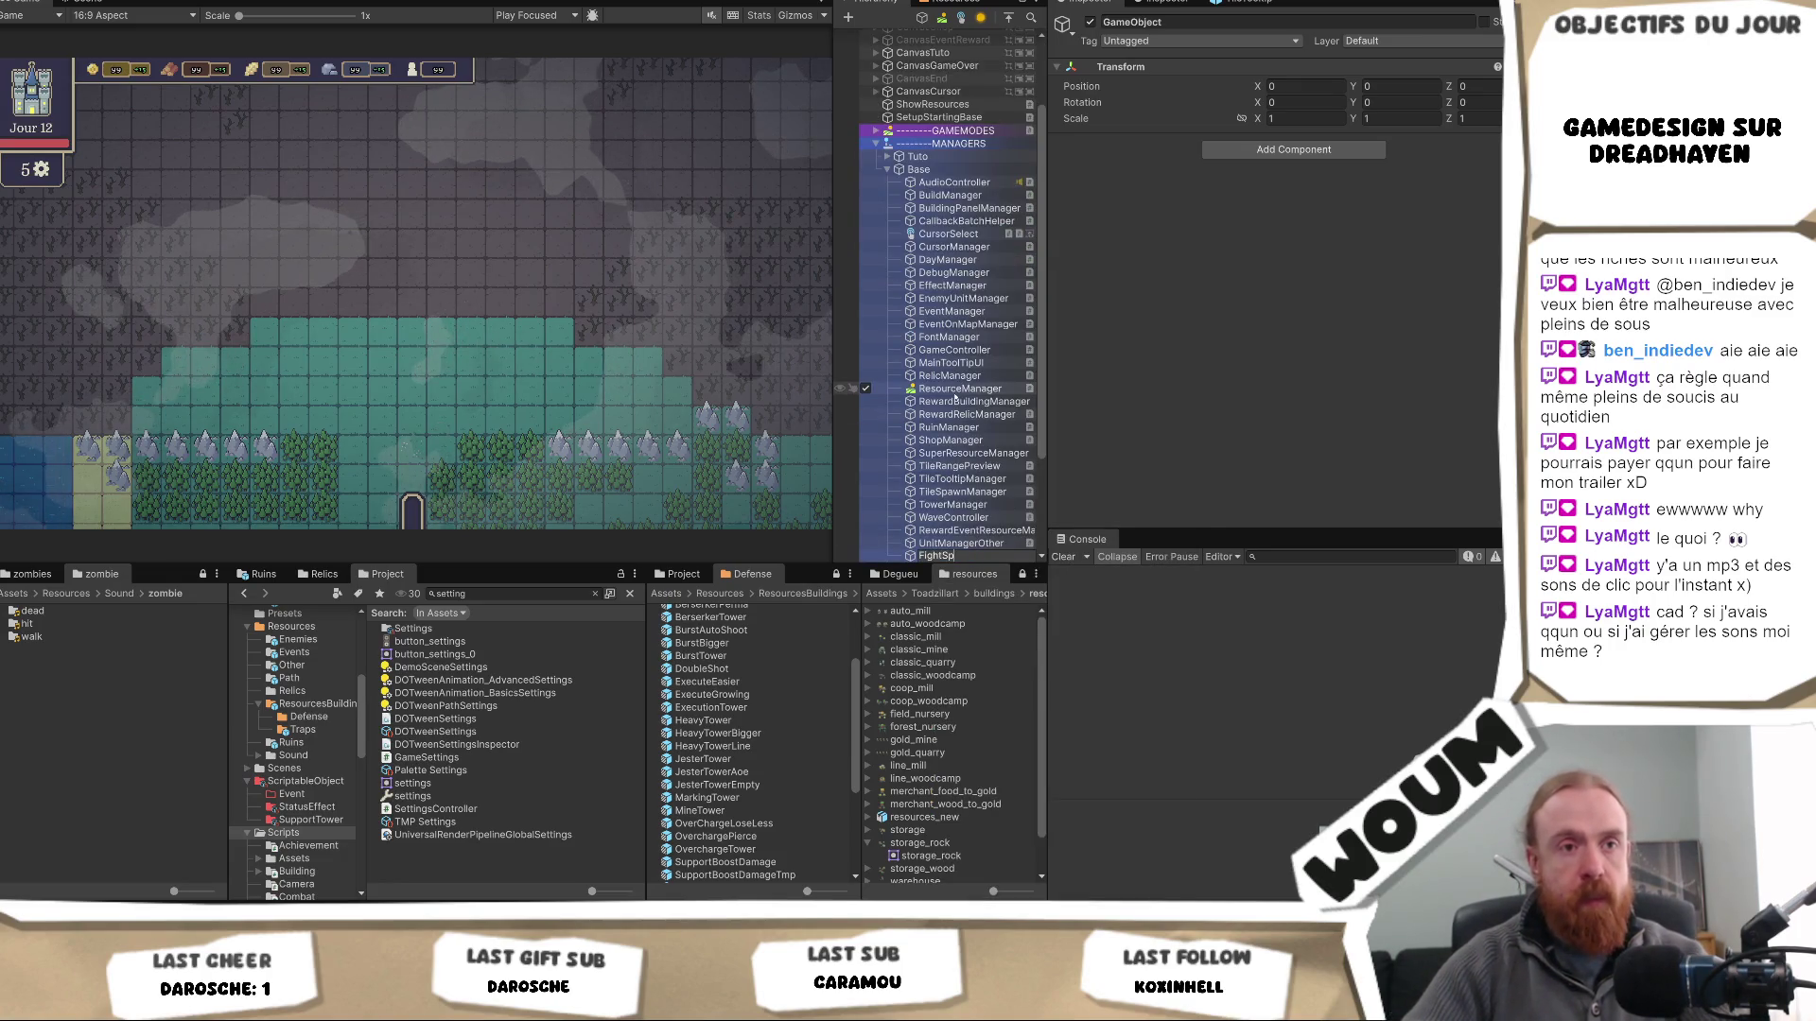
pyautogui.write('eedController')
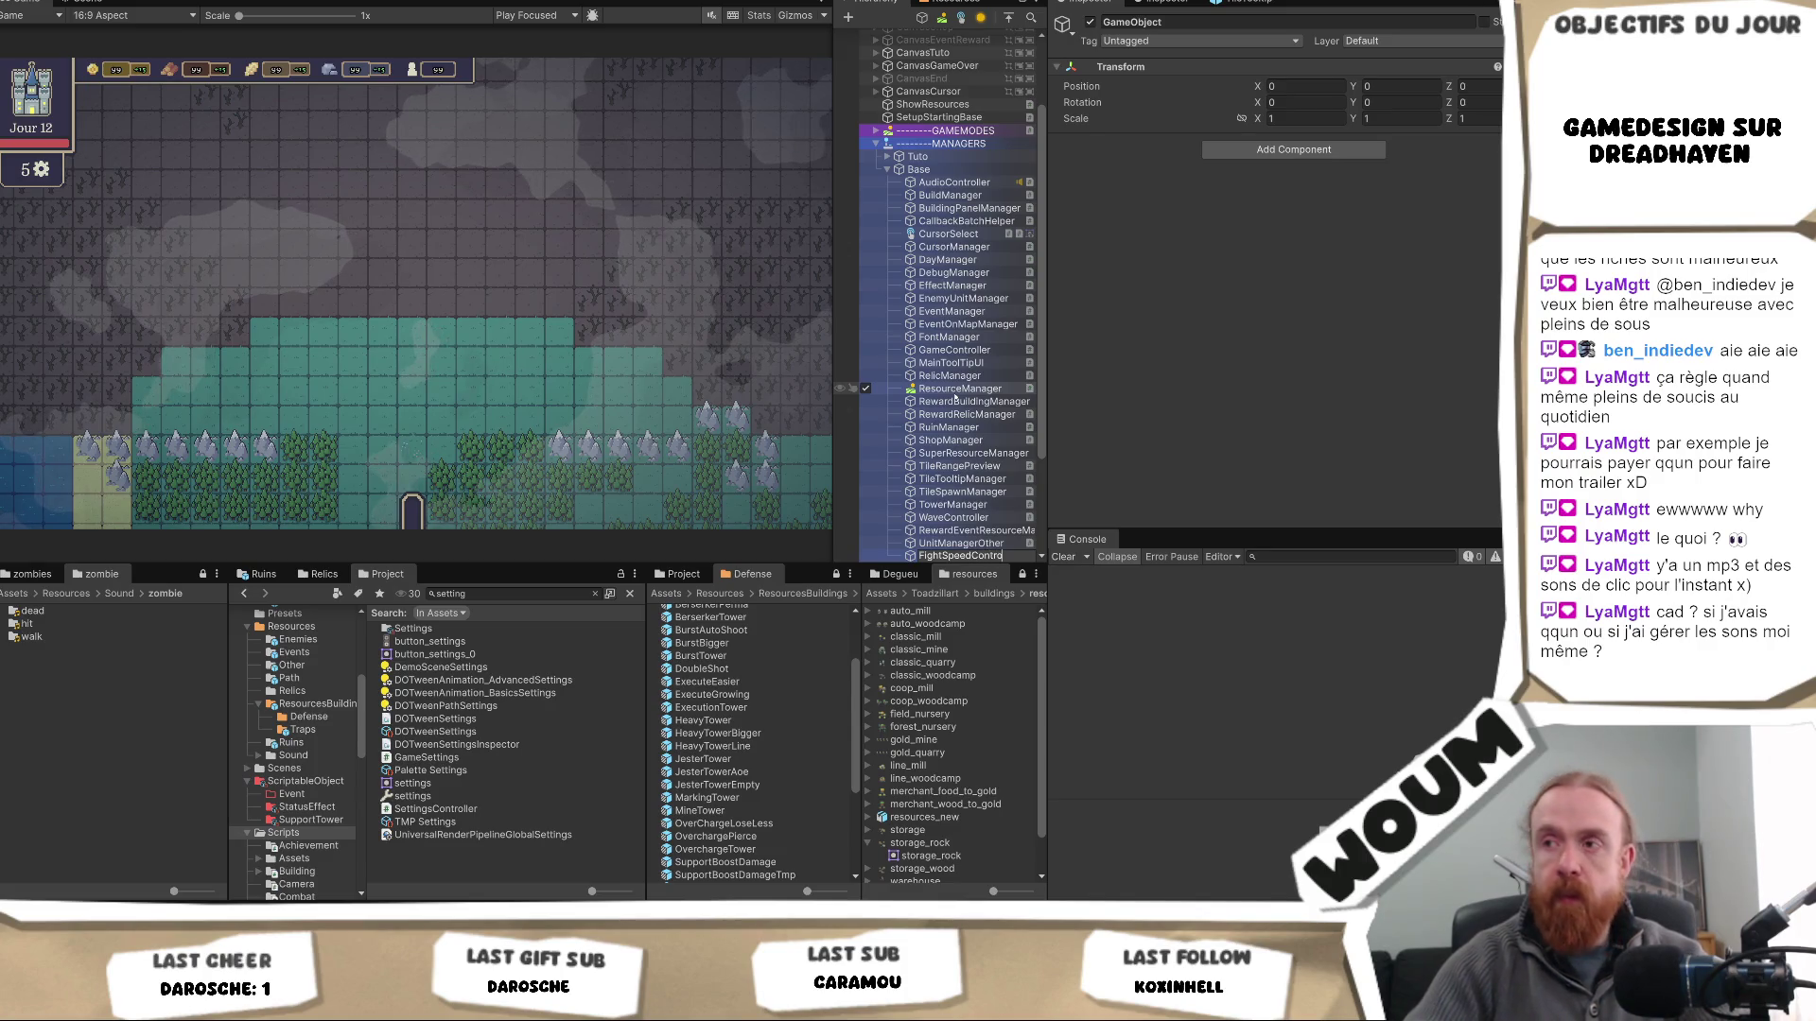
pyautogui.press('Return')
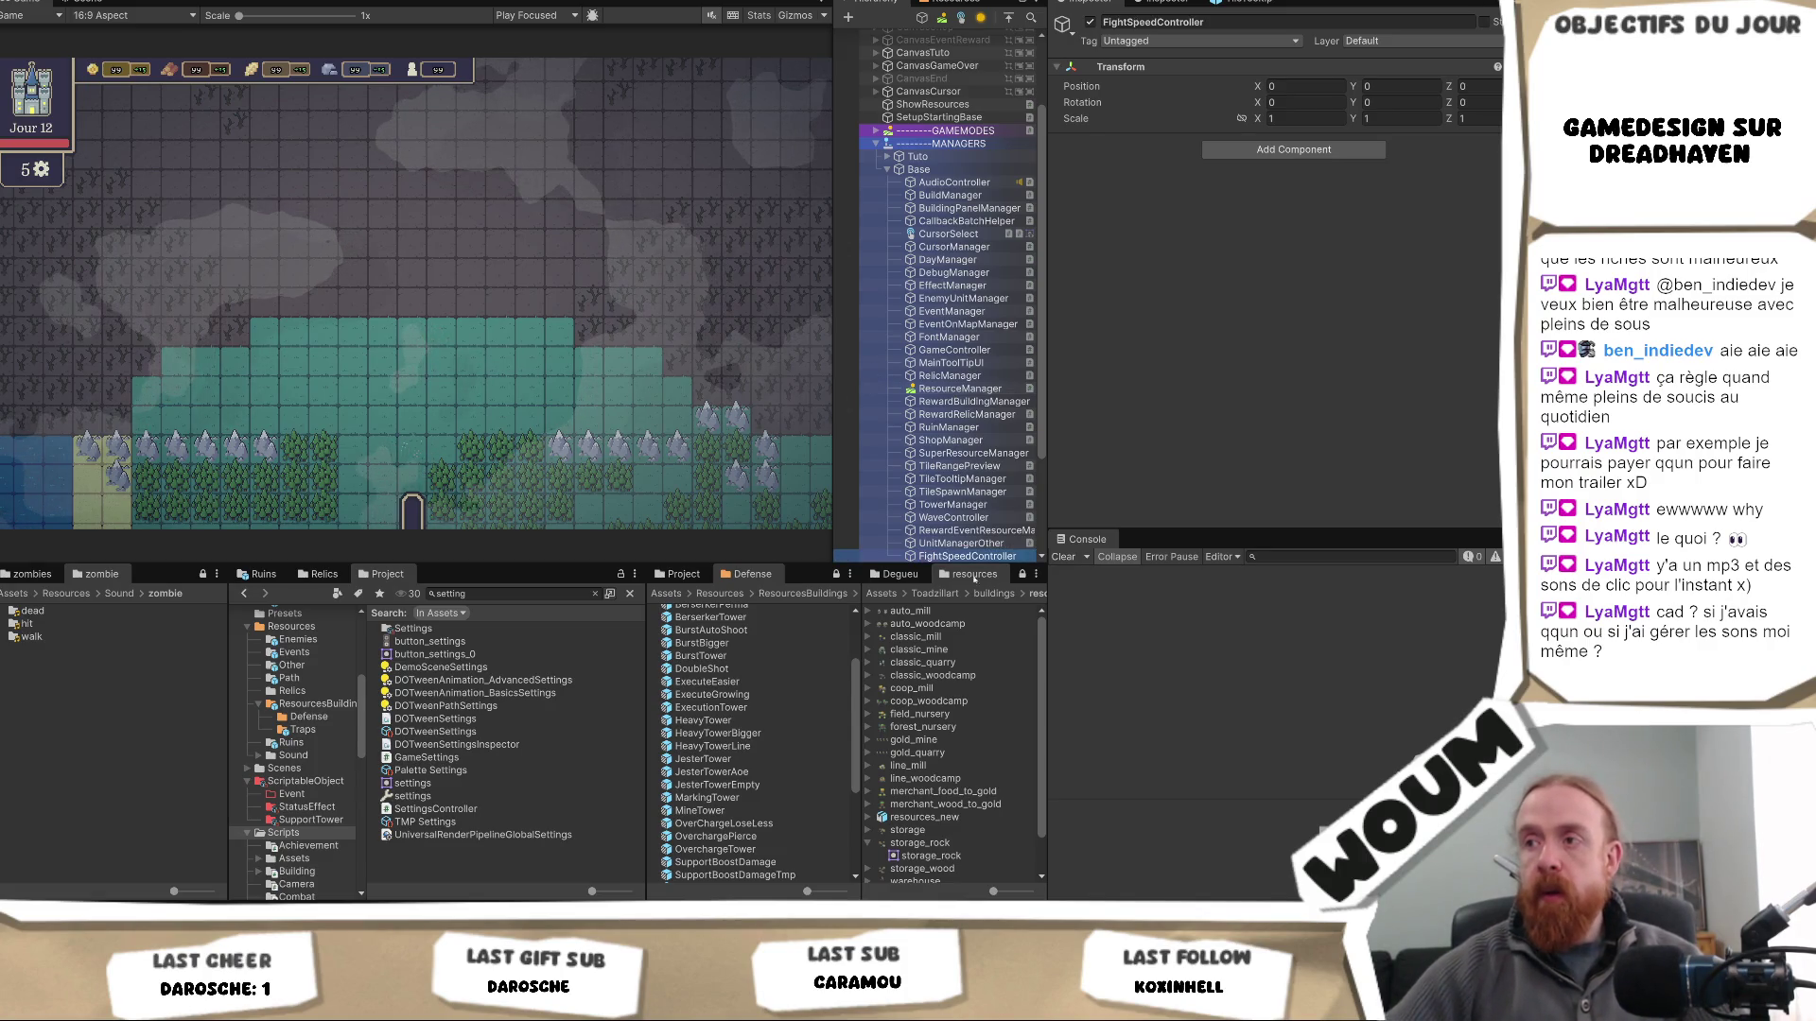
# - Move FightSpeedController up between EventOnMapManager and FontManager in Base's manager list
pyautogui.moveTo(946, 565)
pyautogui.mouseDown()
pyautogui.moveTo(945, 341)
pyautogui.moveTo(946, 794)
pyautogui.mouseUp()
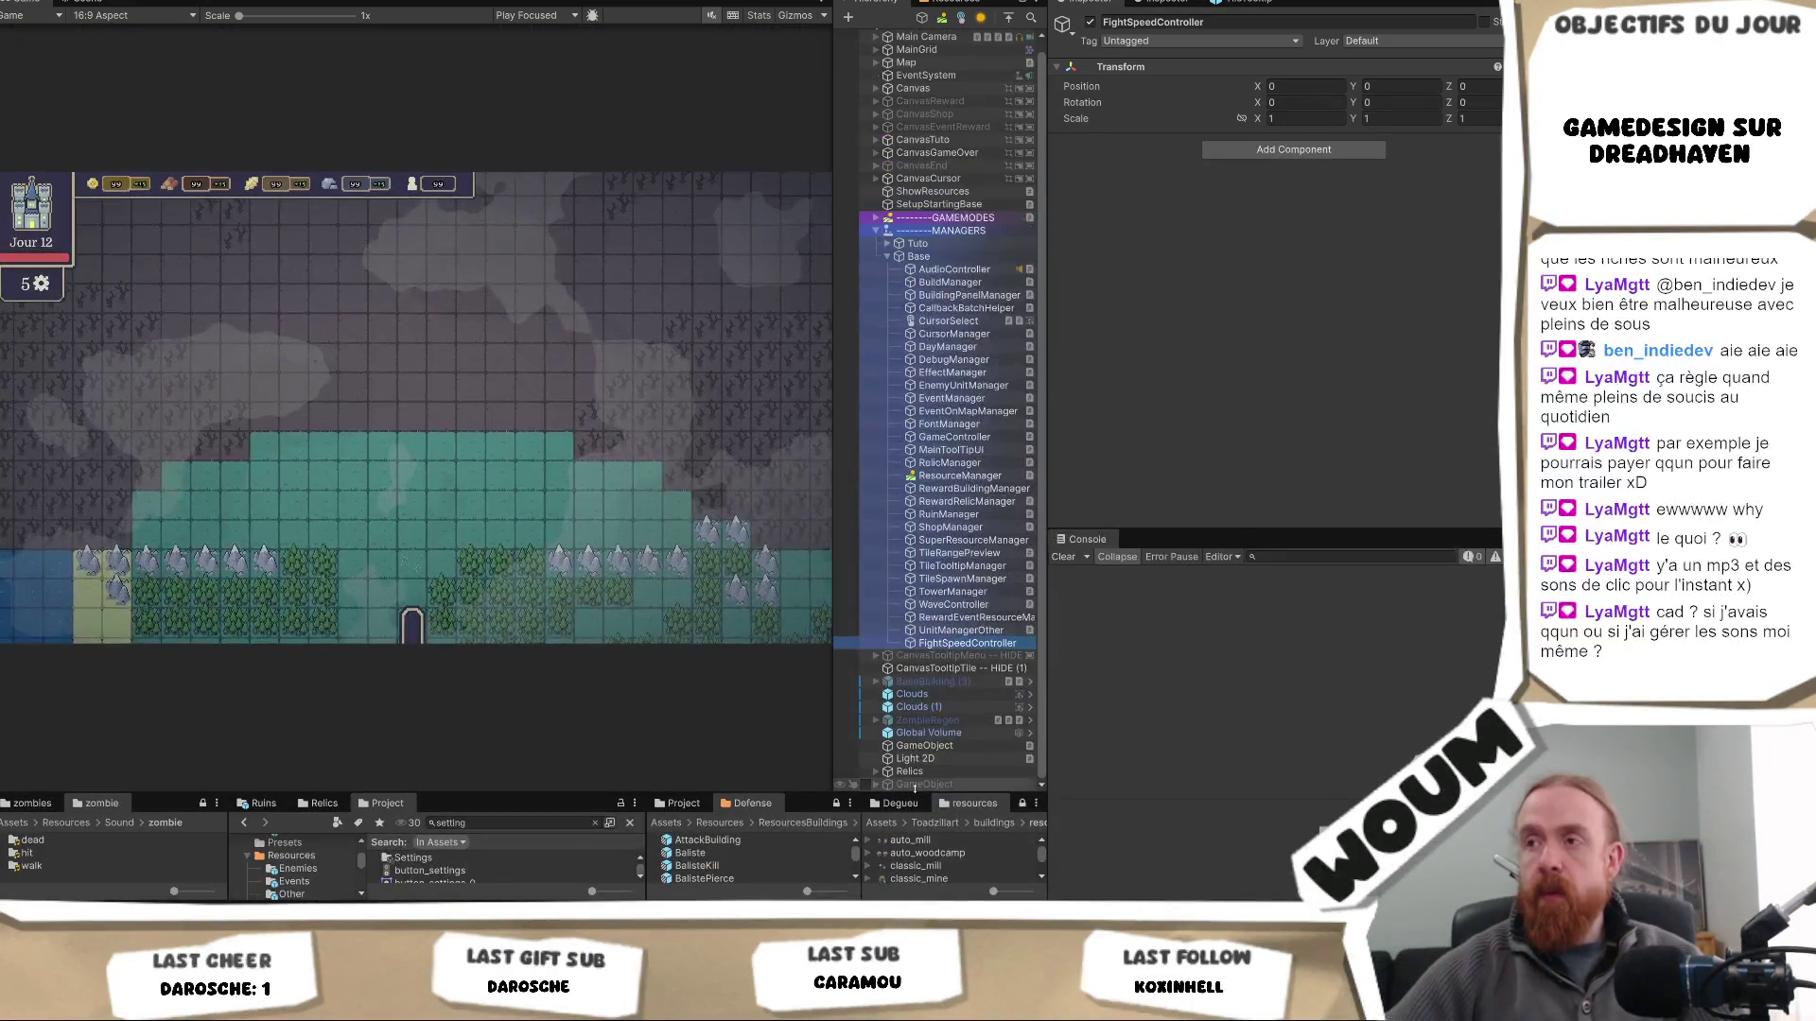
pyautogui.moveTo(971, 644)
pyautogui.mouseDown()
pyautogui.moveTo(974, 327)
pyautogui.moveTo(974, 417)
pyautogui.mouseUp()
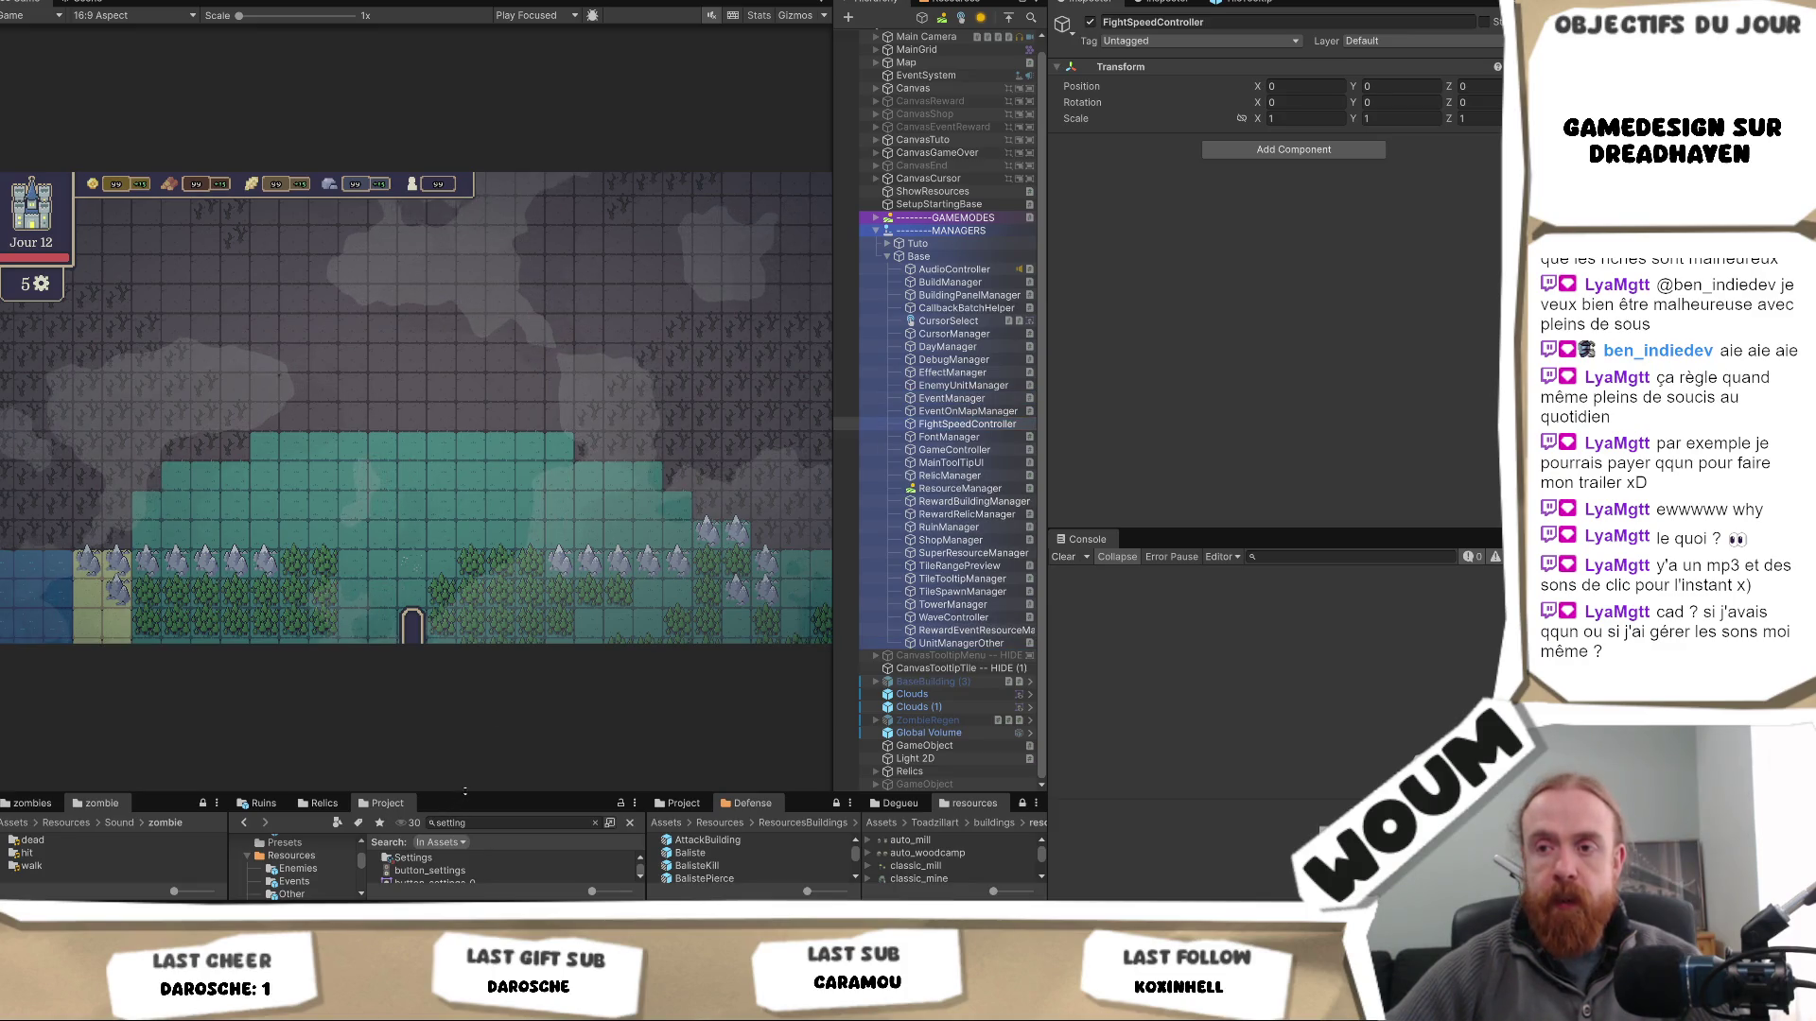
pyautogui.moveTo(452, 797); pyautogui.dragTo(452, 707)
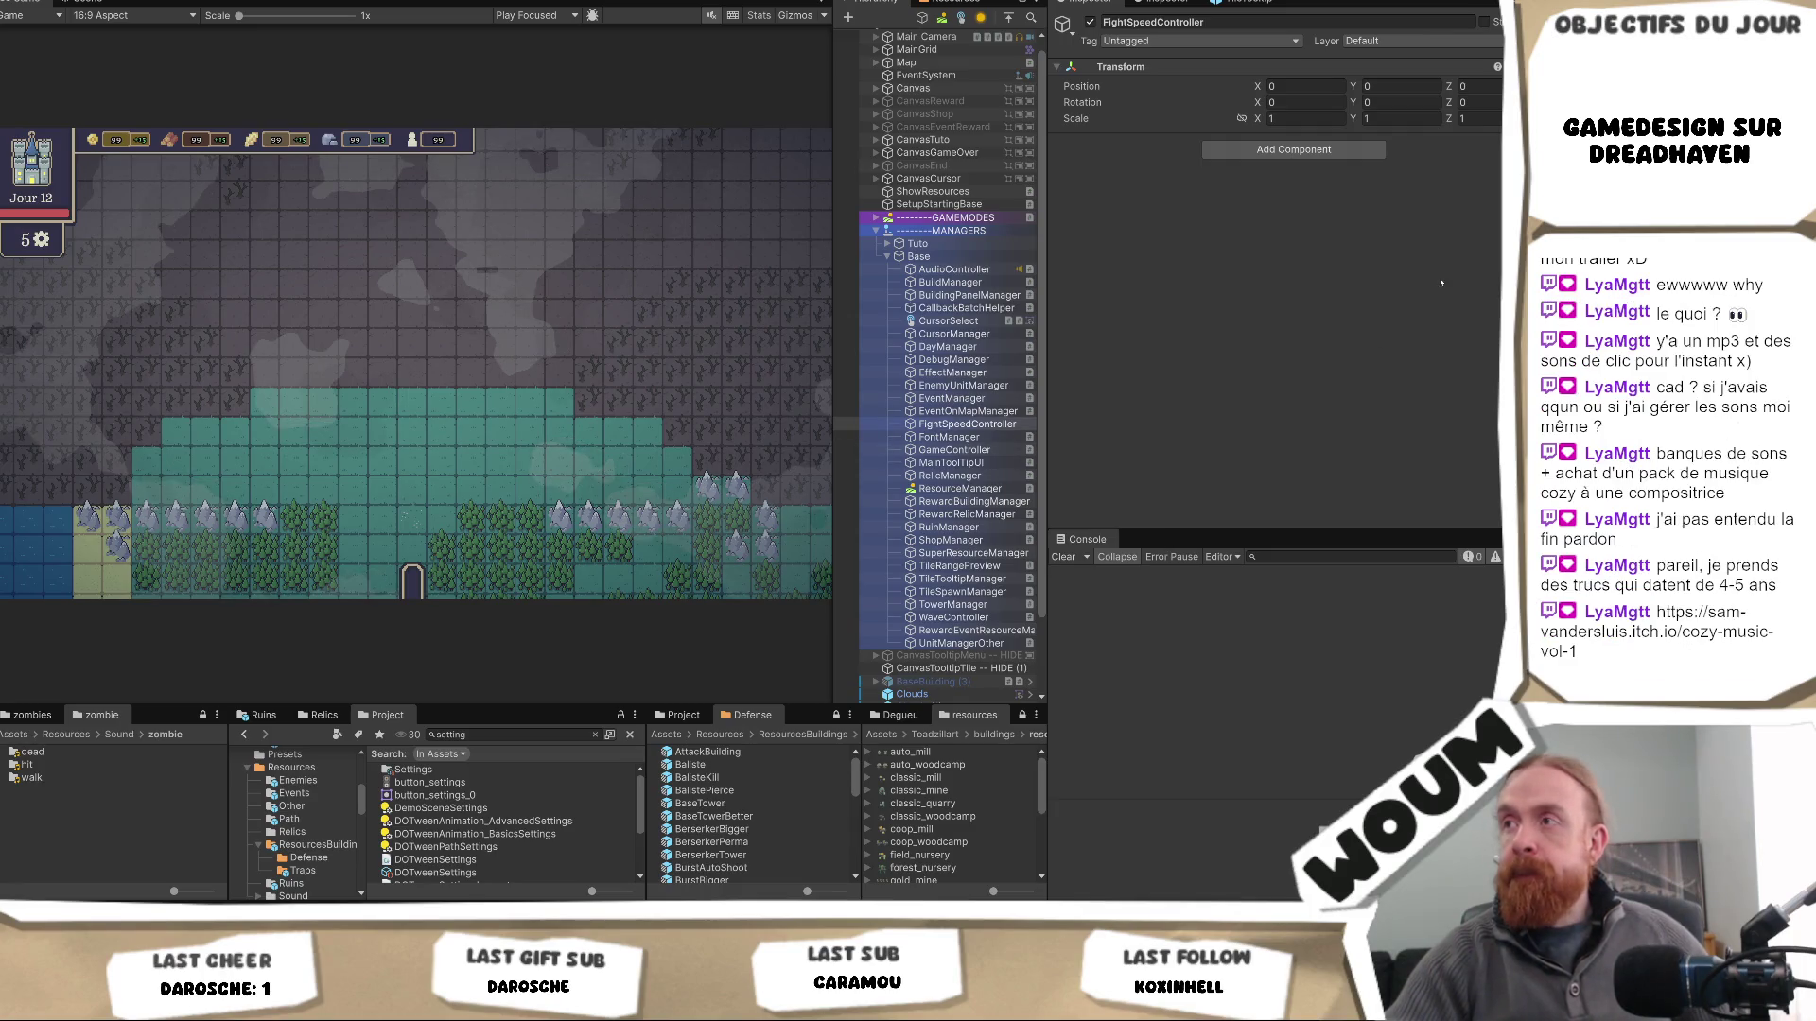
# - Add the Fight Speed Controller script via an 'fig' component search, then bring up the localization text file
pyautogui.click(1354, 149)
pyautogui.write('fig')
pyautogui.press('Return')
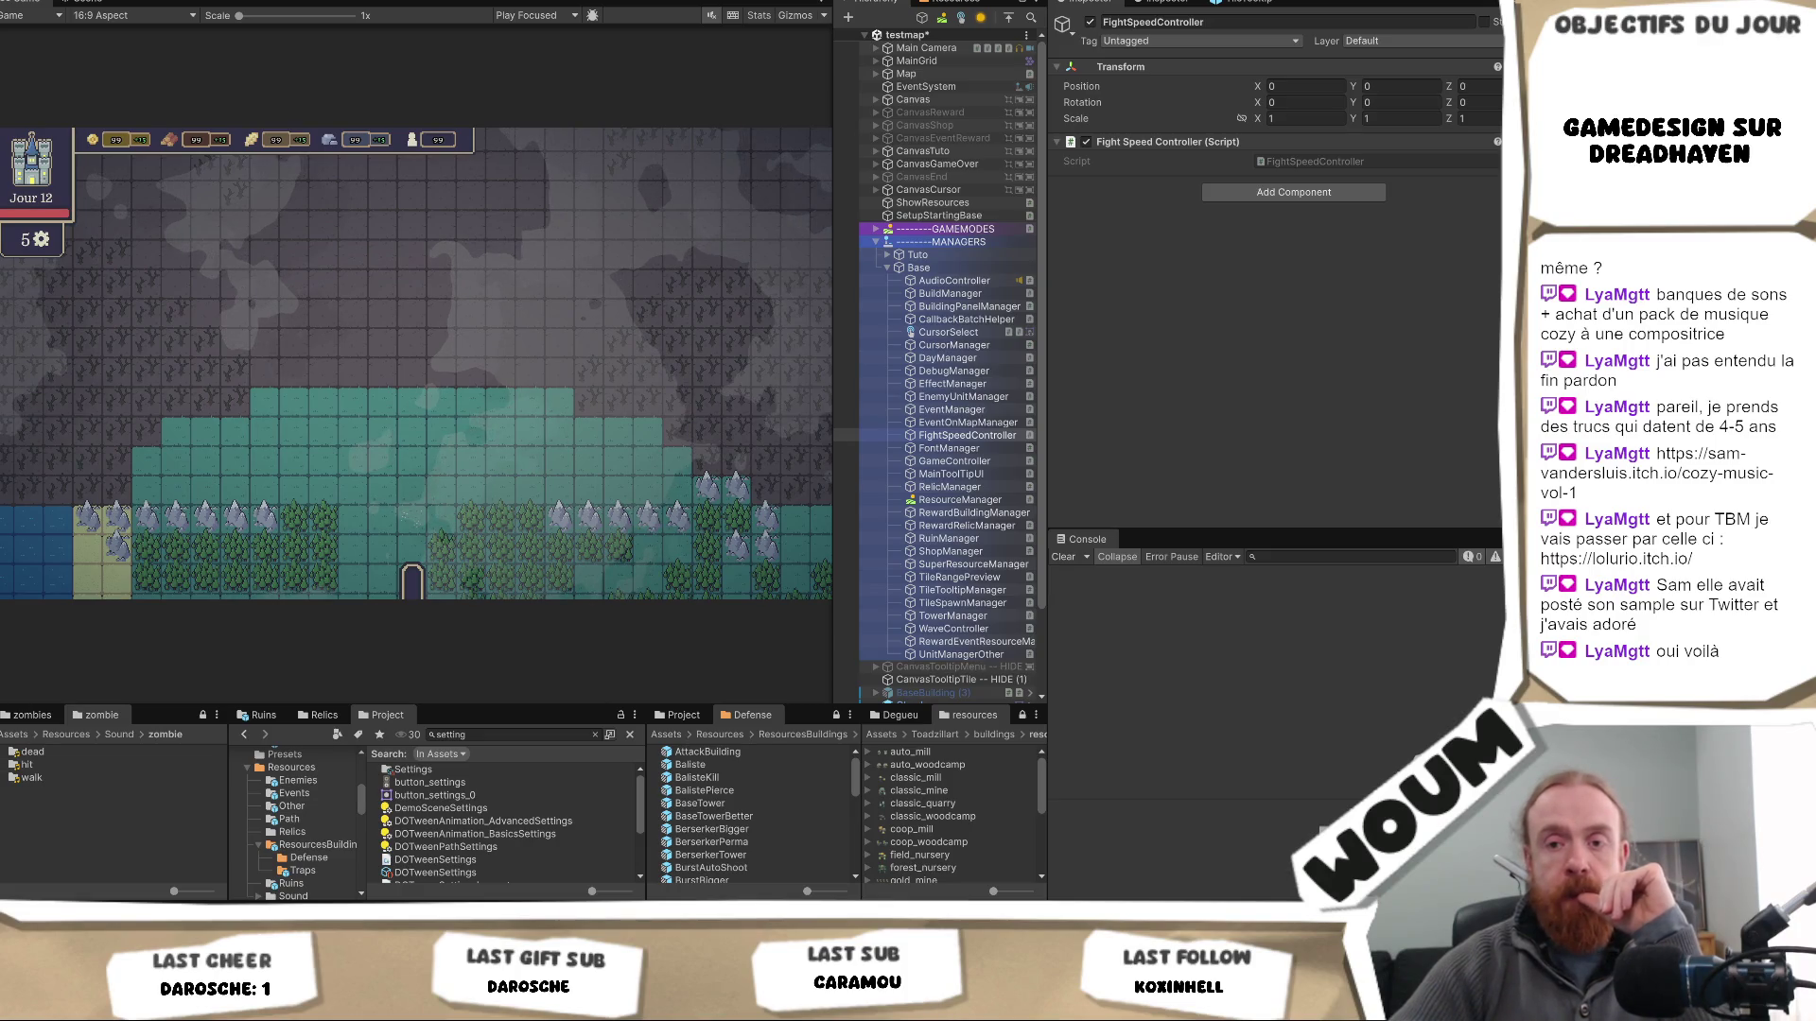
pyautogui.moveTo(91, 922)
pyautogui.click(91, 846)
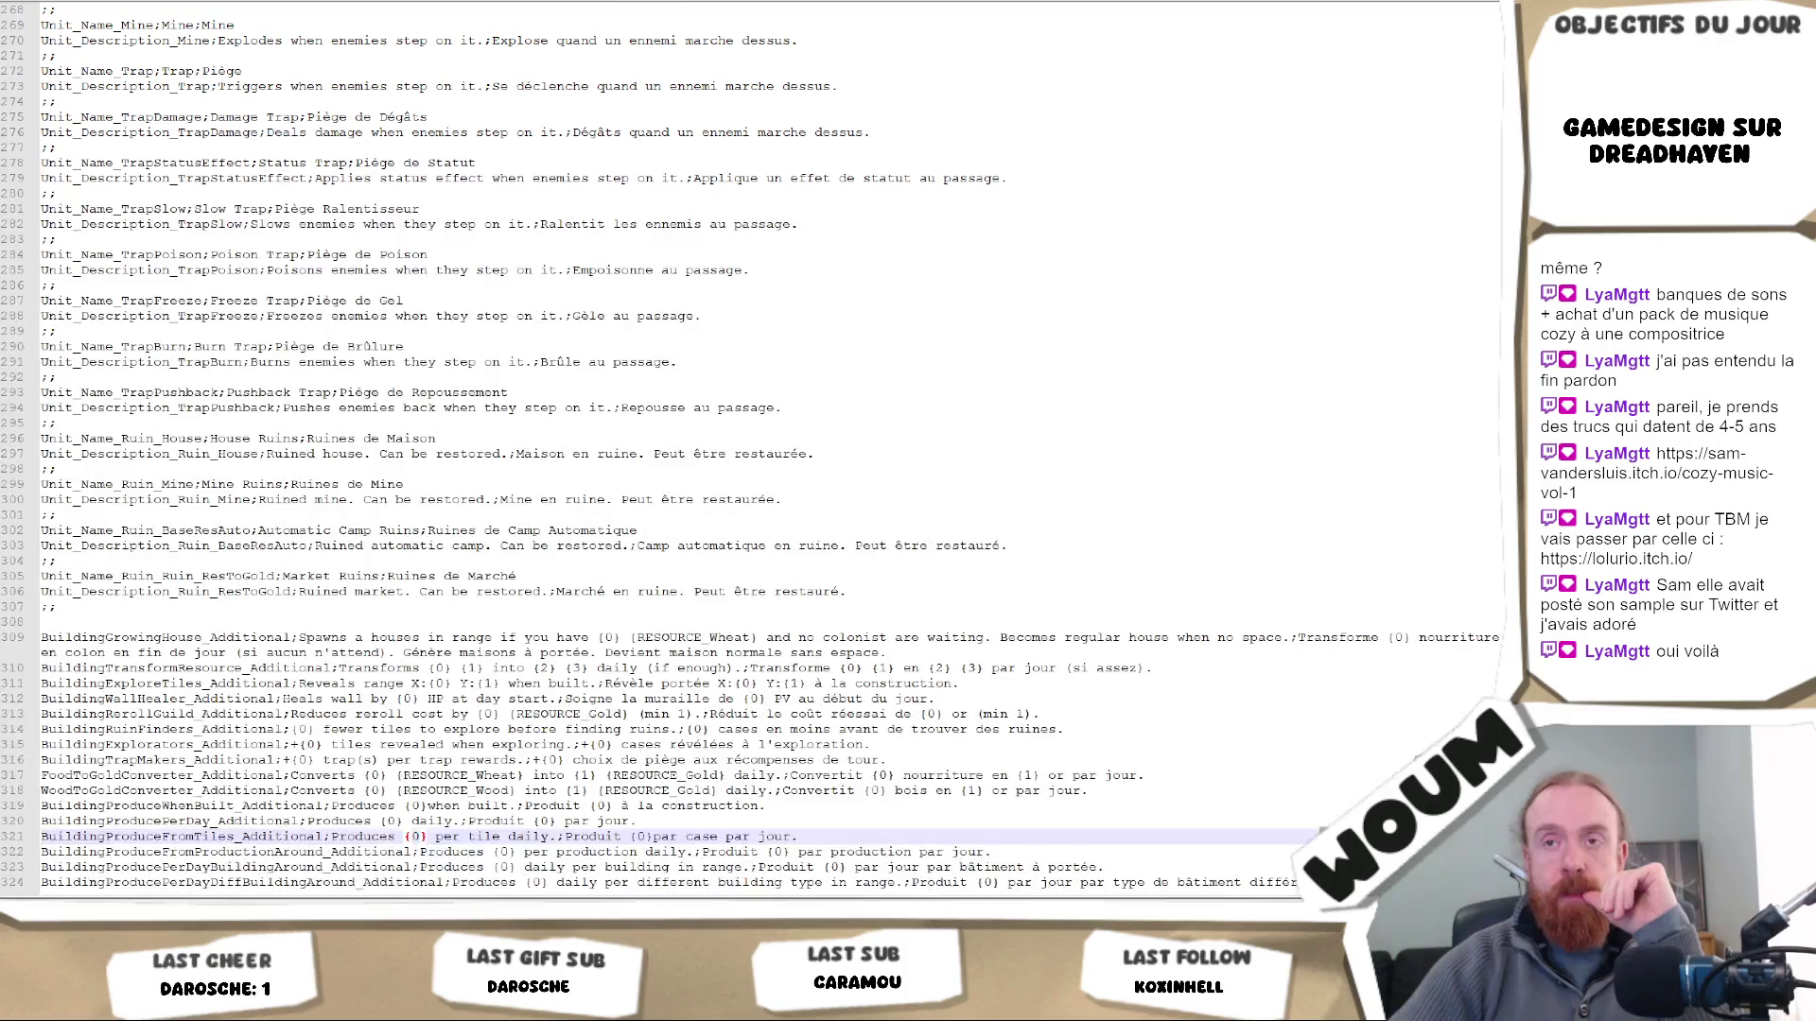
# - Switch from the localization text file back to the Unity Editor
pyautogui.hotkey('alt', 'Tab')
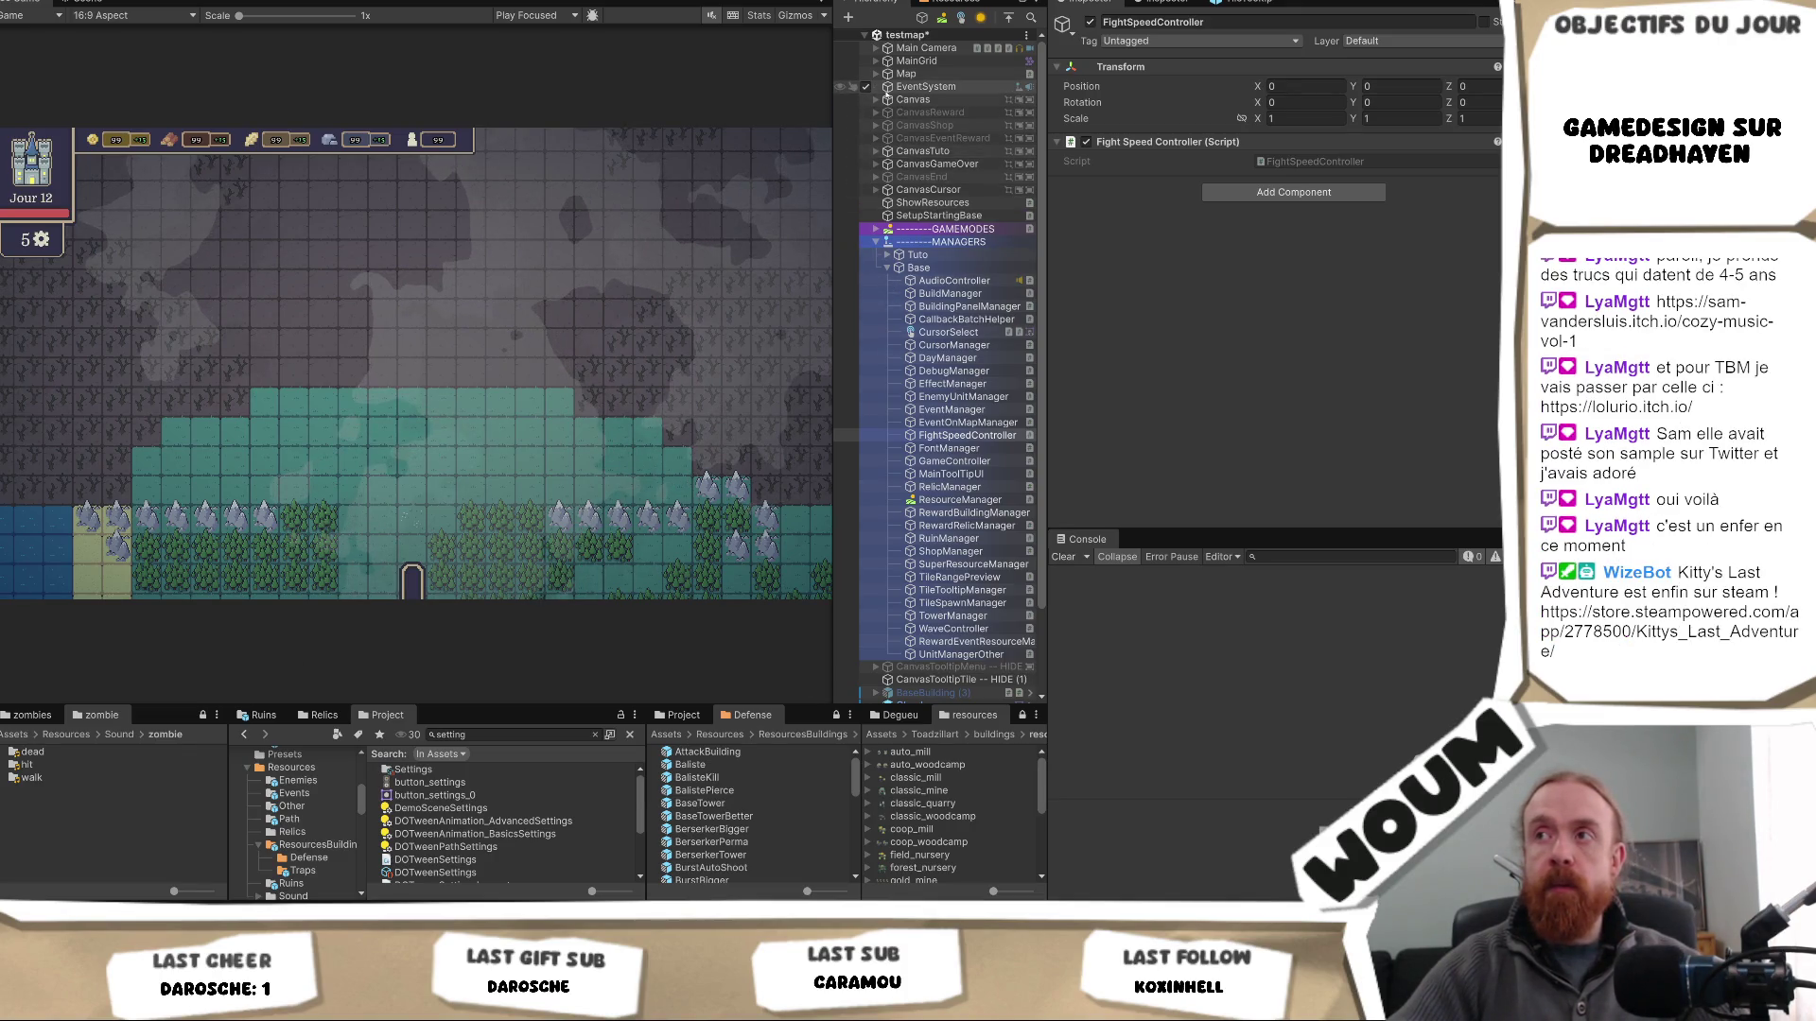
# - Expand Canvas > Top and create an empty object named PanelSpeed under Top
pyautogui.click(875, 100)
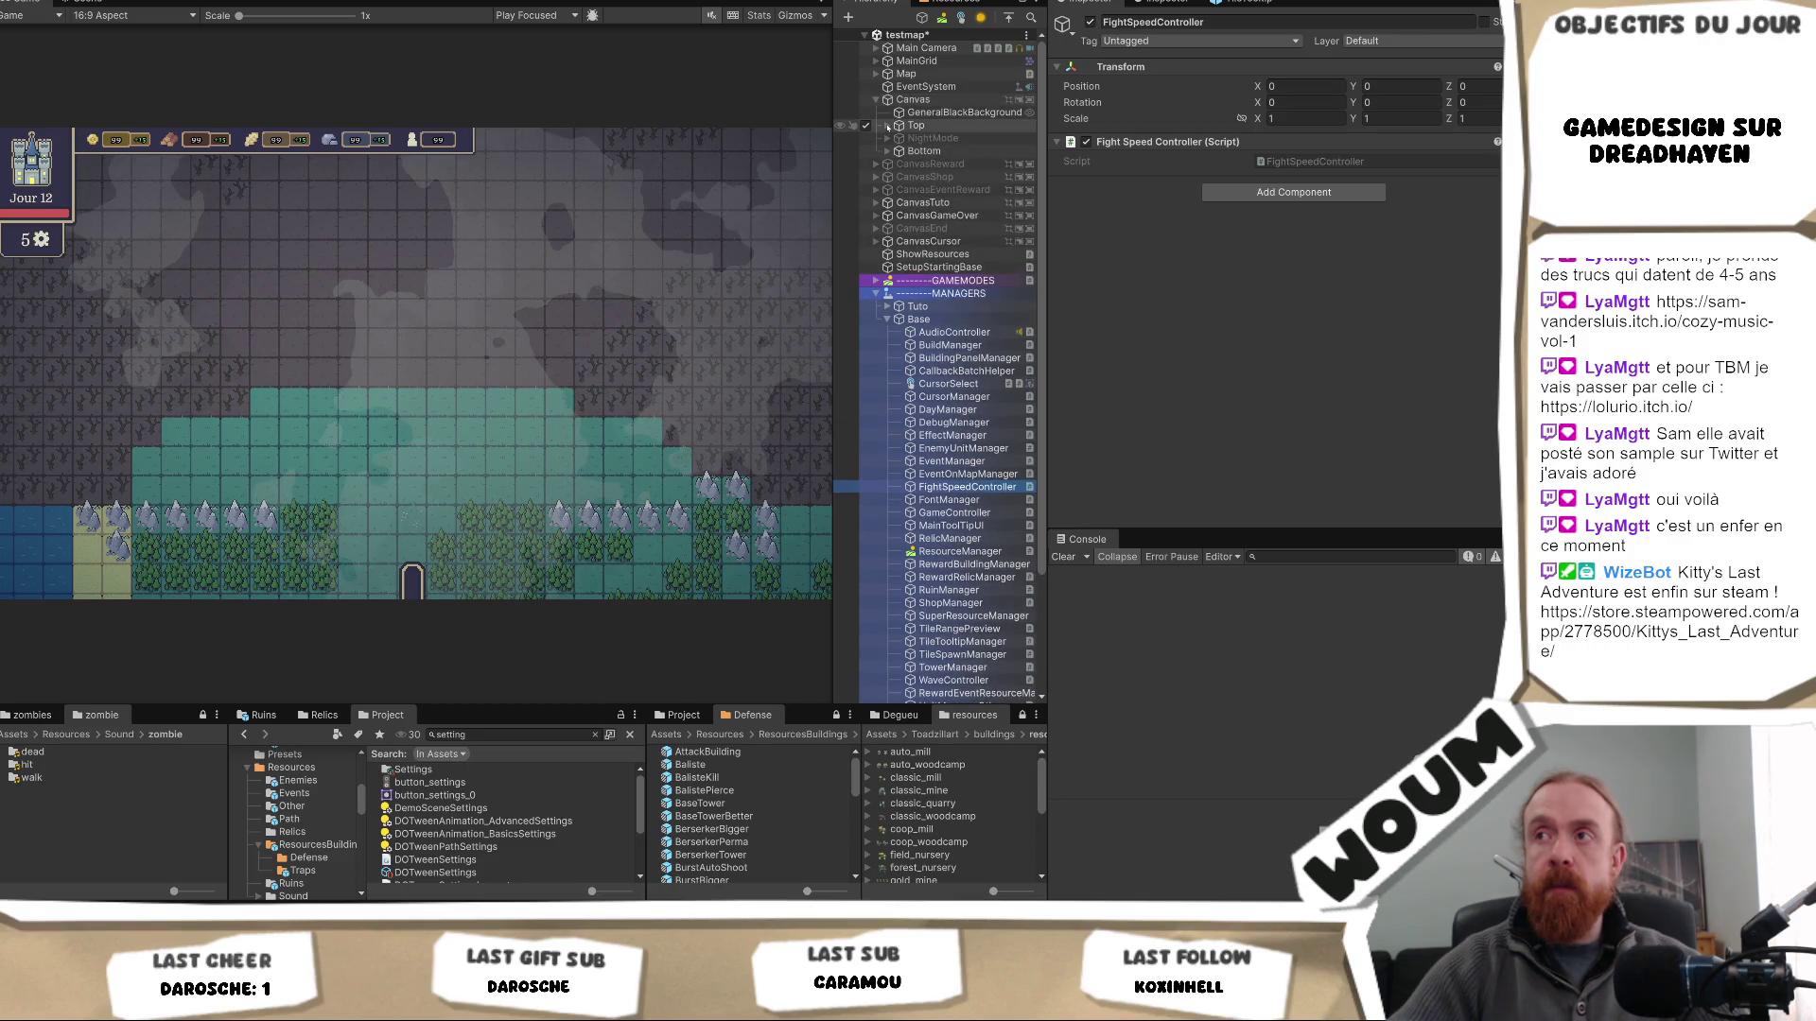
pyautogui.click(887, 126)
pyautogui.rightClick(922, 126)
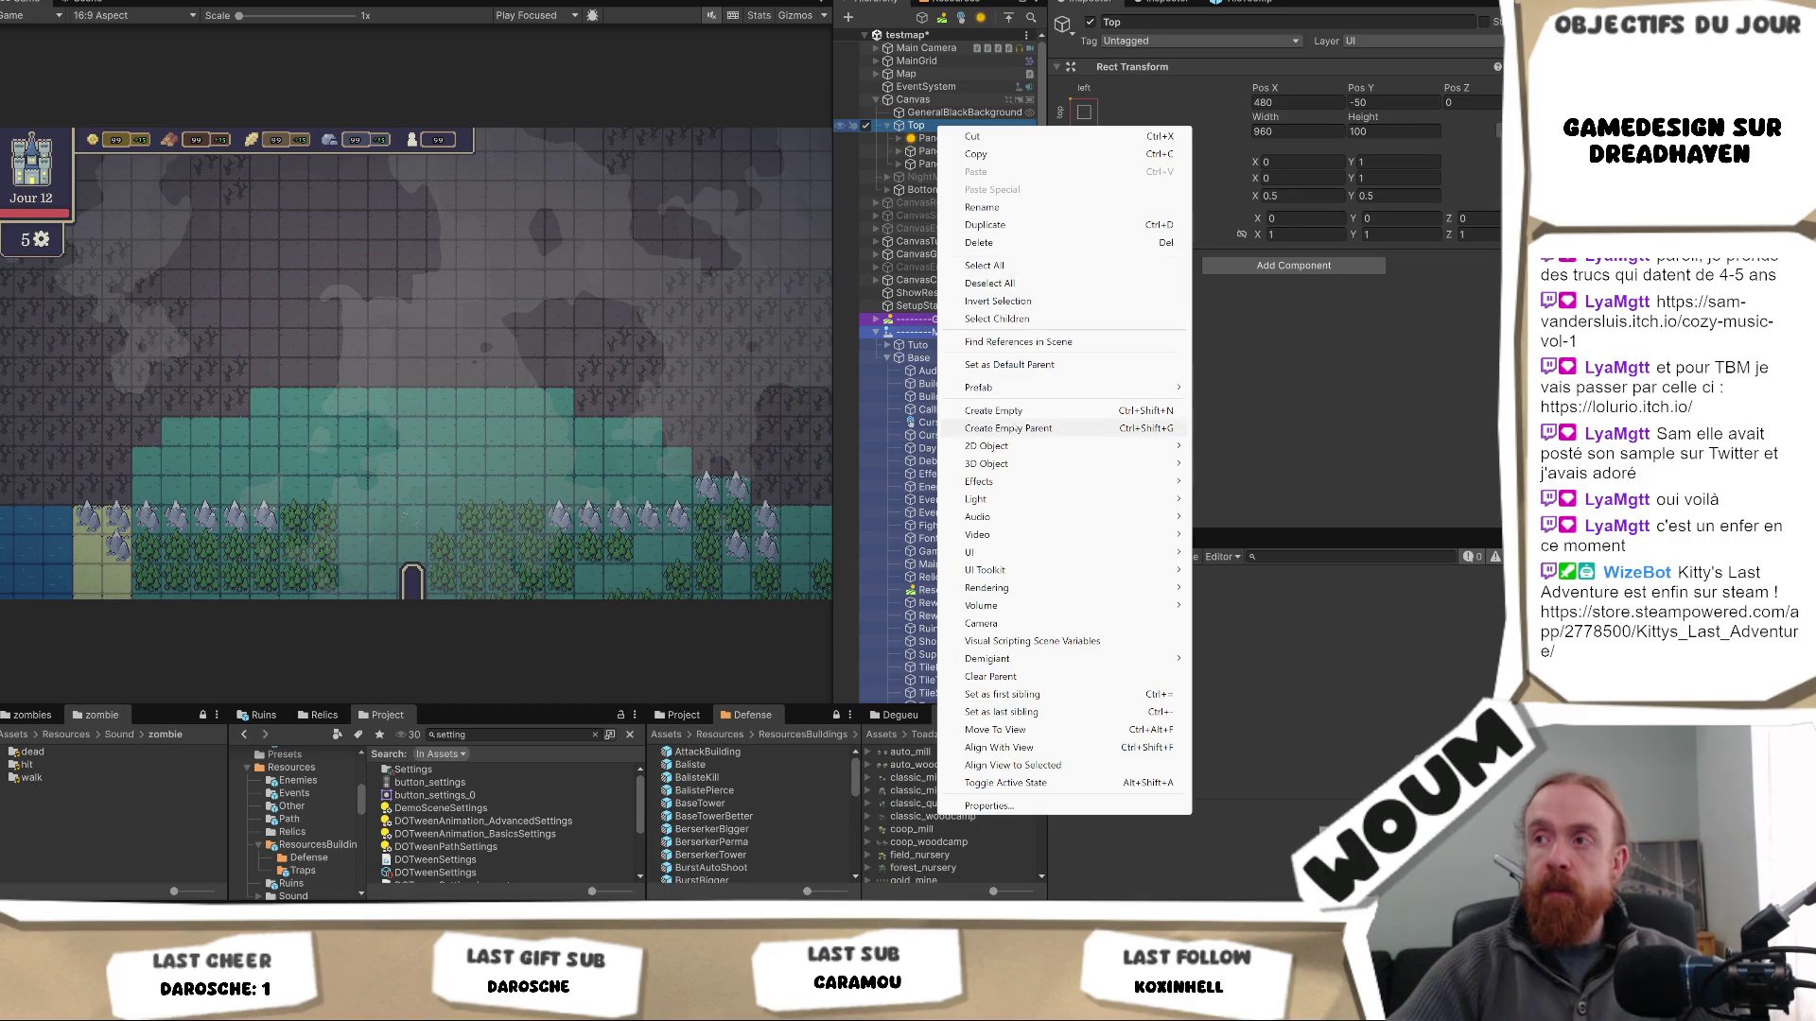
pyautogui.press('Escape')
pyautogui.write('Pa')
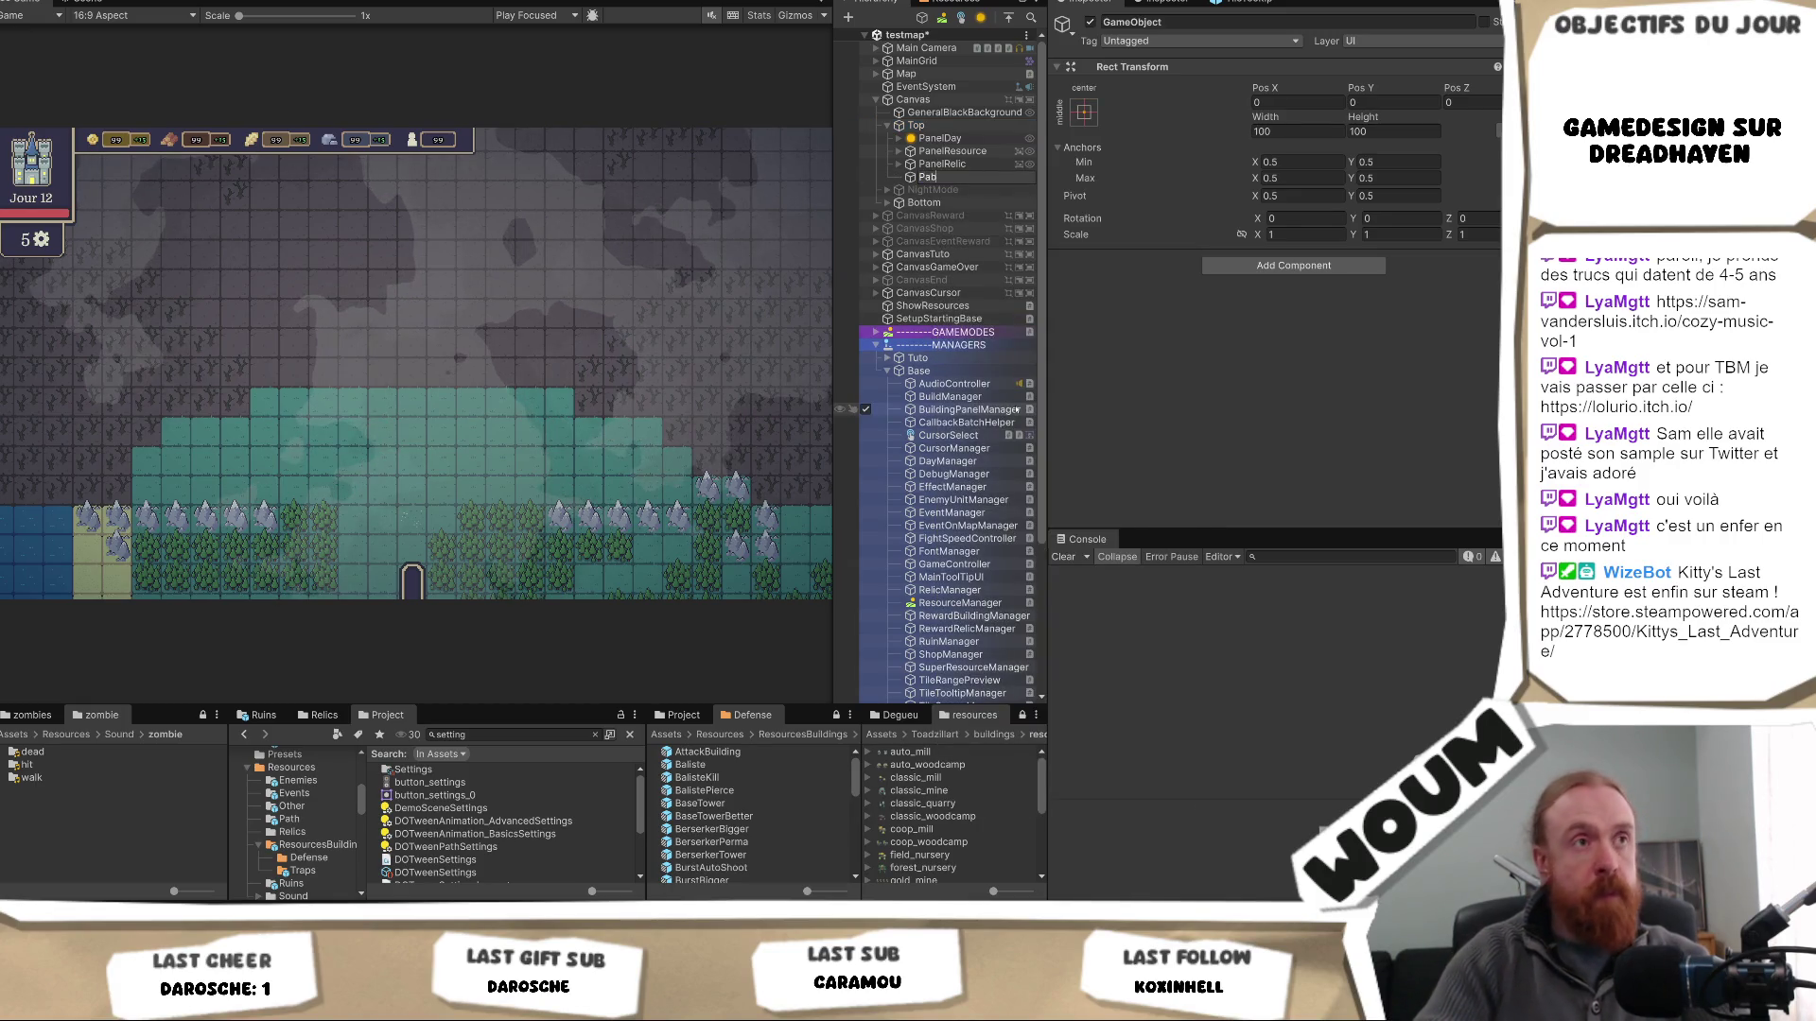
pyautogui.write('nelSpeed')
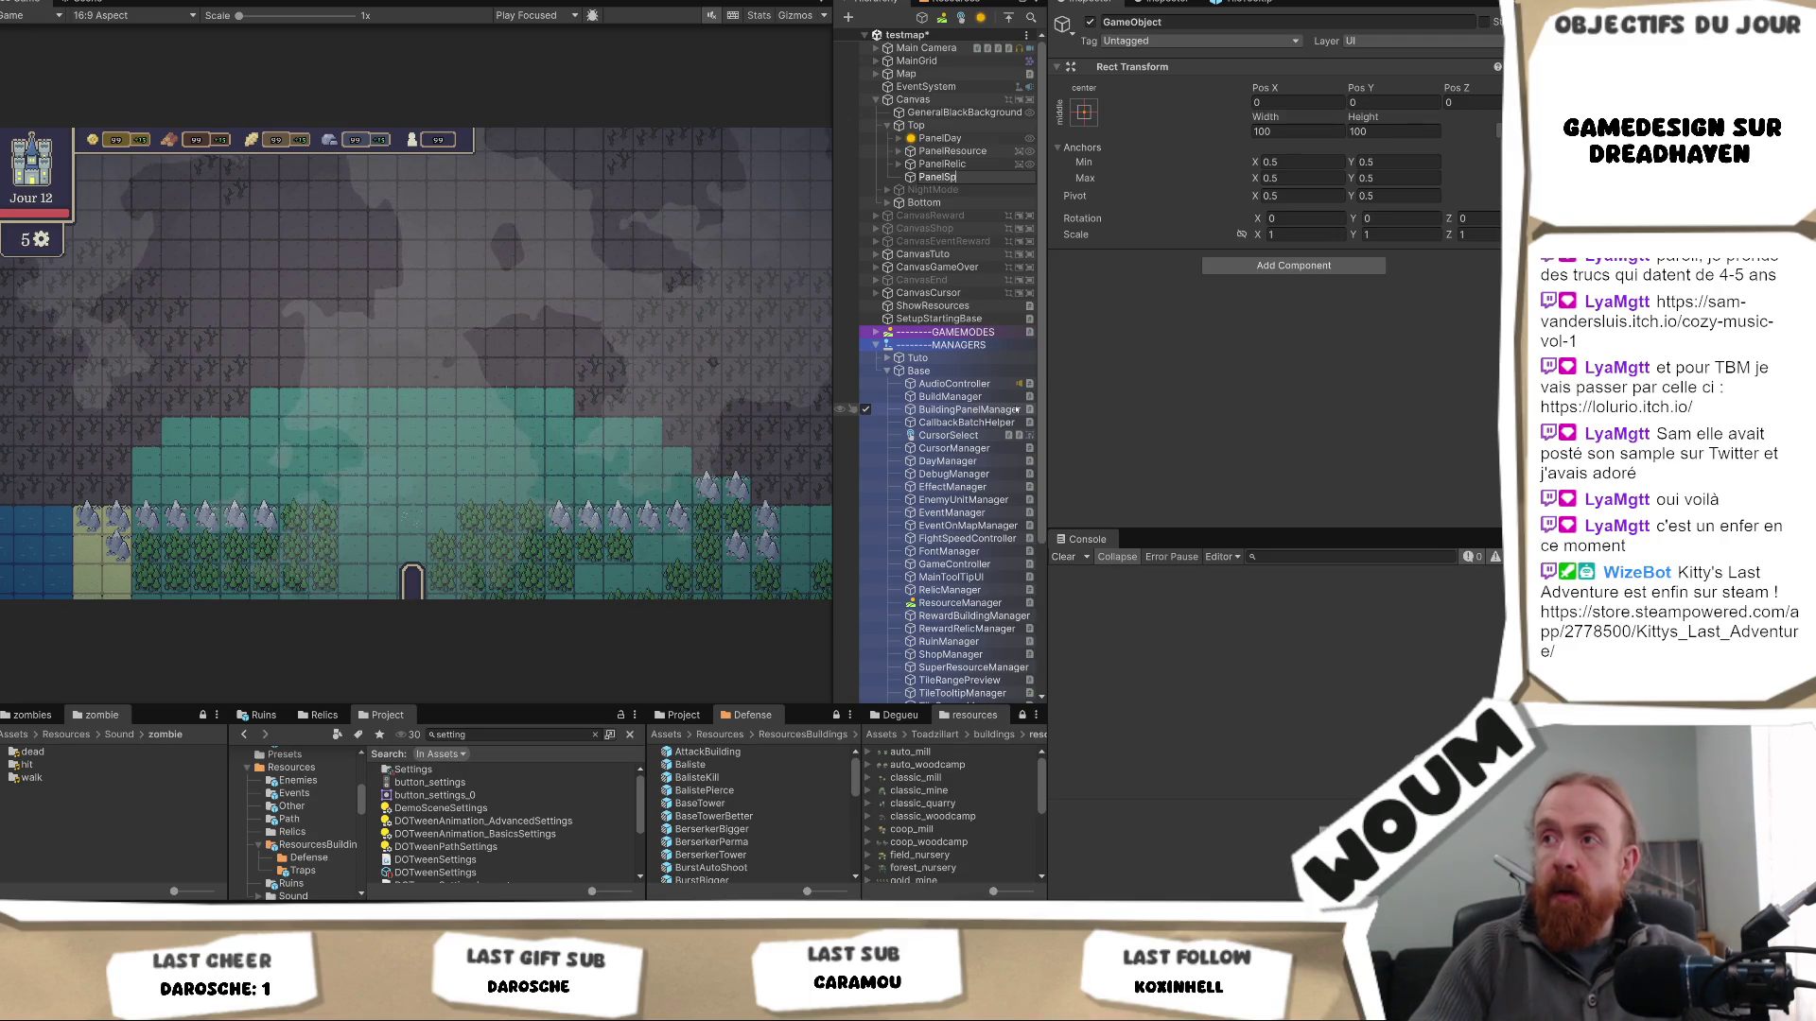
pyautogui.press('Return')
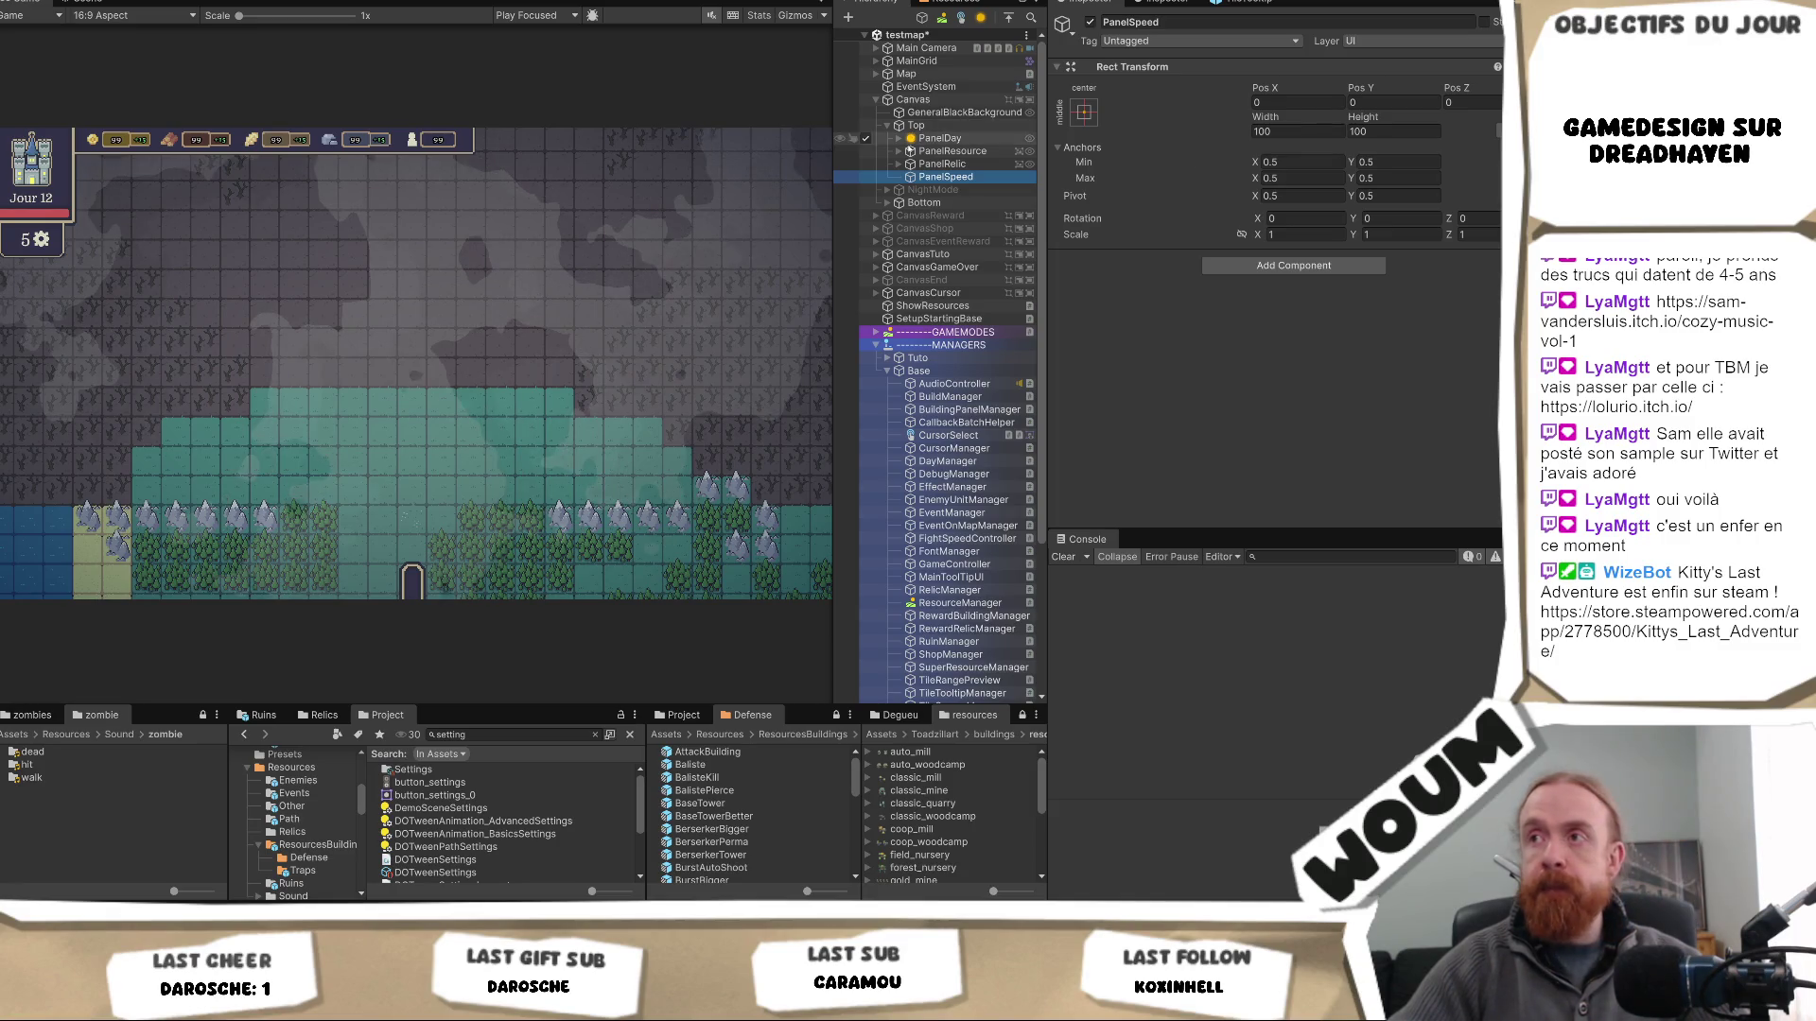
# - Give PanelSpeed a Fight Speed UI script and change its Active Color from yellow to grey
pyautogui.click(1292, 264)
pyautogui.write('FightSpeedUI')
pyautogui.click(1293, 323)
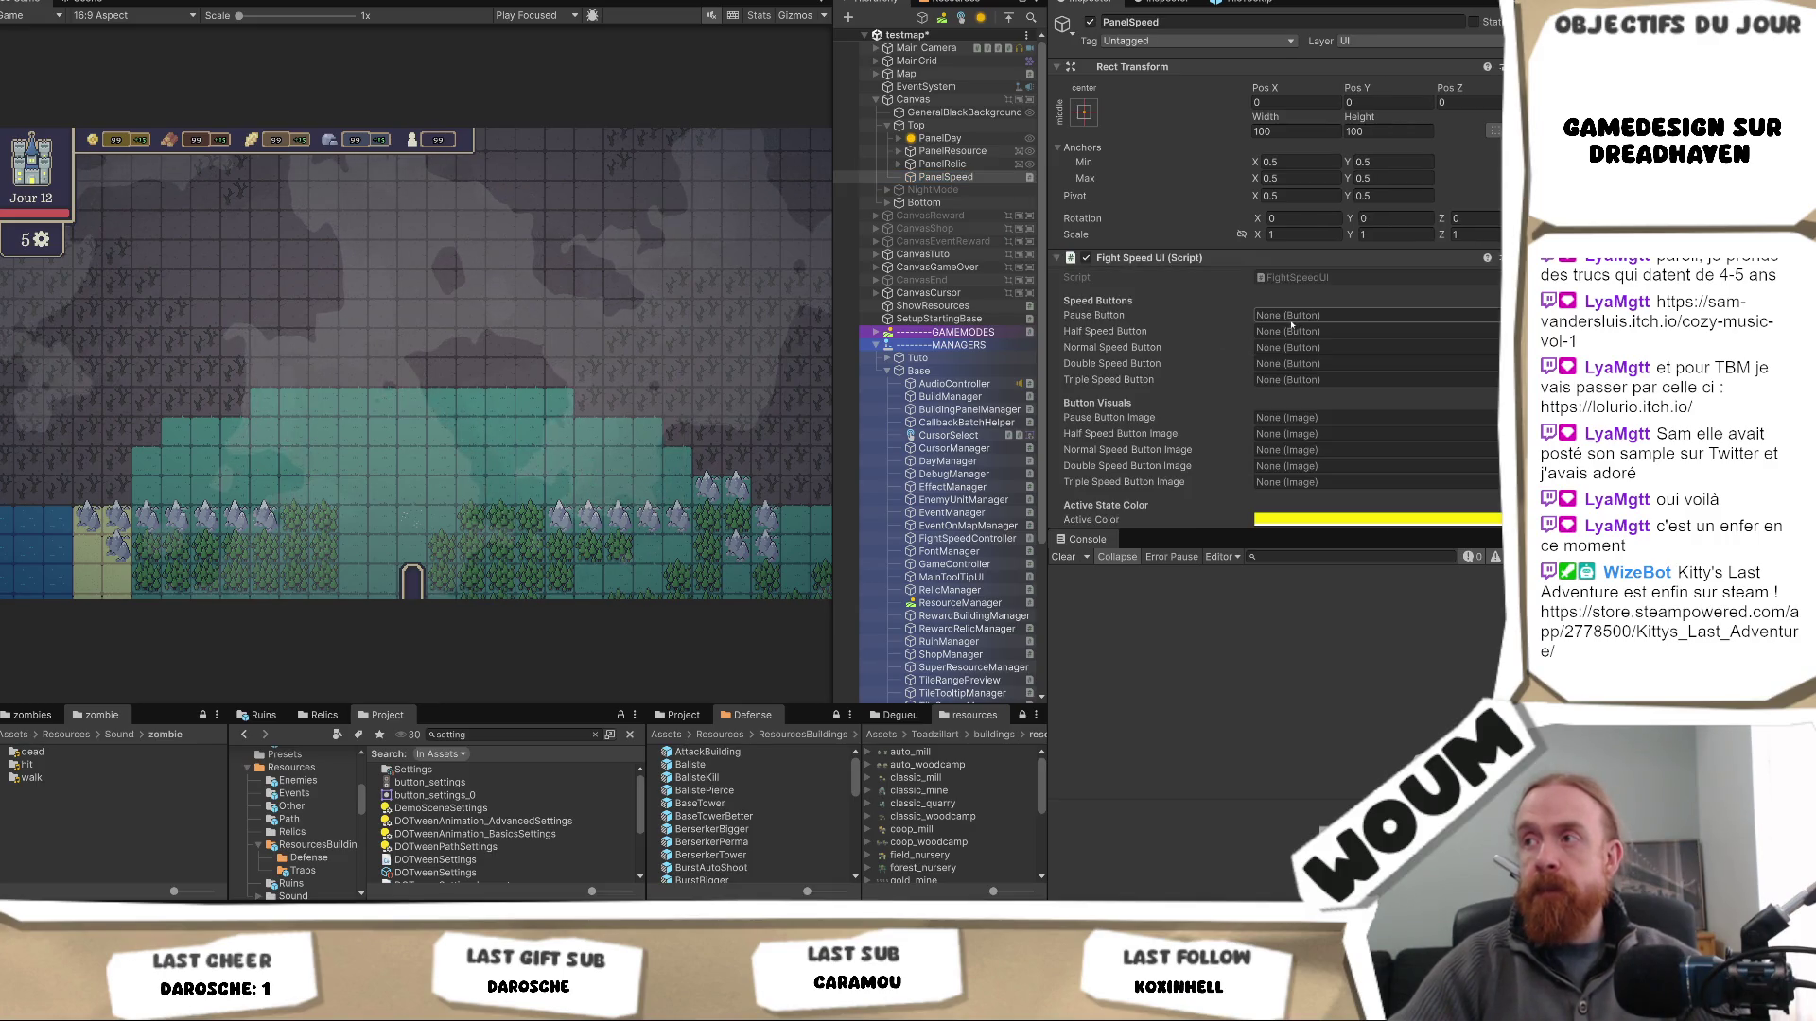
pyautogui.scroll(-2, 1291, 324)
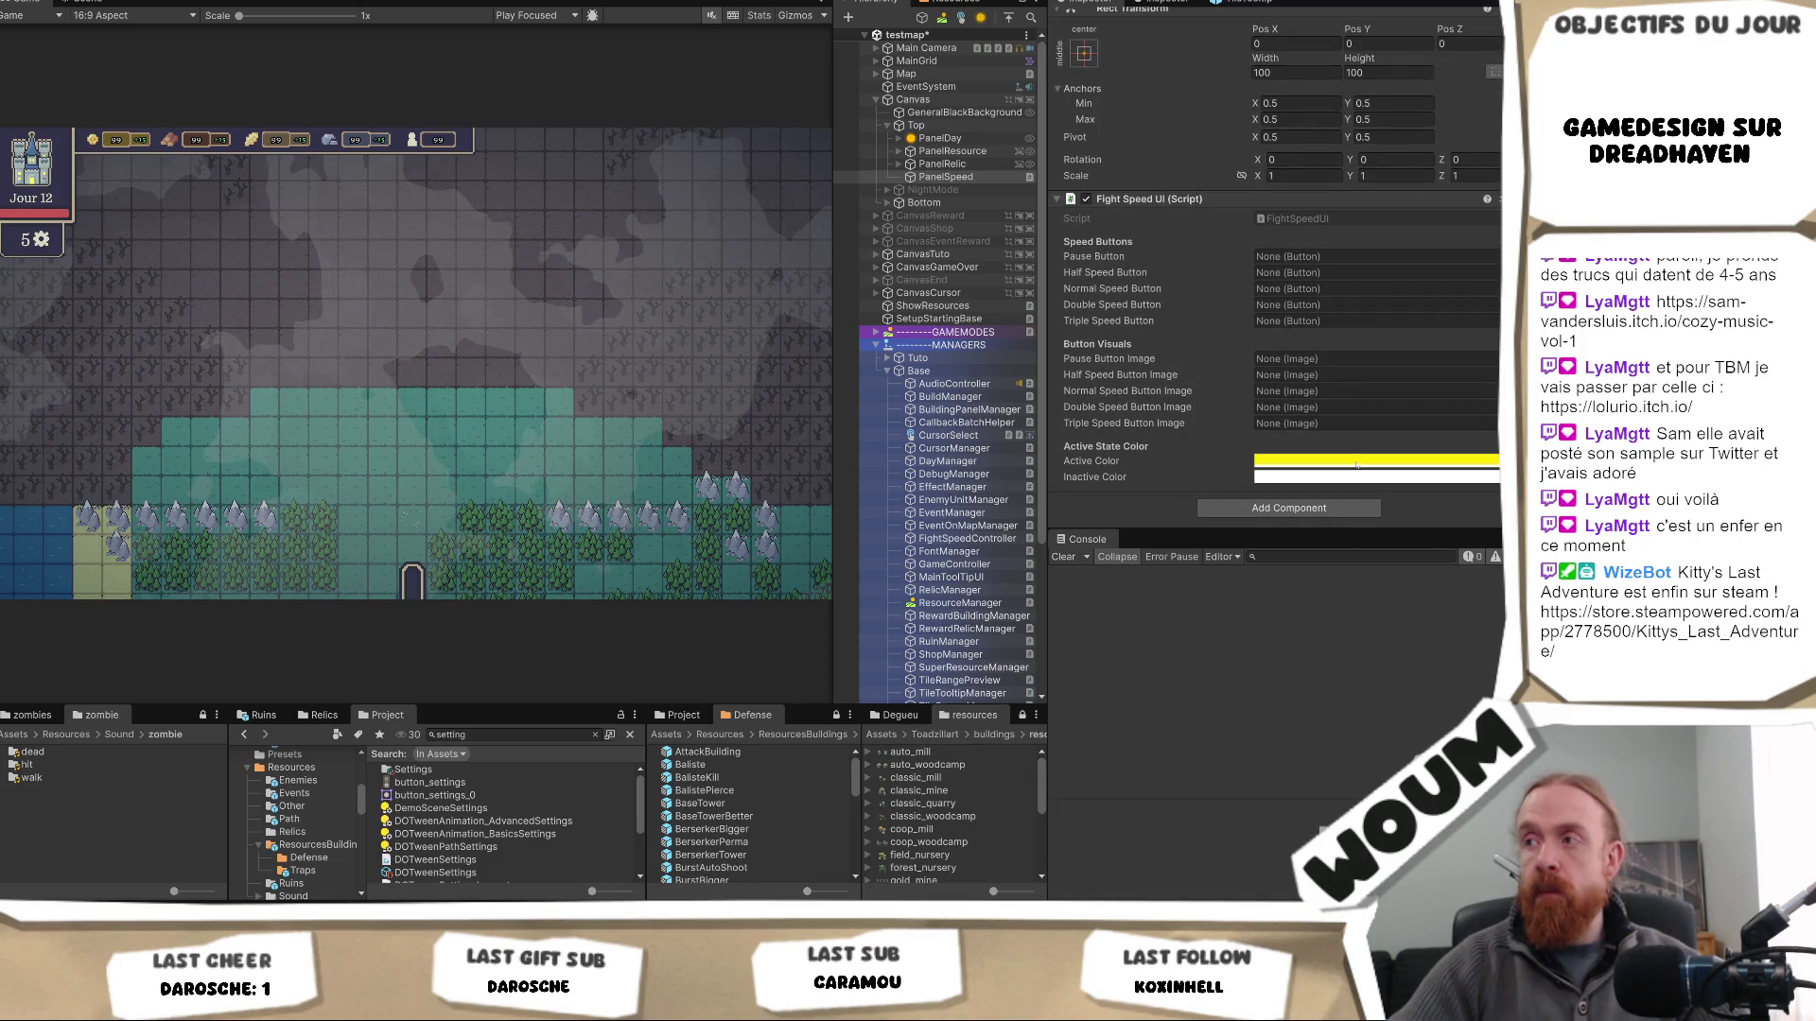
pyautogui.click(1356, 462)
pyautogui.moveTo(1426, 483); pyautogui.dragTo(1404, 478)
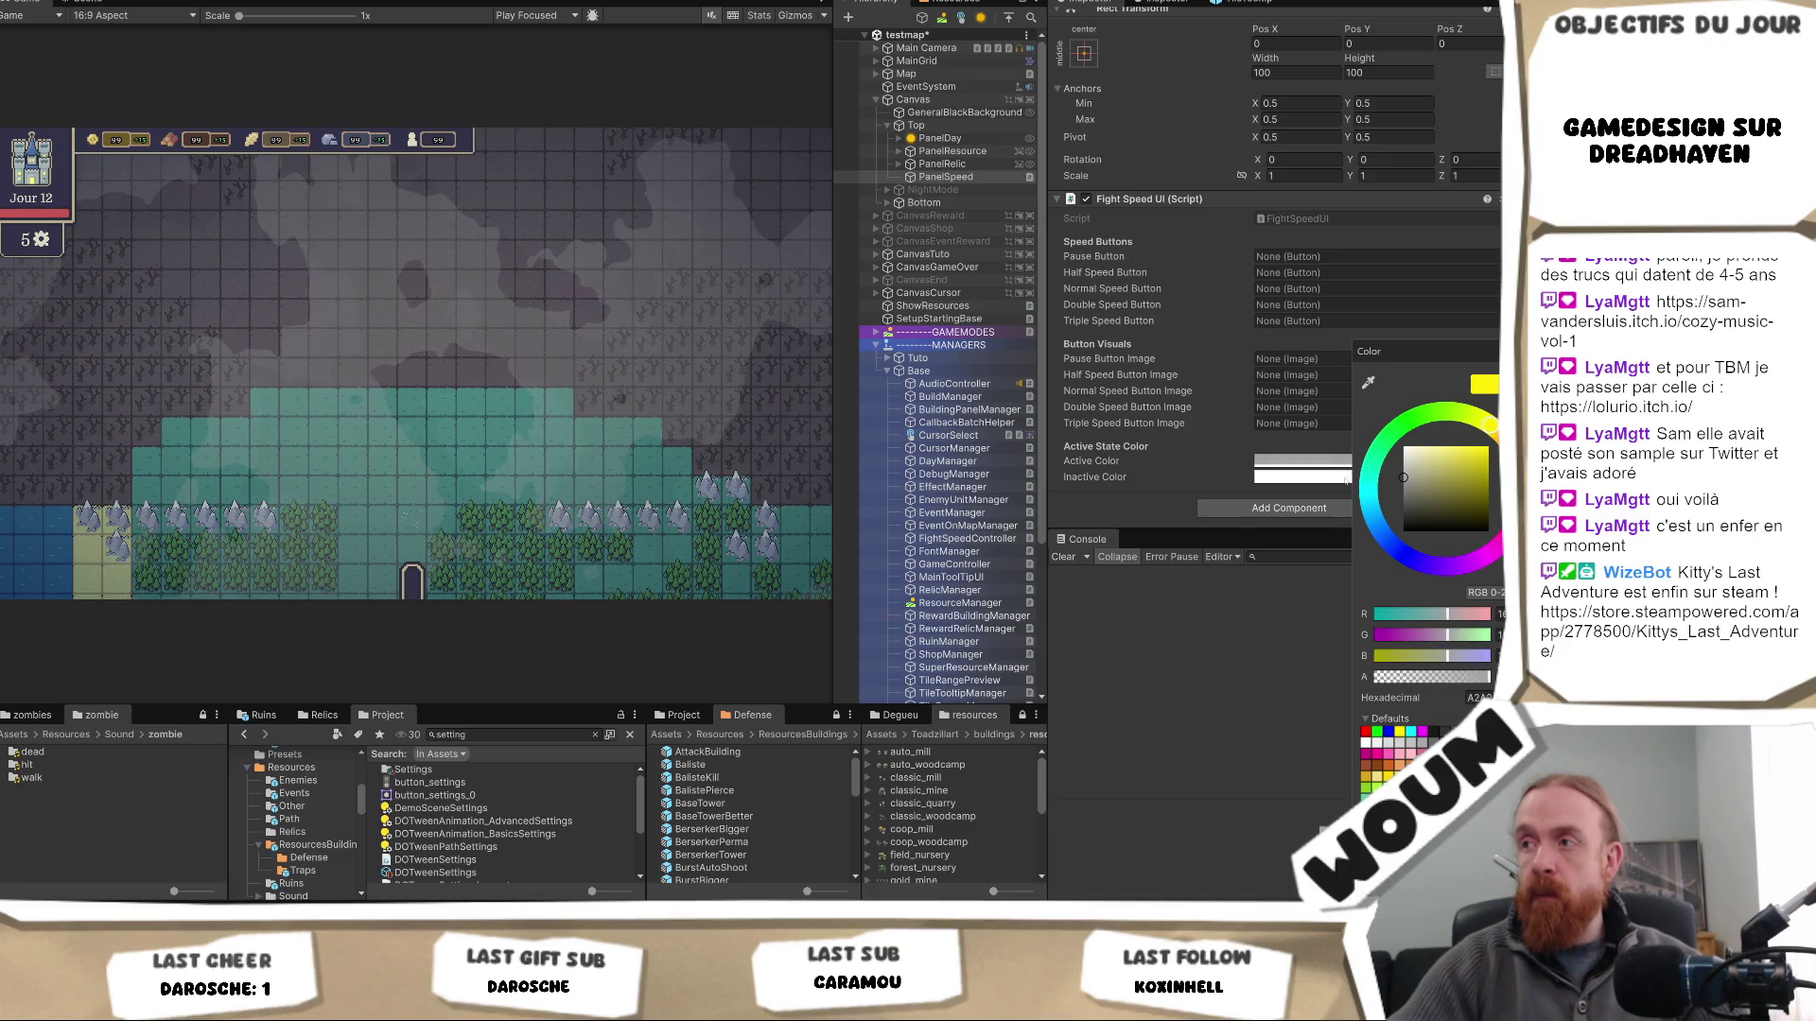
pyautogui.click(1142, 504)
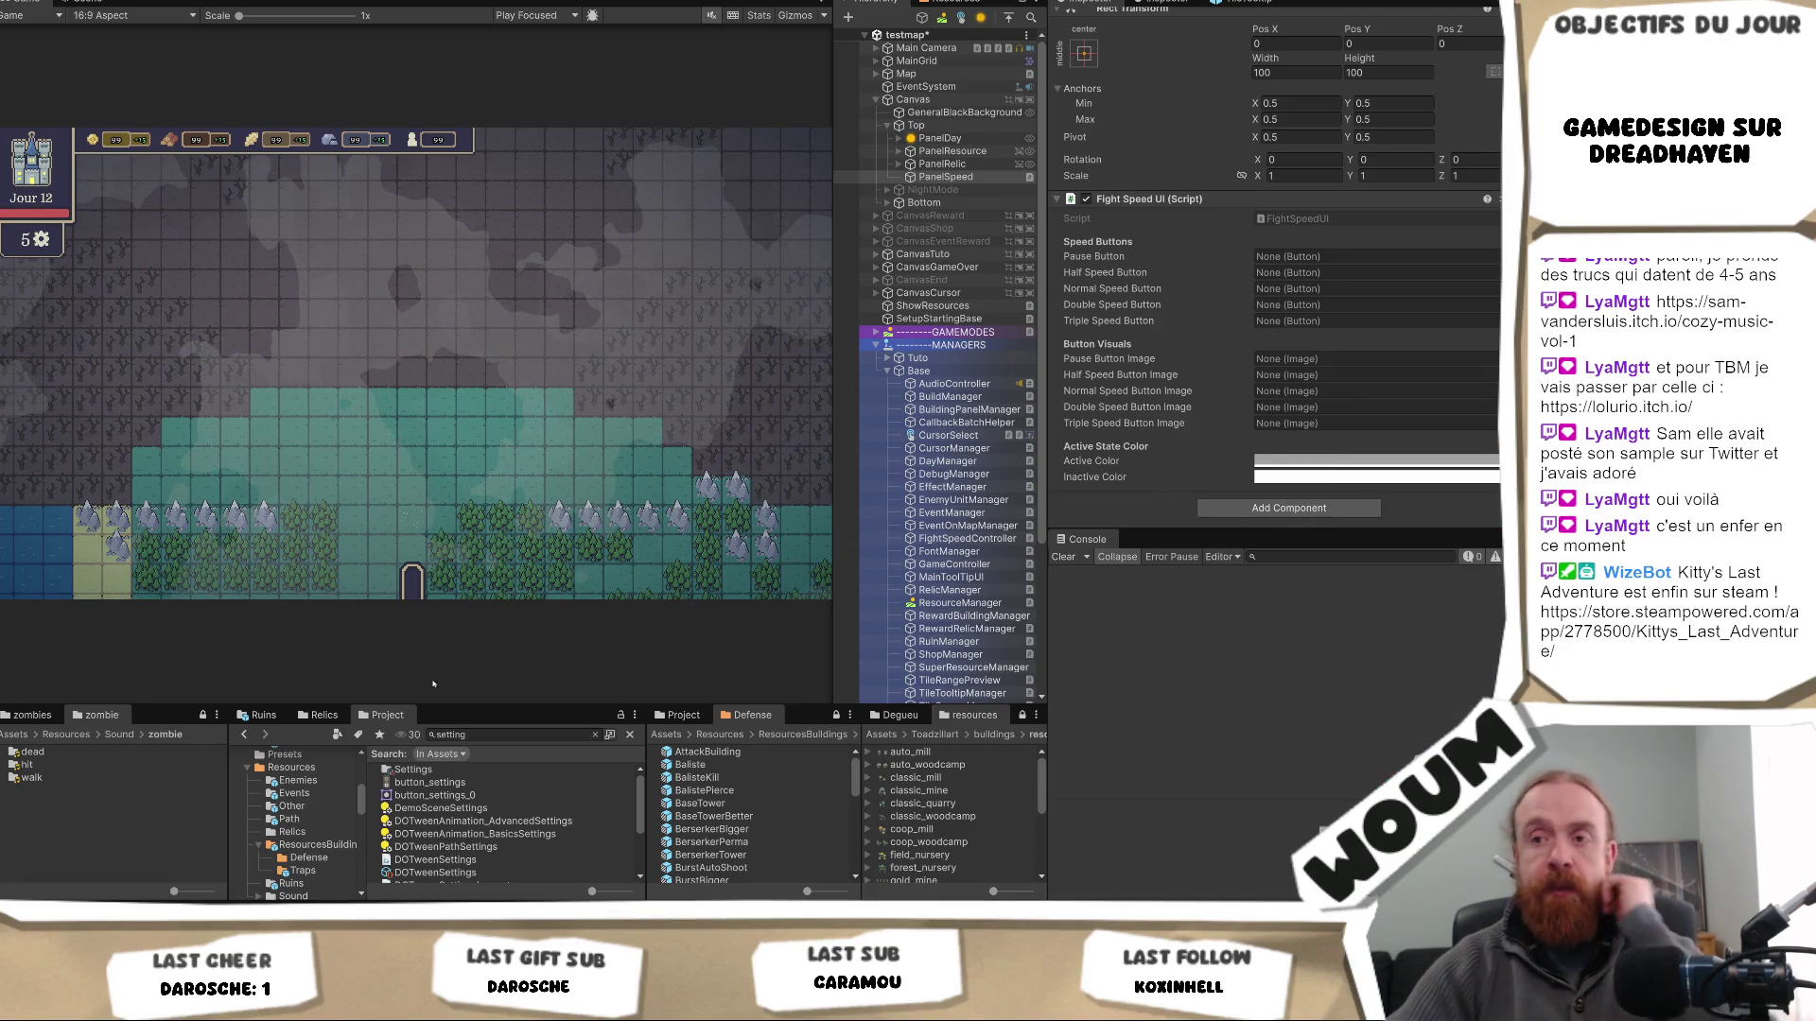
pyautogui.moveTo(473, 705); pyautogui.dragTo(506, 572)
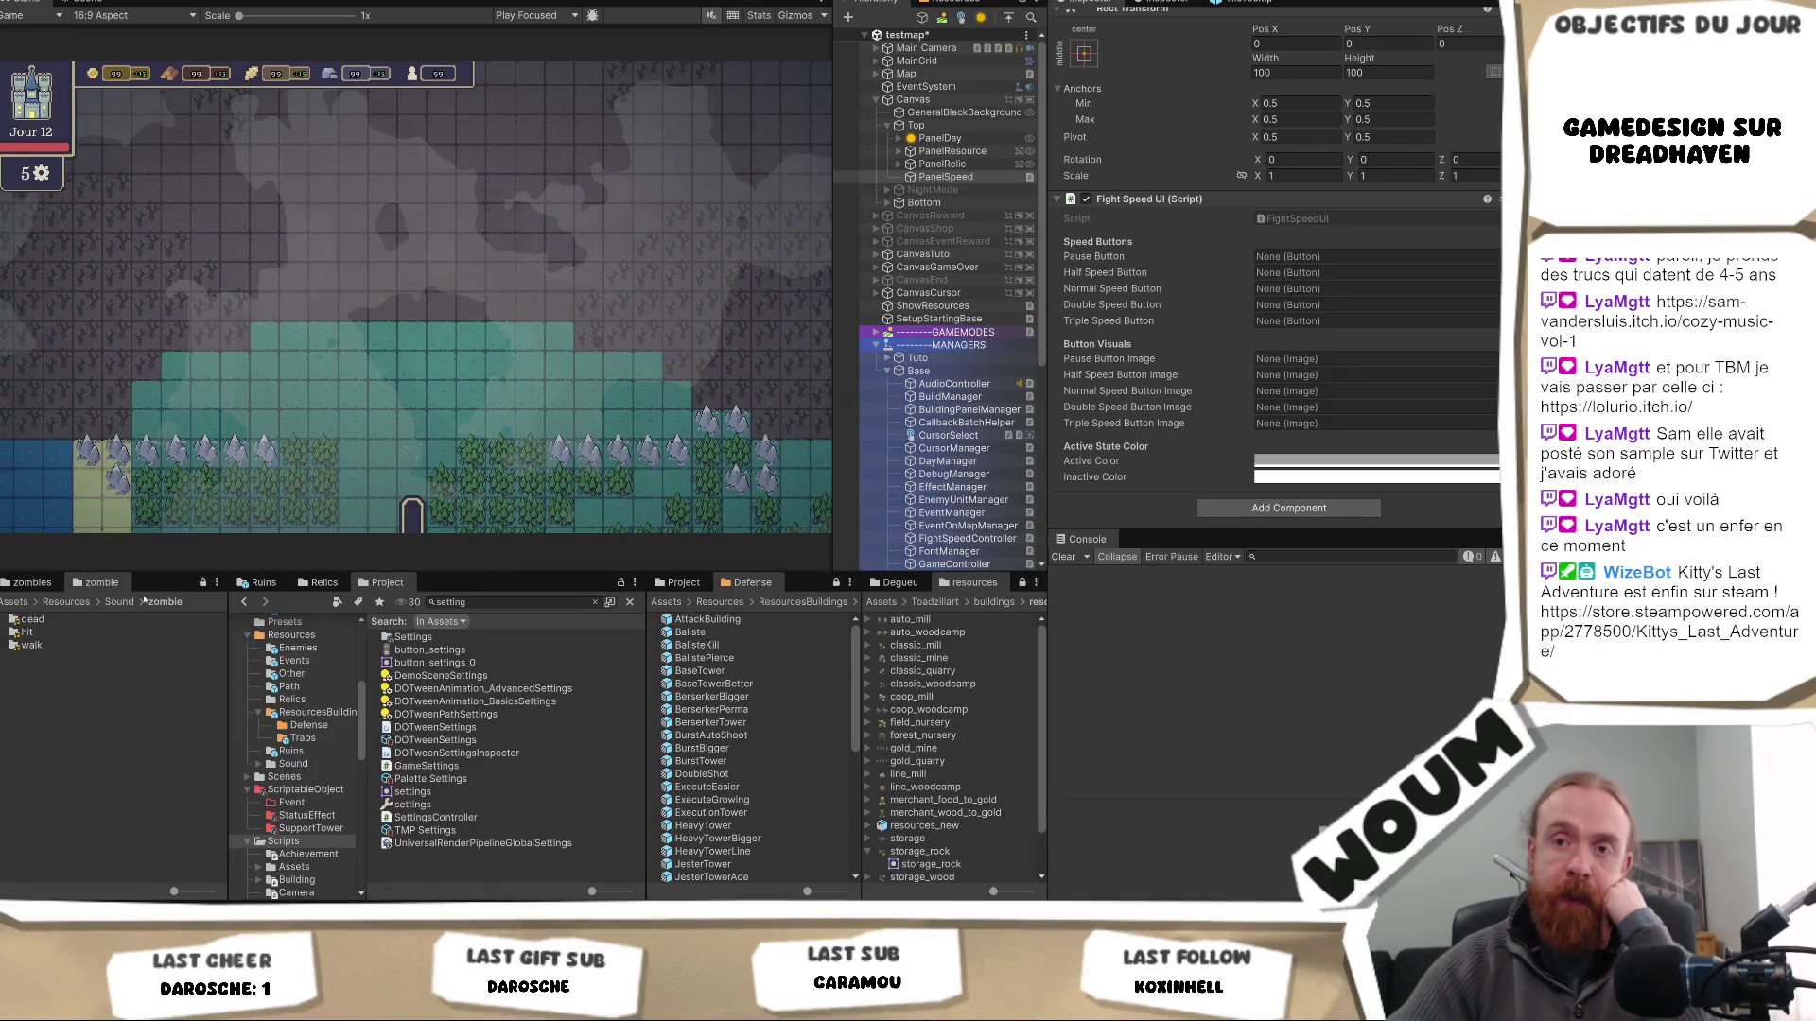
# - Browse from Resources into Toadzillart/ui, peeking into the menus and old folders
pyautogui.click(74, 604)
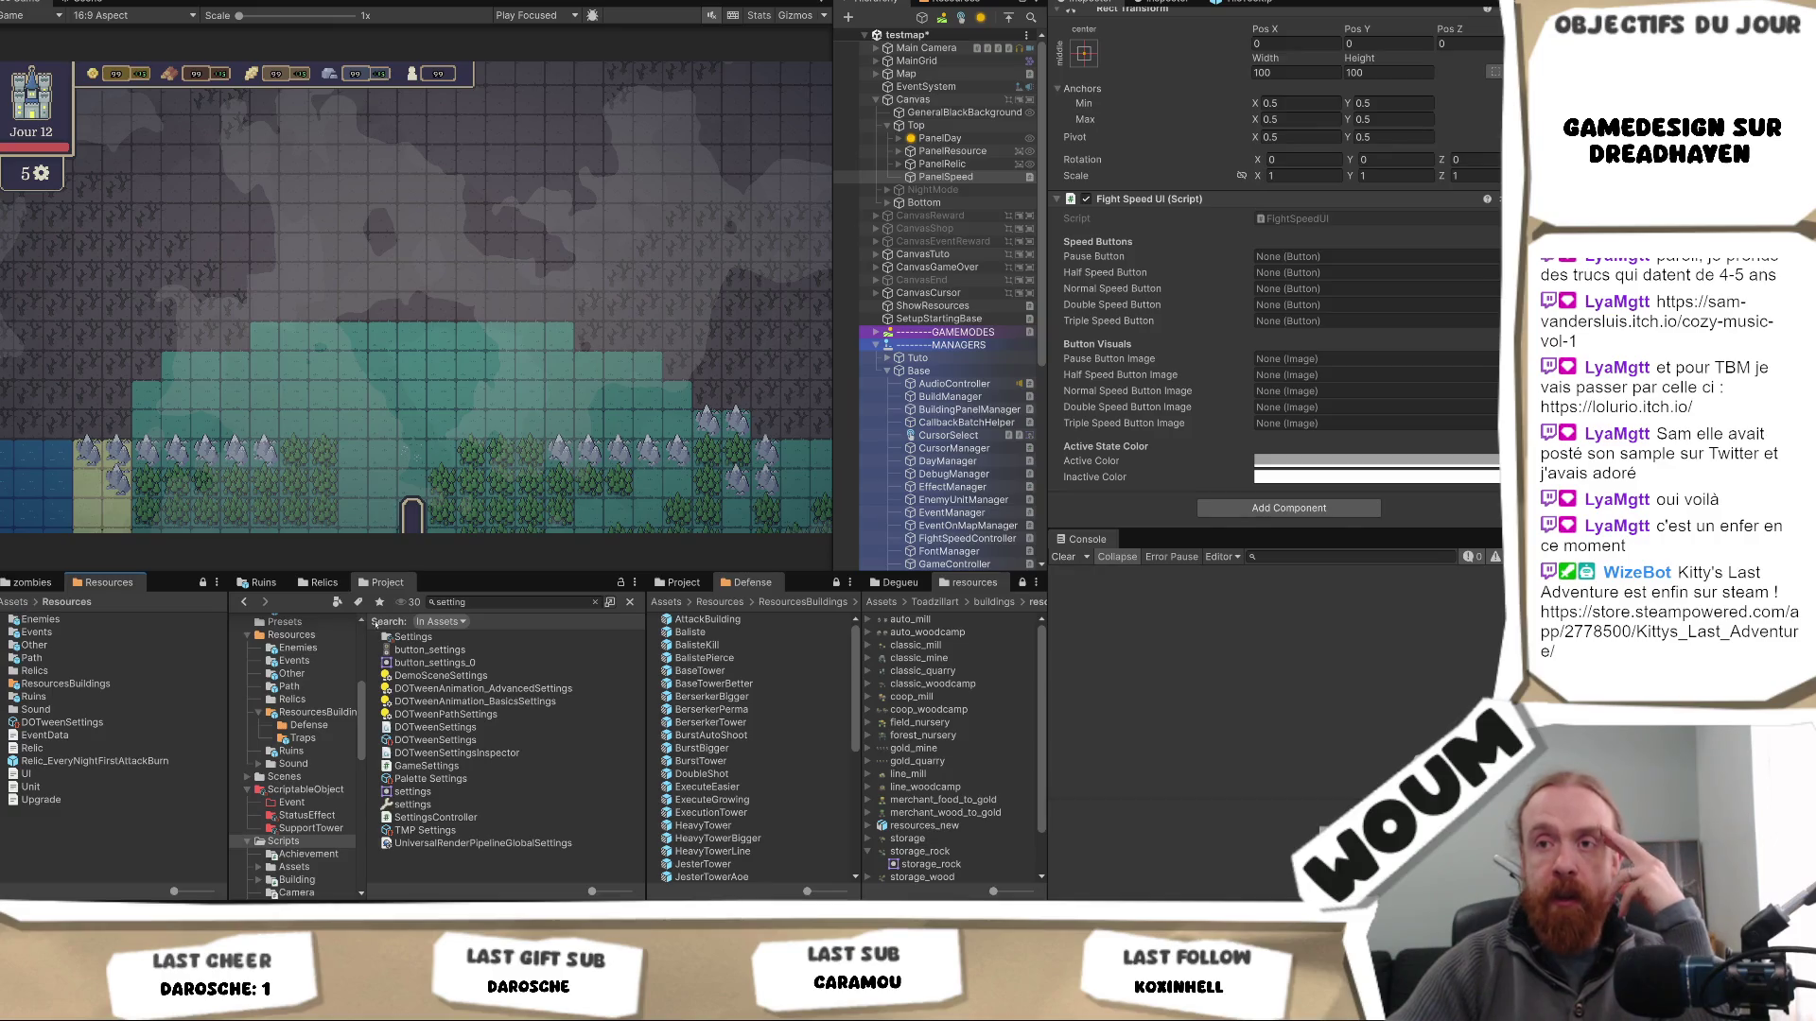
pyautogui.click(12, 603)
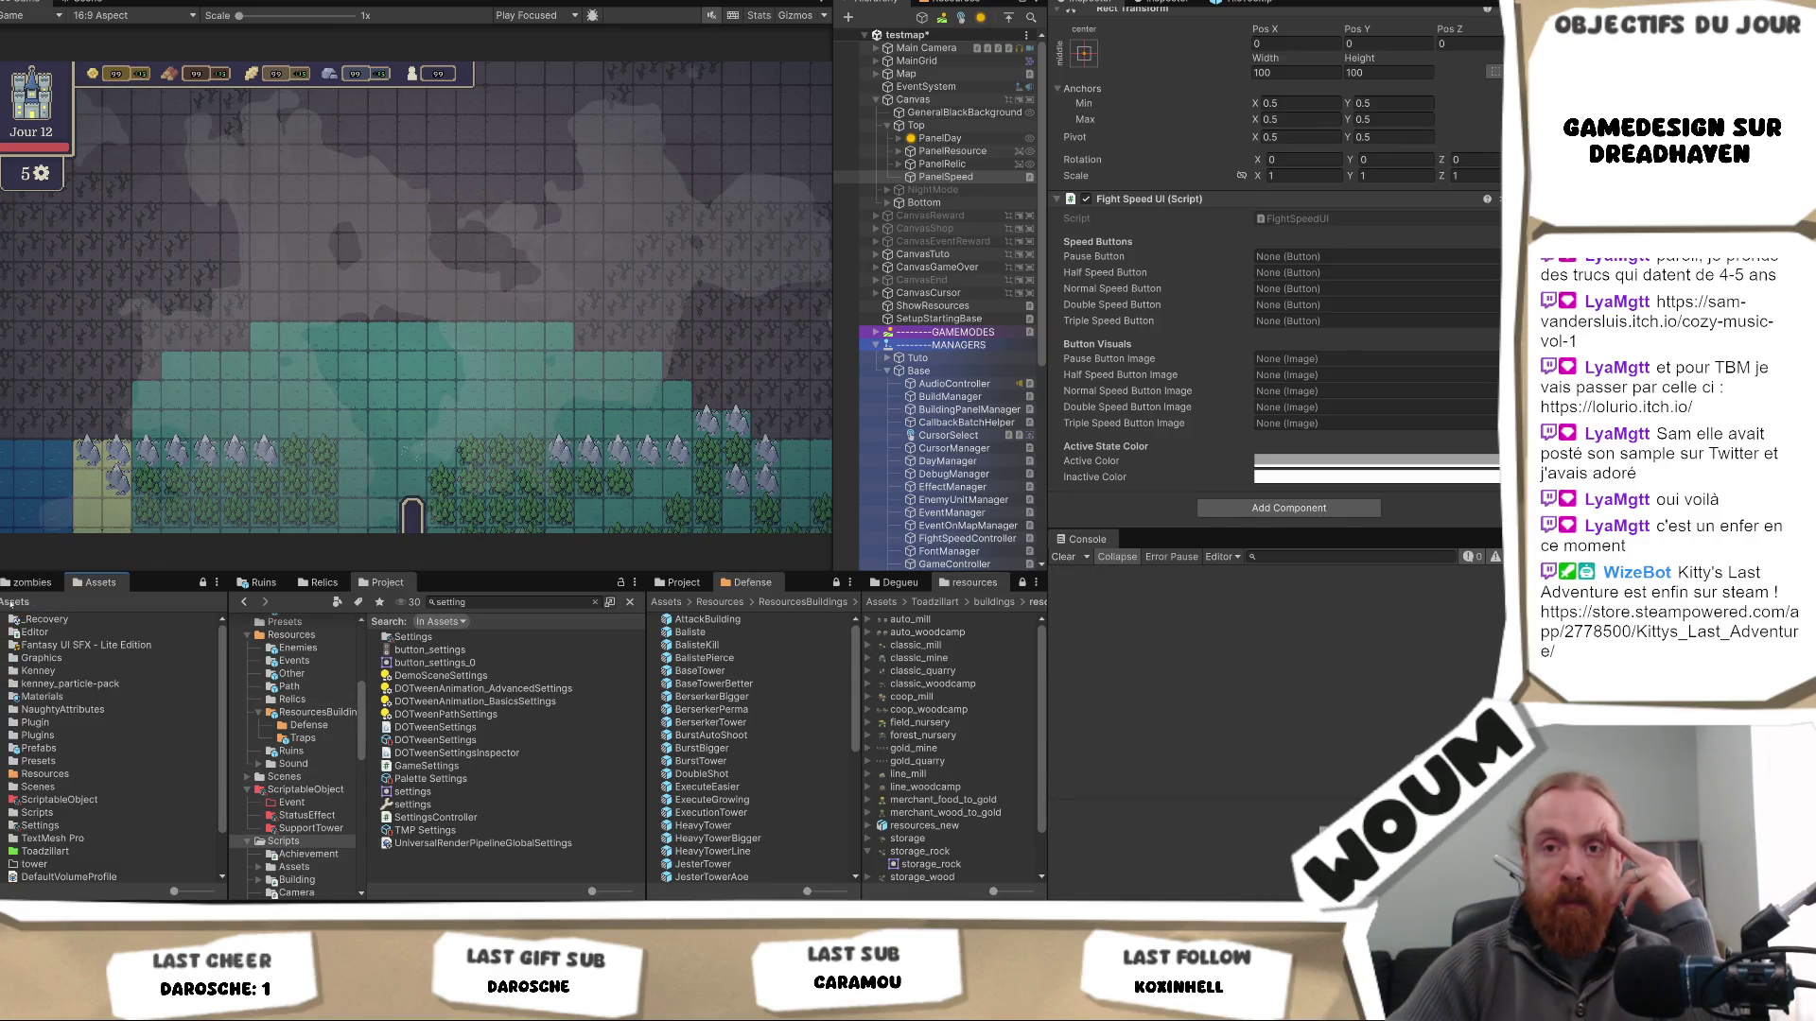
pyautogui.click(85, 851)
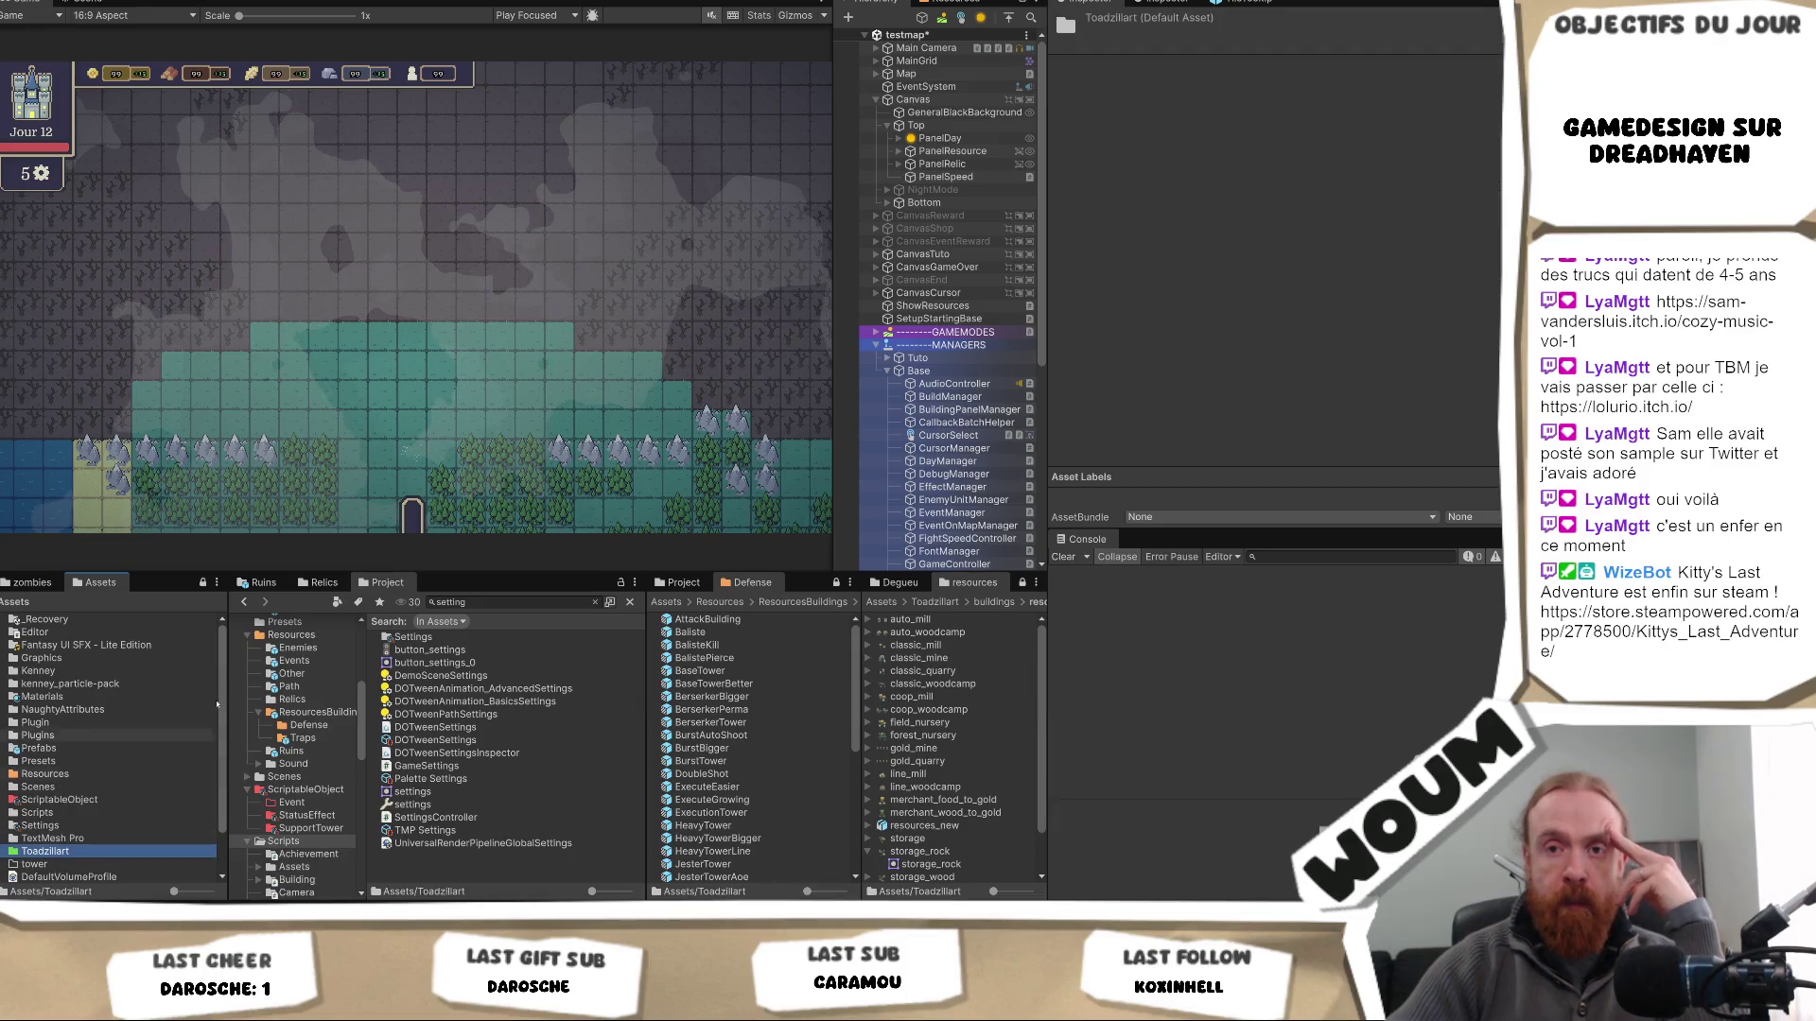
pyautogui.doubleClick(104, 850)
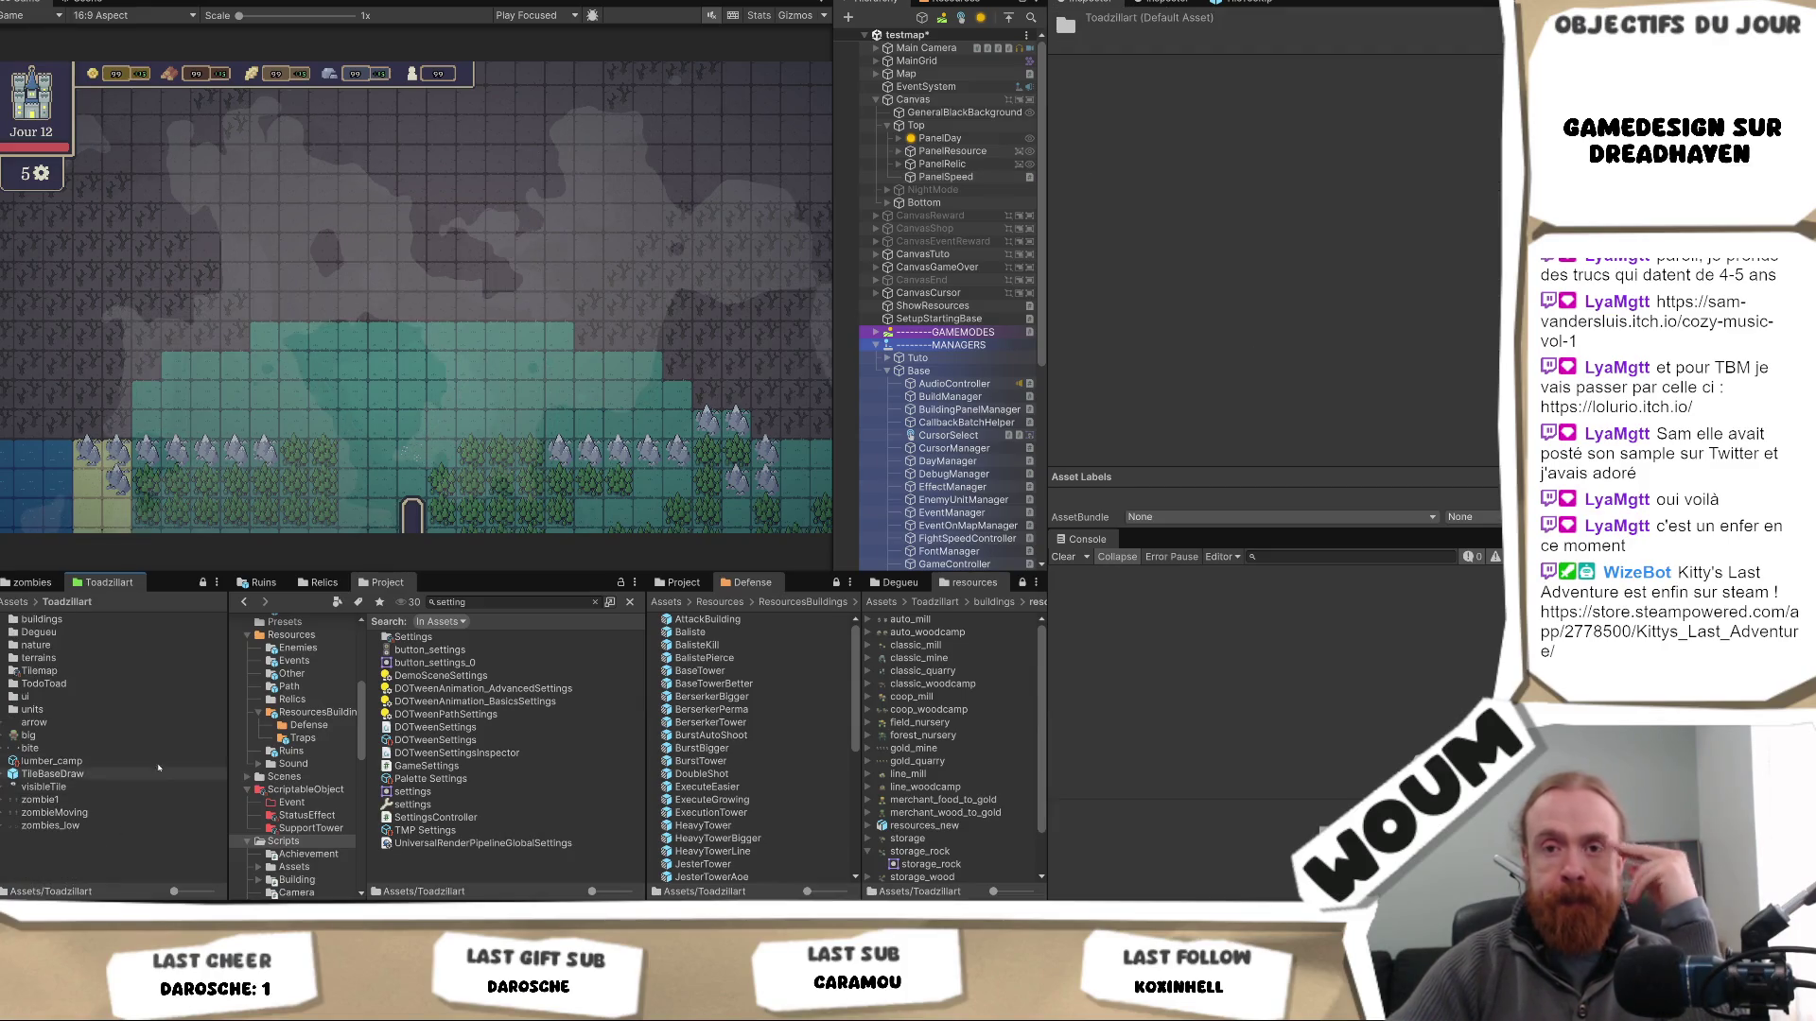
pyautogui.doubleClick(109, 697)
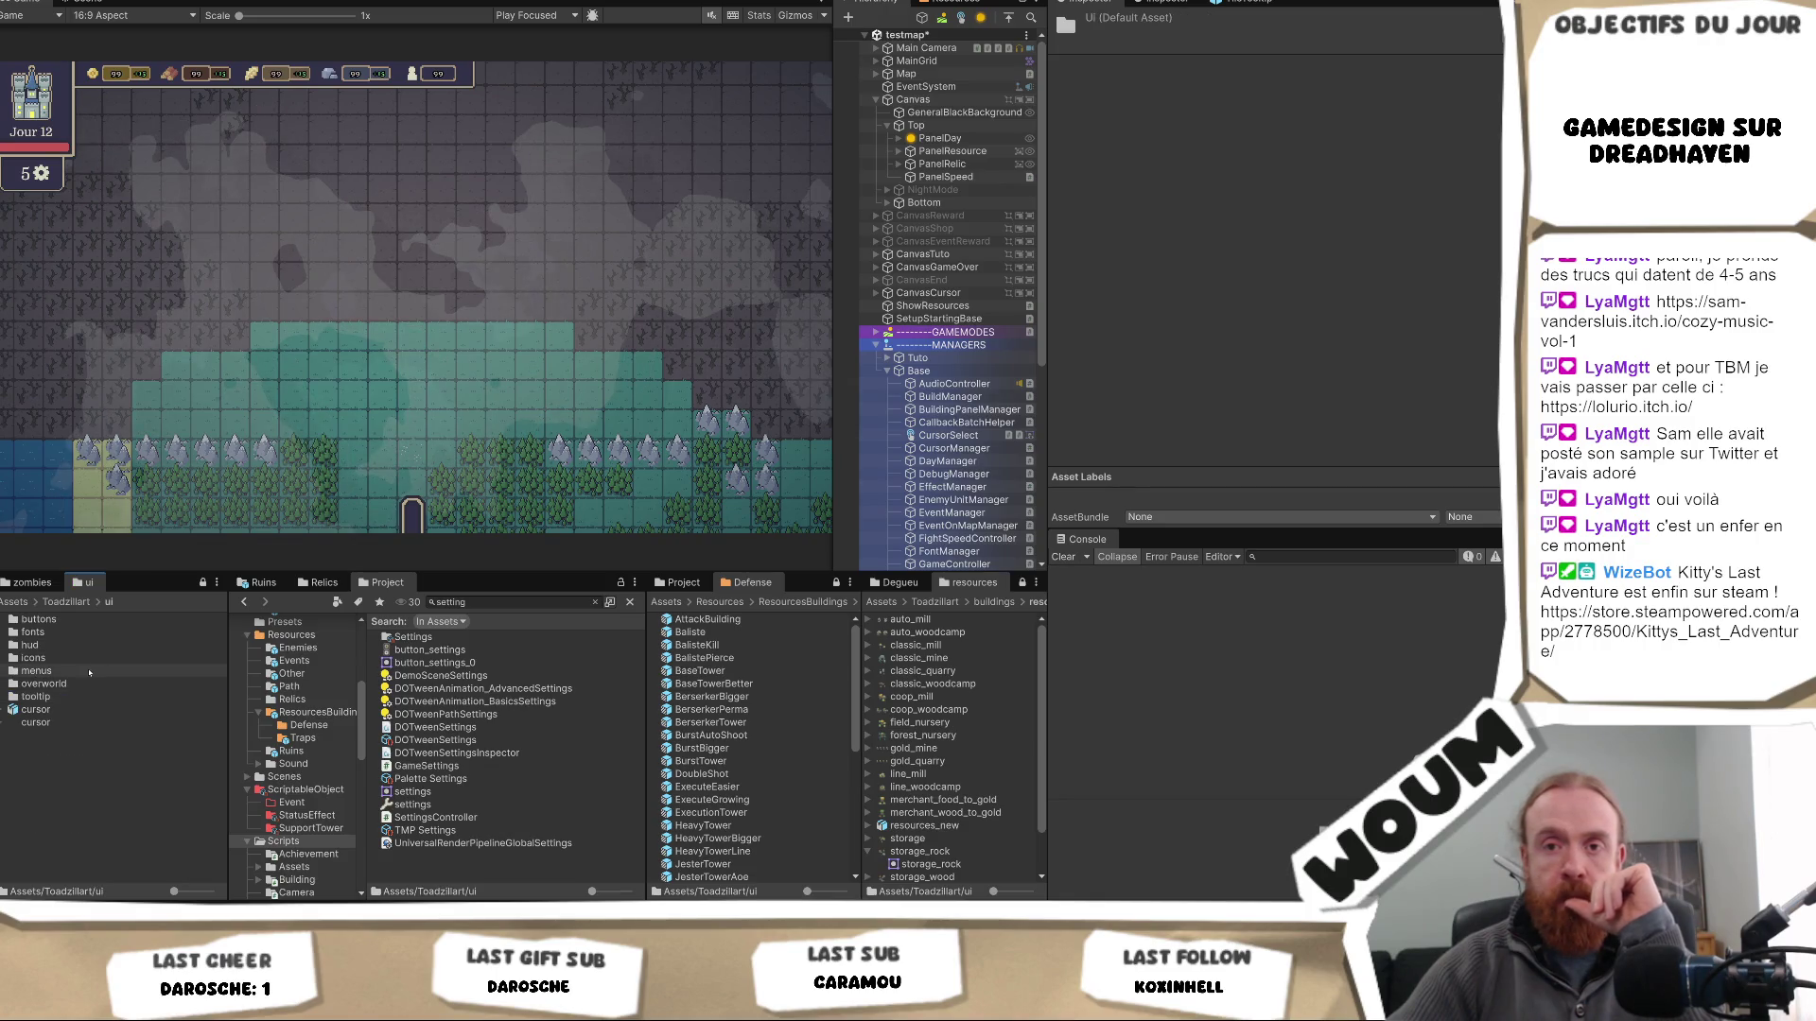
pyautogui.doubleClick(90, 670)
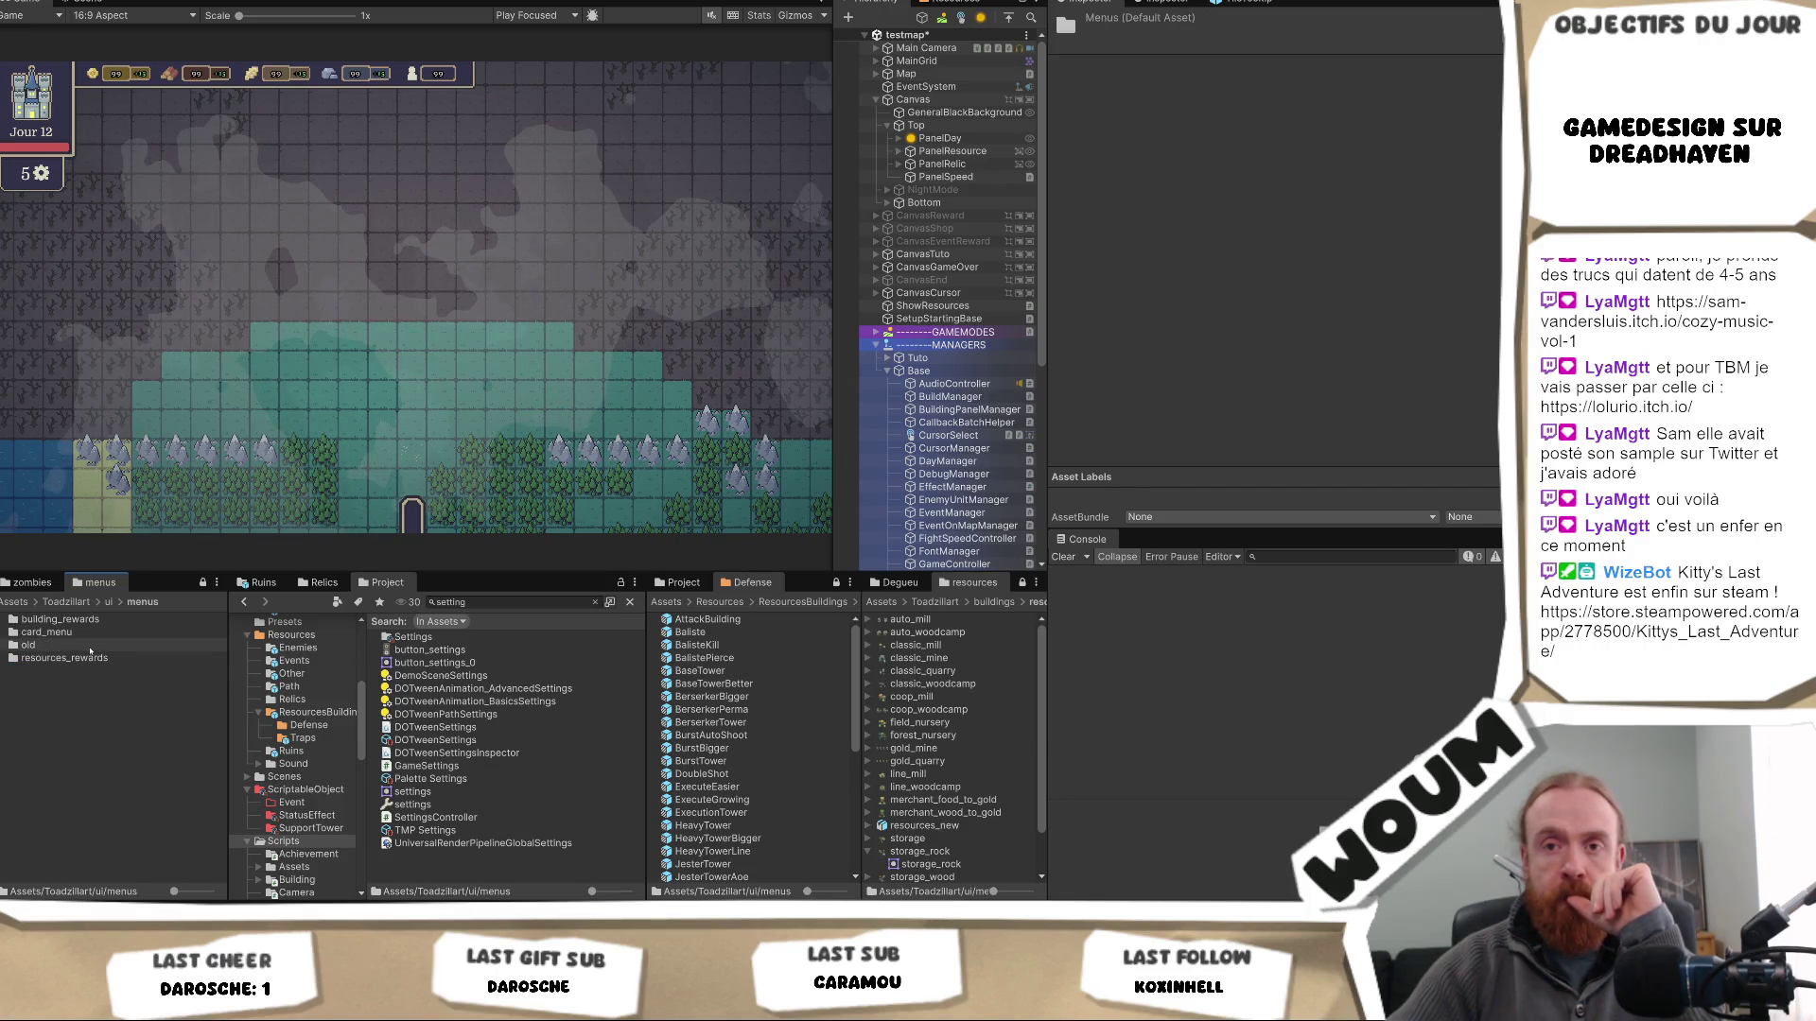
pyautogui.doubleClick(90, 647)
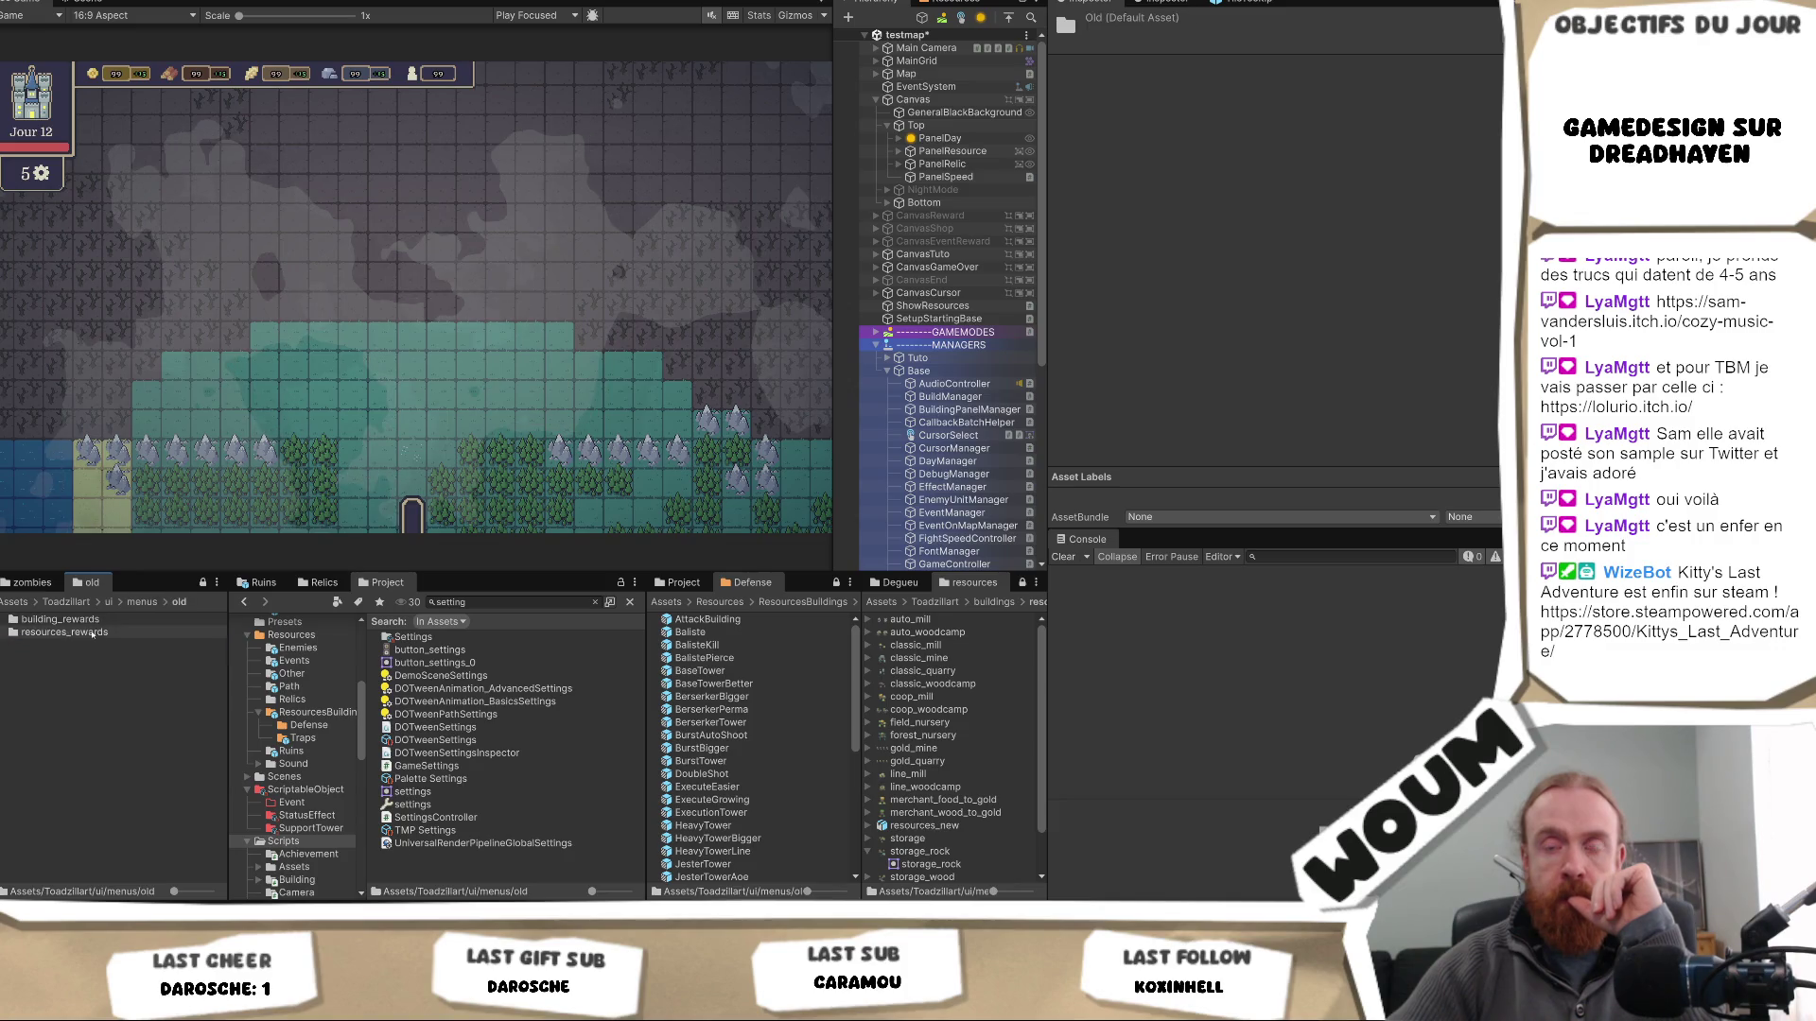
# - Navigate into ui/hud/top_bar/icons and inspect the fast_play sprite's import settings
pyautogui.press('BackSpace')
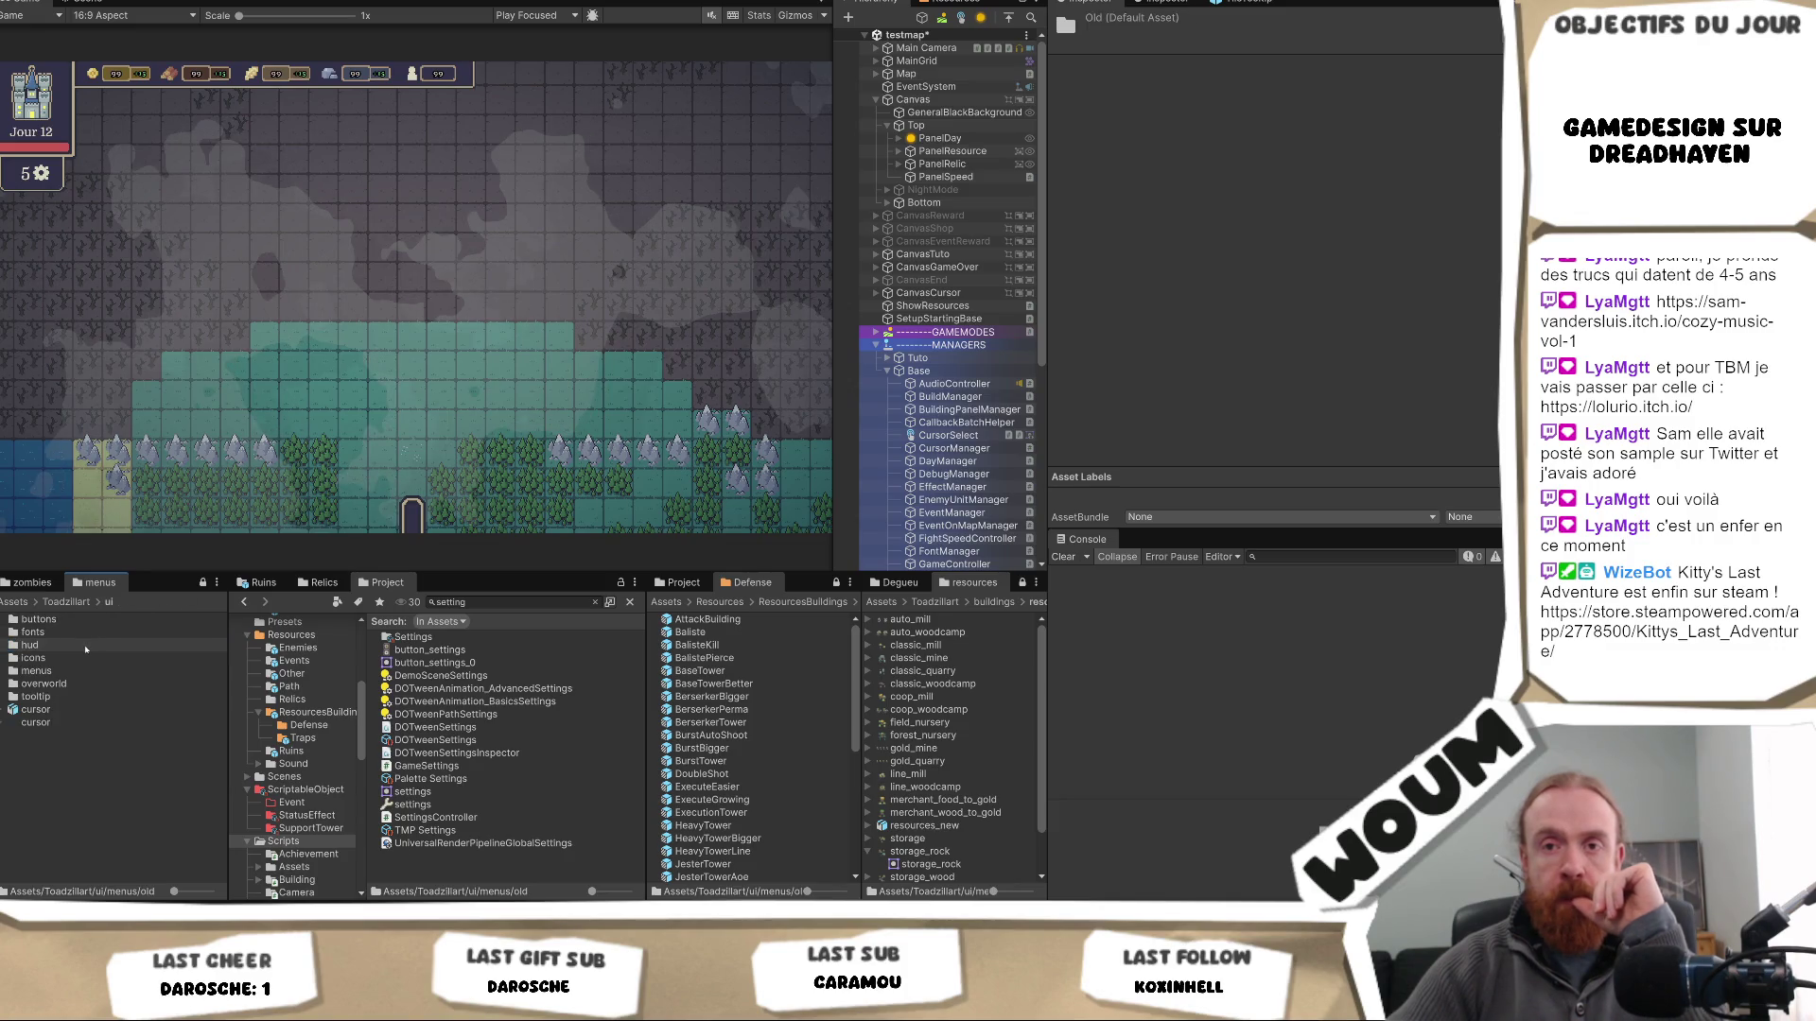
pyautogui.doubleClick(85, 647)
pyautogui.doubleClick(99, 657)
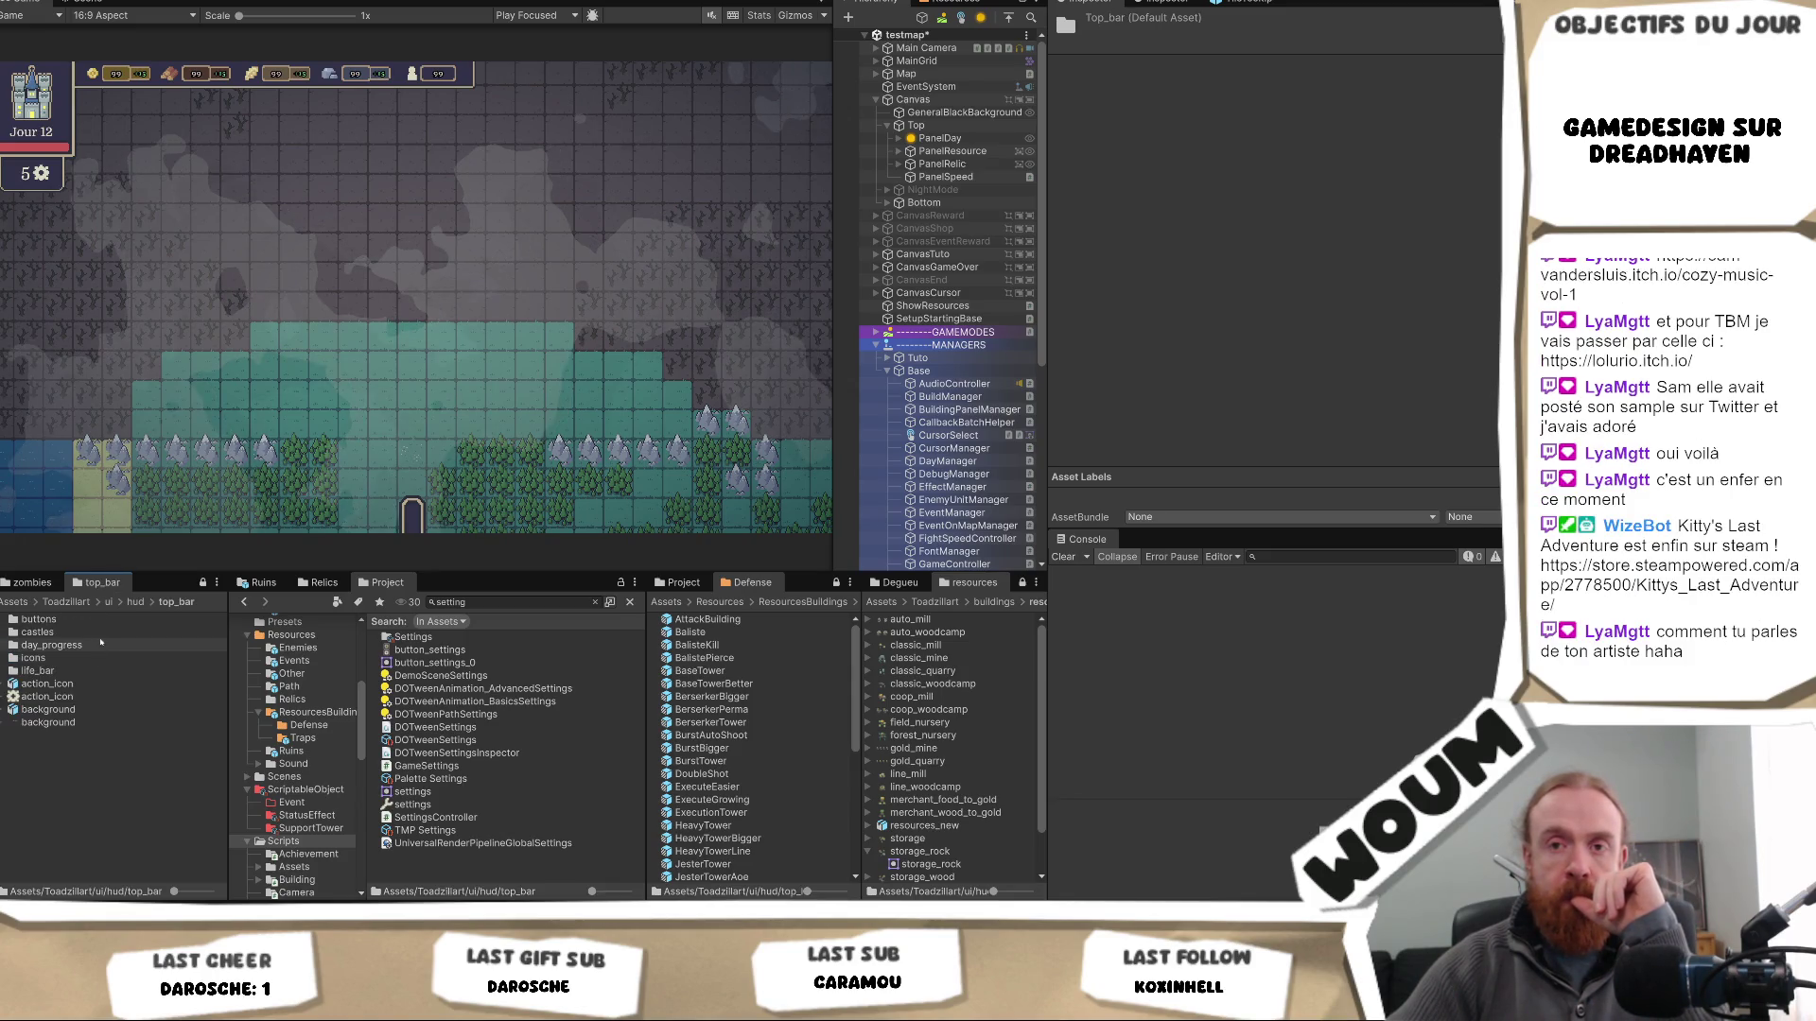
pyautogui.doubleClick(100, 657)
pyautogui.click(100, 632)
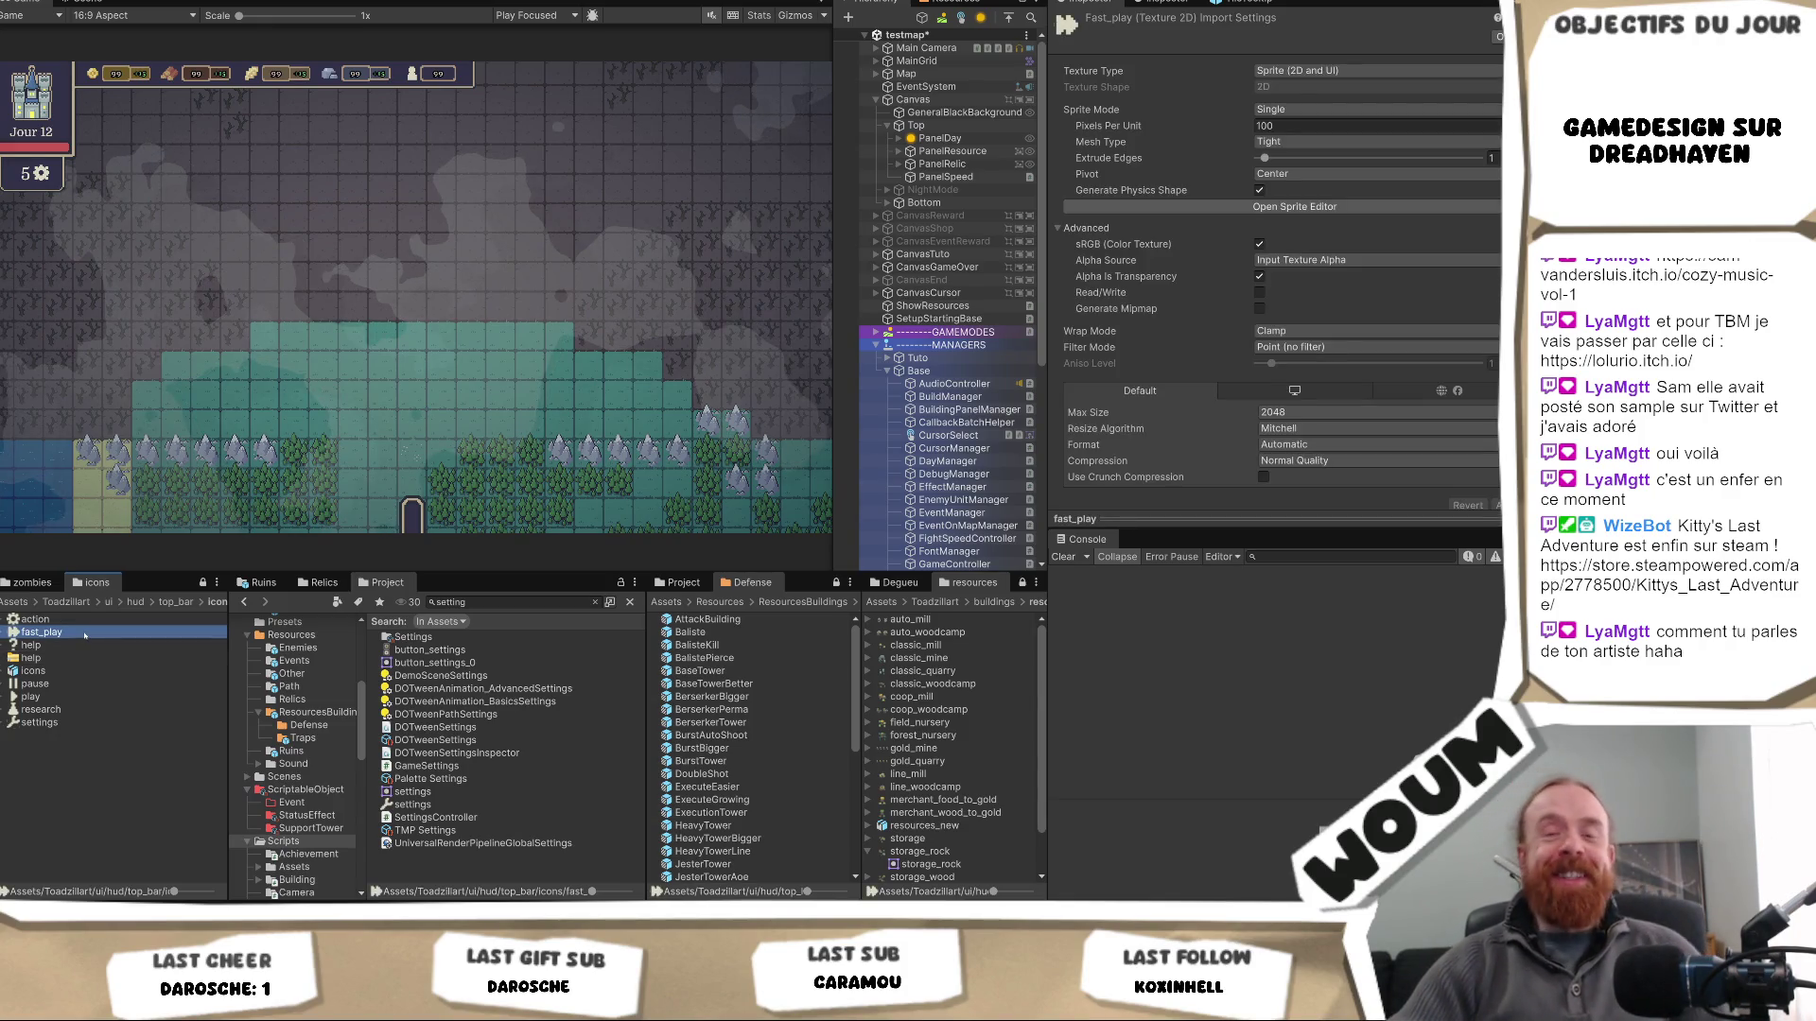
# - Inspect the play and pause icons' import settings in the Inspector
pyautogui.click(76, 697)
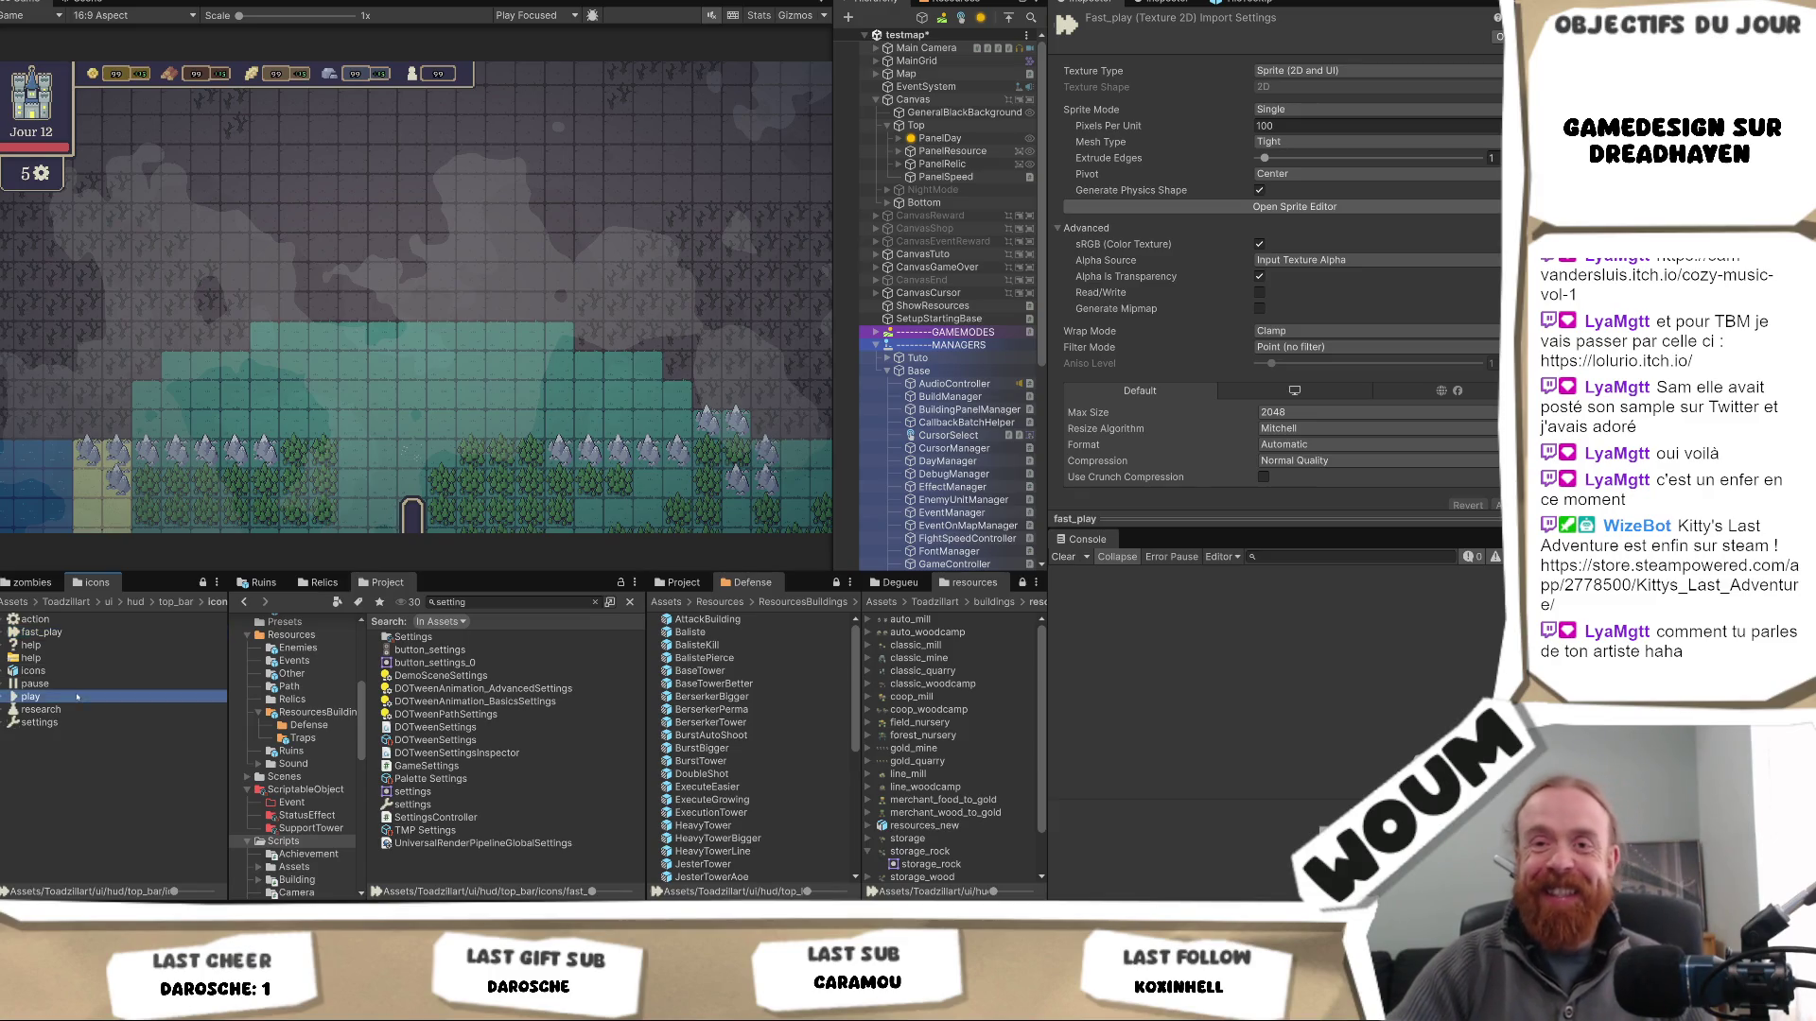
pyautogui.click(87, 685)
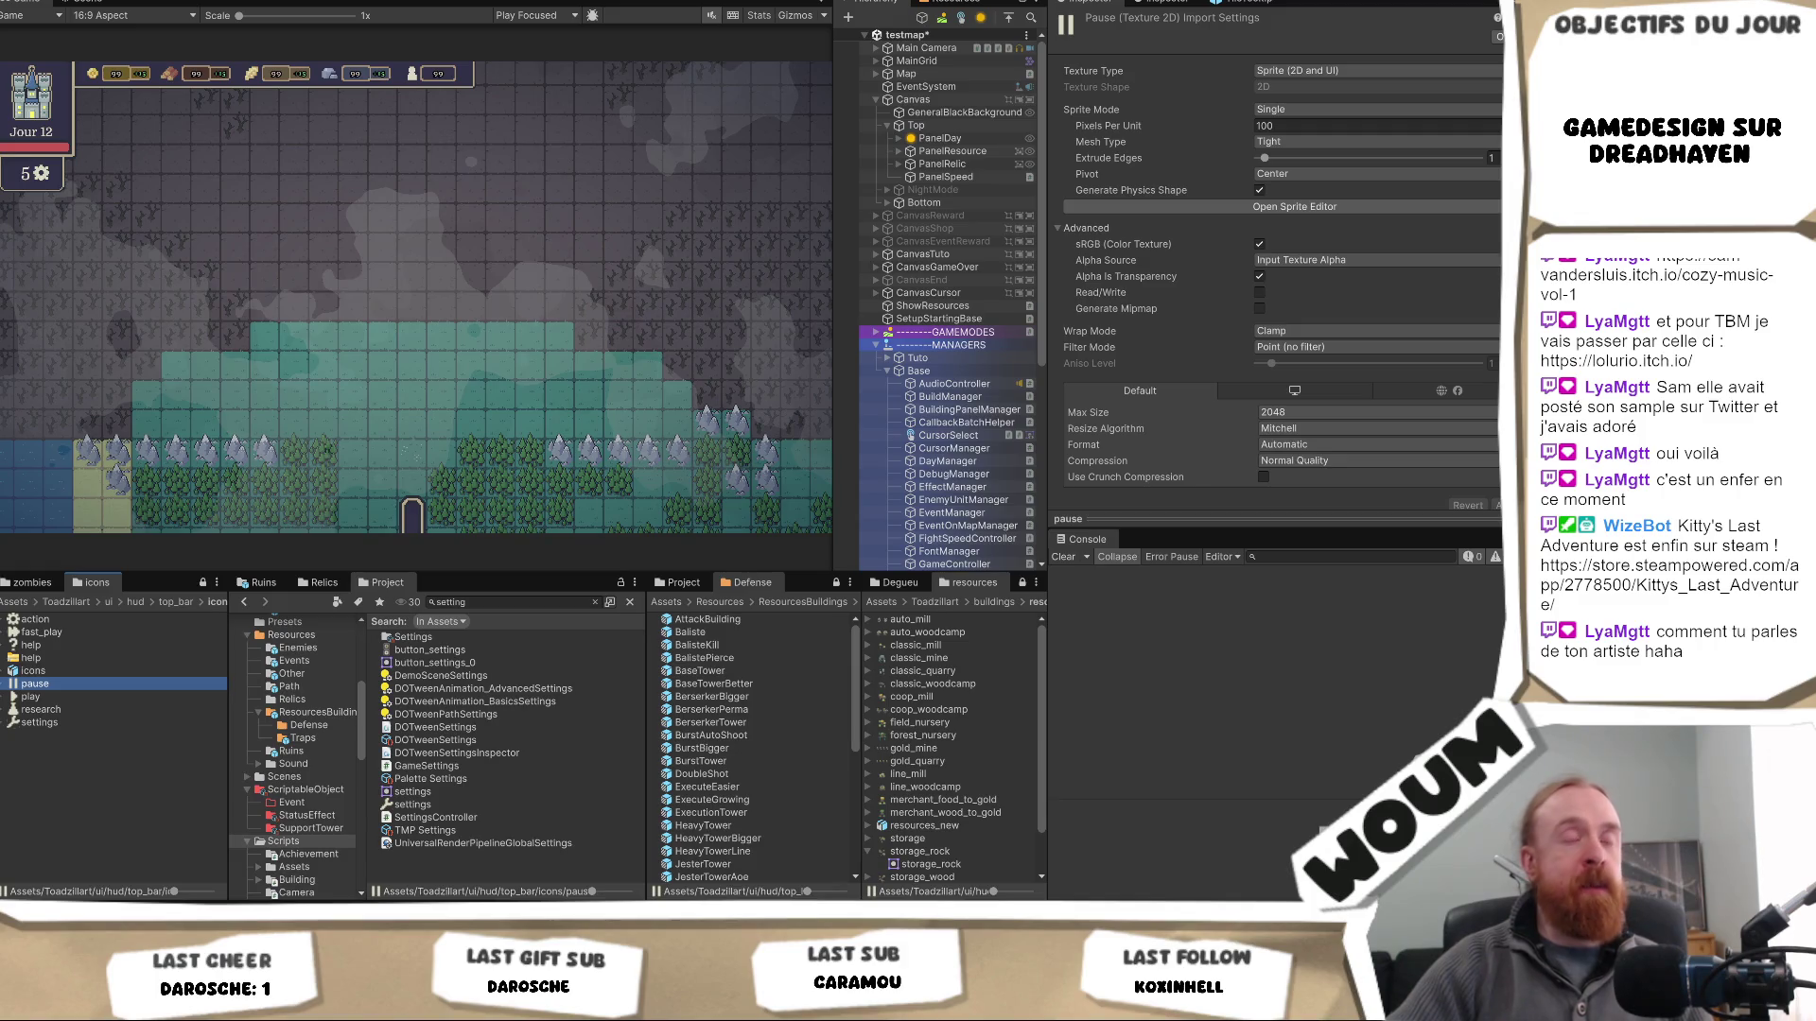
pyautogui.click(815, 329)
# - Widen the Hierarchy and select PanelSpeed to show its transform and Fight Speed UI fields
pyautogui.moveTo(815, 329); pyautogui.dragTo(789, 359)
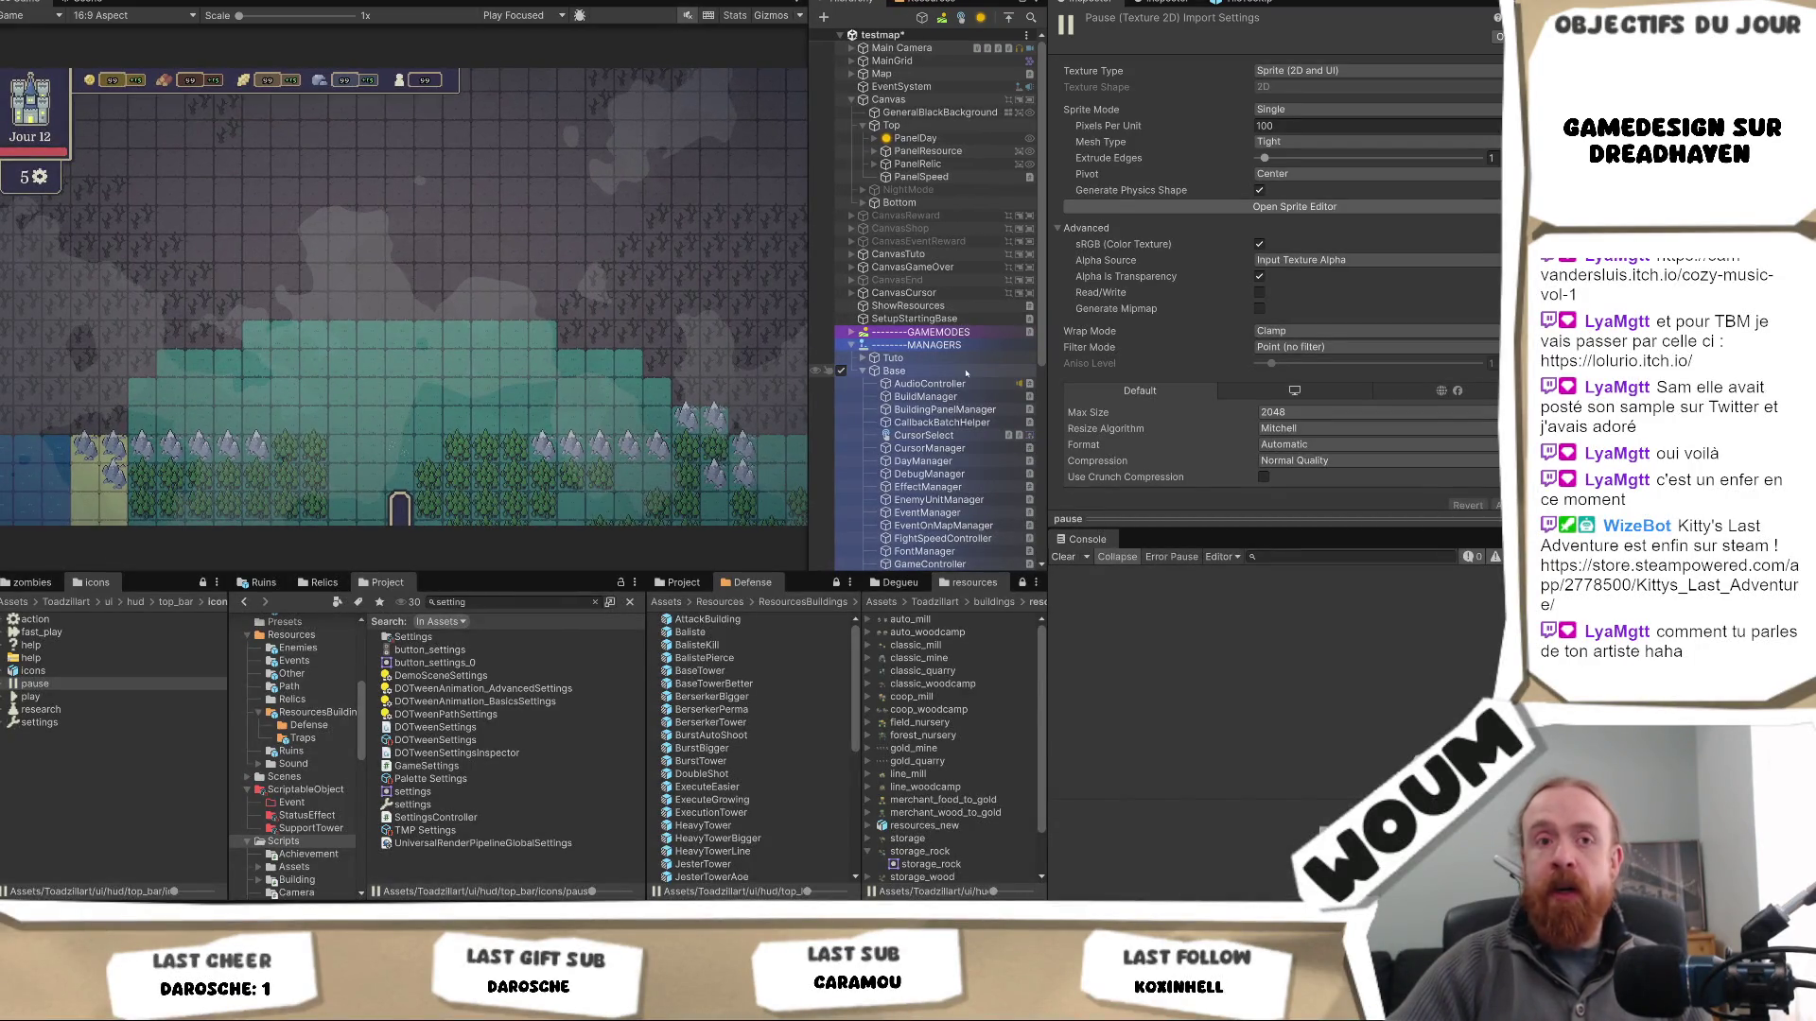
pyautogui.scroll(-10, 965, 374)
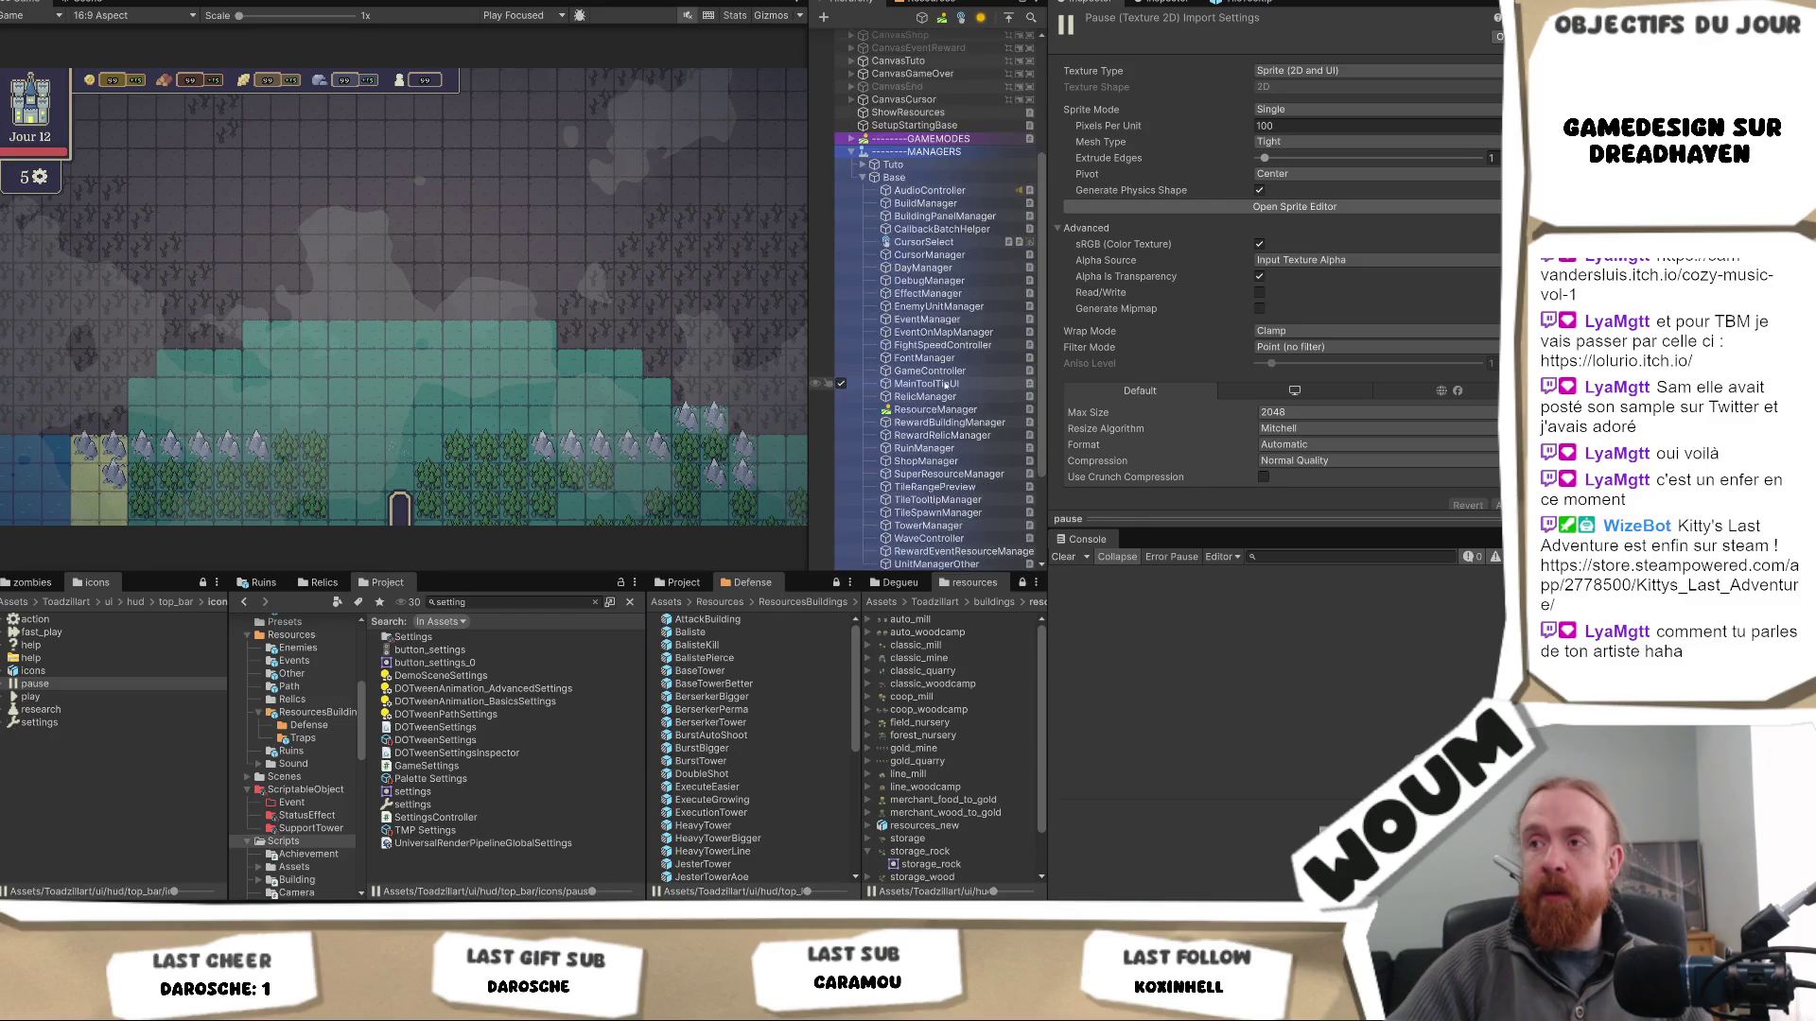
pyautogui.scroll(8, 951, 376)
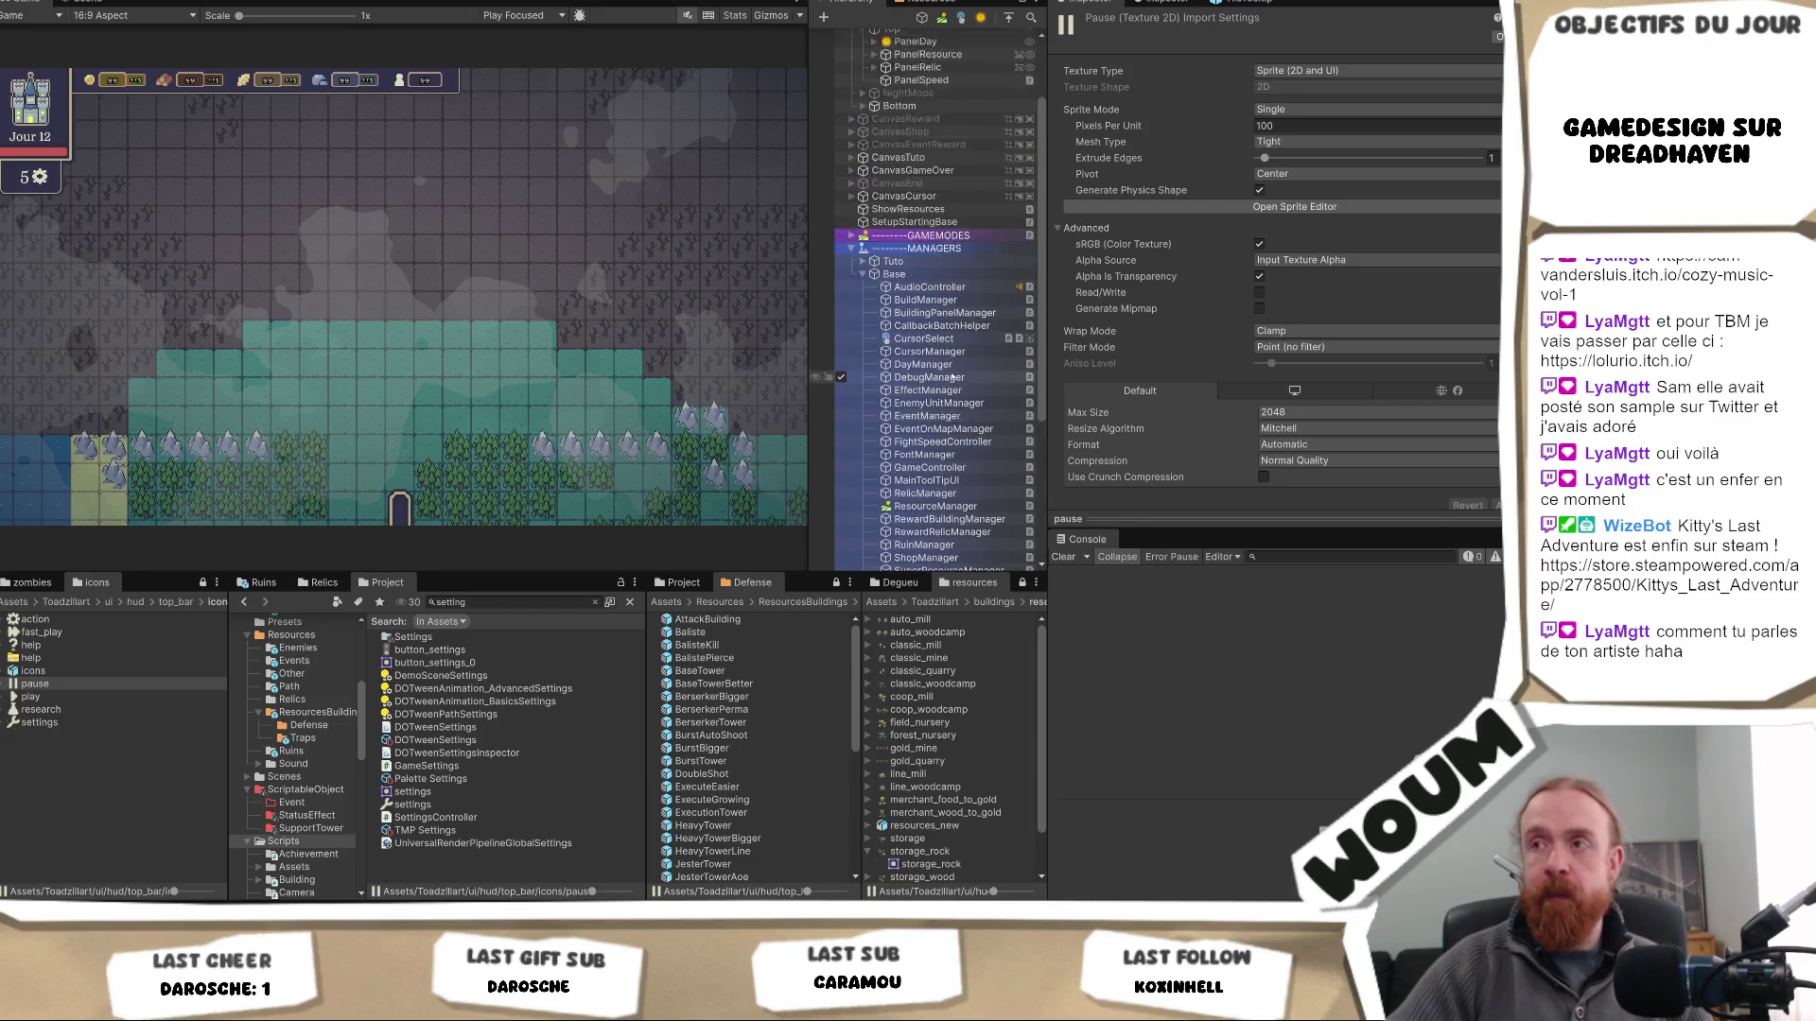
pyautogui.scroll(2, 954, 376)
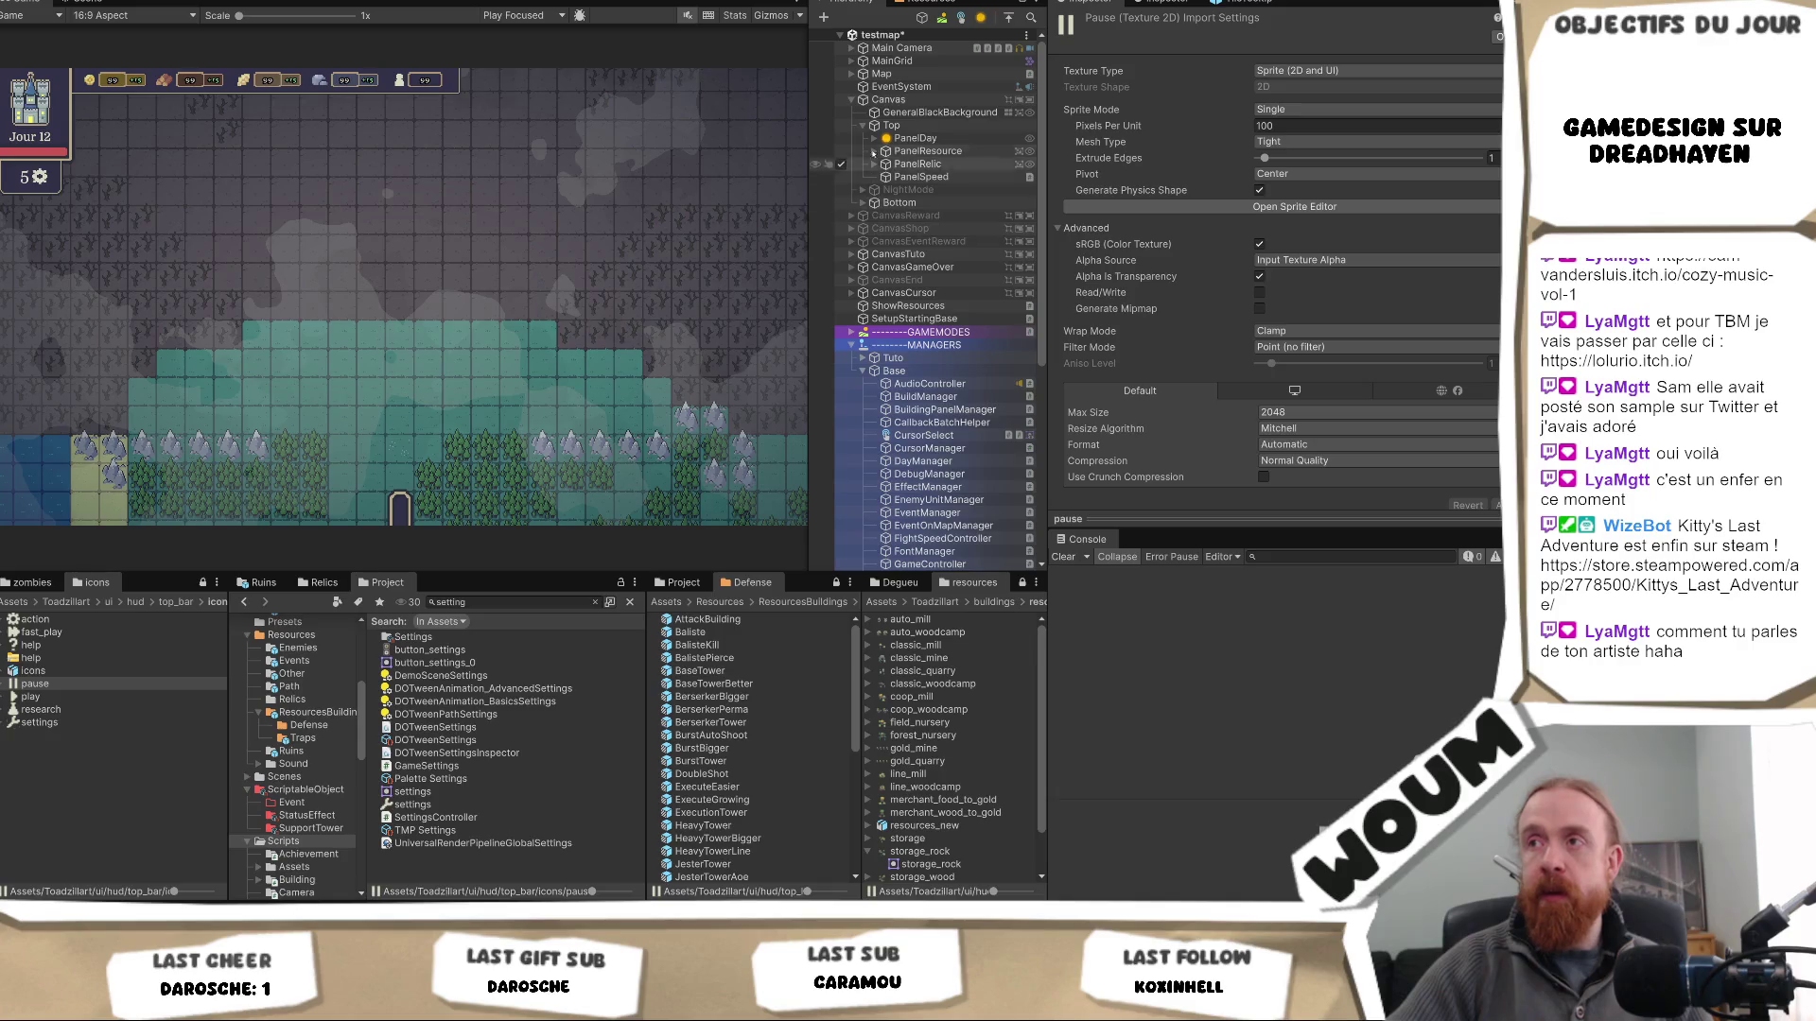
pyautogui.click(943, 176)
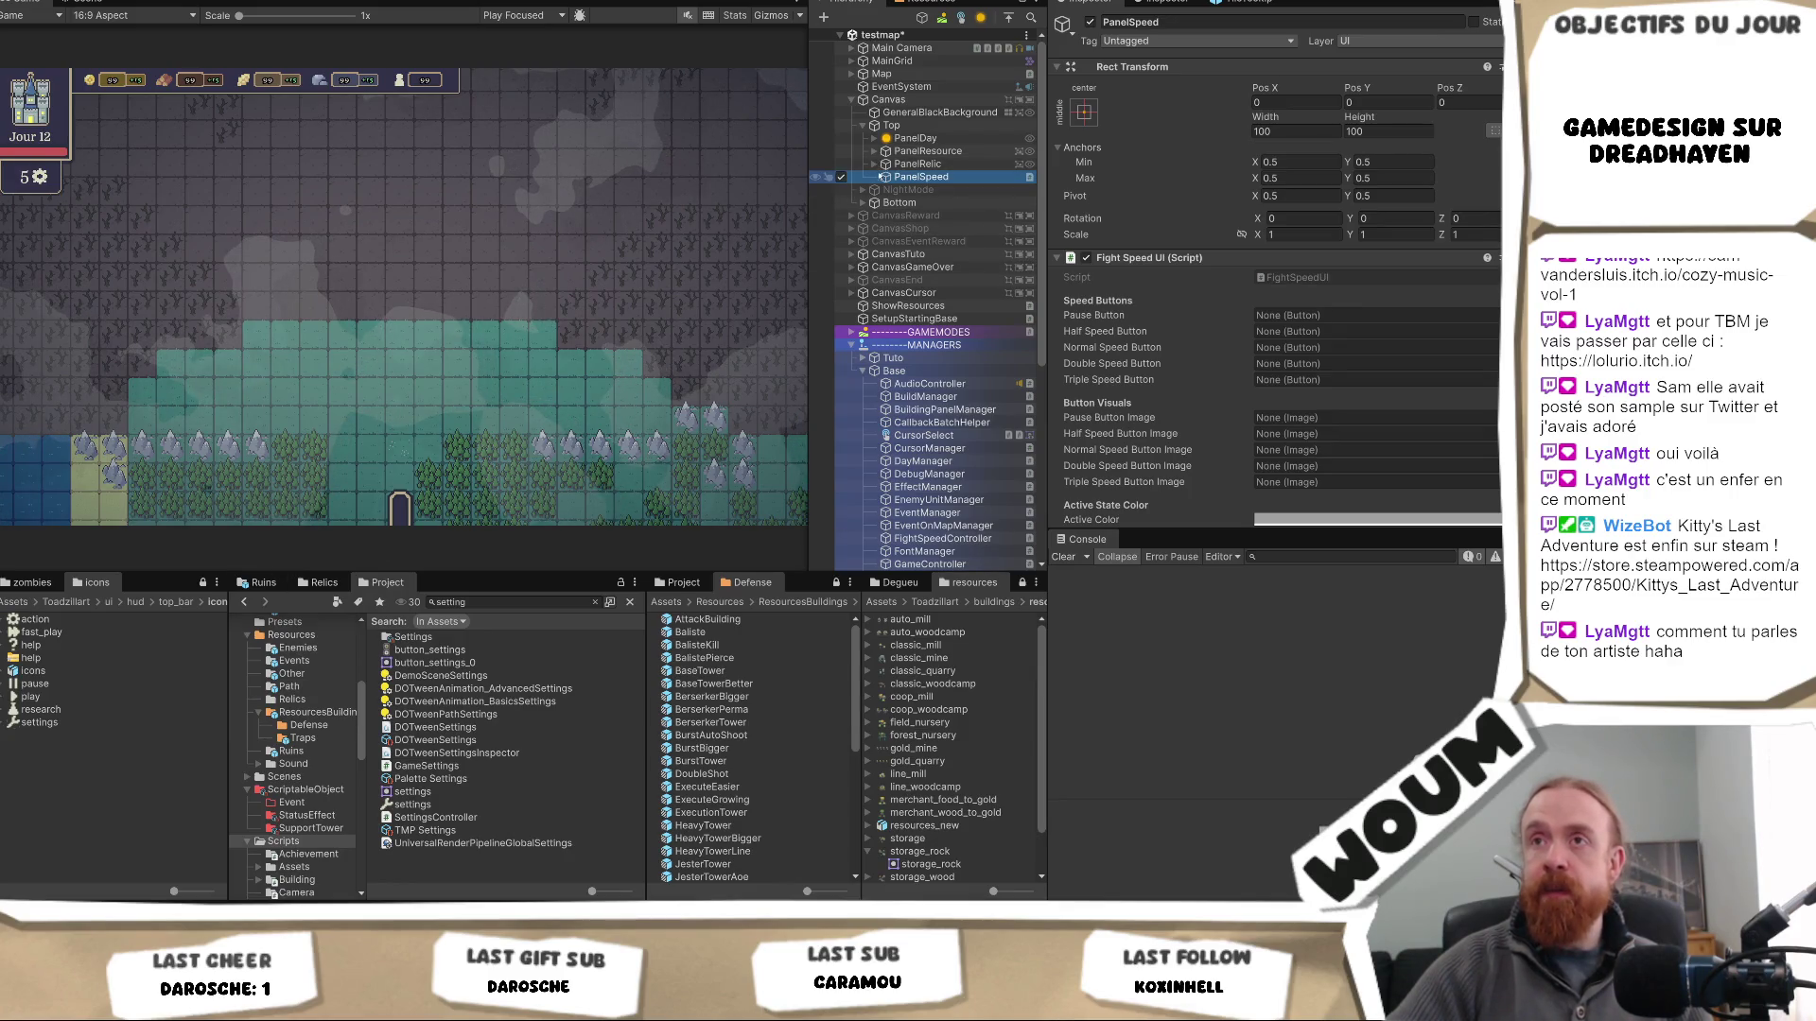
# - Move PanelSpeed inside PanelResource, just below VerticalLayout
pyautogui.click(874, 164)
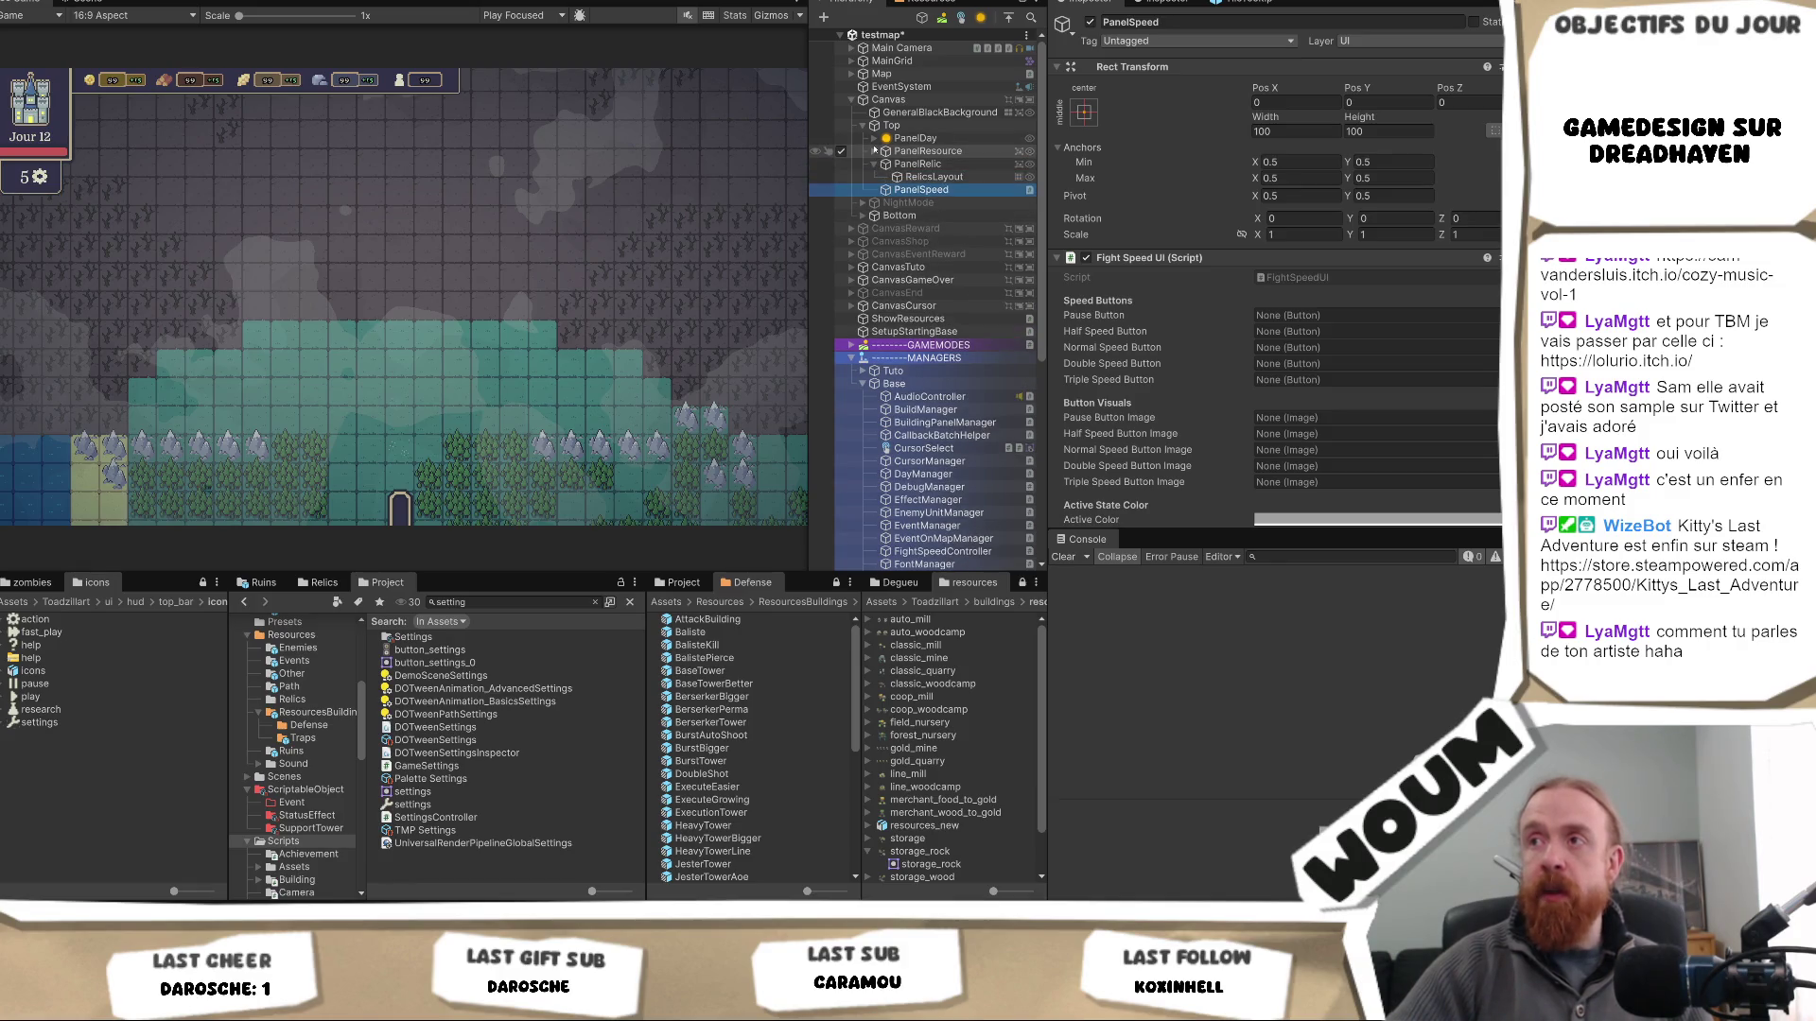
pyautogui.click(874, 150)
pyautogui.moveTo(922, 216); pyautogui.dragTo(938, 186)
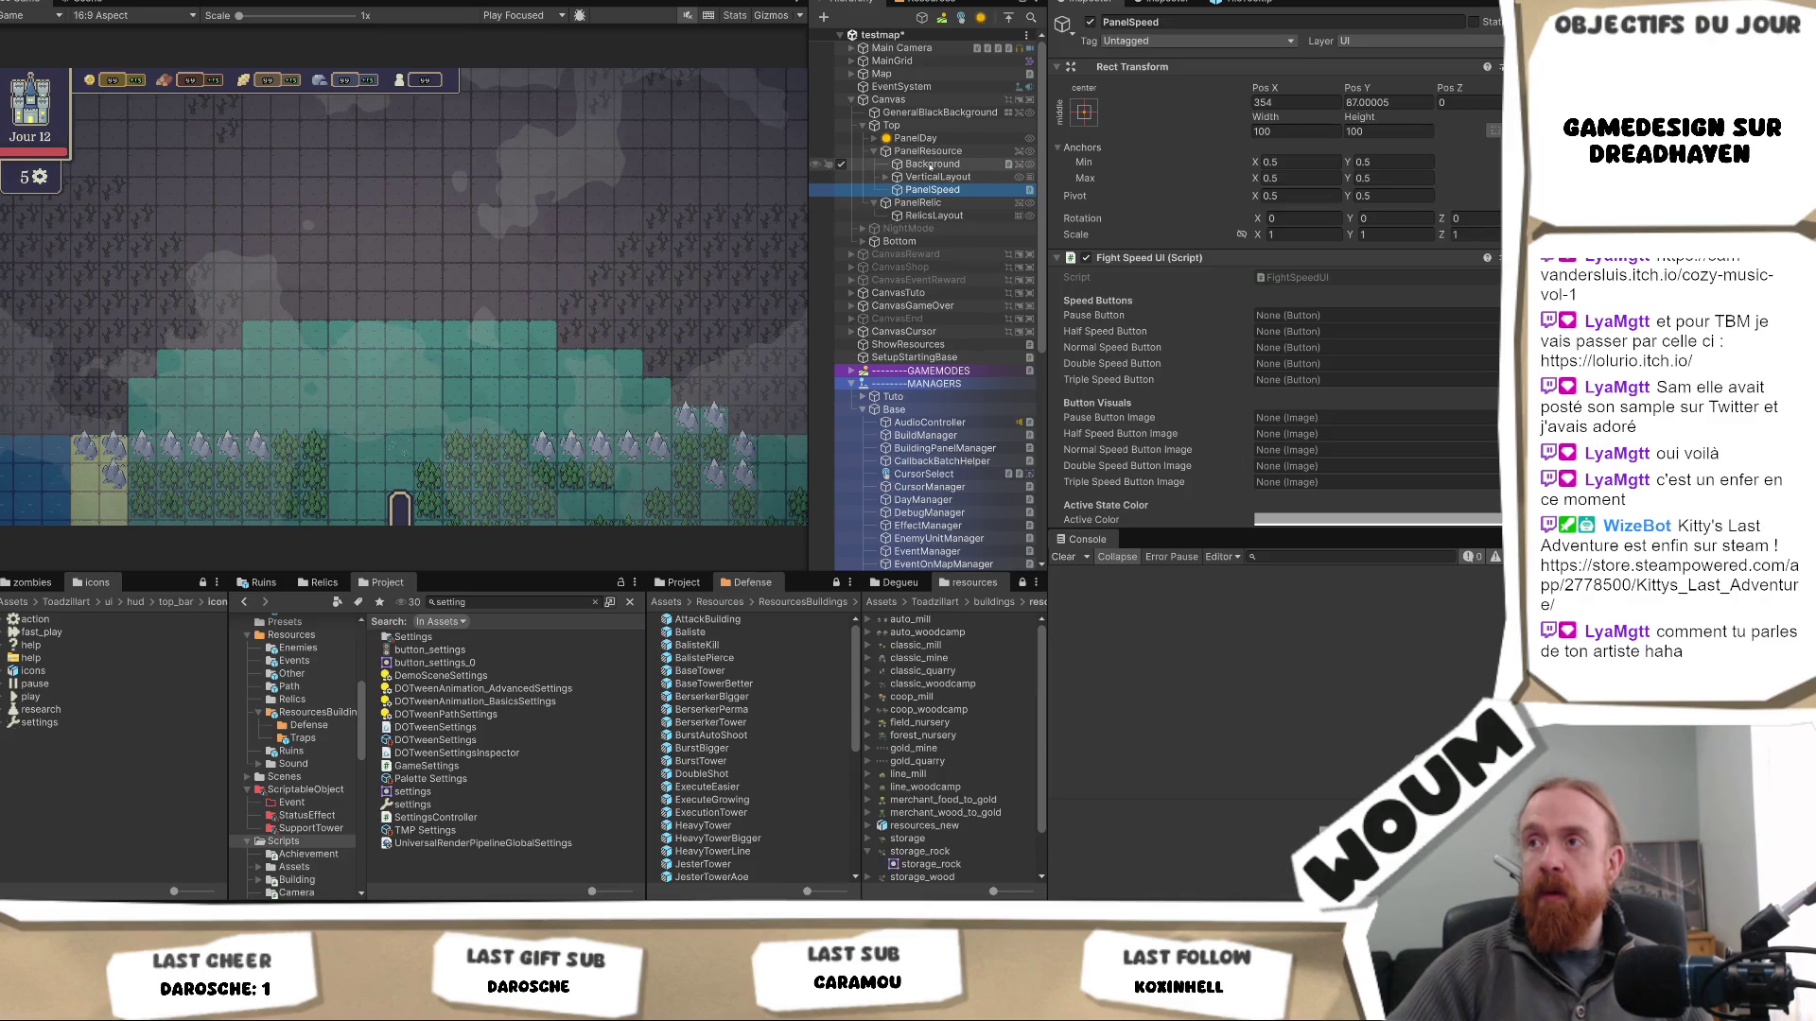
# - Duplicate PanelResource's Background and make Background (1) a child of PanelSpeed
pyautogui.click(930, 164)
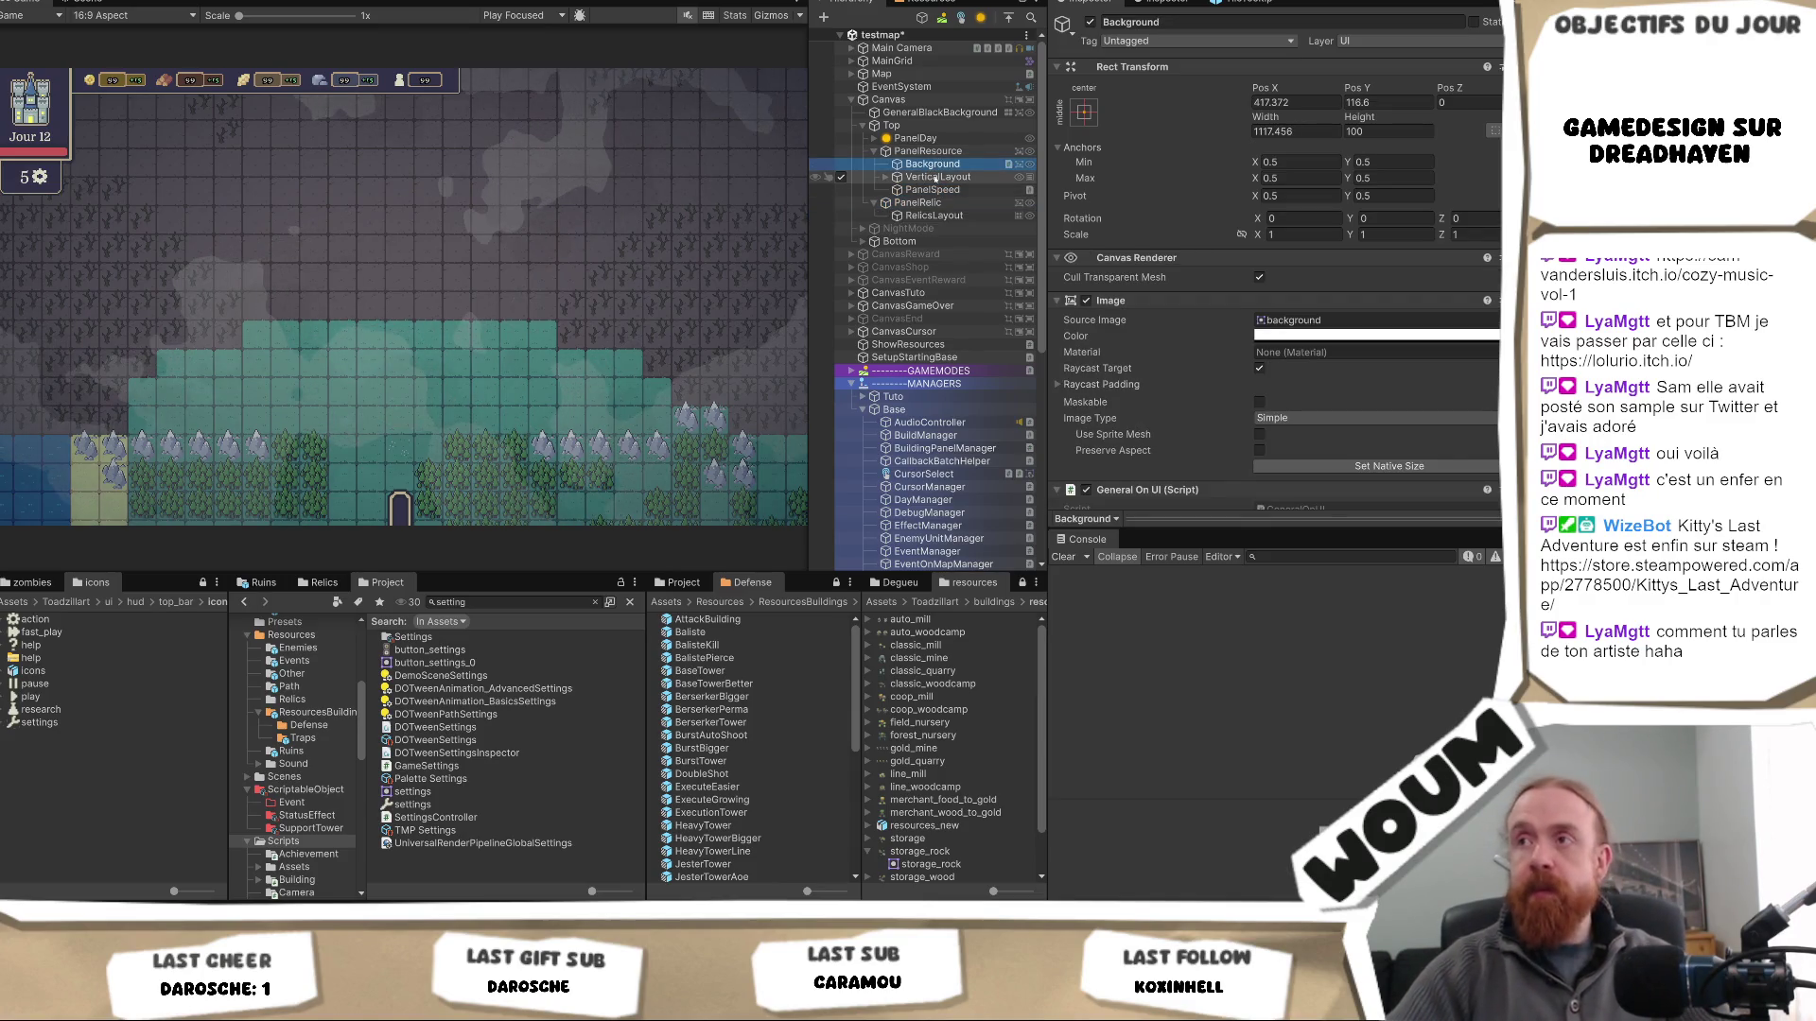
pyautogui.hotkey('ctrl', 'd')
pyautogui.moveTo(940, 209); pyautogui.dragTo(939, 203)
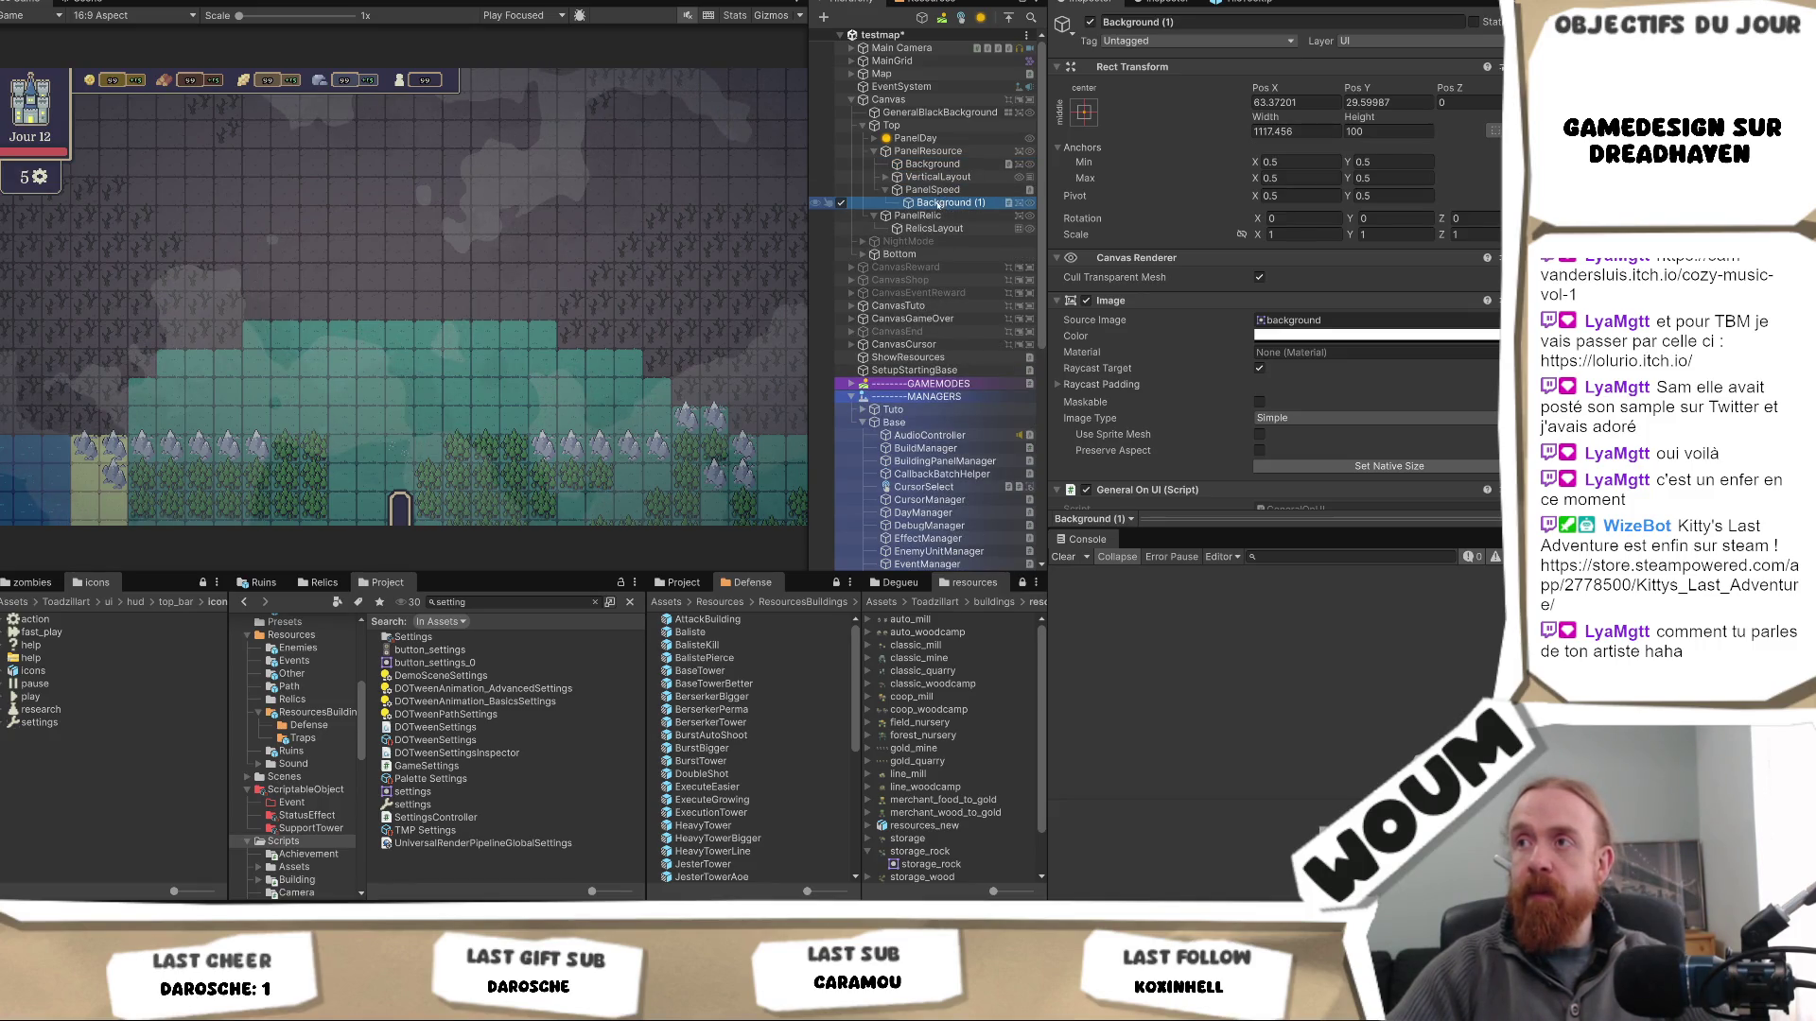
pyautogui.click(943, 202)
pyautogui.click(948, 190)
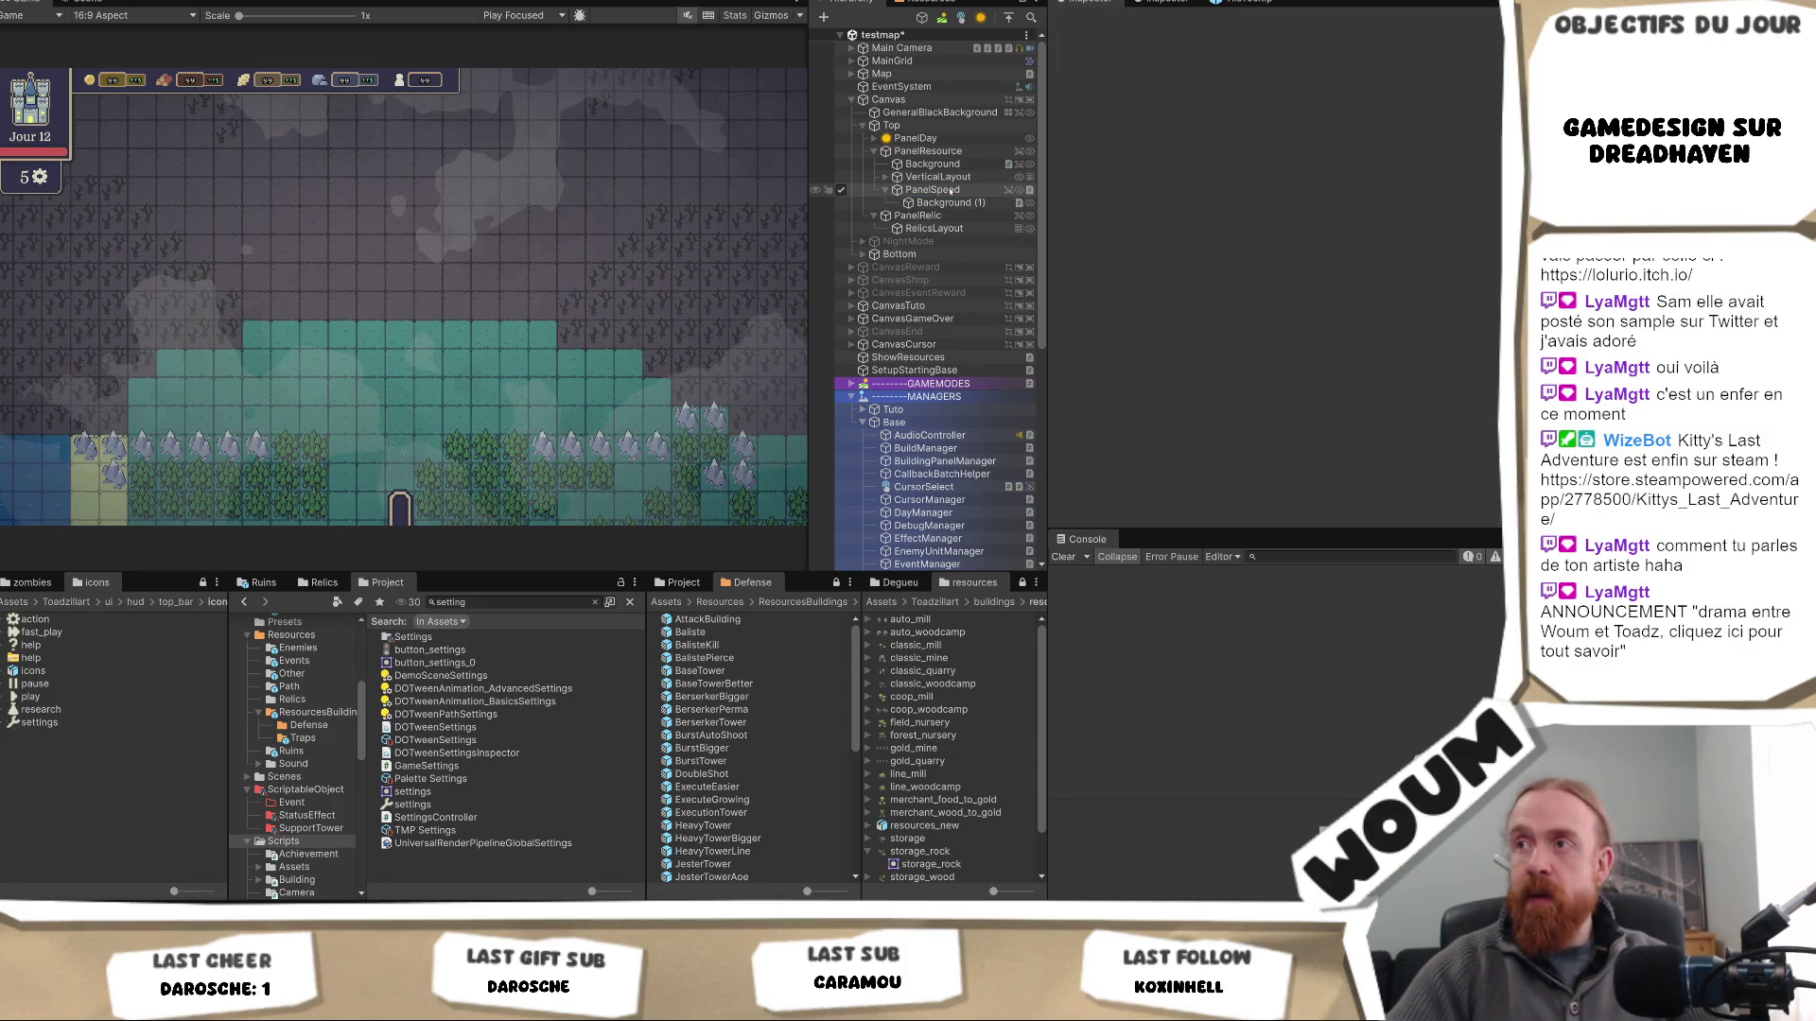
# - Check the Background (1) copy and PanelSpeed's settings, bringing up PanelSpeed's anchor presets
pyautogui.scroll(-6, 1063, 405)
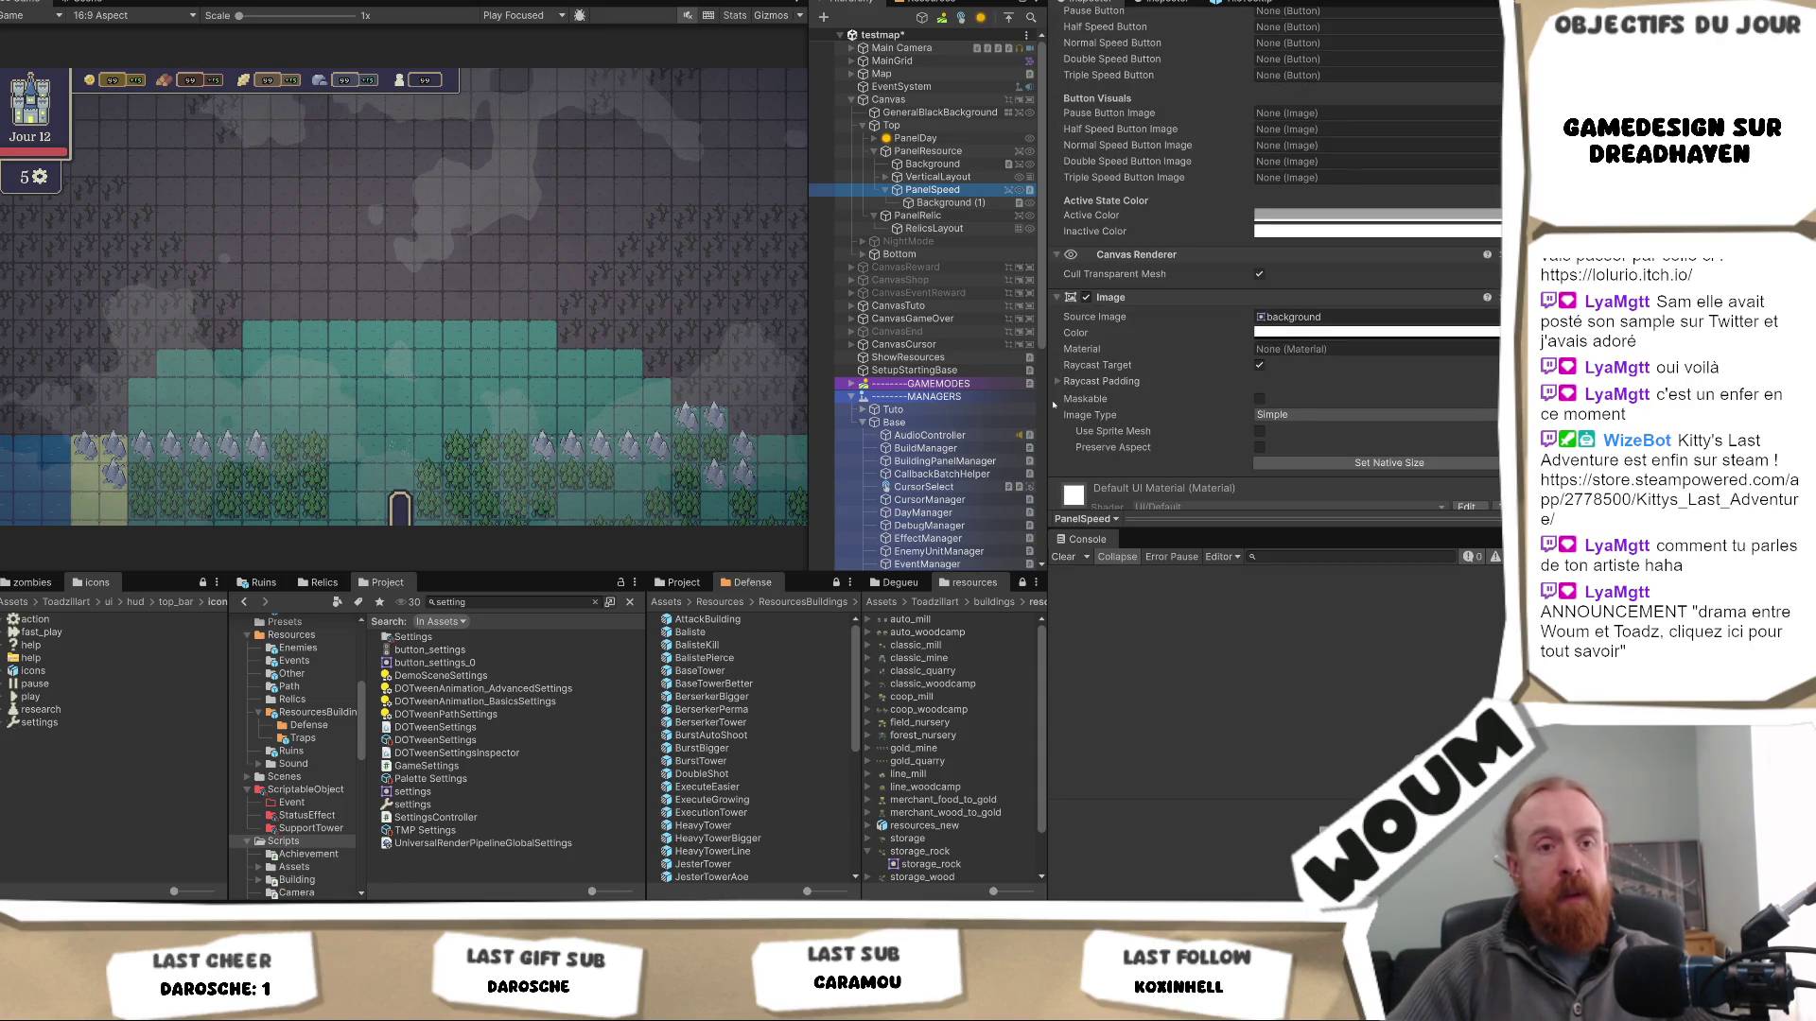
pyautogui.click(919, 204)
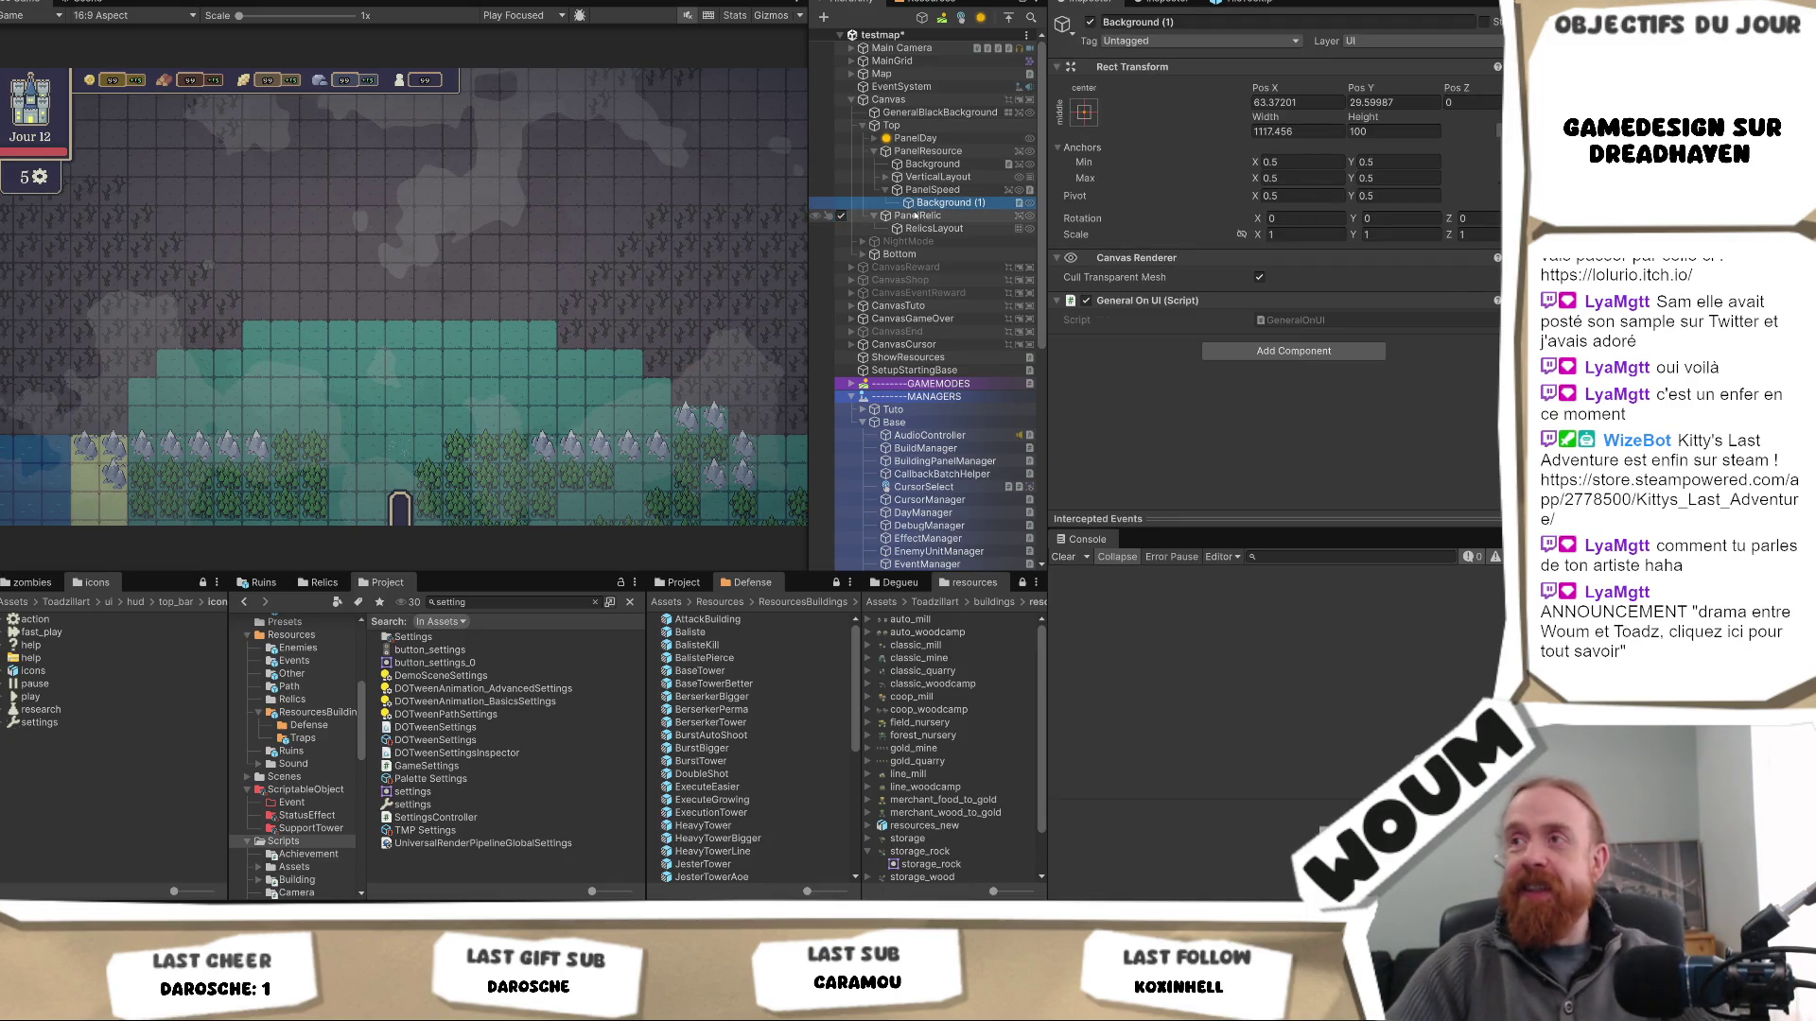
pyautogui.click(932, 190)
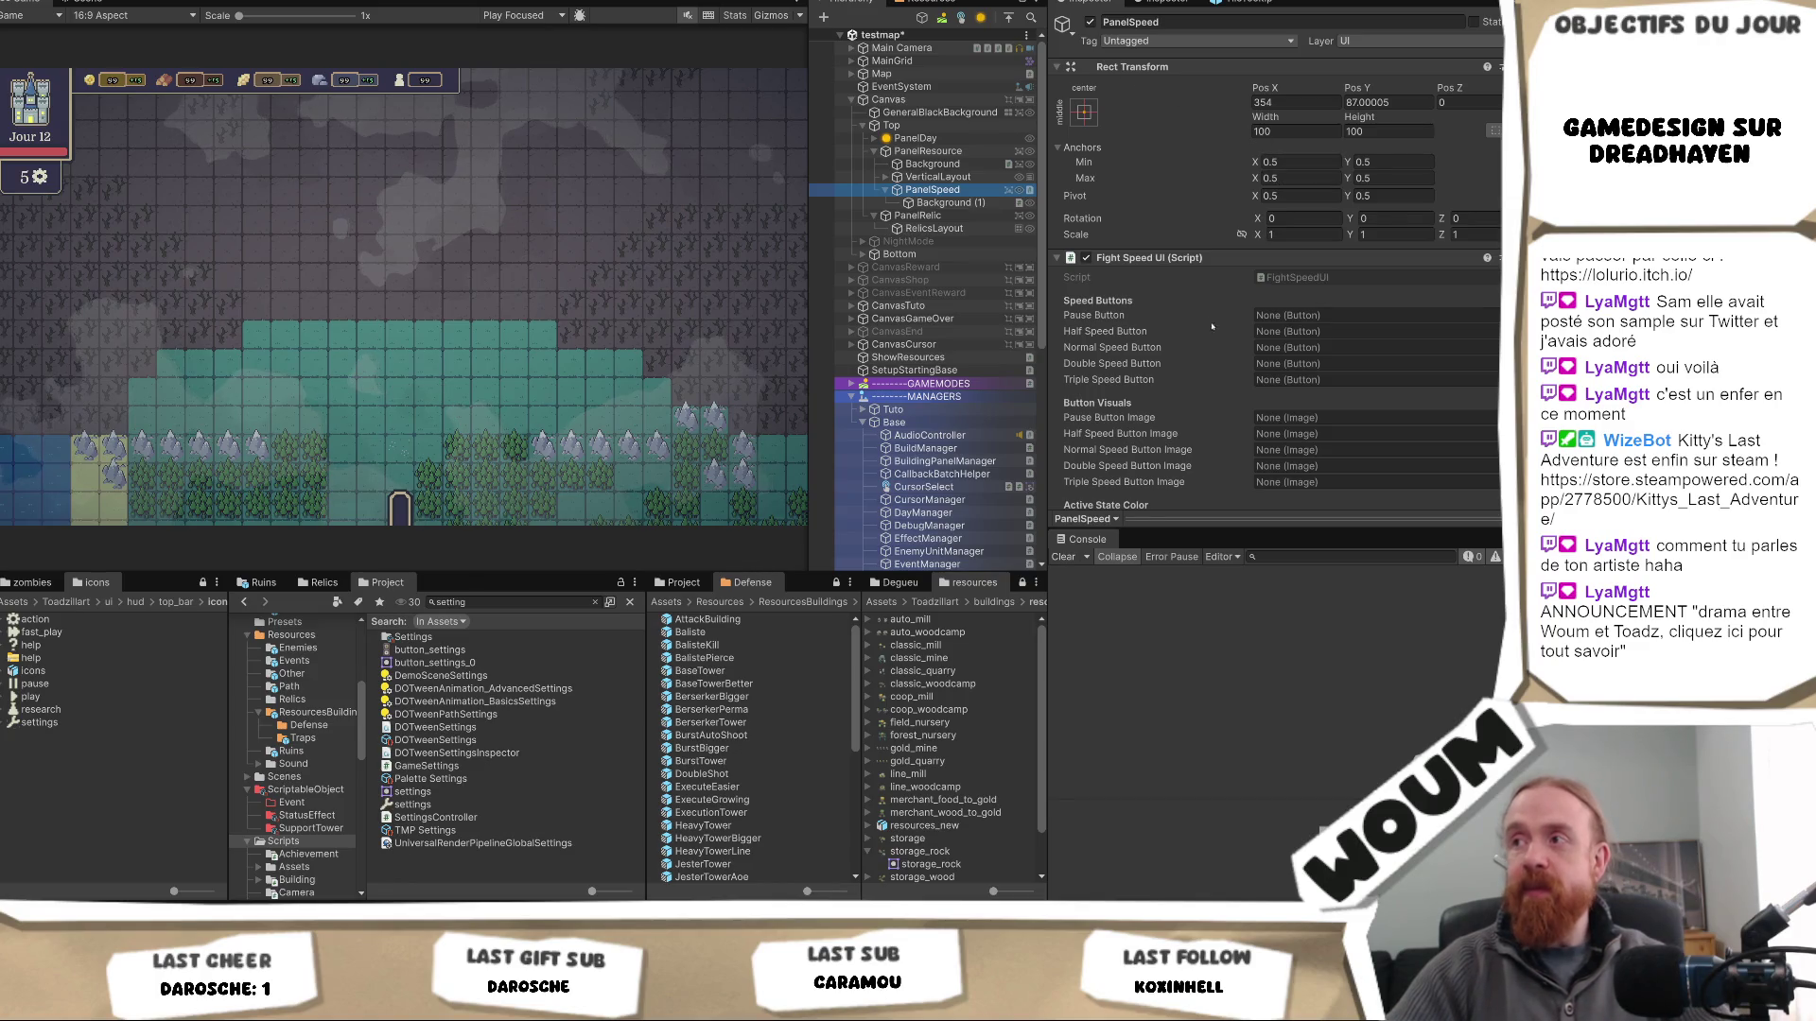
pyautogui.scroll(-5, 1120, 105)
pyautogui.scroll(5, 1094, 92)
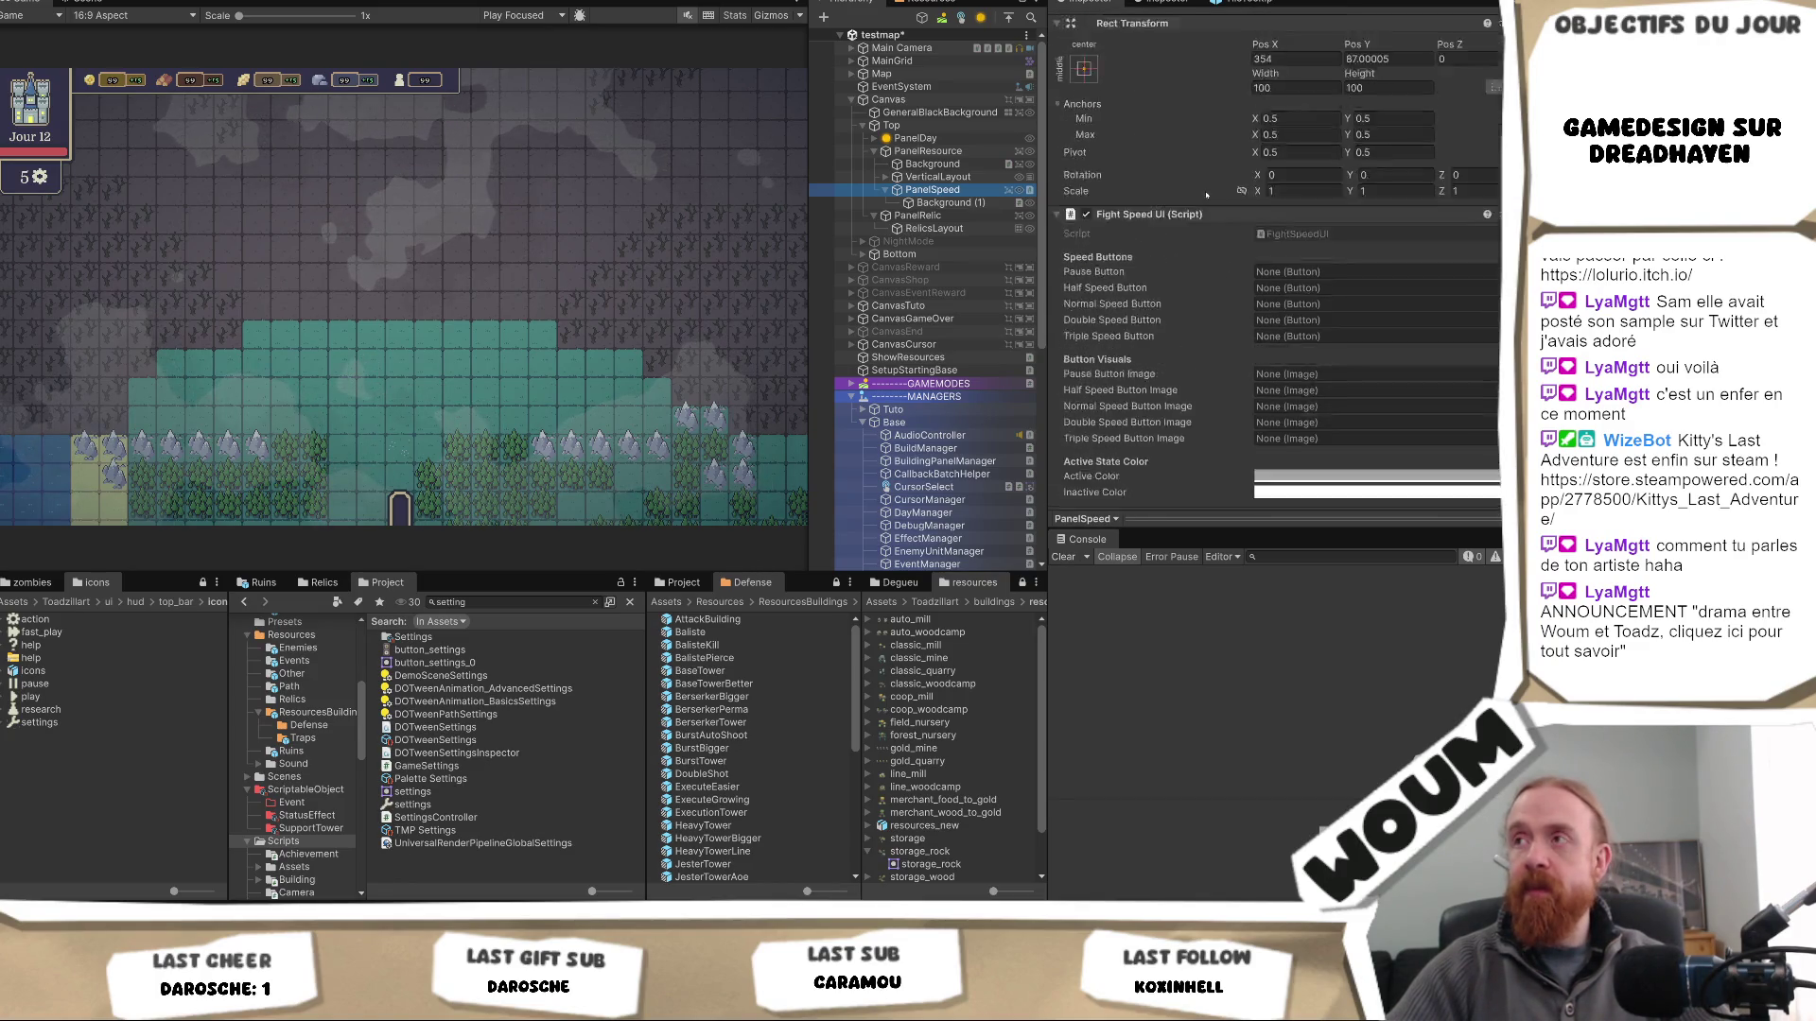
pyautogui.click(1084, 111)
# - Reset PanelSpeed's position and move it to the right end of the top HUD bar
pyautogui.keyDown('alt'); pyautogui.click(1175, 273); pyautogui.keyUp('alt')
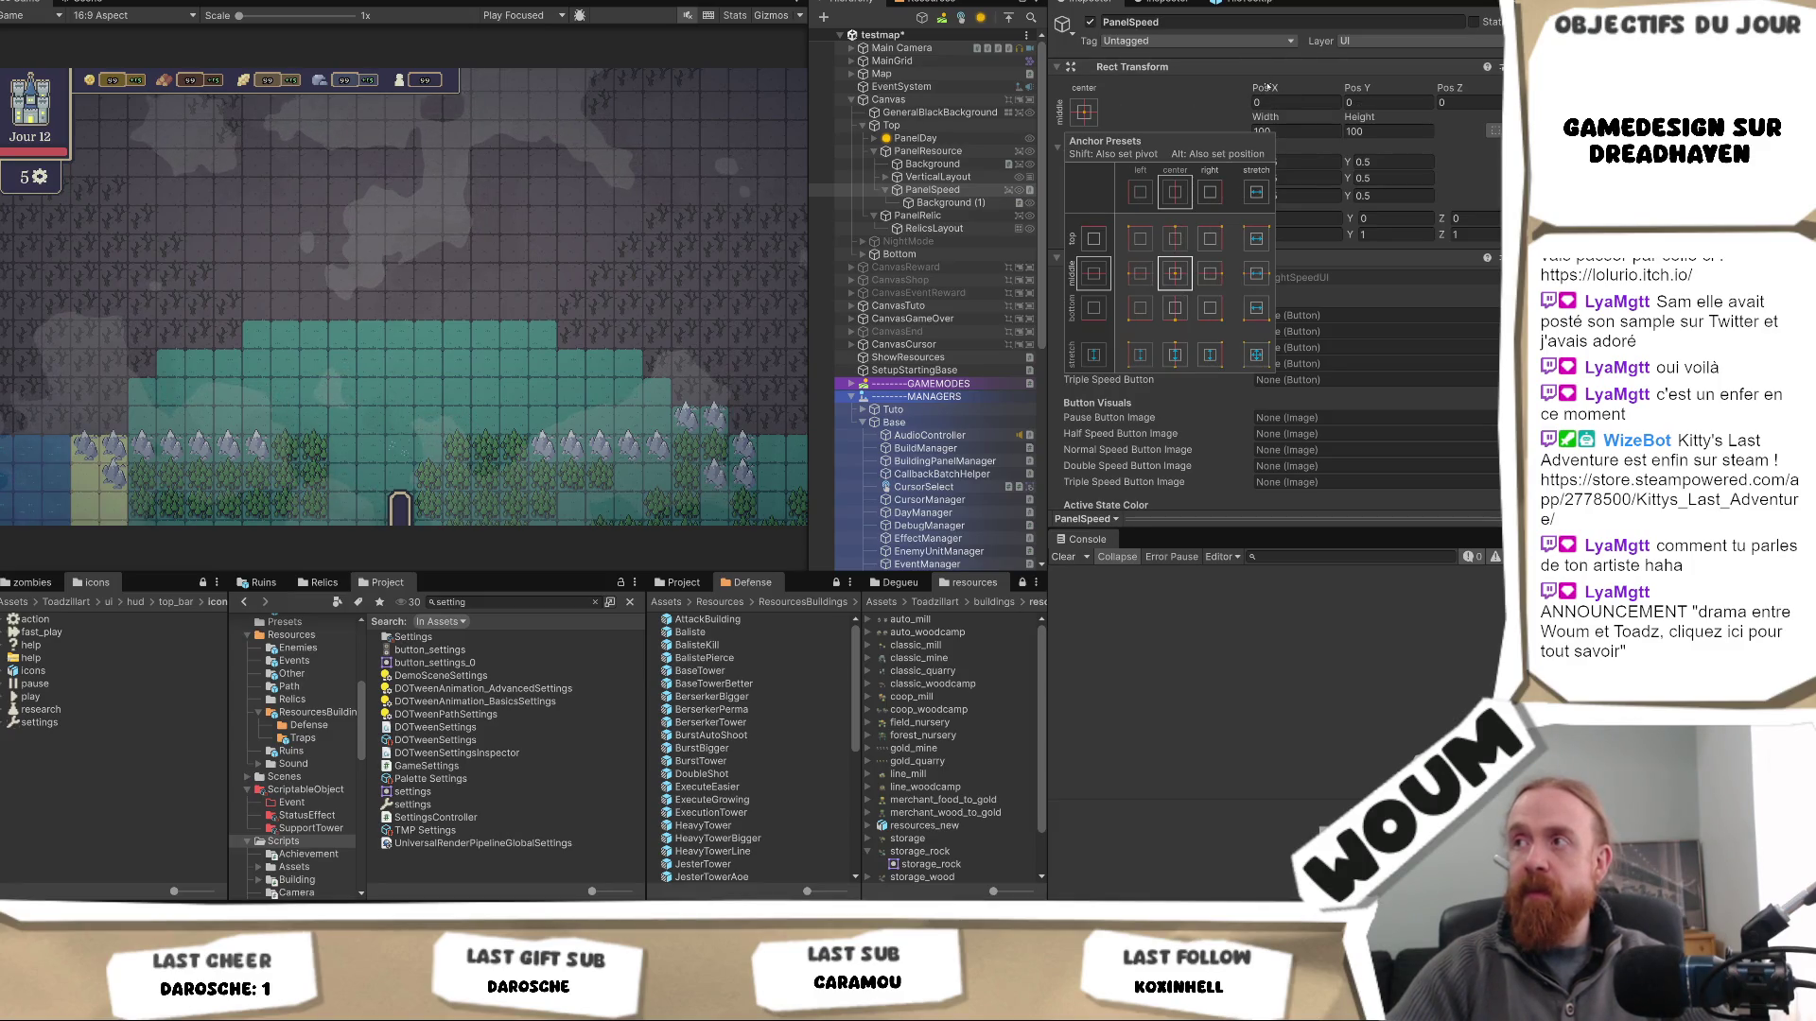
pyautogui.moveTo(1267, 87); pyautogui.dragTo(1325, 102)
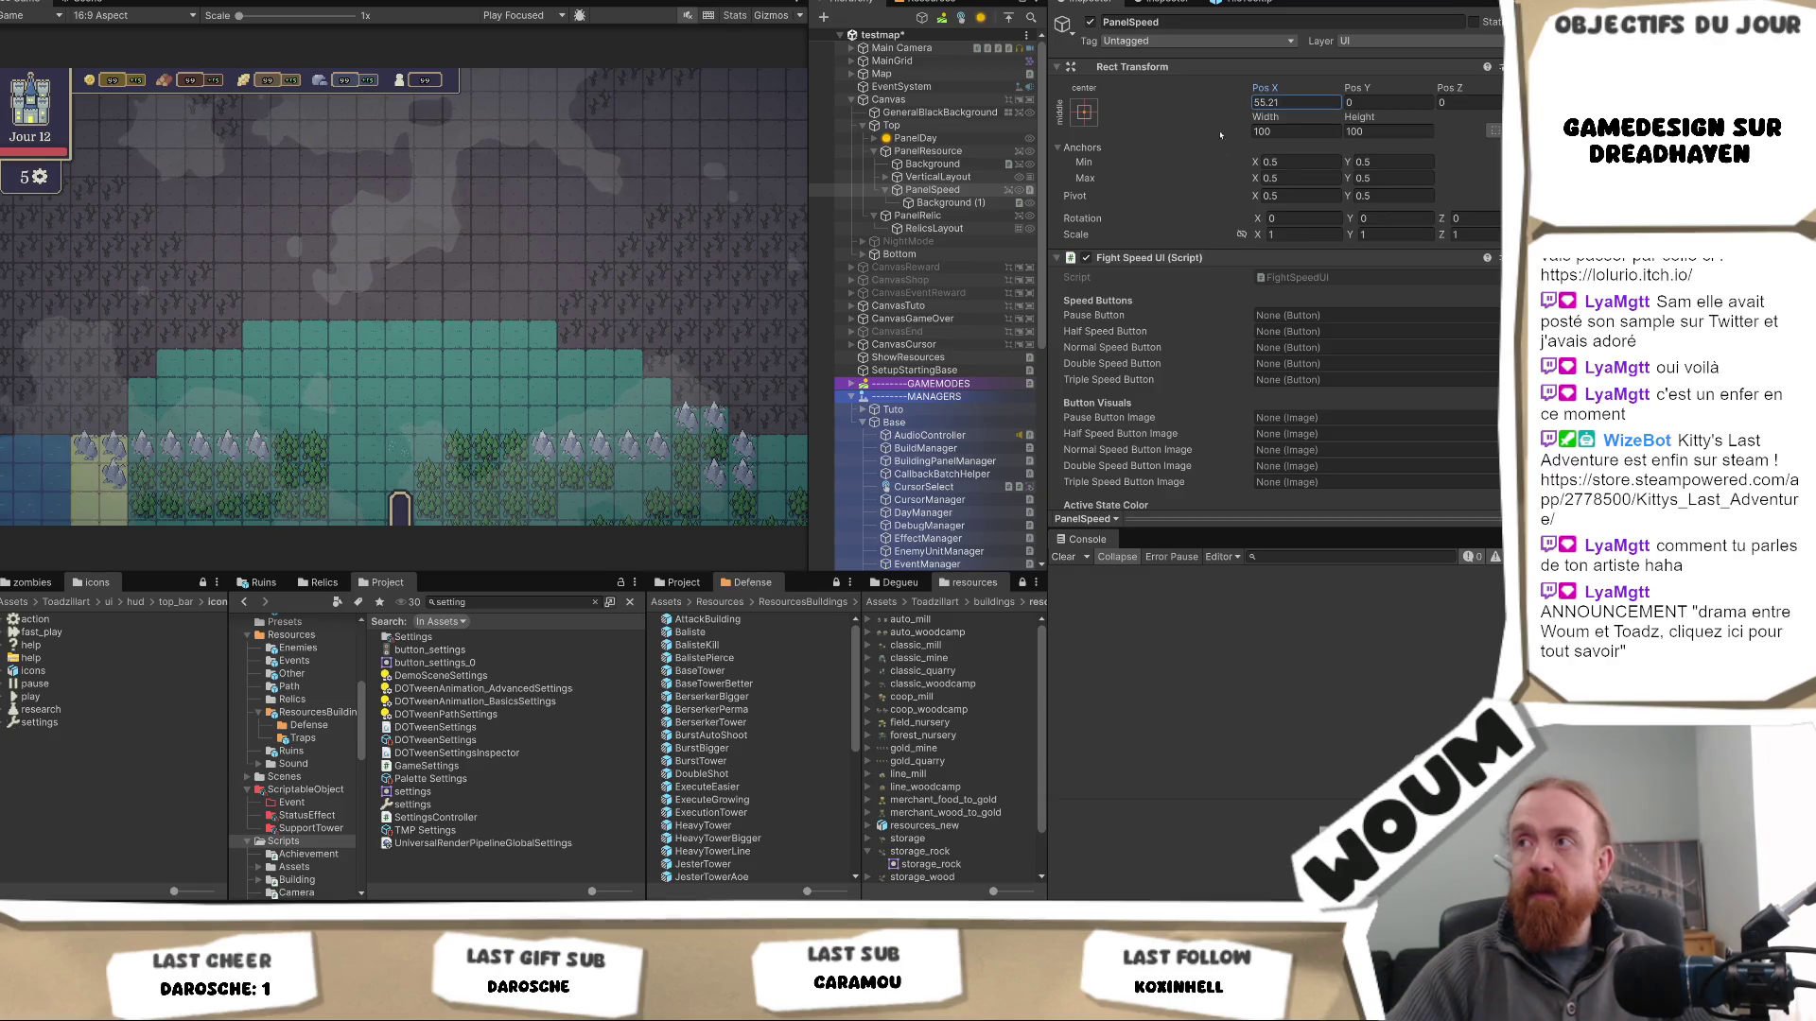
pyautogui.click(915, 190)
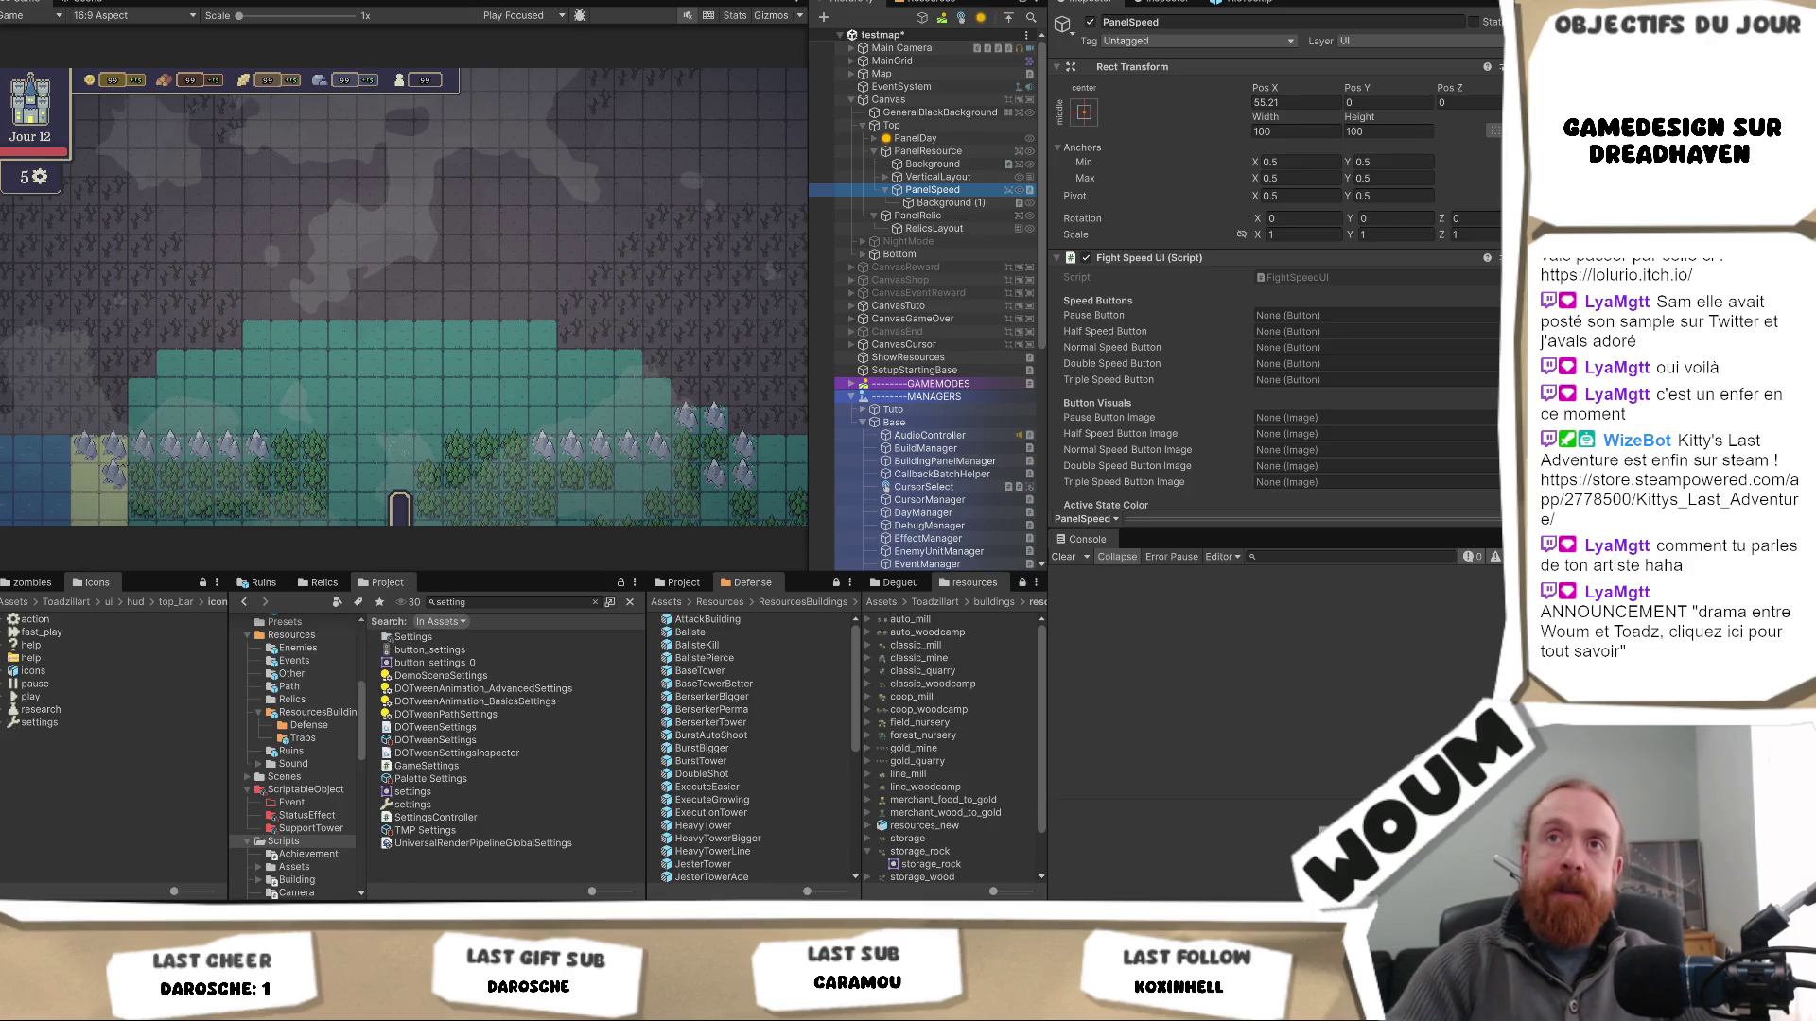
pyautogui.click(87, 4)
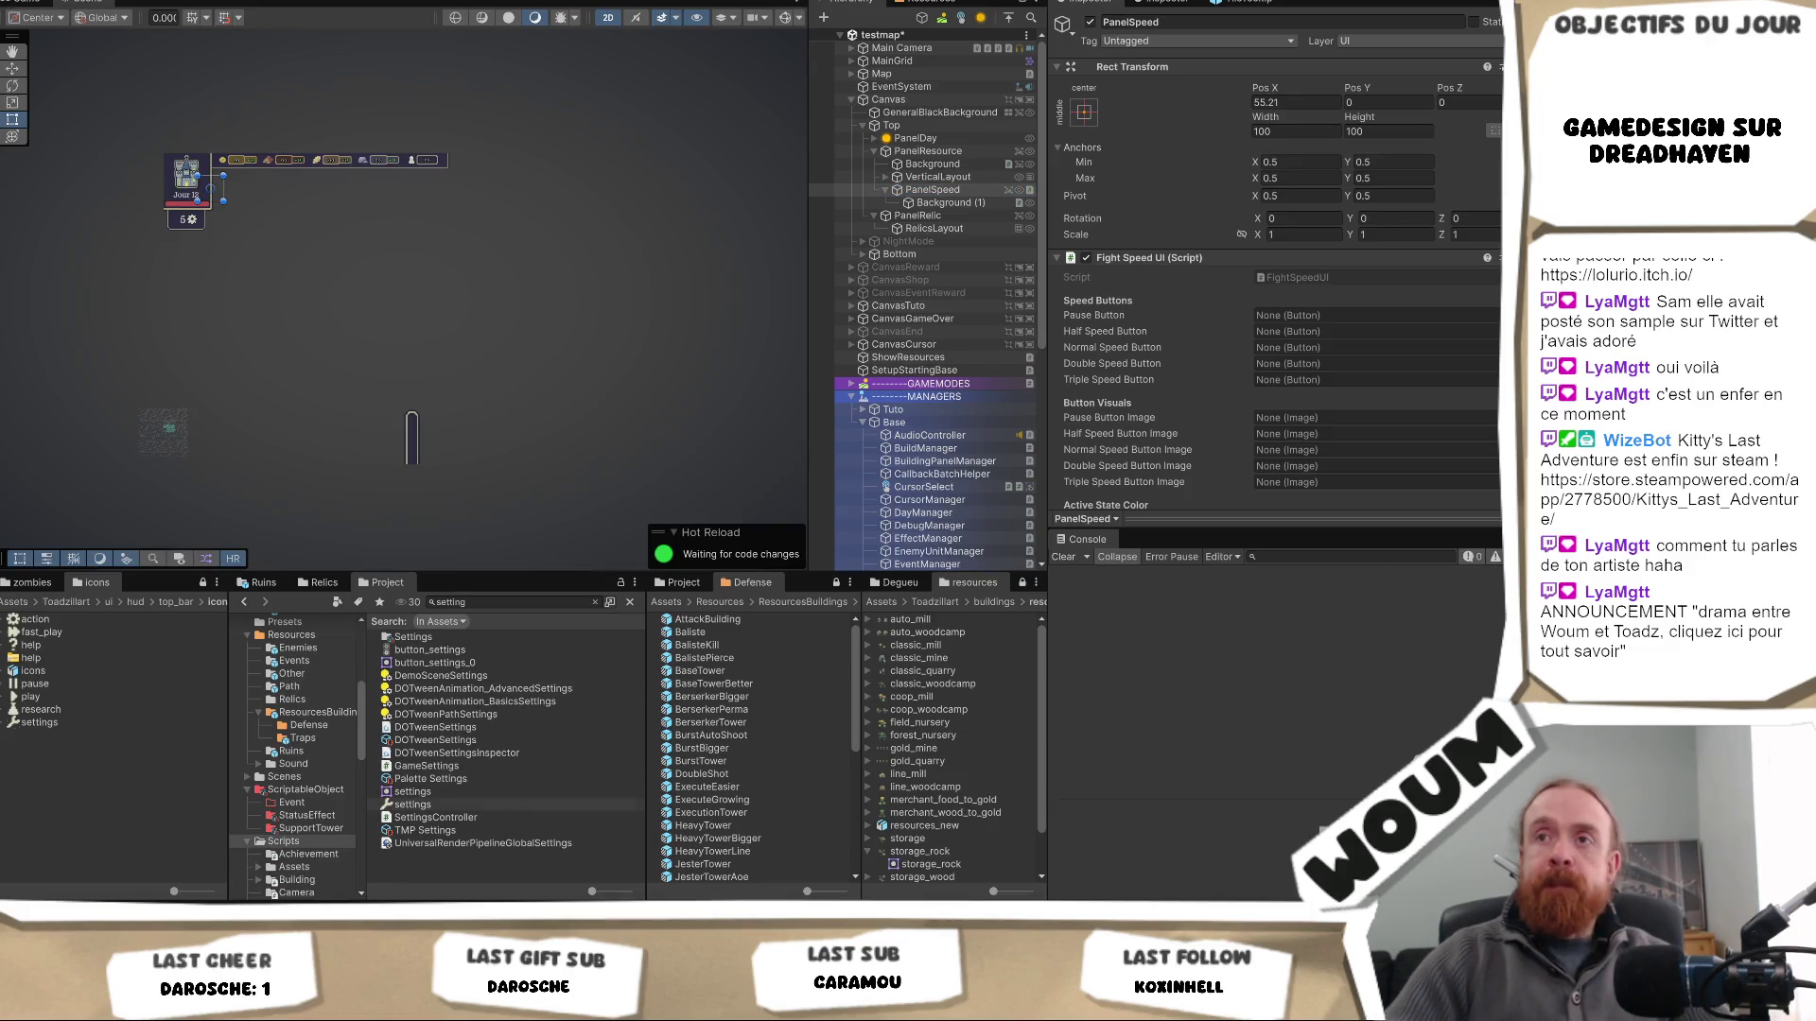
pyautogui.click(958, 167)
pyautogui.click(936, 192)
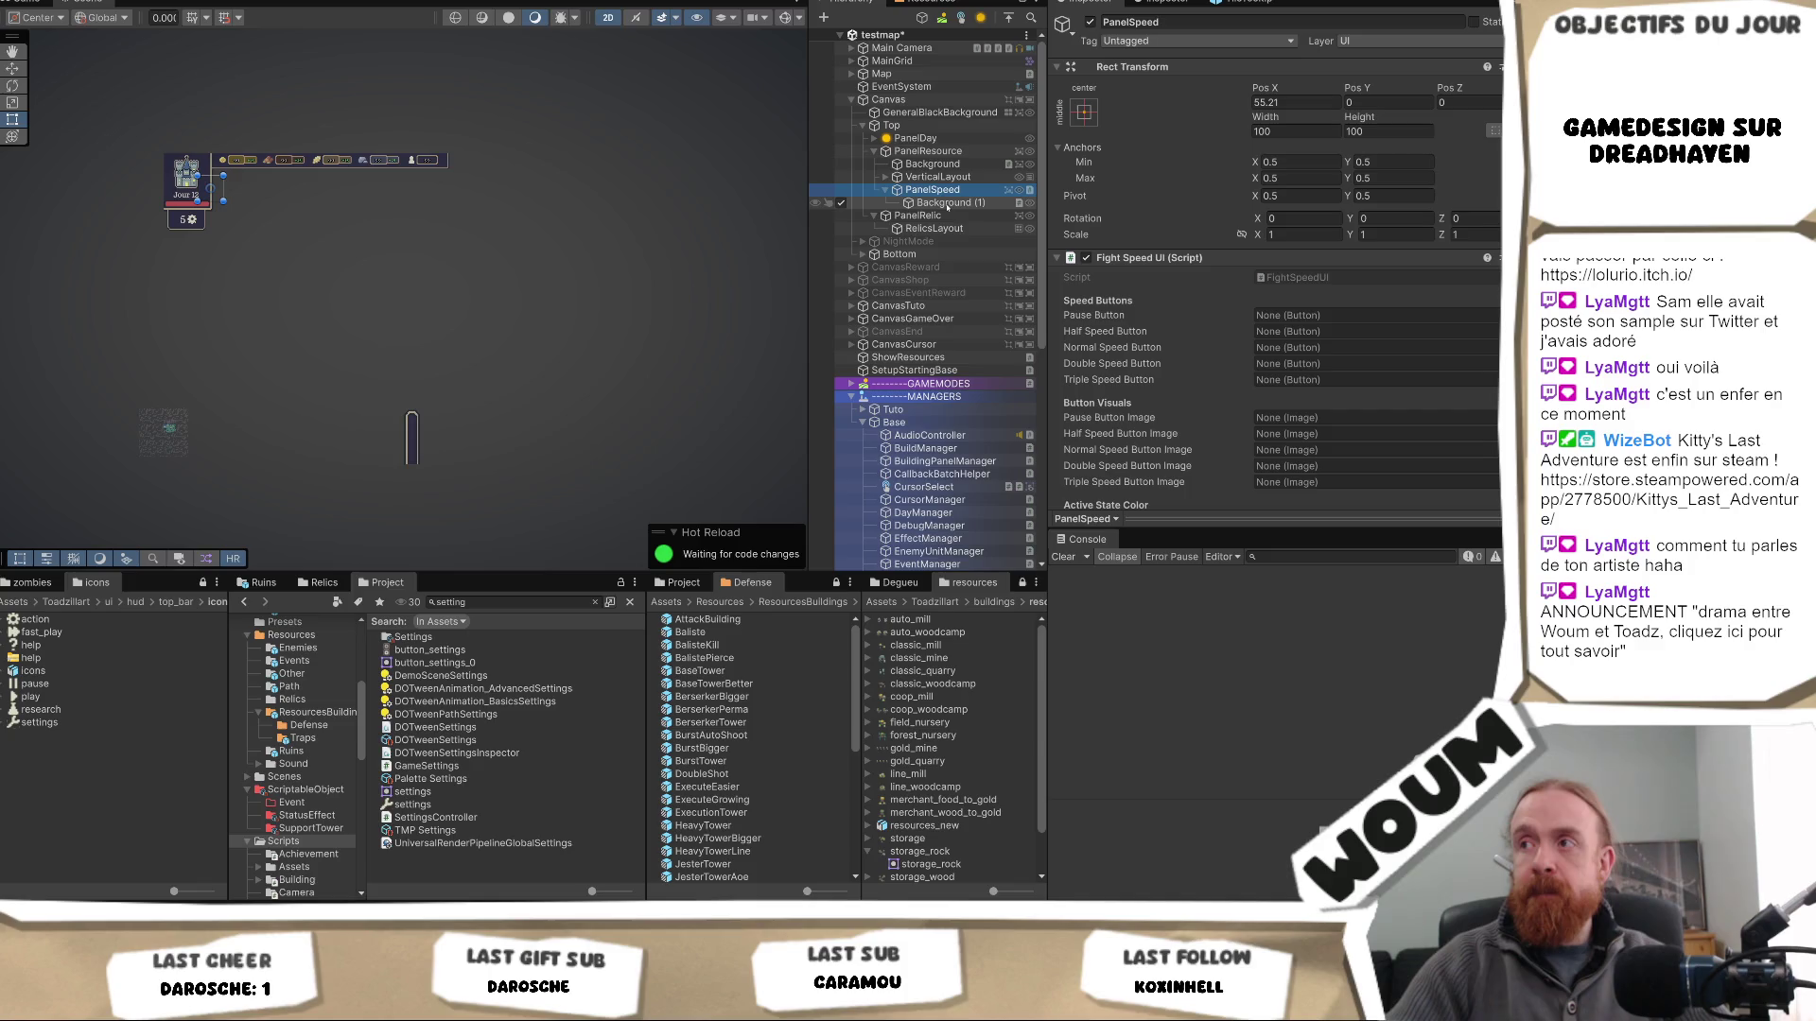
pyautogui.moveTo(216, 188); pyautogui.dragTo(481, 166)
# - Make PanelSpeed's image colour fully opaque white
pyautogui.scroll(-3, 1231, 376)
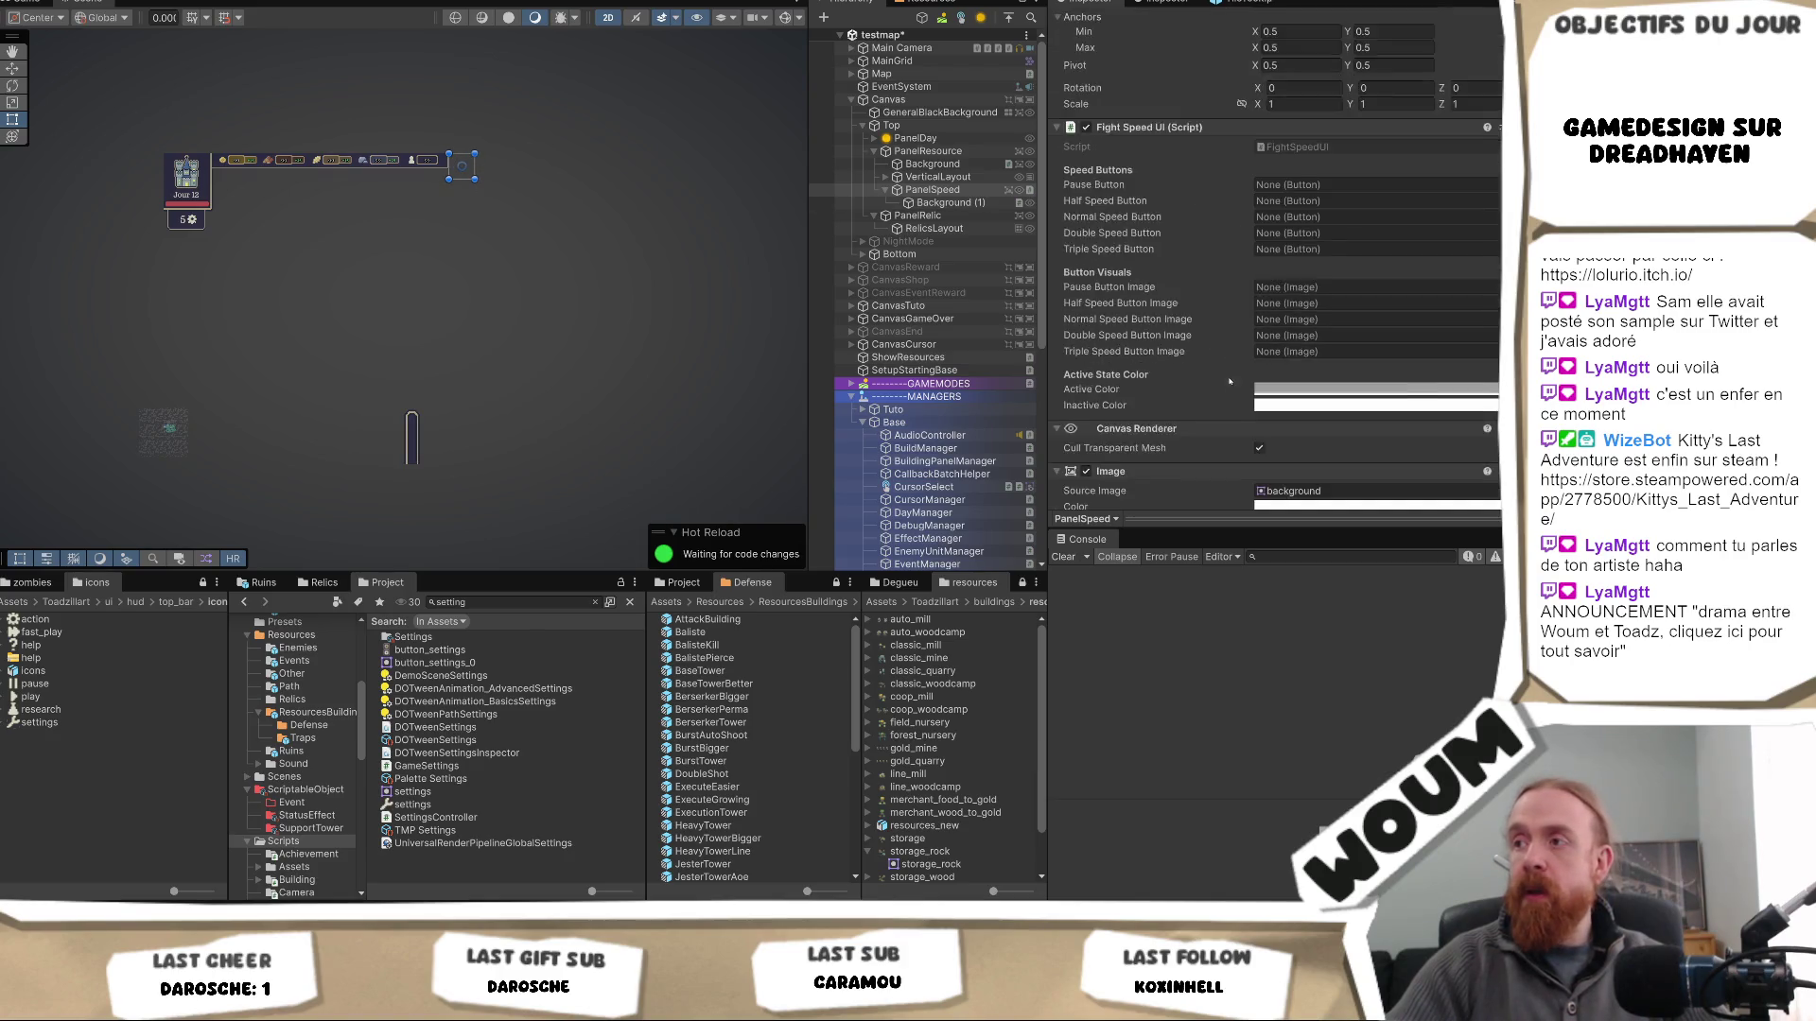
pyautogui.scroll(-4, 1232, 376)
pyautogui.click(1284, 332)
pyautogui.click(1332, 716)
# - Resize PanelSpeed to about 63 high at Pos Y about 105, matching PanelResource
pyautogui.scroll(1, 396, 176)
pyautogui.scroll(5, 472, 180)
pyautogui.scroll(2, 469, 189)
pyautogui.moveTo(463, 190)
pyautogui.mouseDown()
pyautogui.moveTo(490, 153)
pyautogui.moveTo(471, 165)
pyautogui.mouseUp()
pyautogui.scroll(5, 1189, 178)
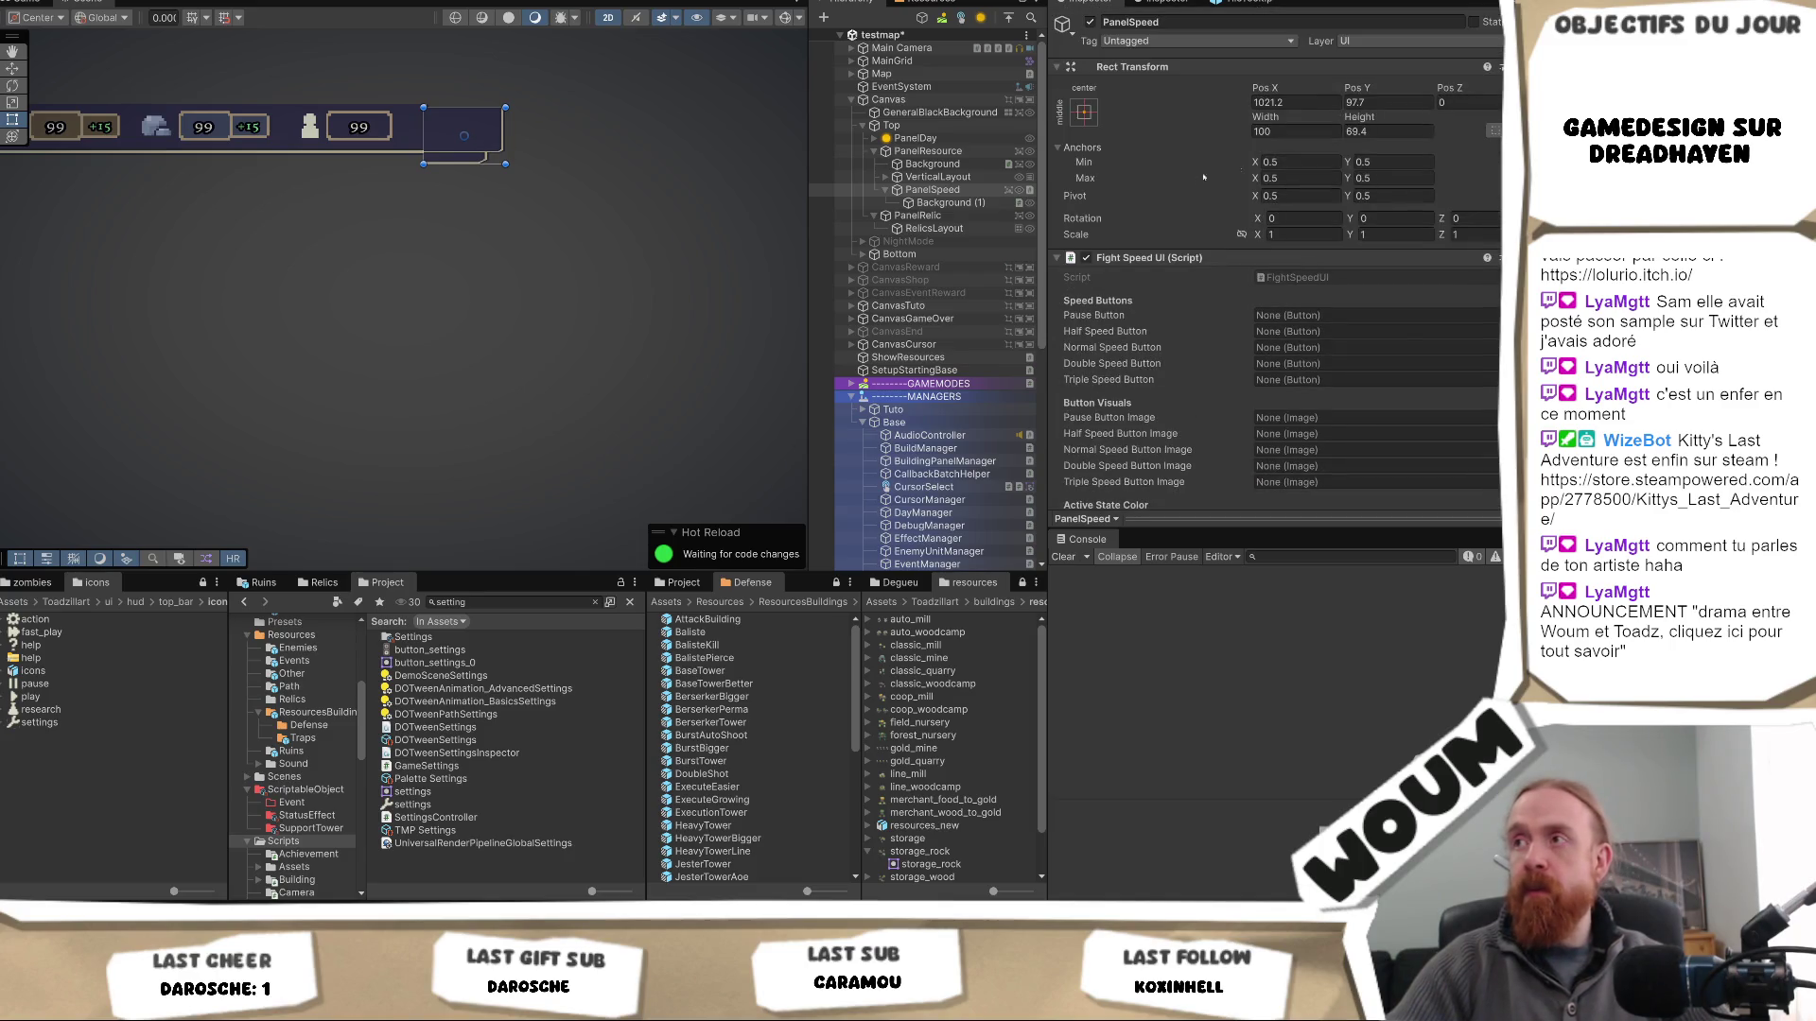
pyautogui.doubleClick(955, 190)
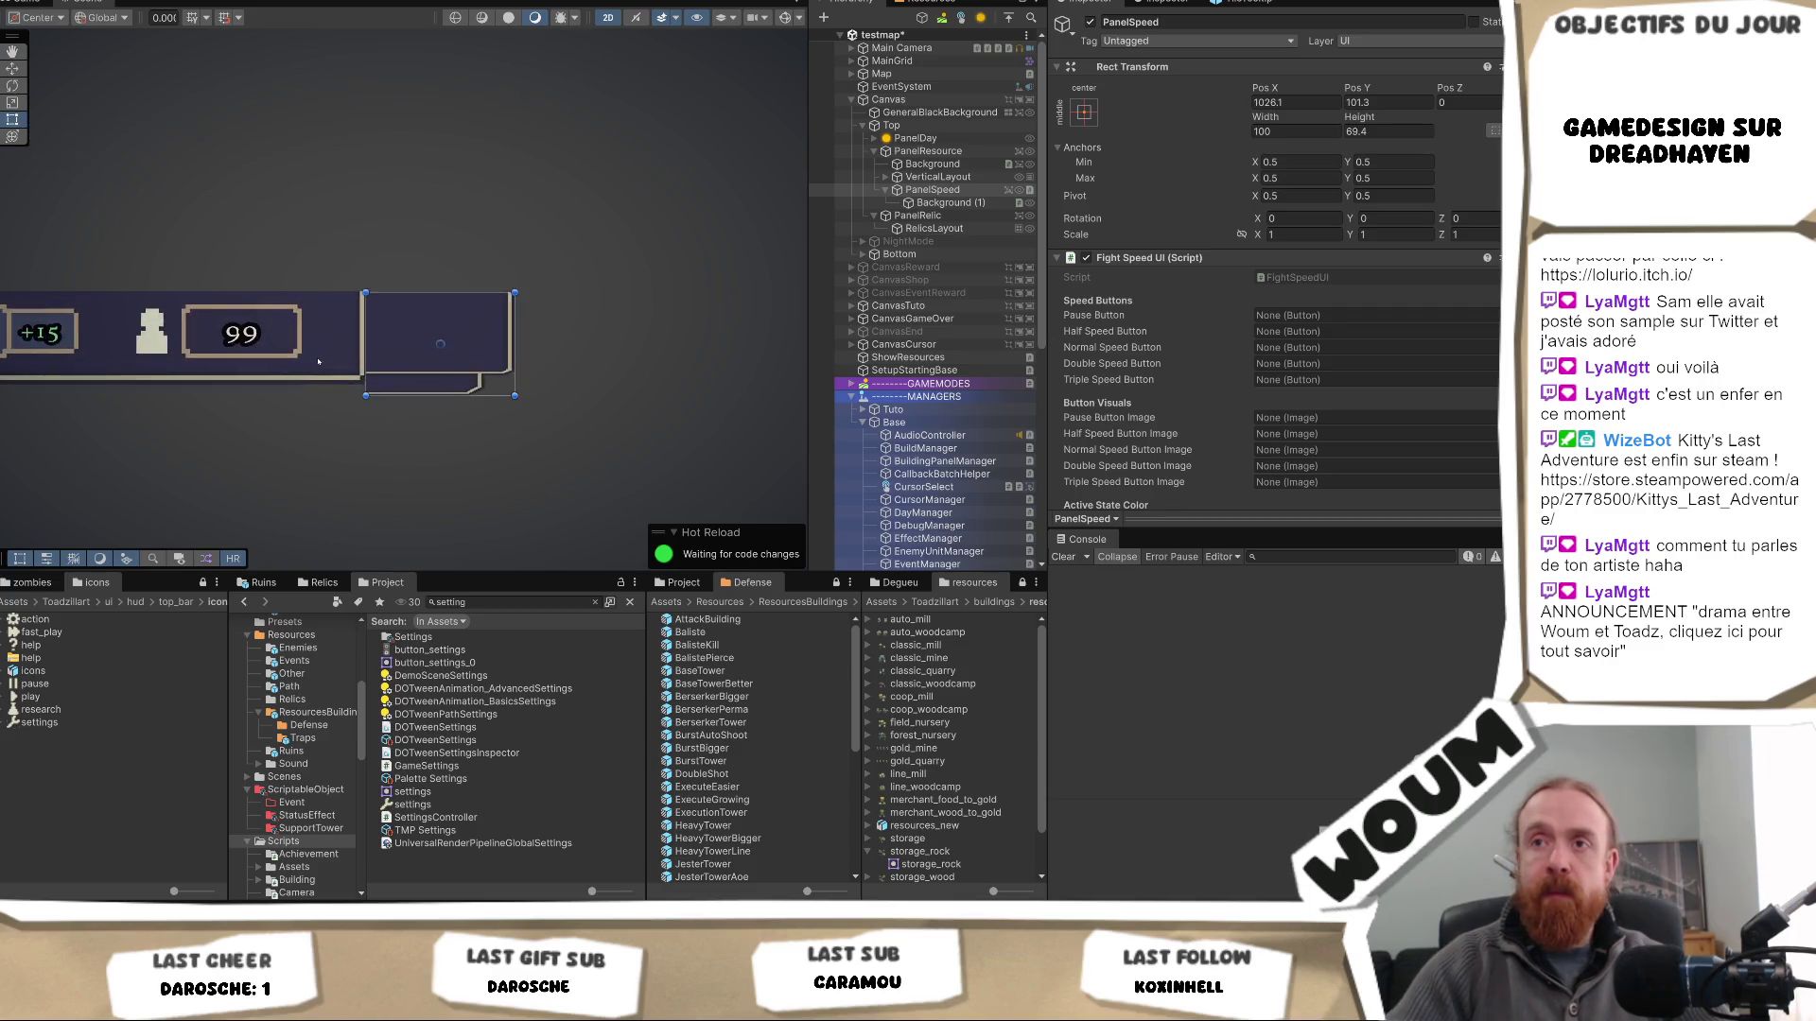
pyautogui.moveTo(413, 264); pyautogui.dragTo(413, 259)
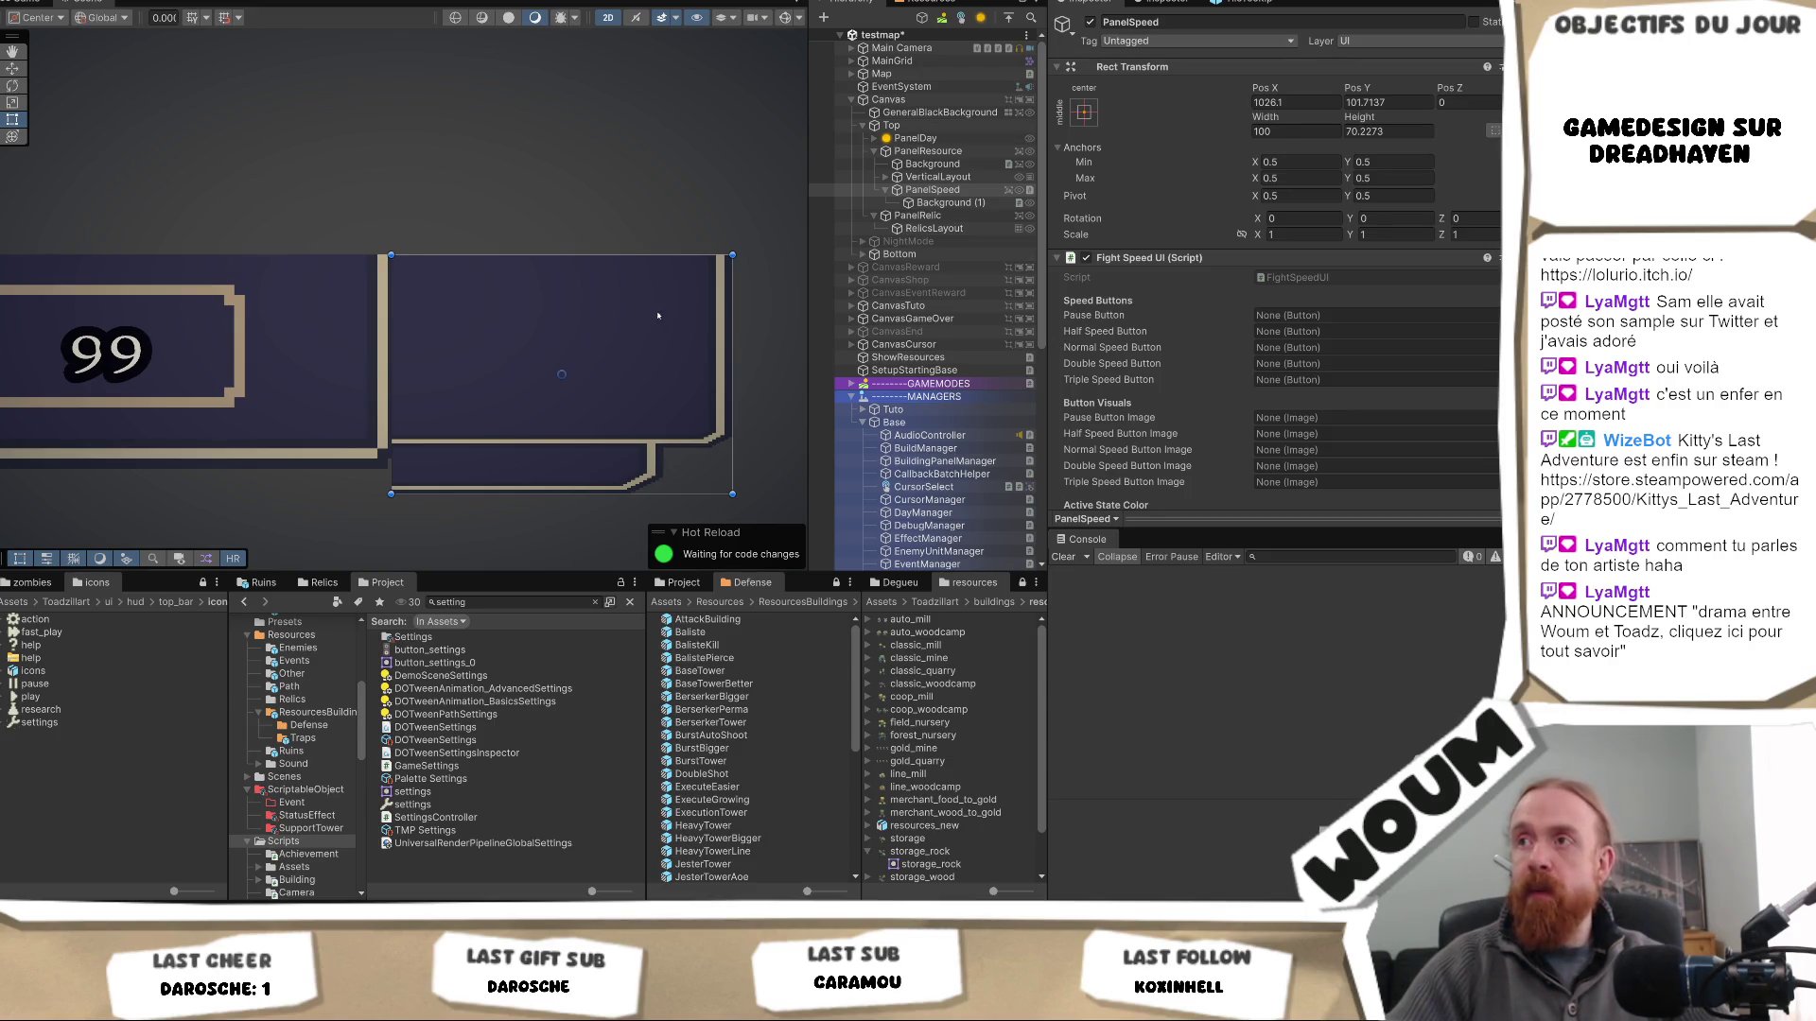
pyautogui.click(928, 151)
pyautogui.click(939, 190)
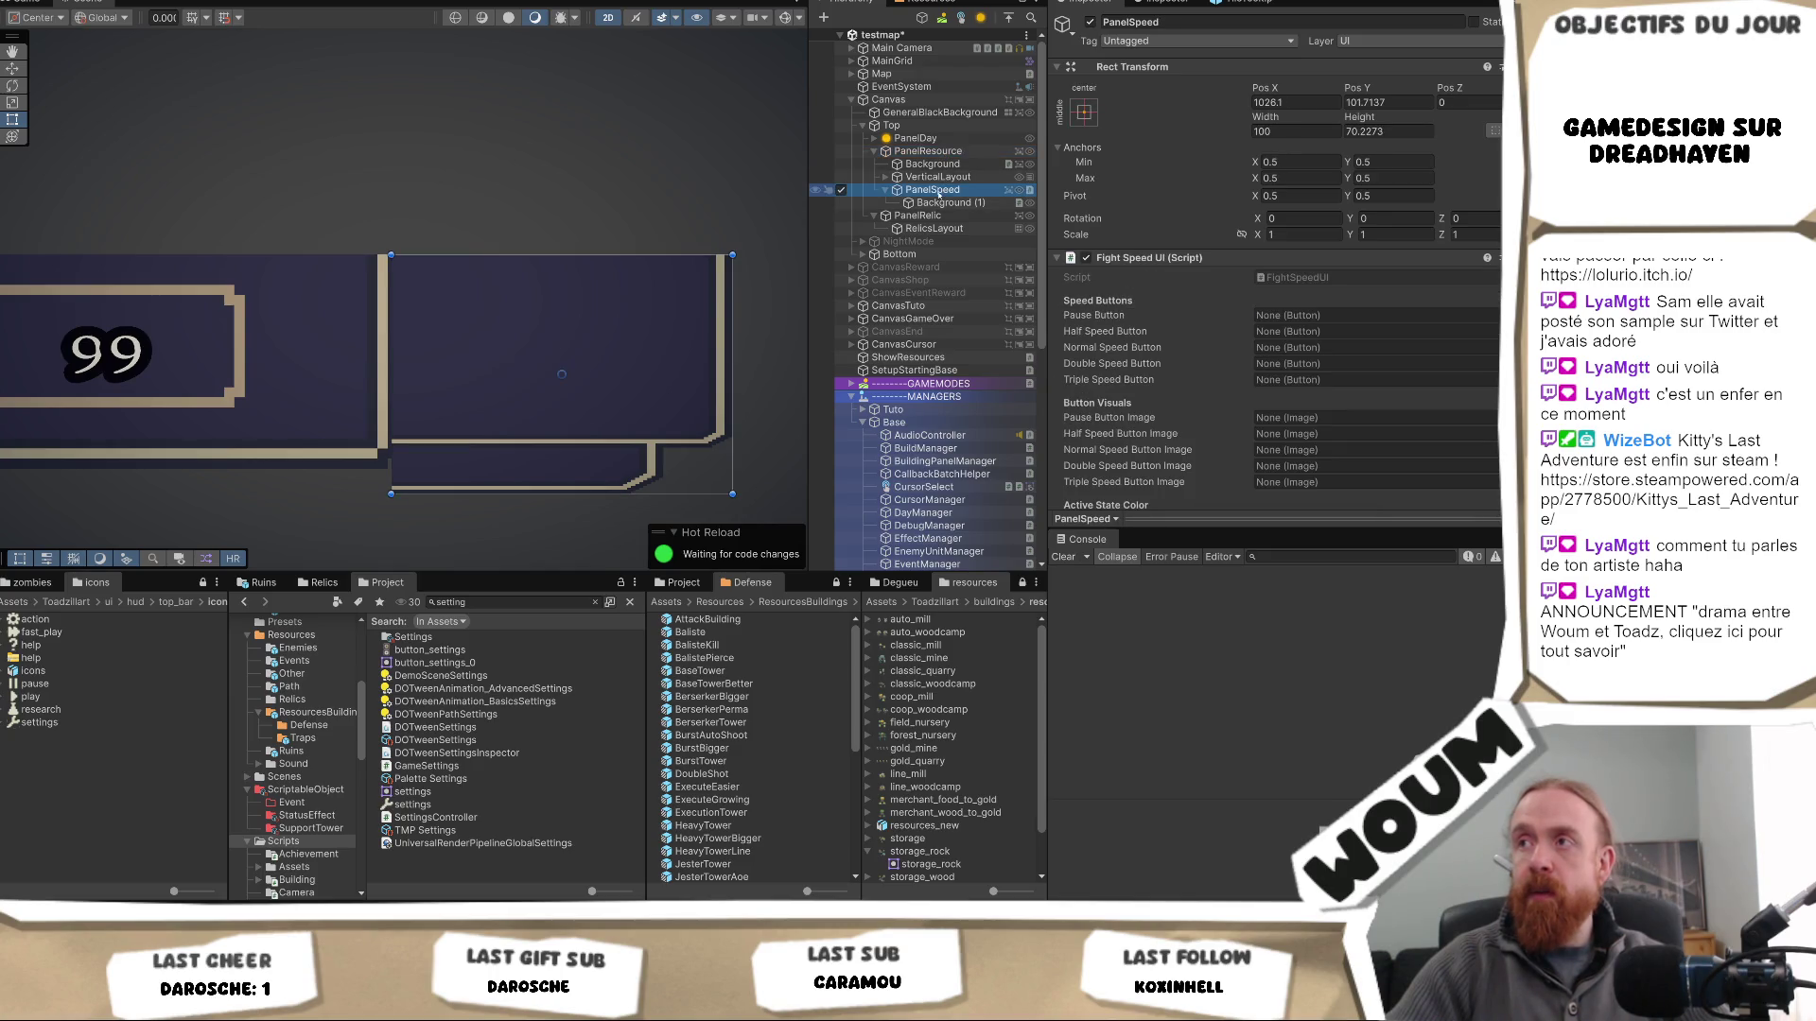
pyautogui.moveTo(565, 493); pyautogui.dragTo(577, 467)
pyautogui.scroll(-3, 582, 362)
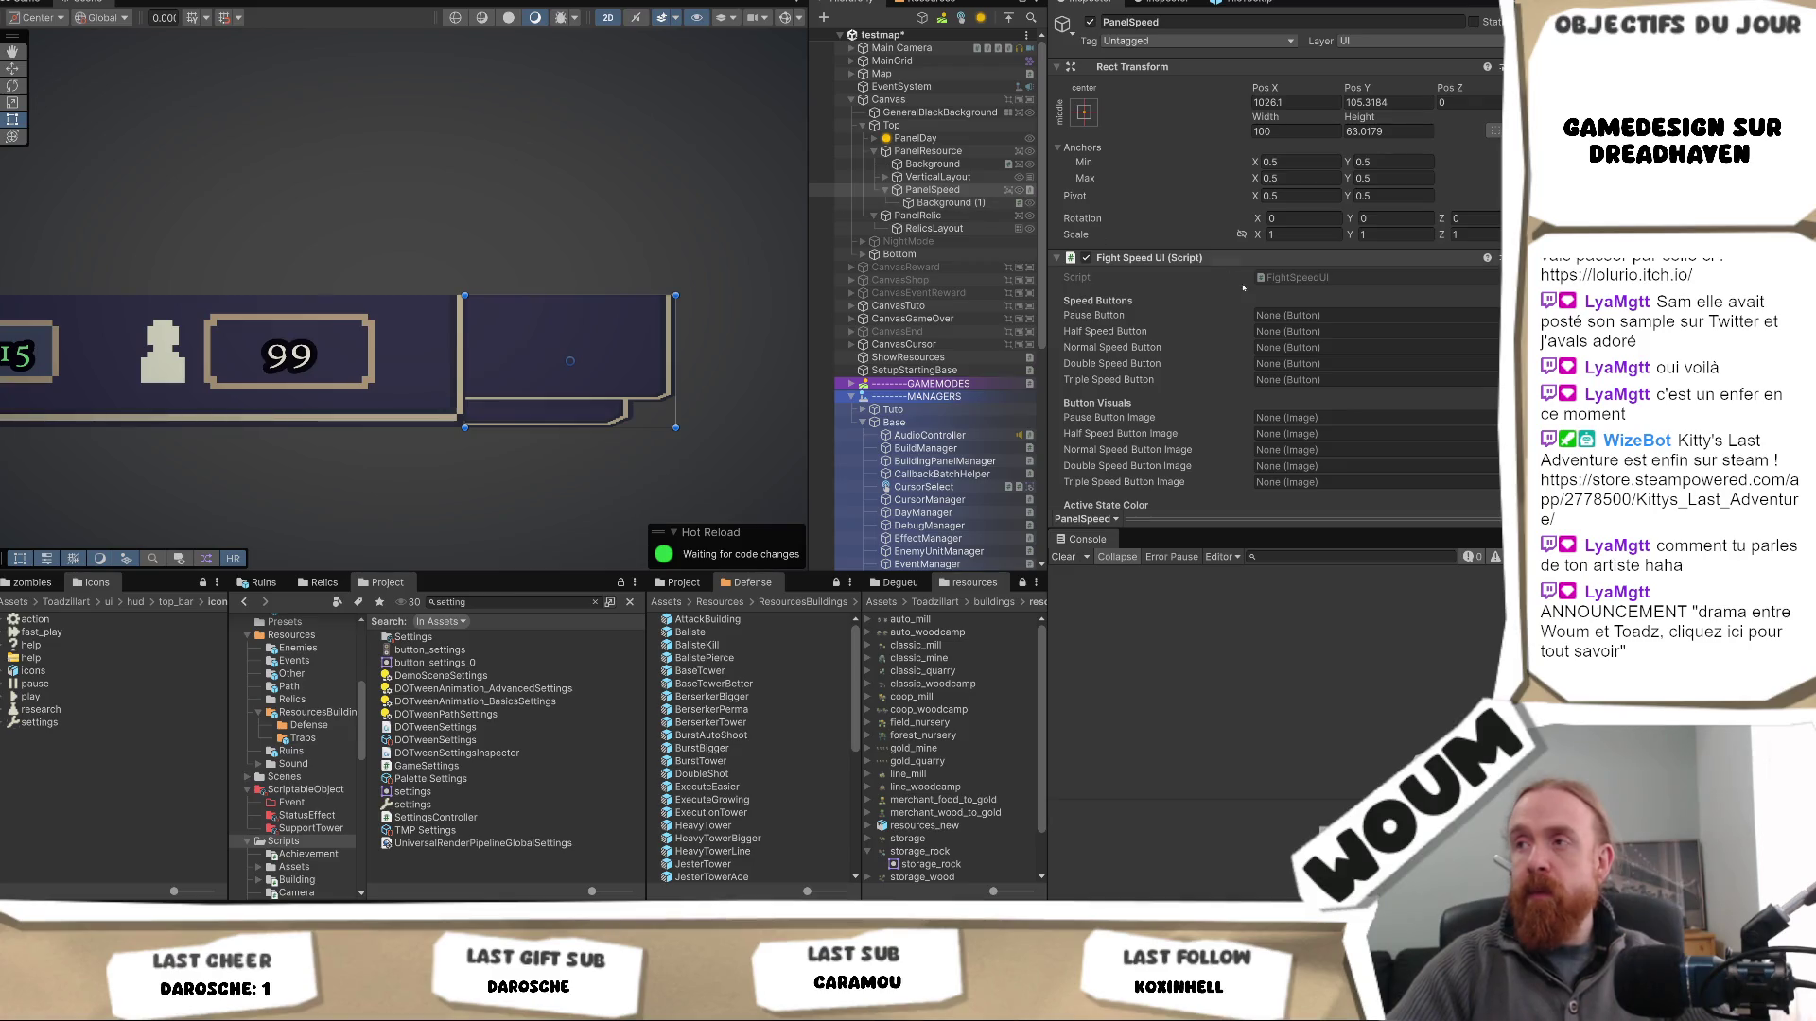
pyautogui.scroll(-5, 1484, 349)
pyautogui.rightClick(1367, 239)
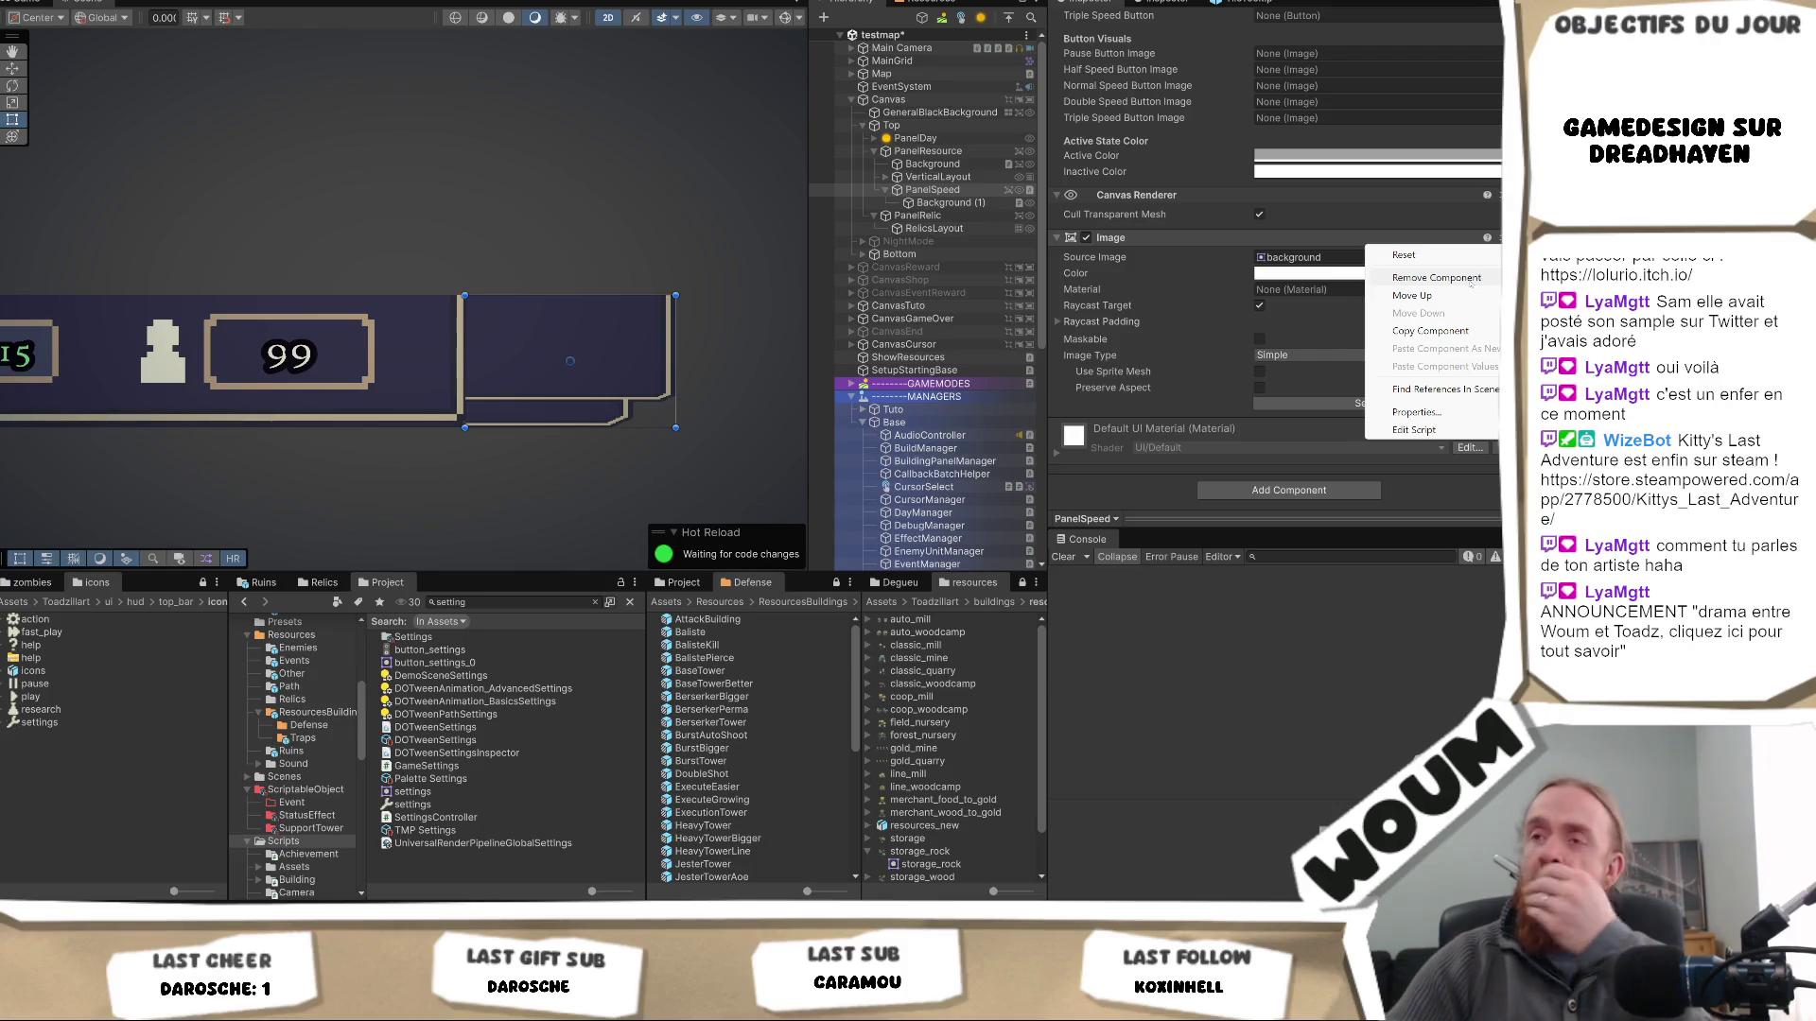
# - Remove the Image component from PanelSpeed
pyautogui.click(1436, 277)
pyautogui.click(995, 203)
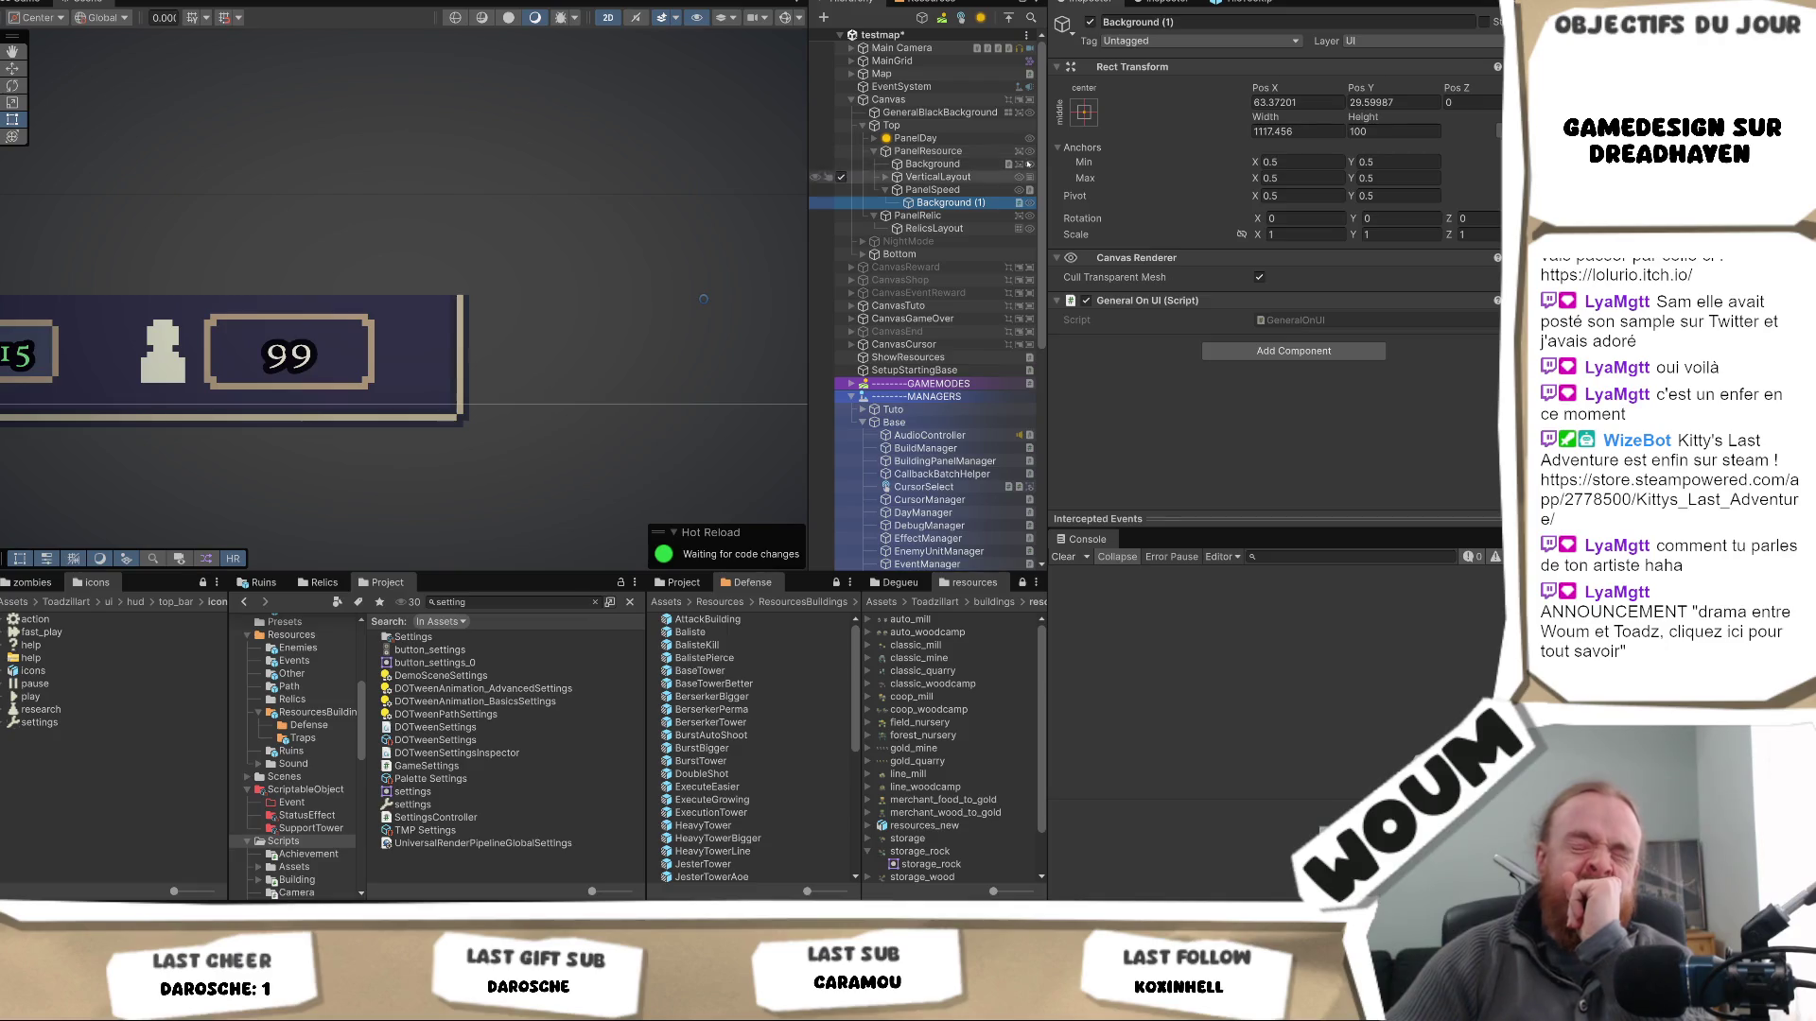
pyautogui.click(936, 189)
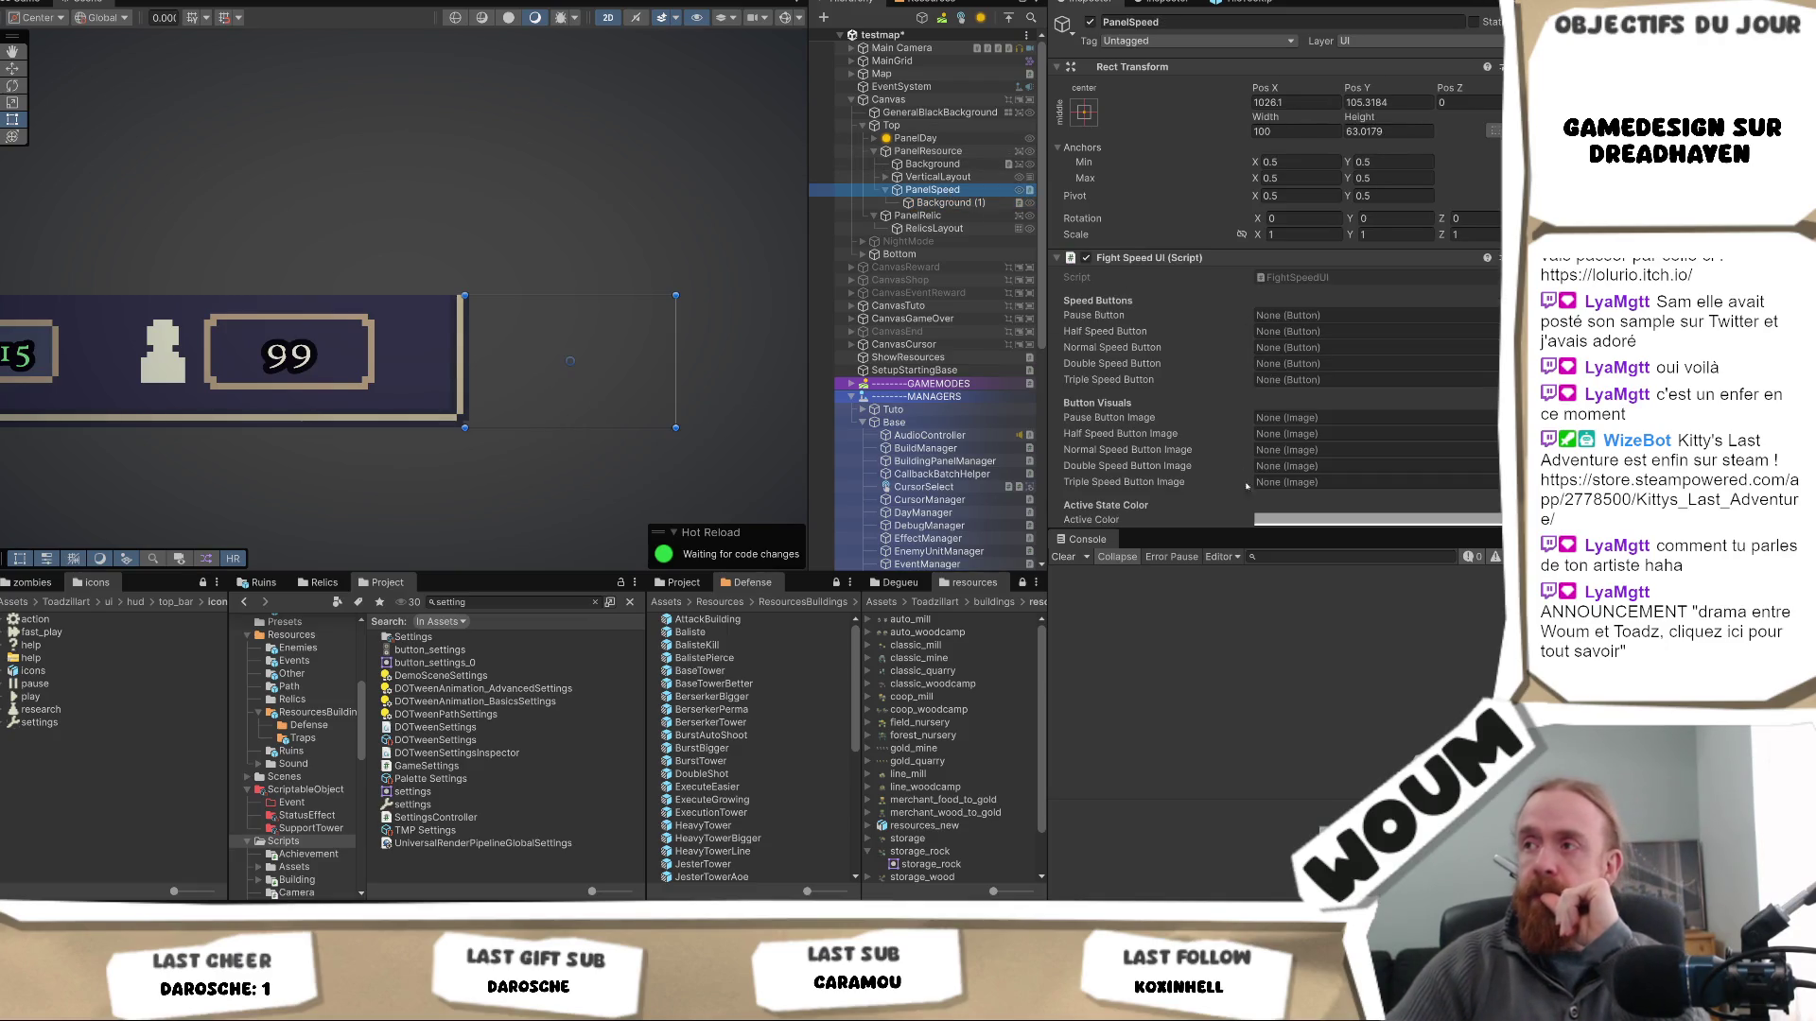
# - Add a Horizontal Layout Group component to PanelSpeed
pyautogui.scroll(-2, 1293, 493)
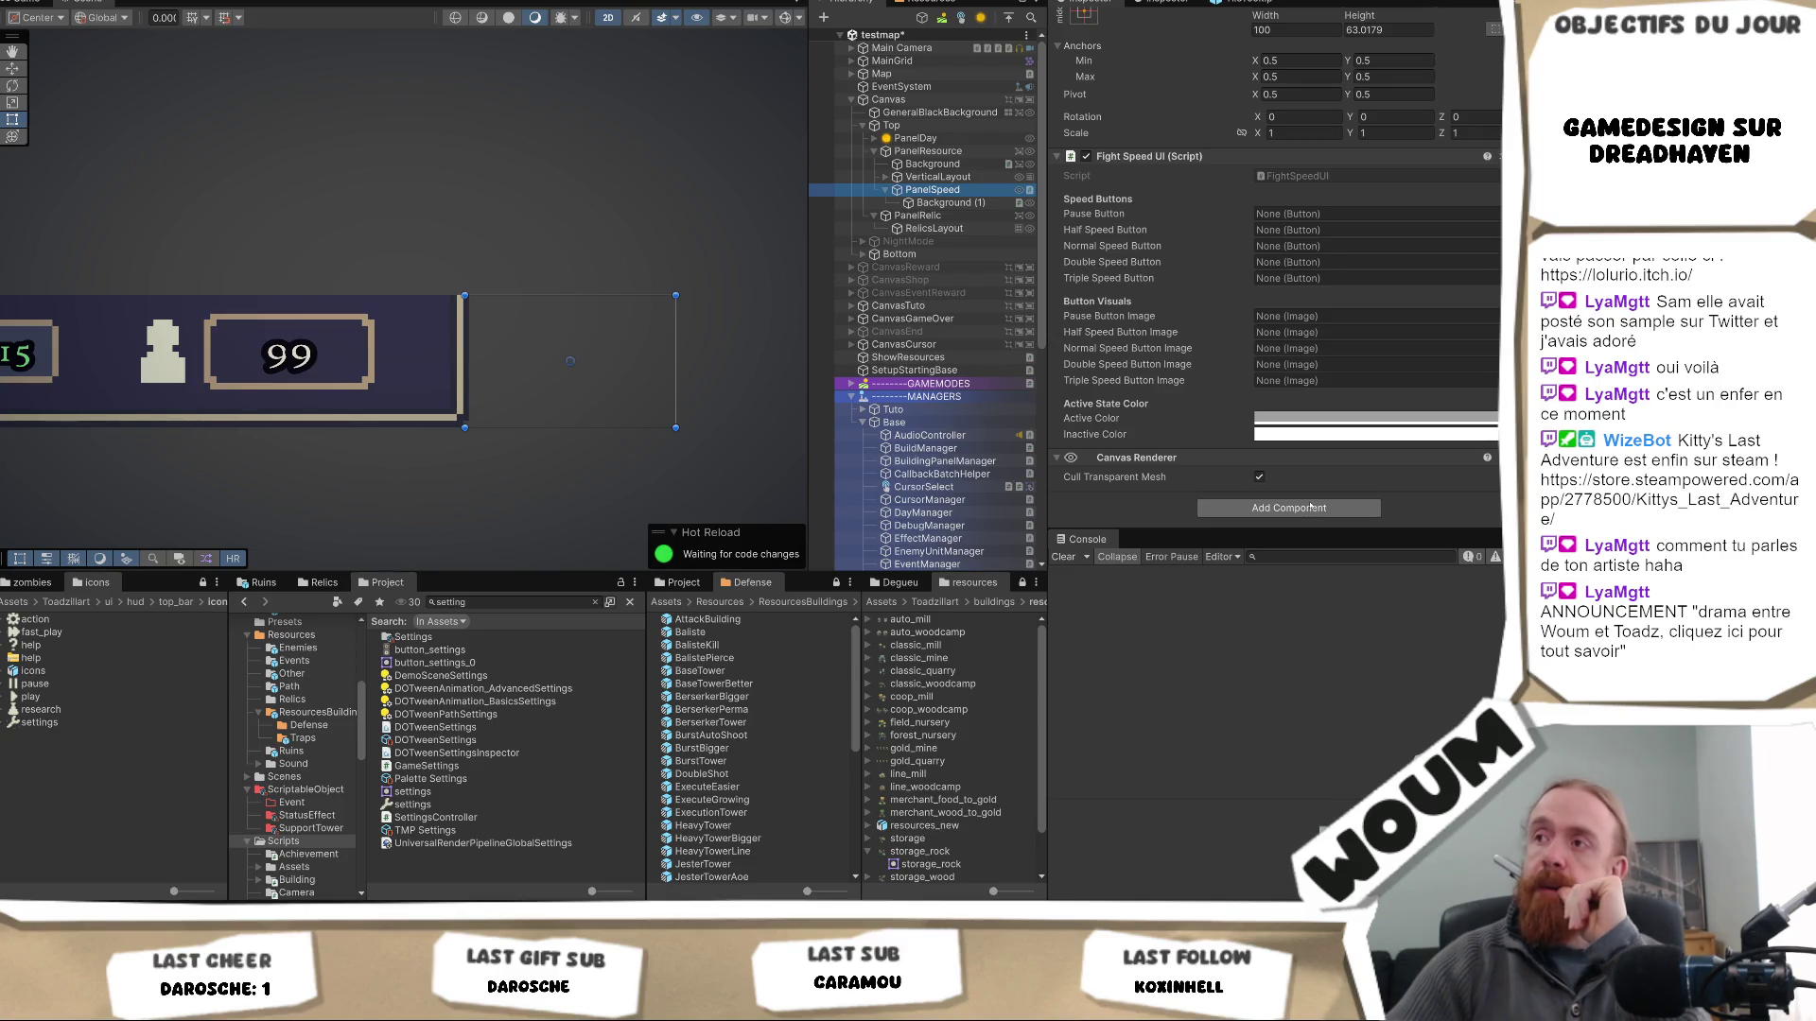
pyautogui.click(1305, 509)
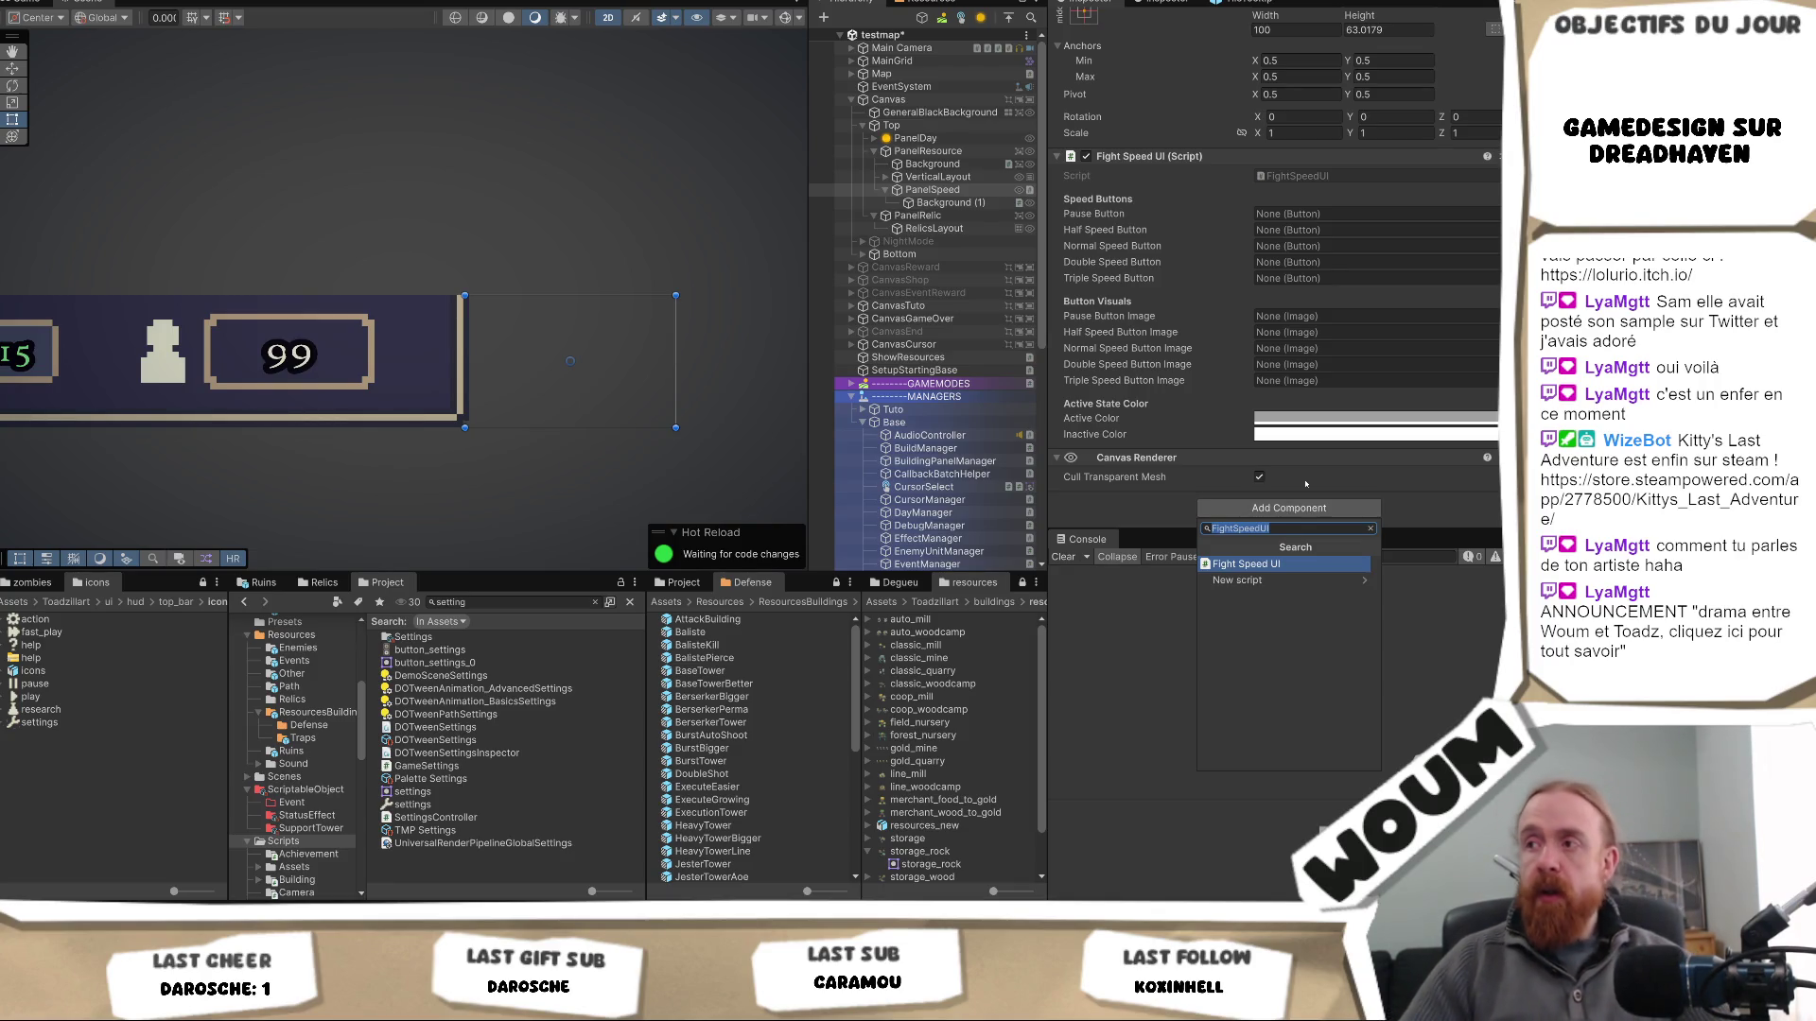
pyautogui.write('horizontal')
pyautogui.press('Return')
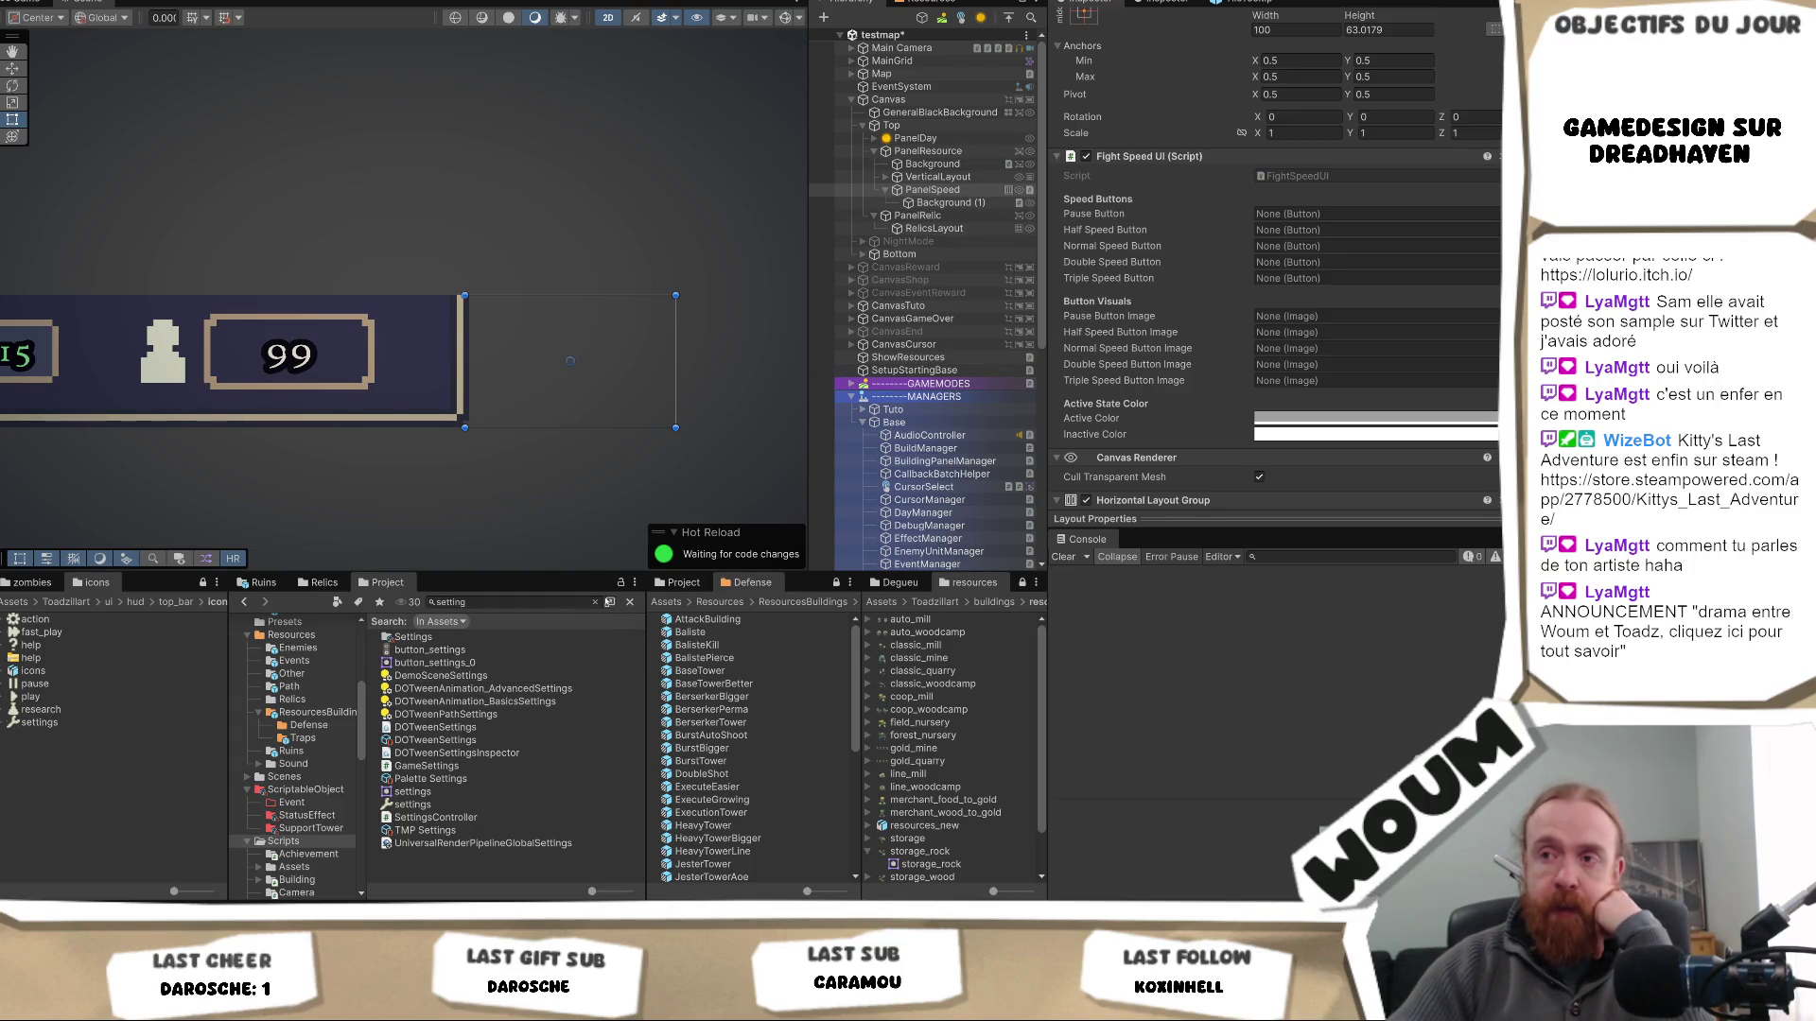
pyautogui.click(595, 602)
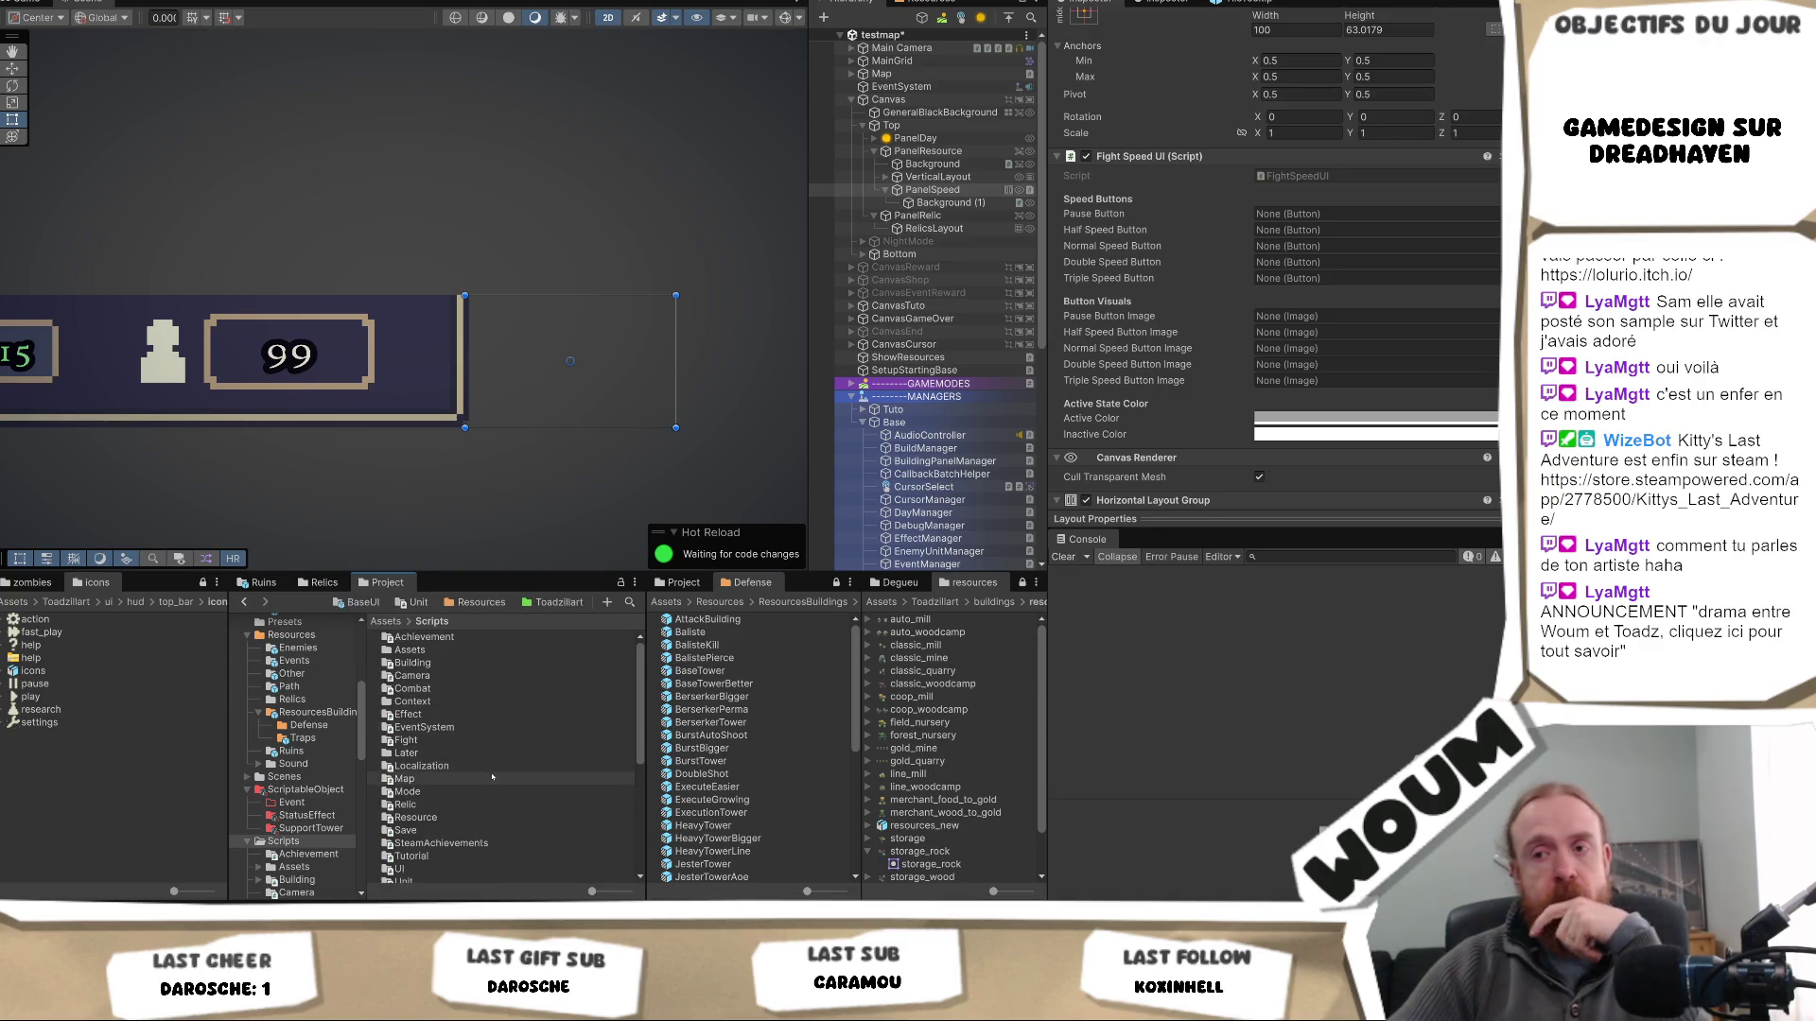
# - Drag the BaseButton prefab from Prefabs > UI > BaseUI under PanelSpeed
pyautogui.scroll(-2, 492, 777)
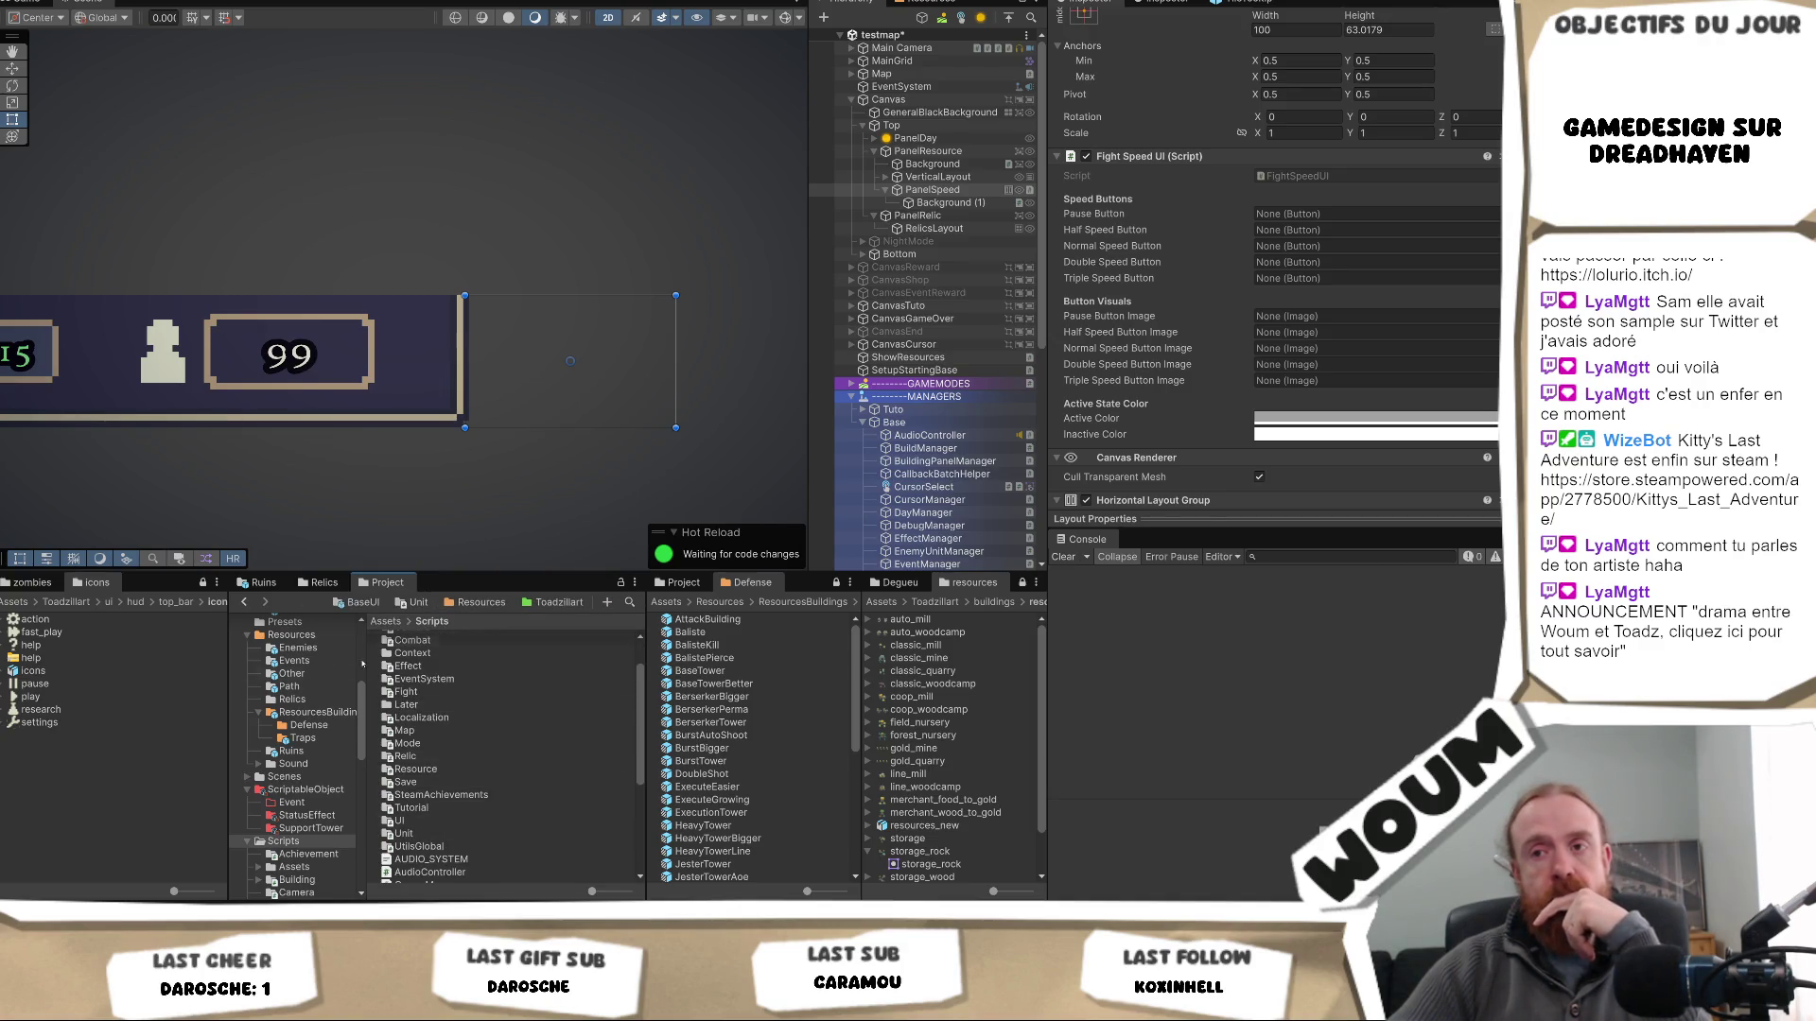
pyautogui.scroll(3, 316, 704)
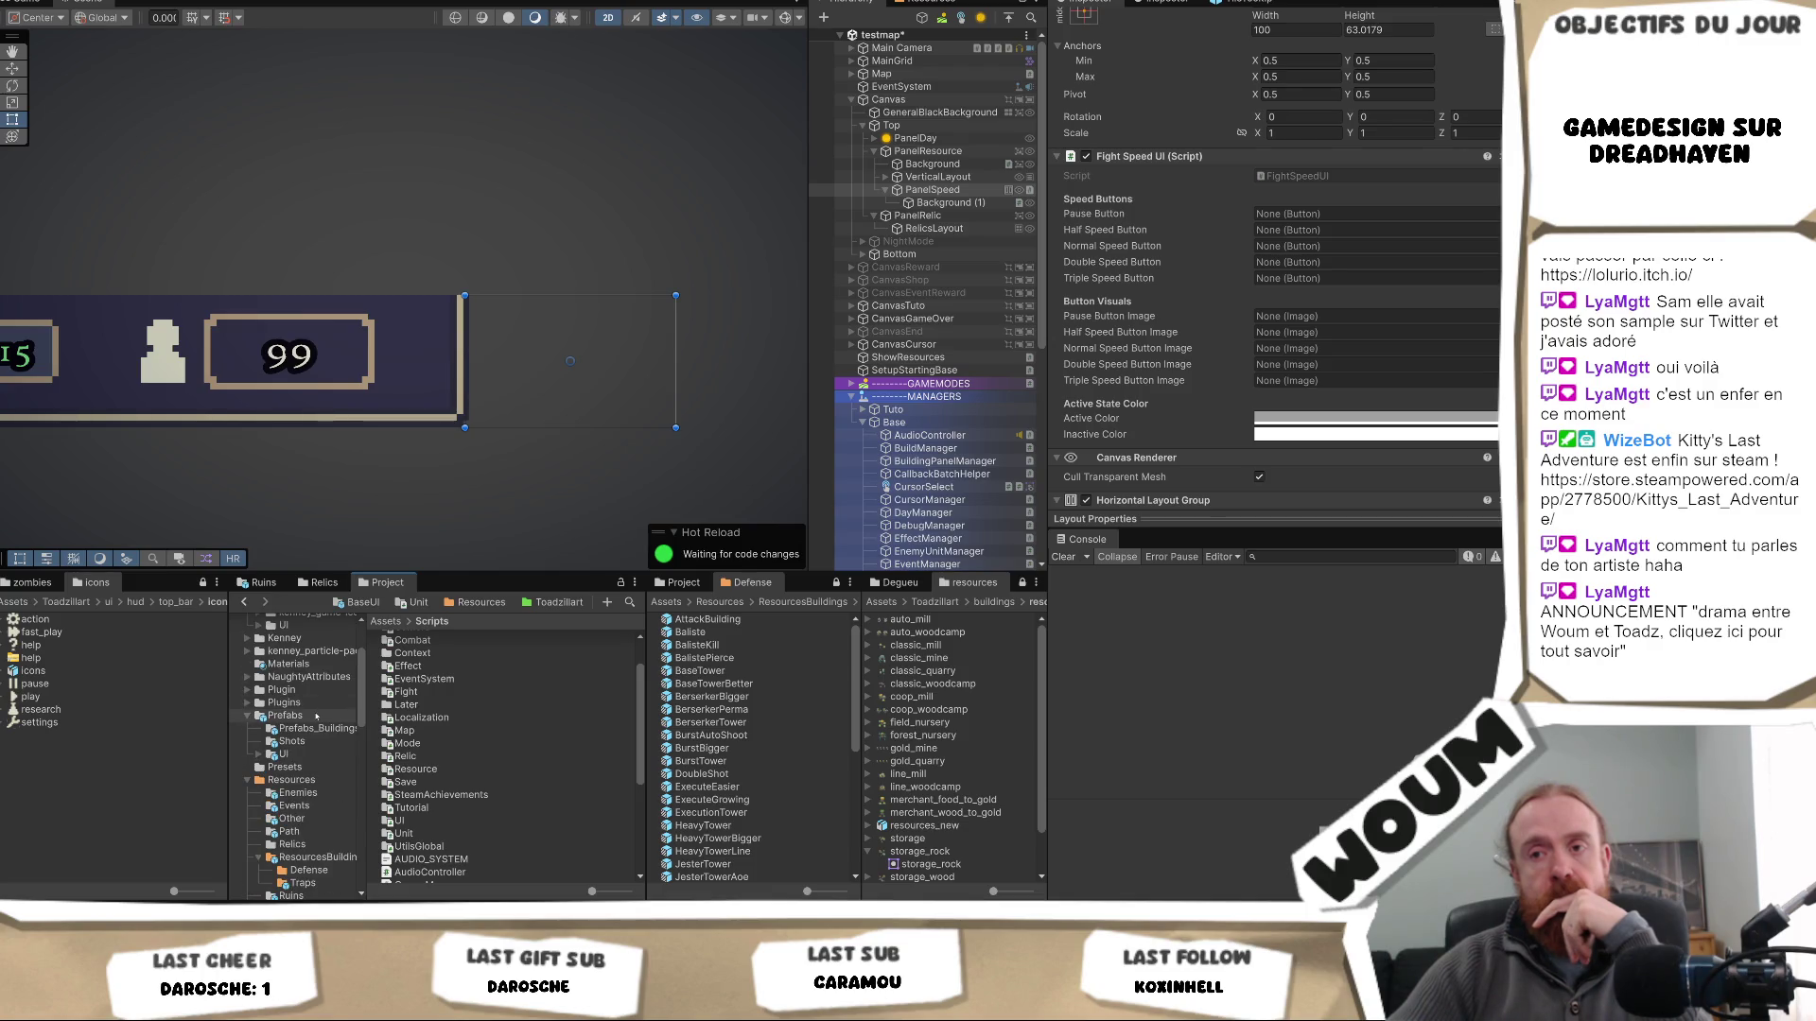
pyautogui.click(285, 716)
pyautogui.click(301, 755)
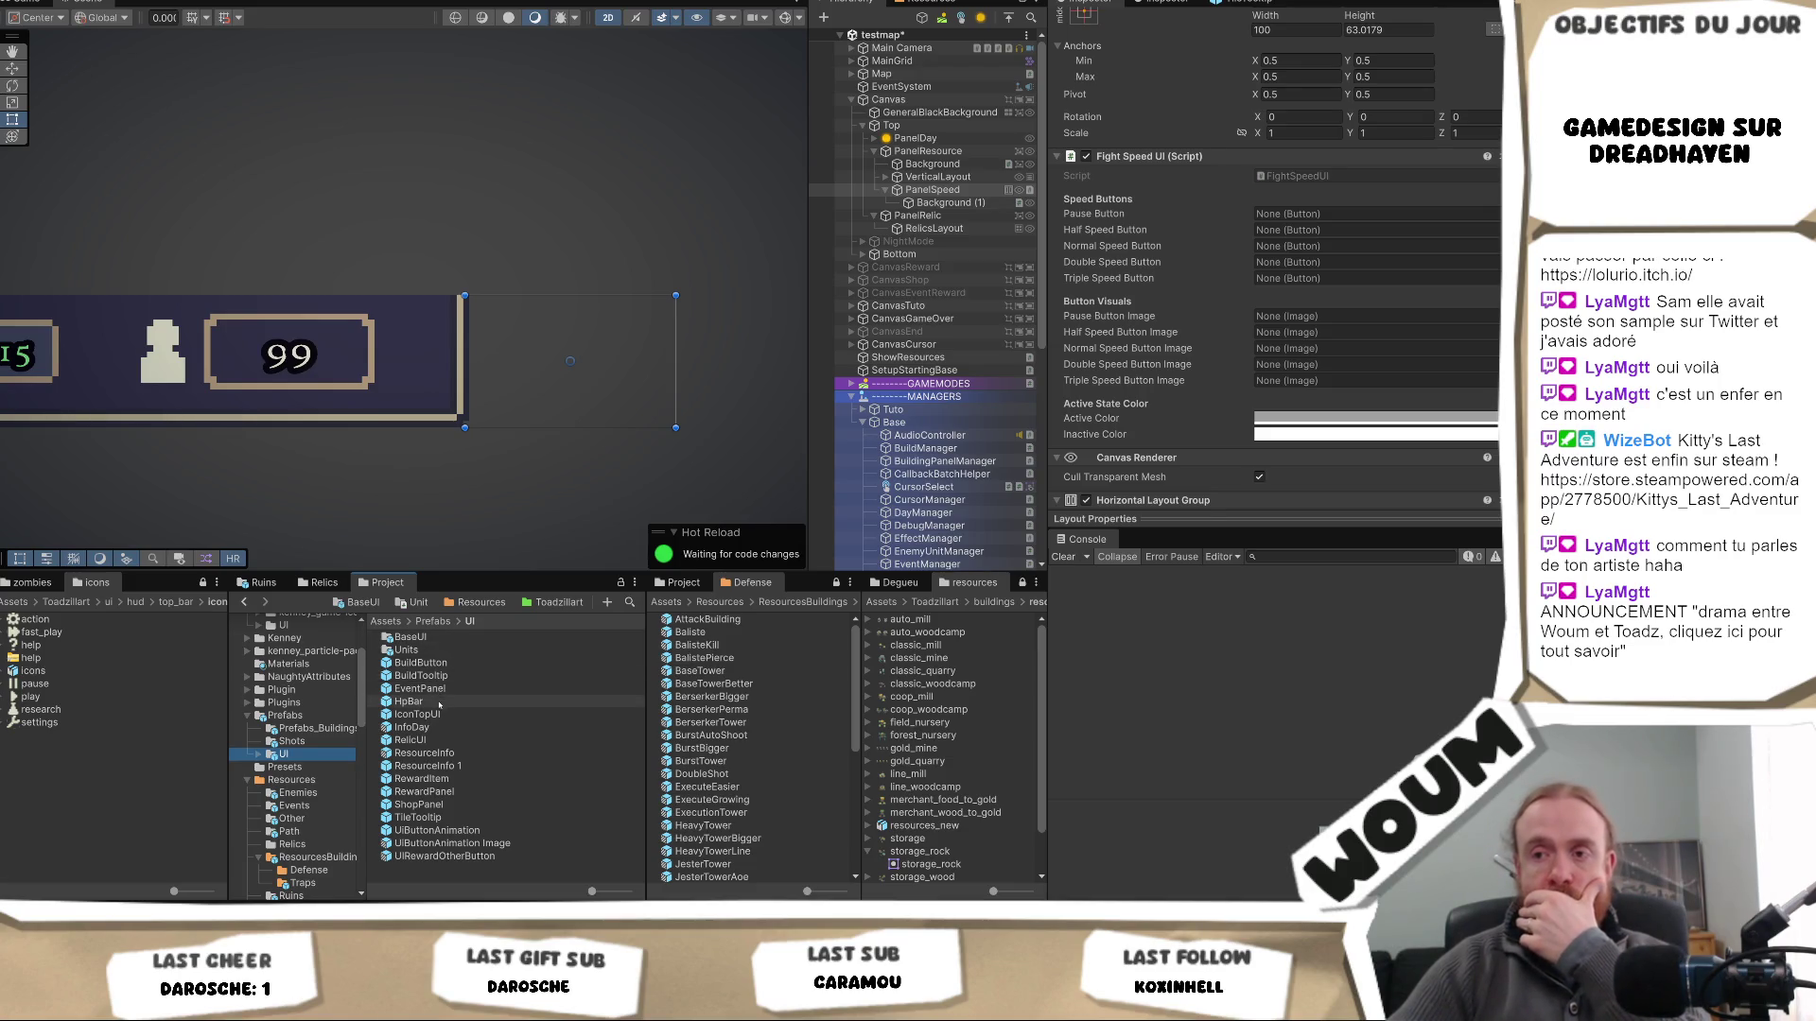
pyautogui.doubleClick(410, 636)
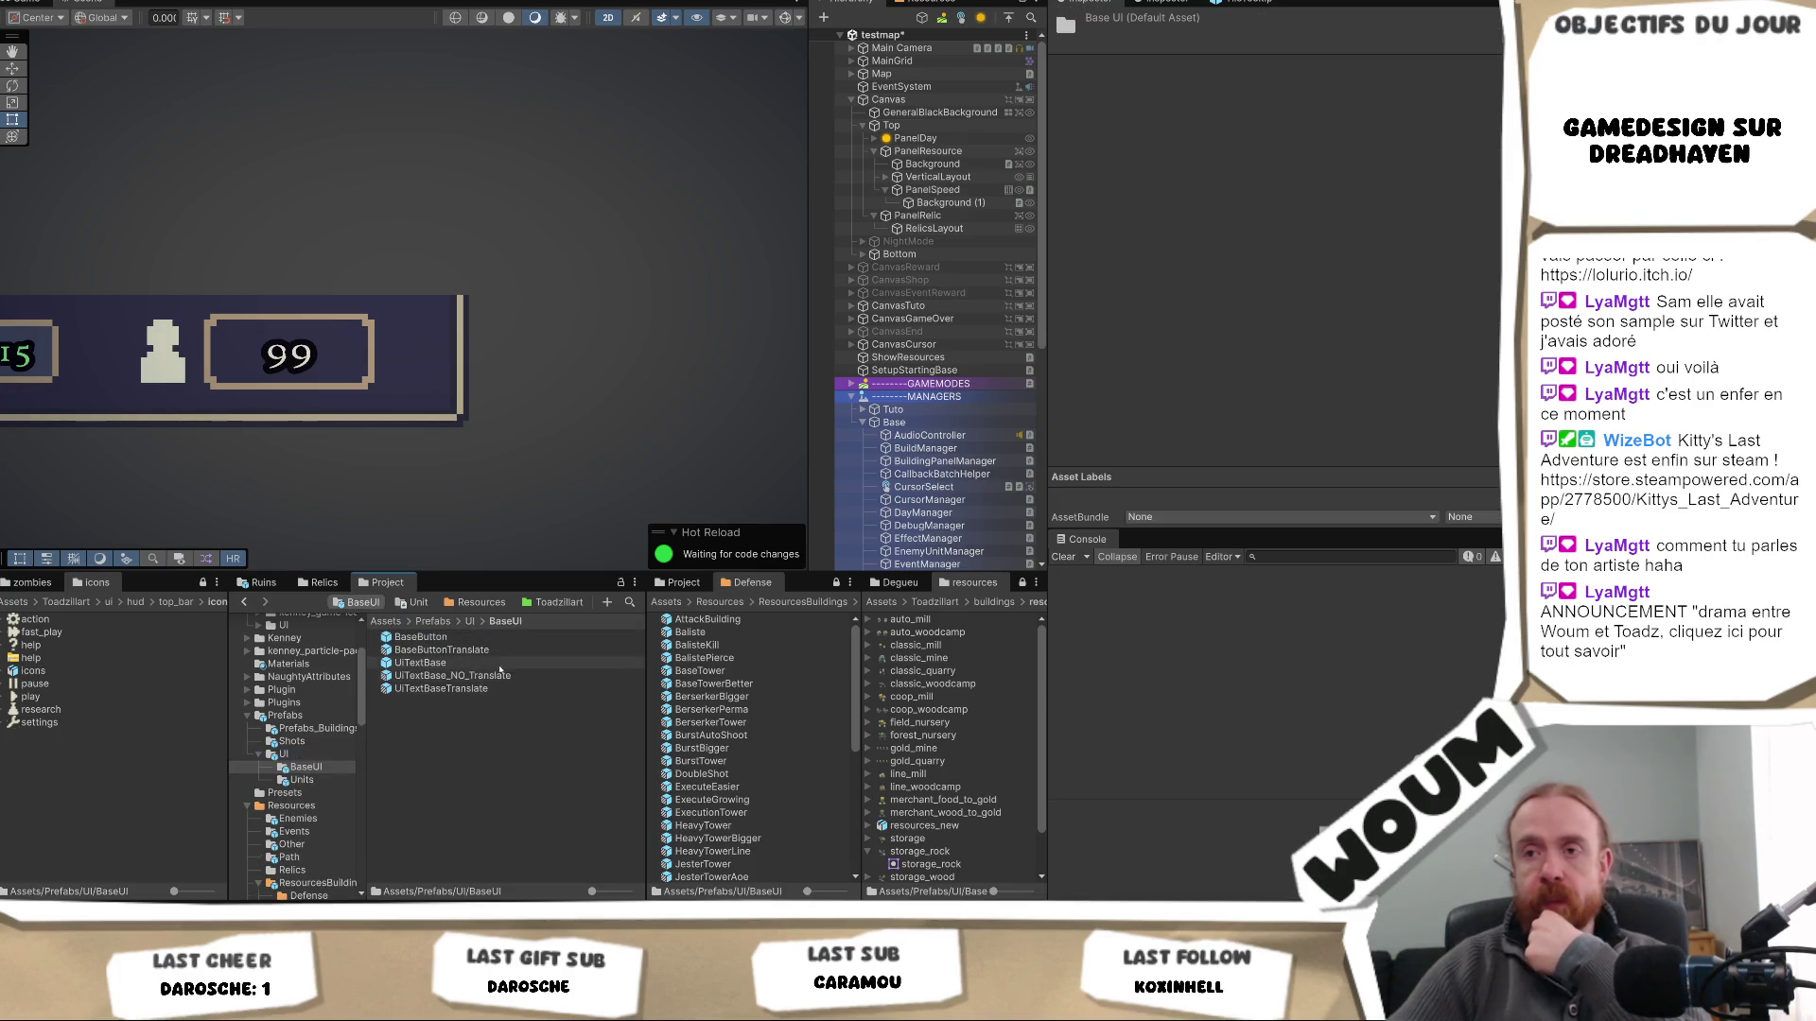
pyautogui.click(454, 637)
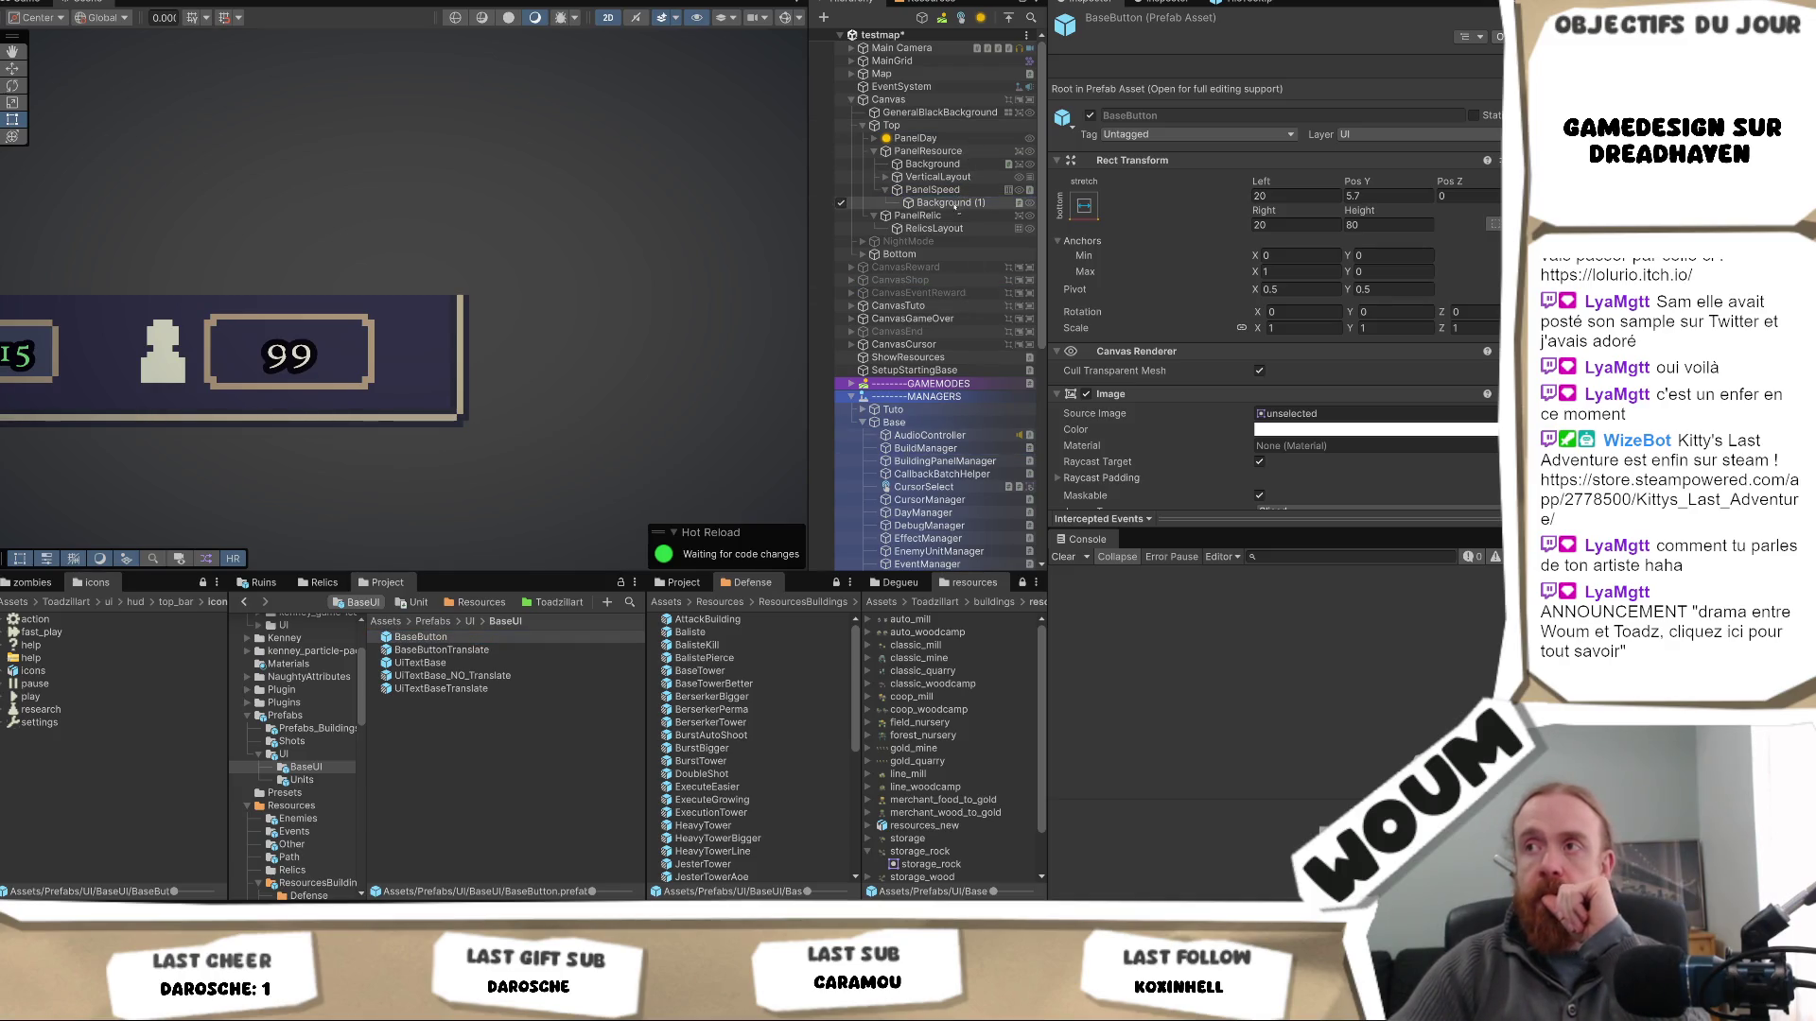
pyautogui.moveTo(962, 203); pyautogui.dragTo(972, 213)
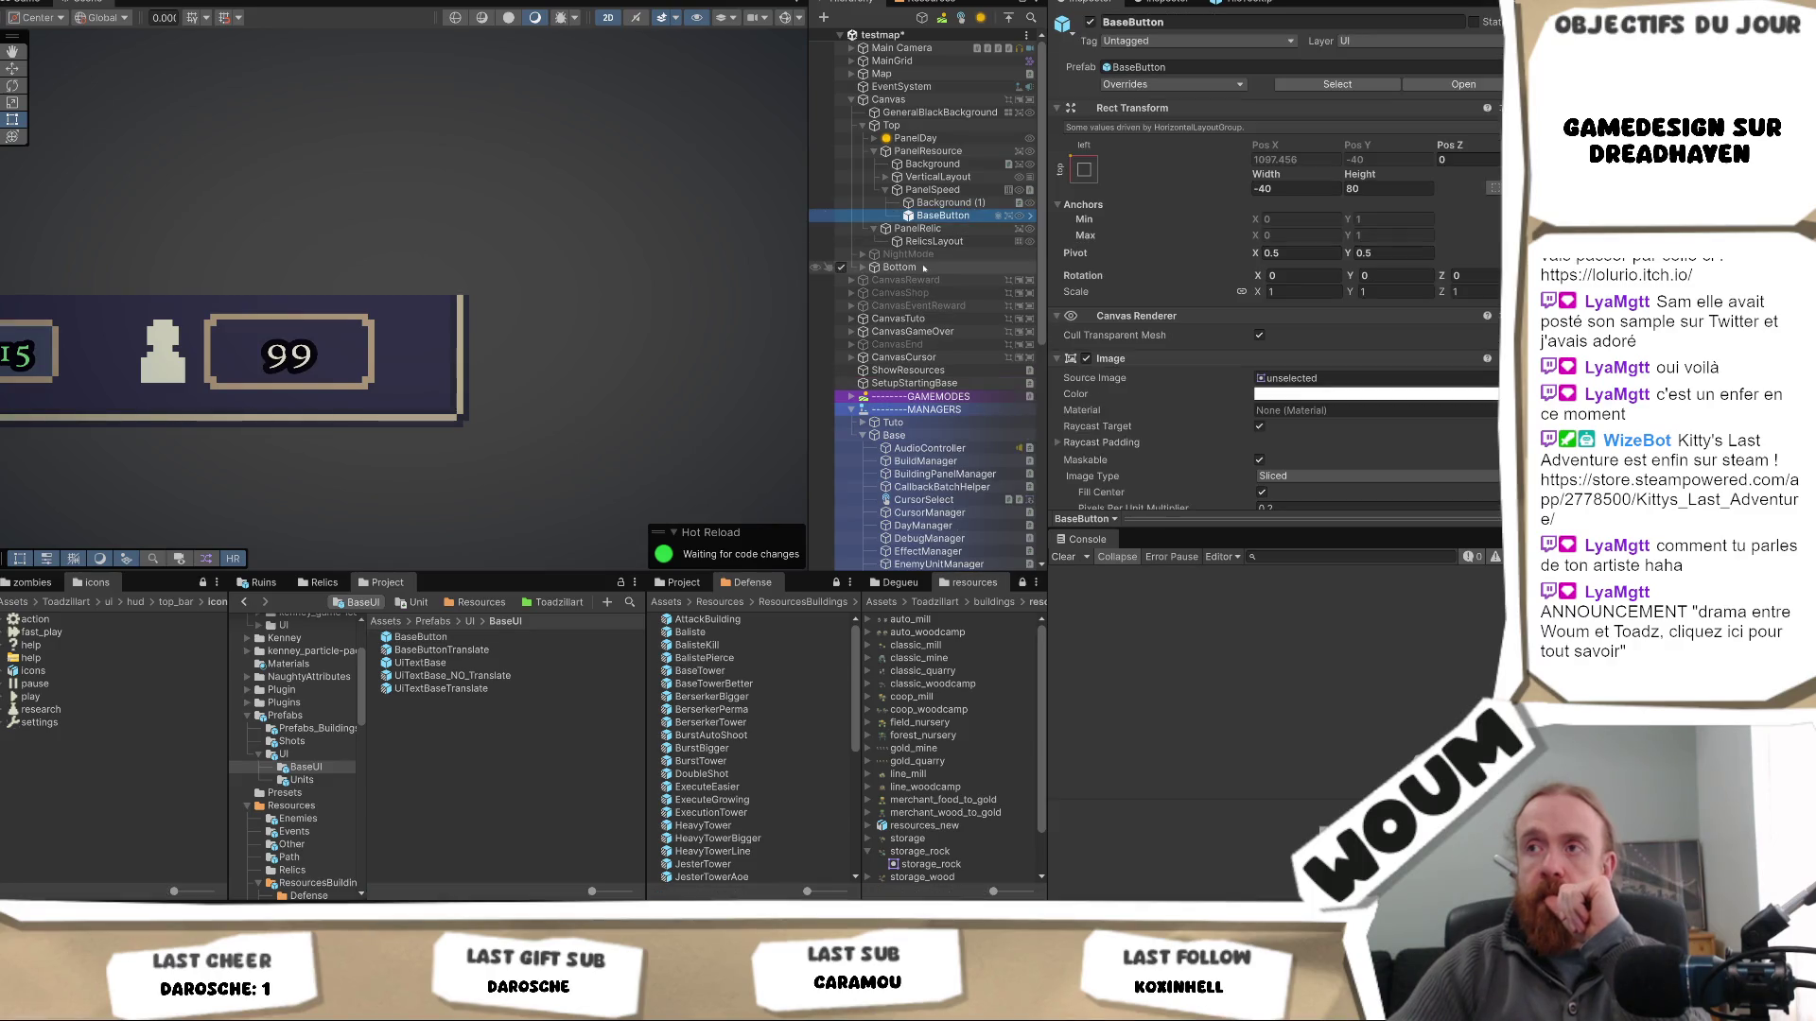
# - Change BaseButton's anchor preset and frame it in the top bar
pyautogui.click(1084, 169)
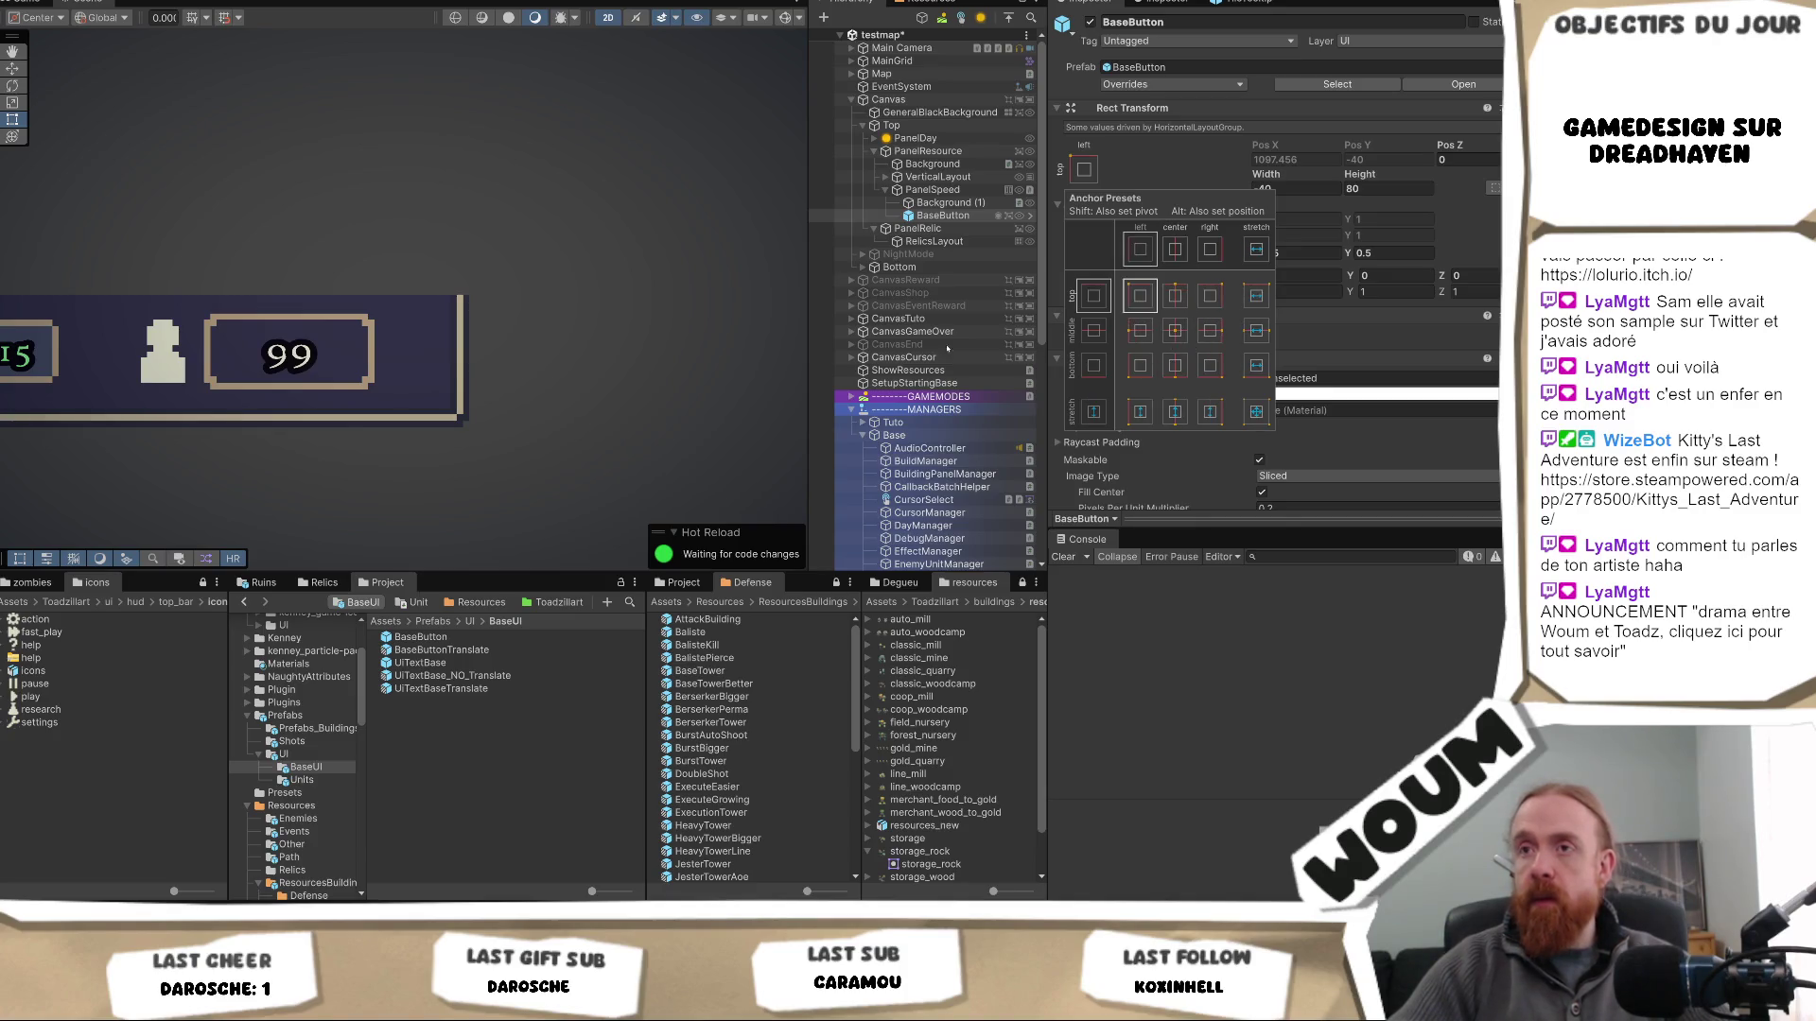
pyautogui.click(937, 218)
pyautogui.press('f')
pyautogui.scroll(-5, 621, 326)
pyautogui.scroll(-2, 606, 403)
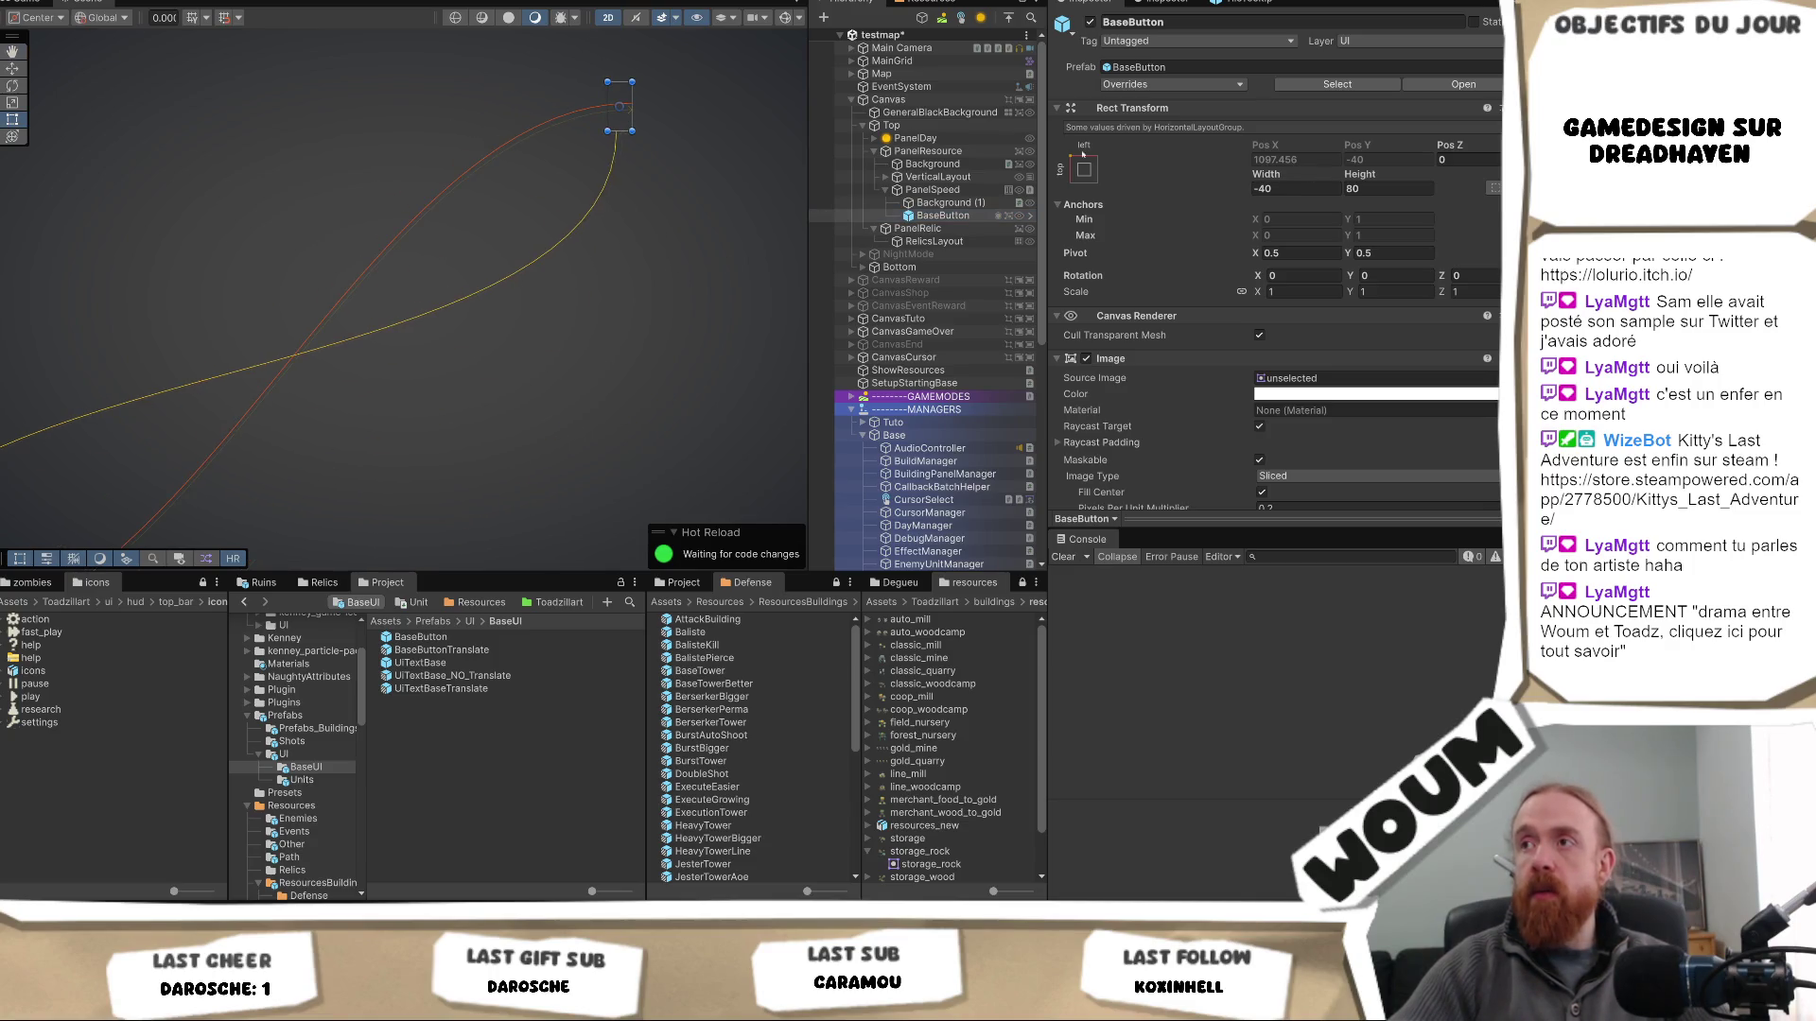
pyautogui.click(934, 190)
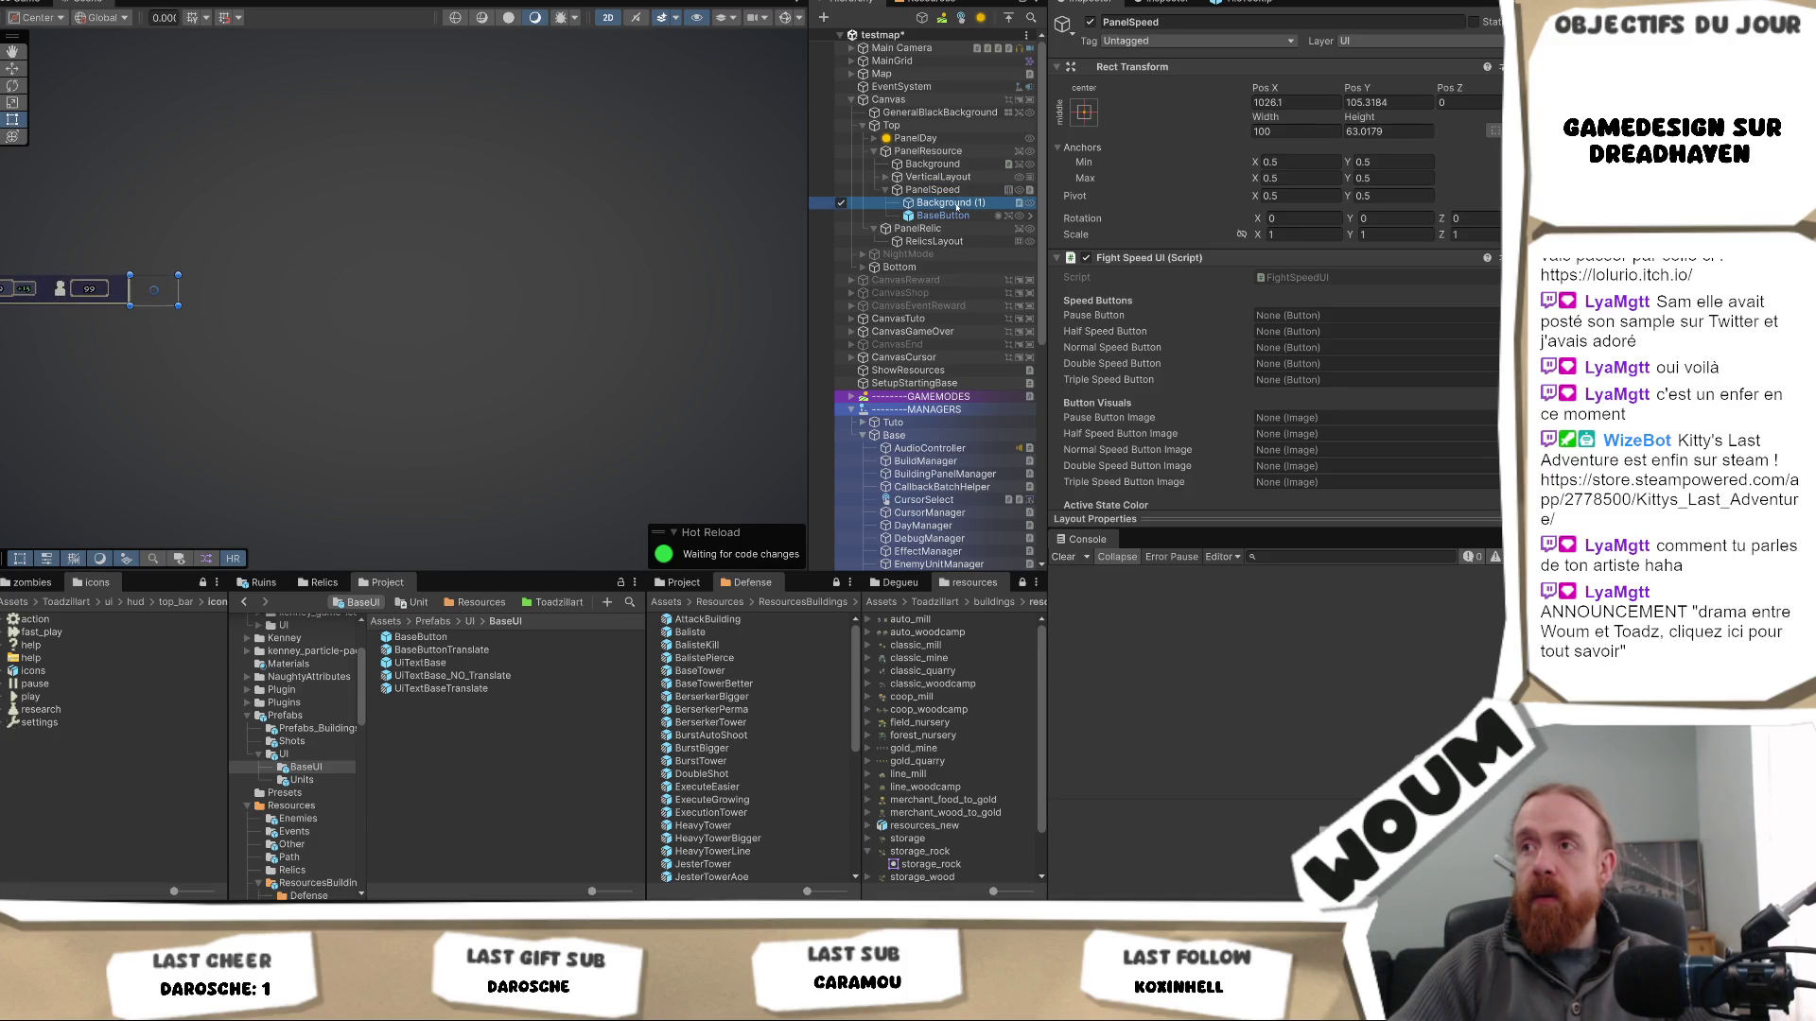
pyautogui.click(958, 204)
pyautogui.moveTo(478, 319)
pyautogui.mouseDown()
pyautogui.moveTo(438, 406)
pyautogui.moveTo(579, 292)
pyautogui.moveTo(407, 350)
pyautogui.mouseUp()
pyautogui.scroll(10, 288, 296)
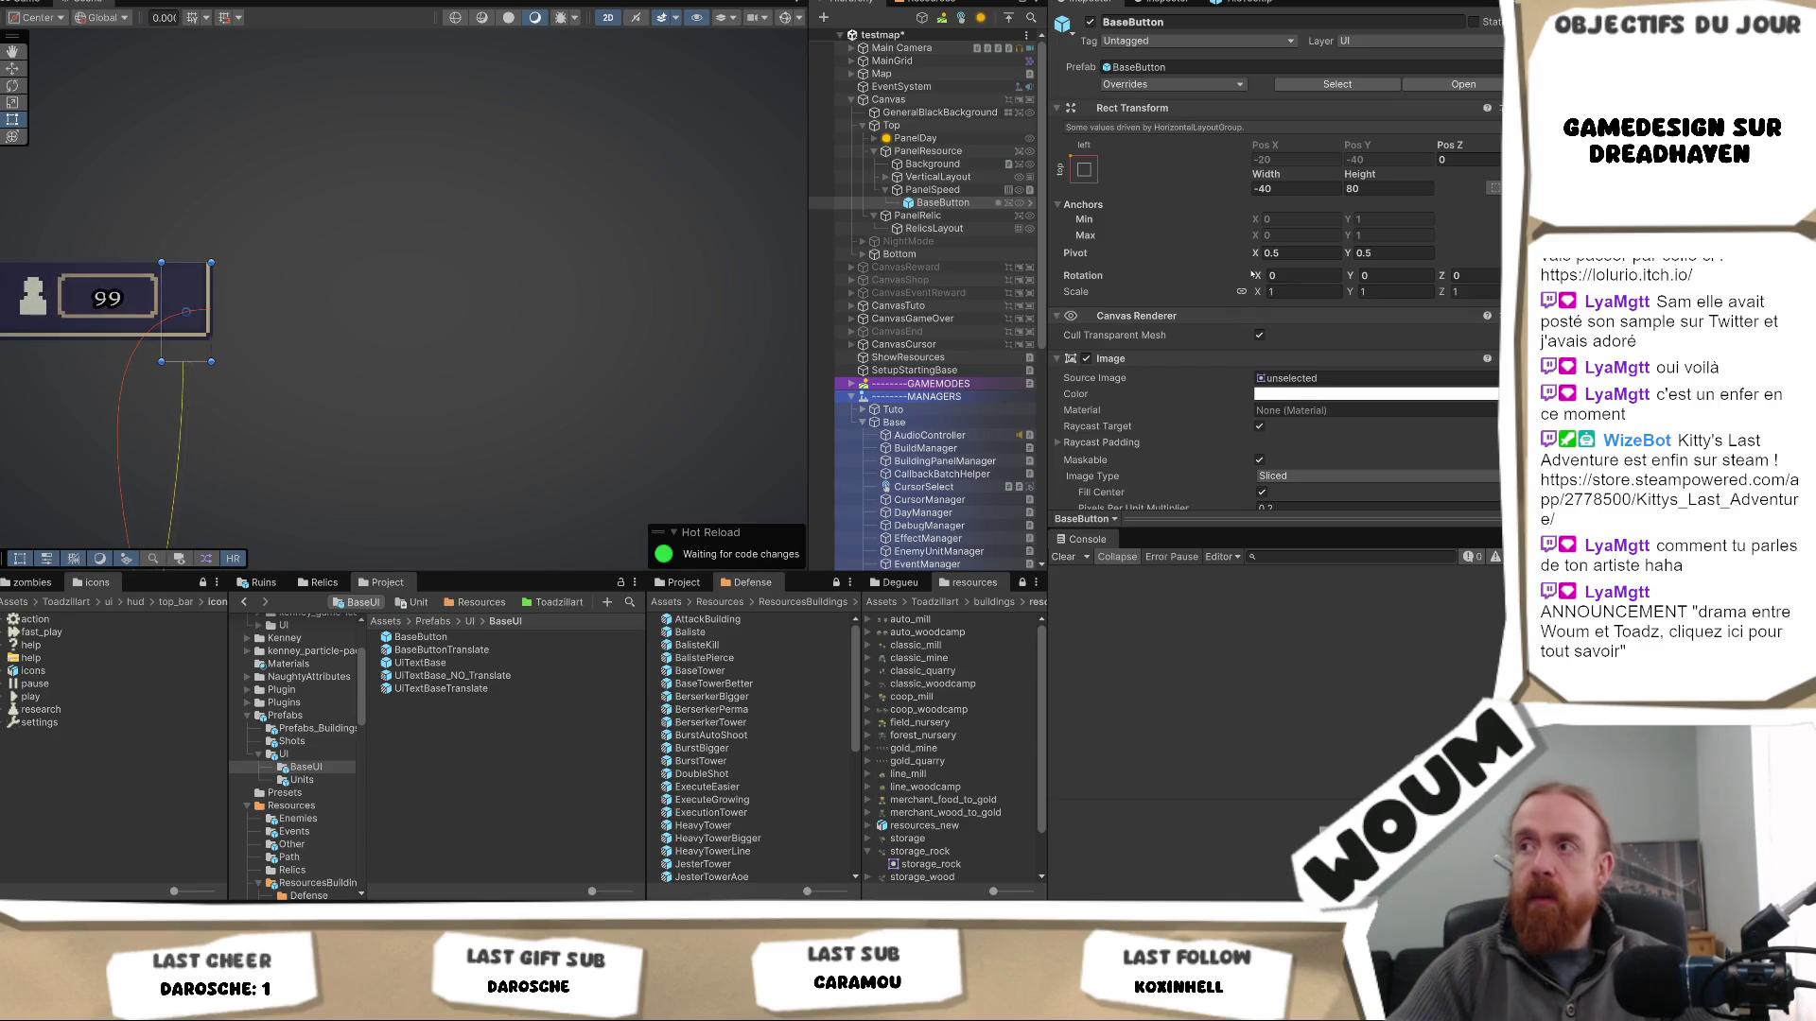
pyautogui.click(1089, 167)
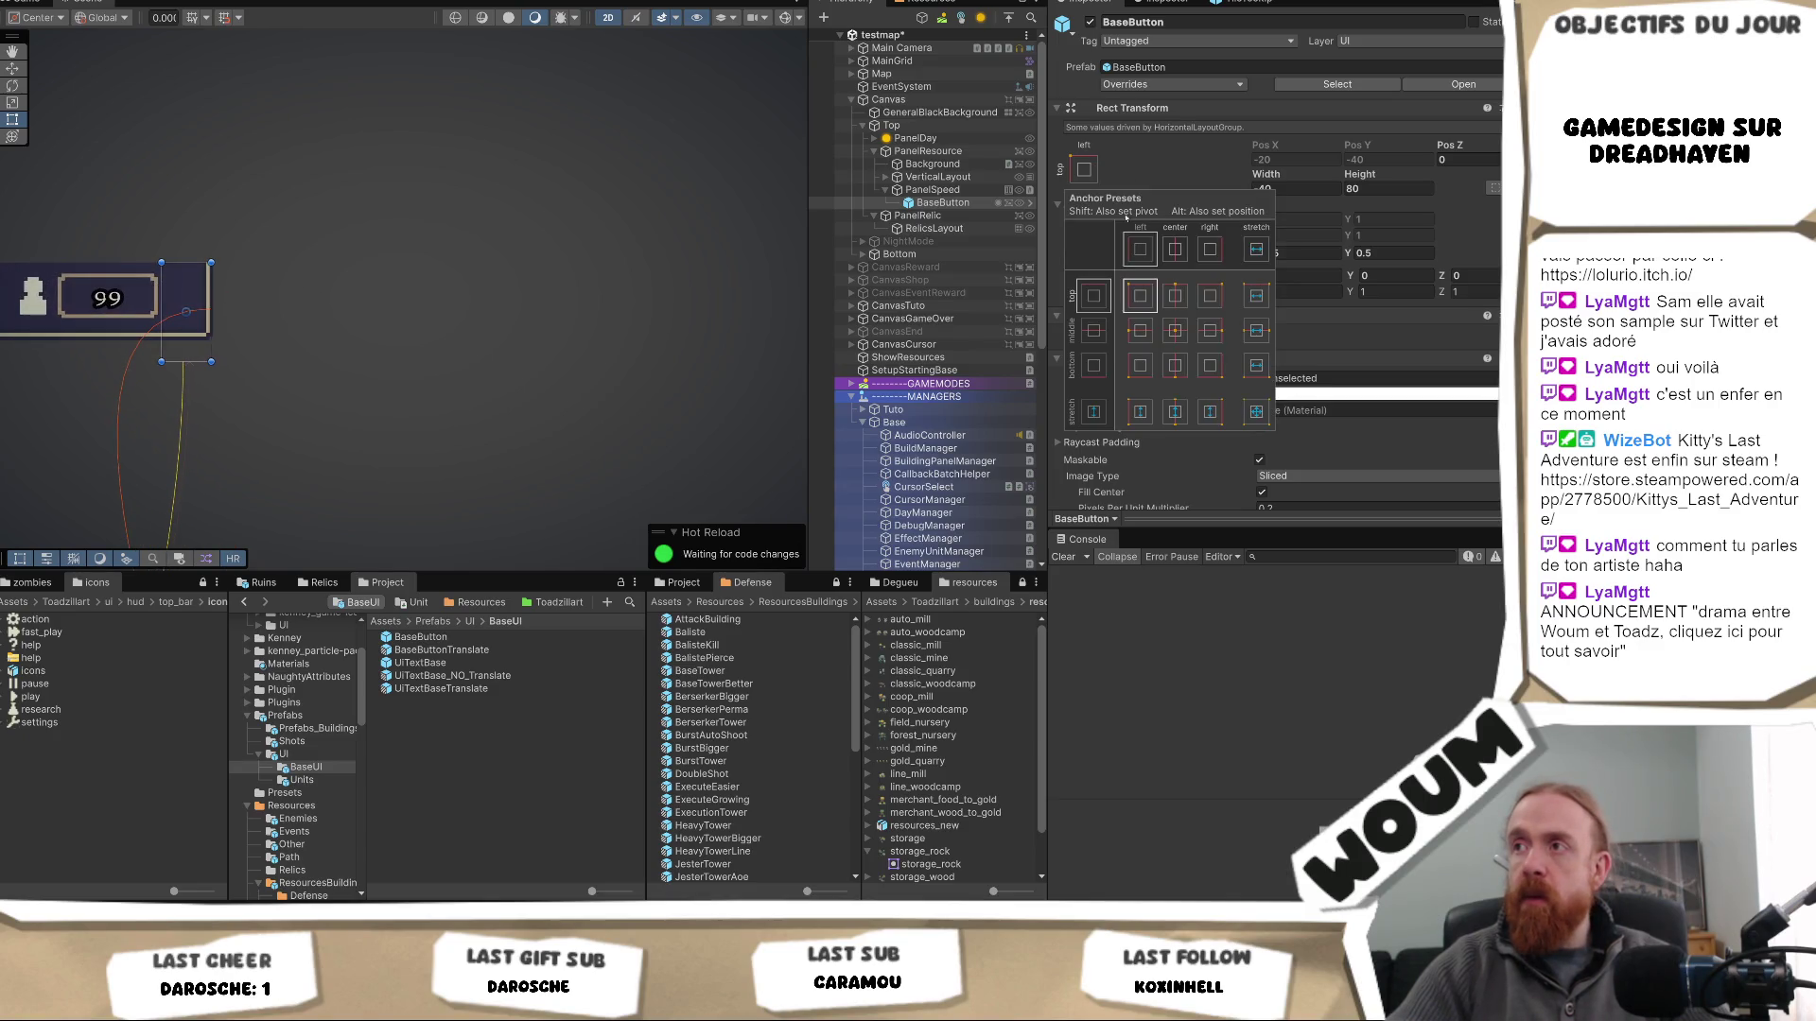
# - Bring up the Child Alignment options of PanelSpeed's Horizontal Layout Group
pyautogui.click(1177, 329)
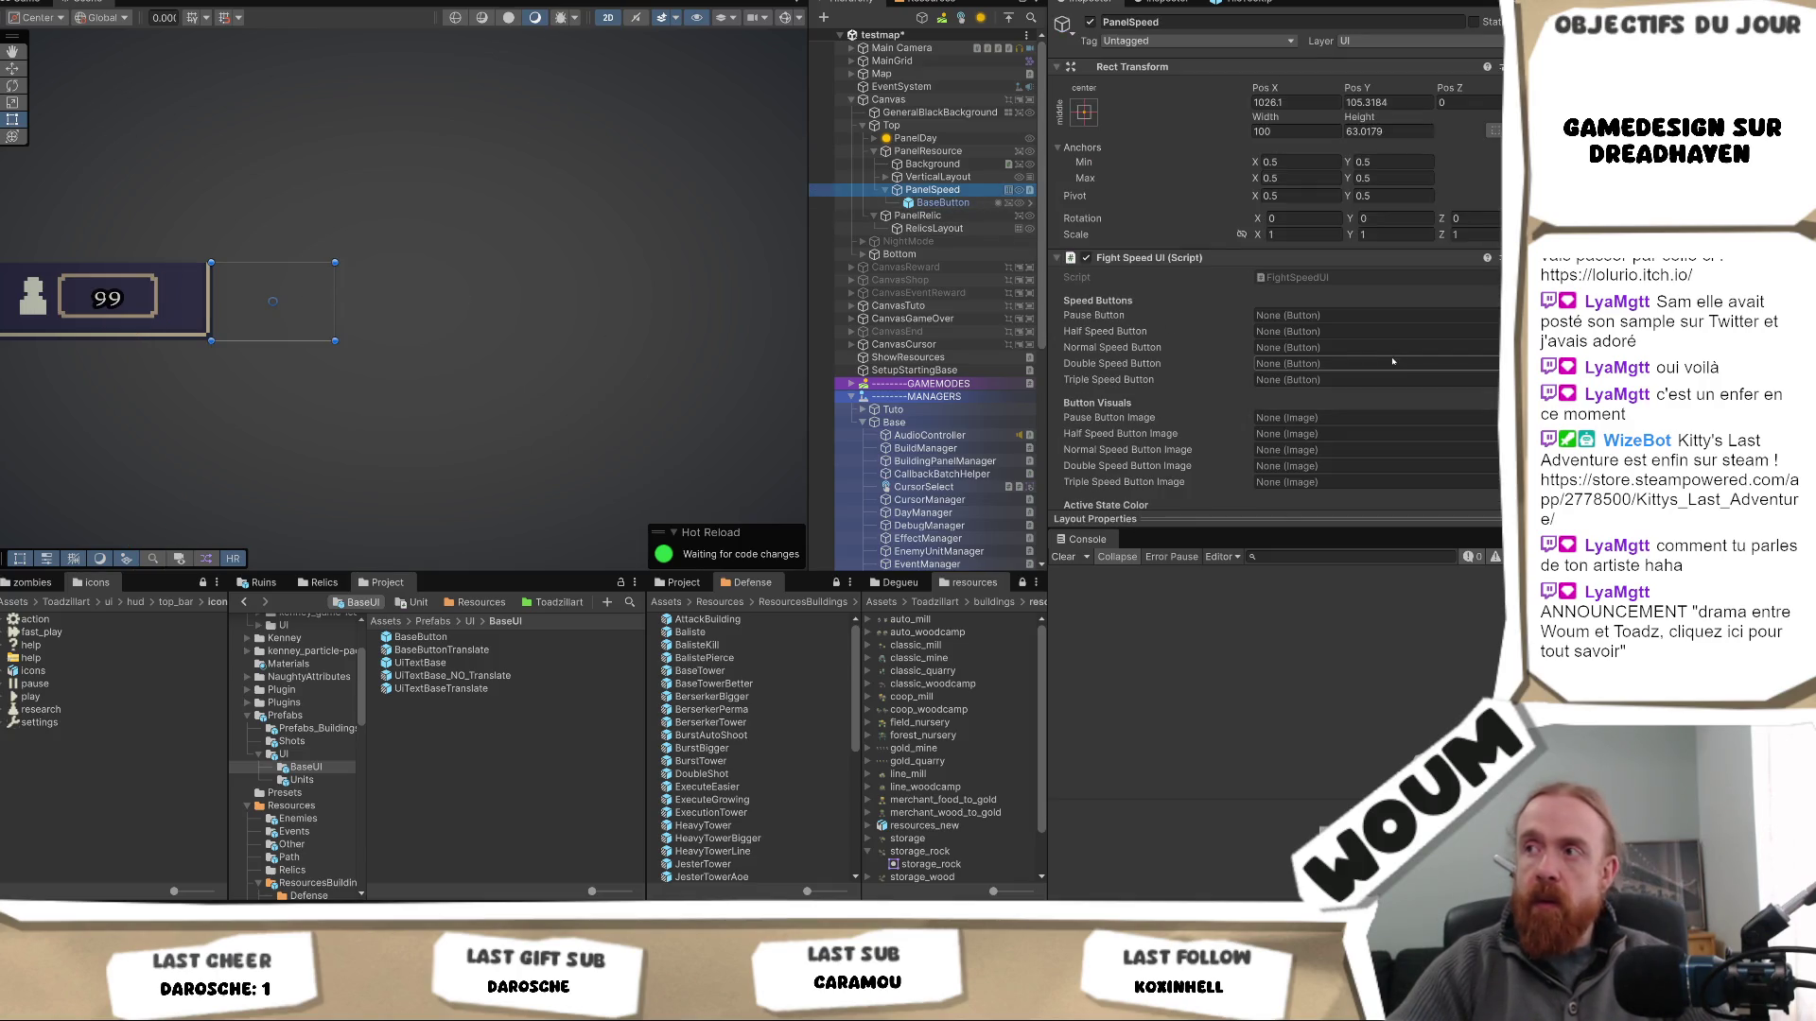
pyautogui.scroll(-5, 1382, 360)
pyautogui.scroll(-2, 1382, 361)
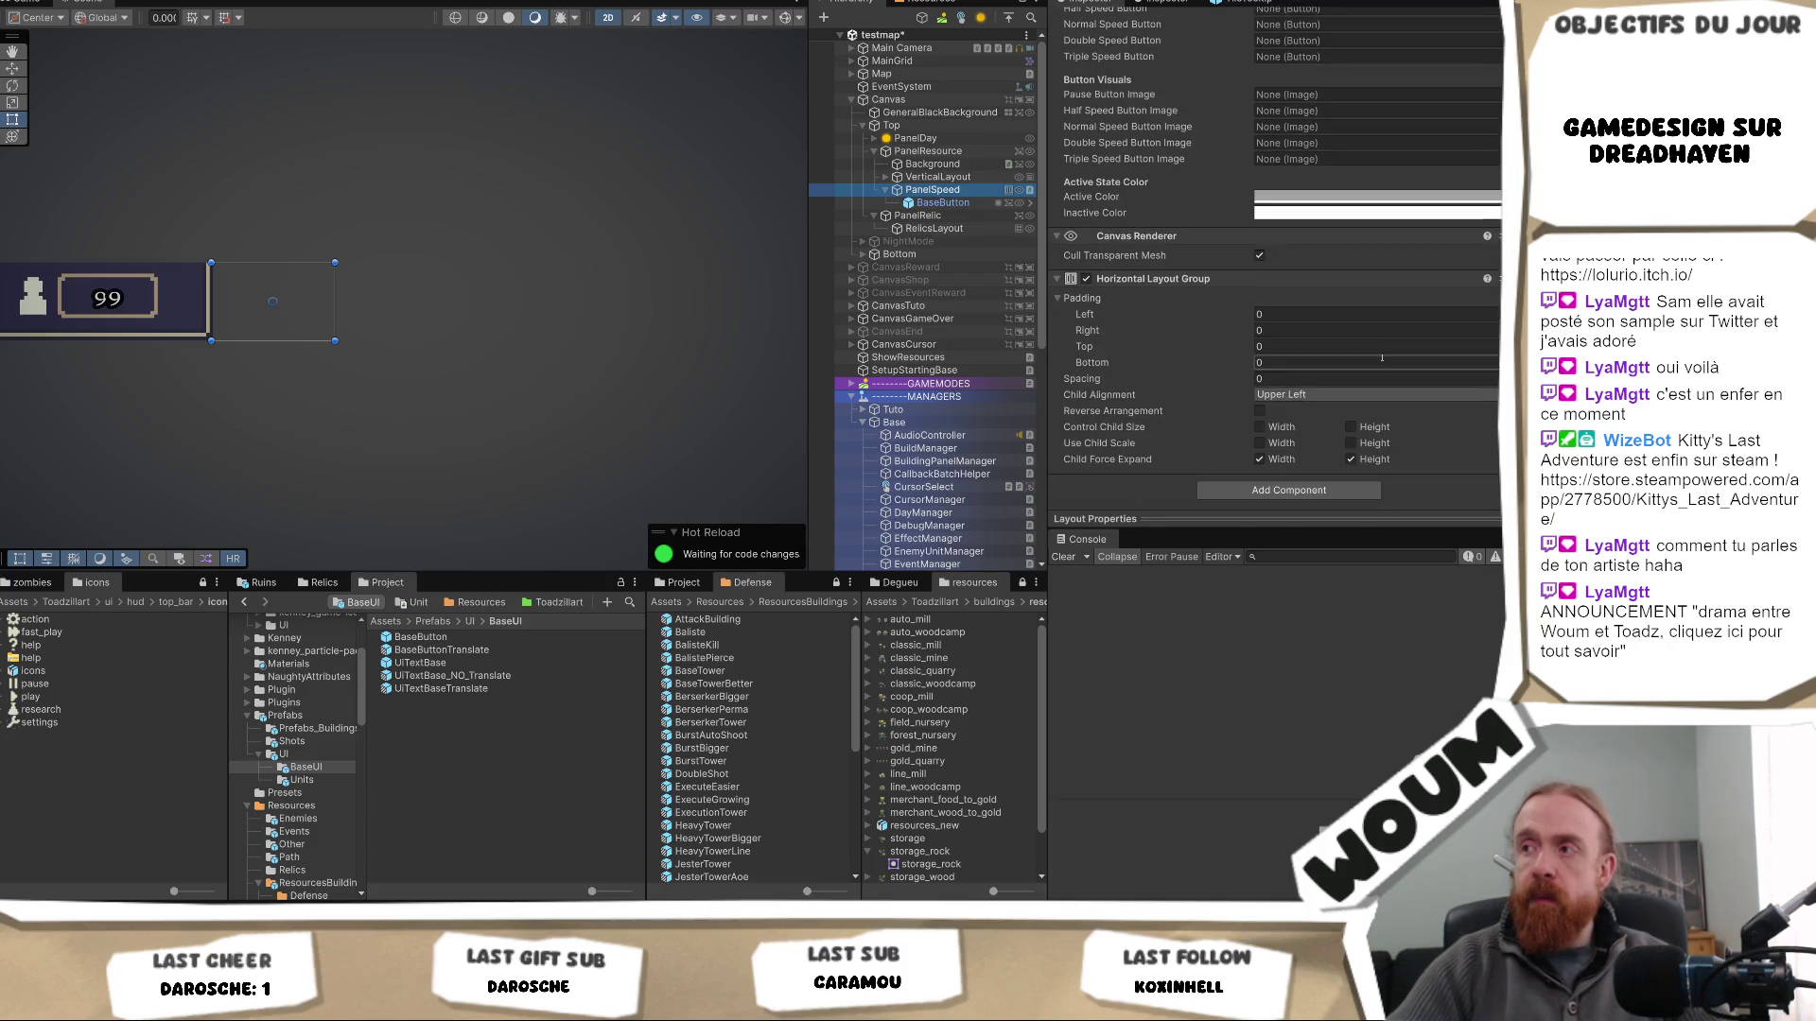
pyautogui.click(1339, 396)
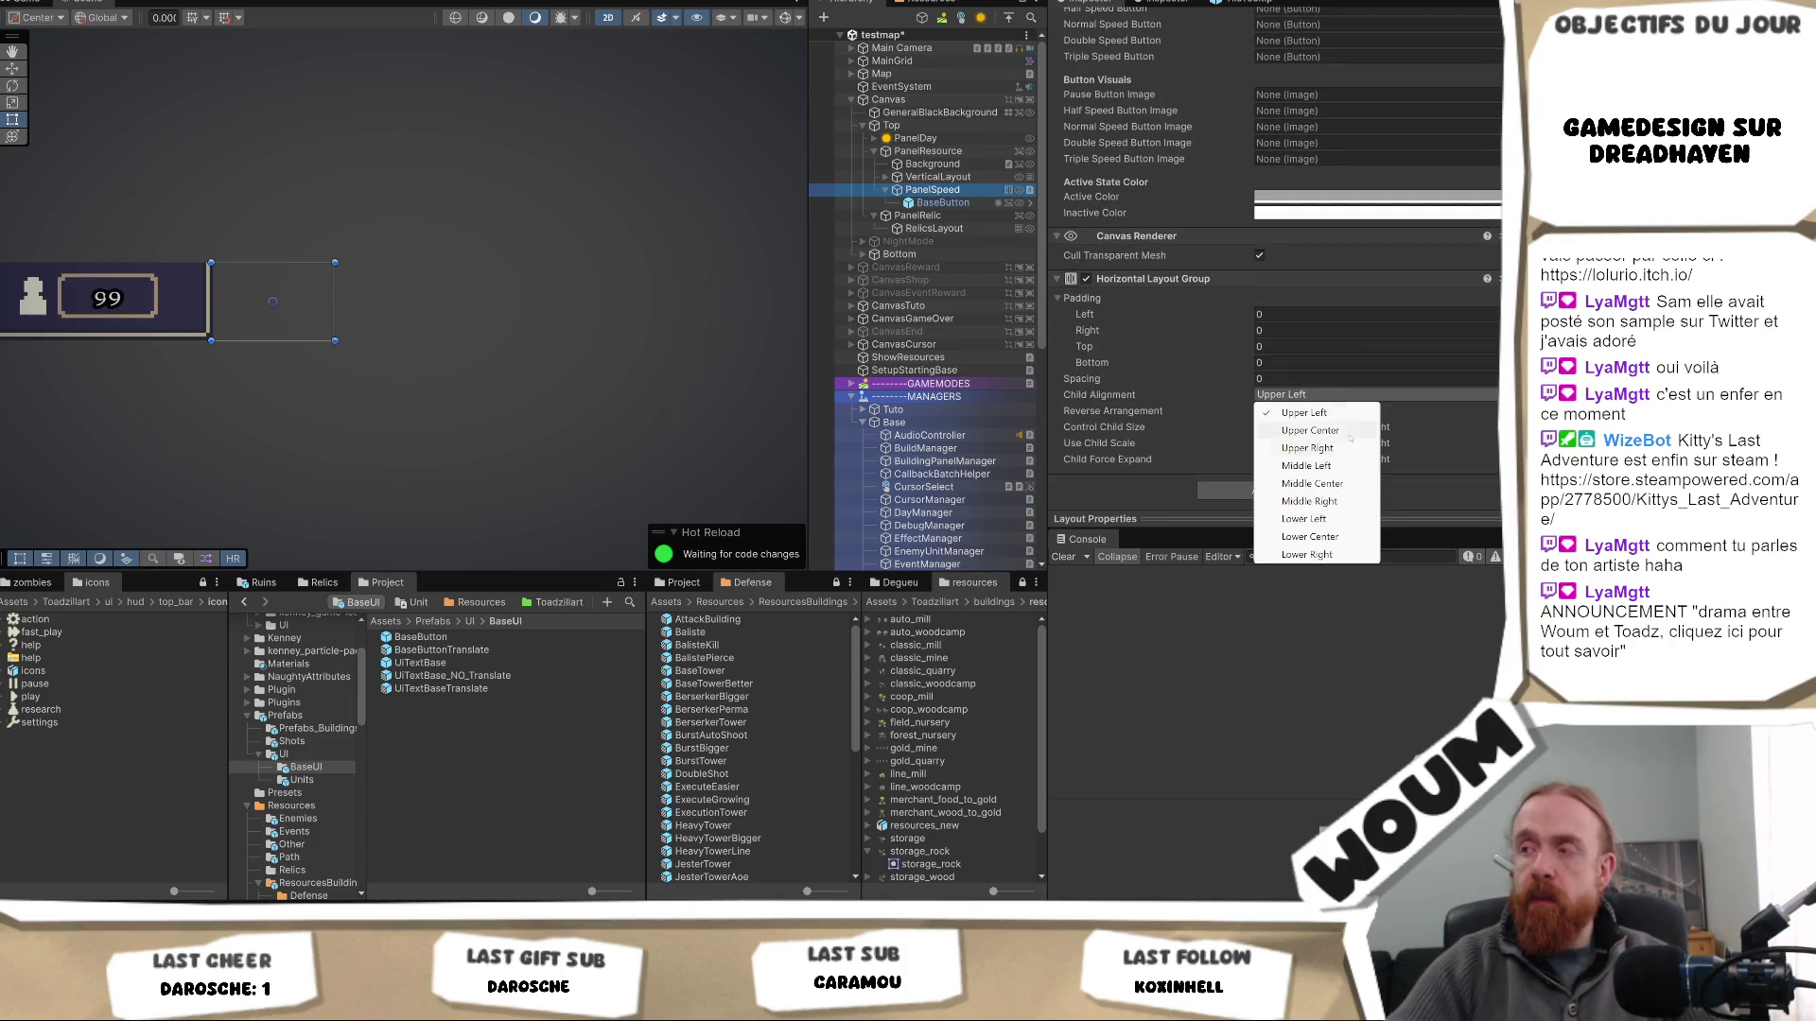
# - Set child alignment to Middle Center and add an Image child under BaseButton
pyautogui.click(1330, 489)
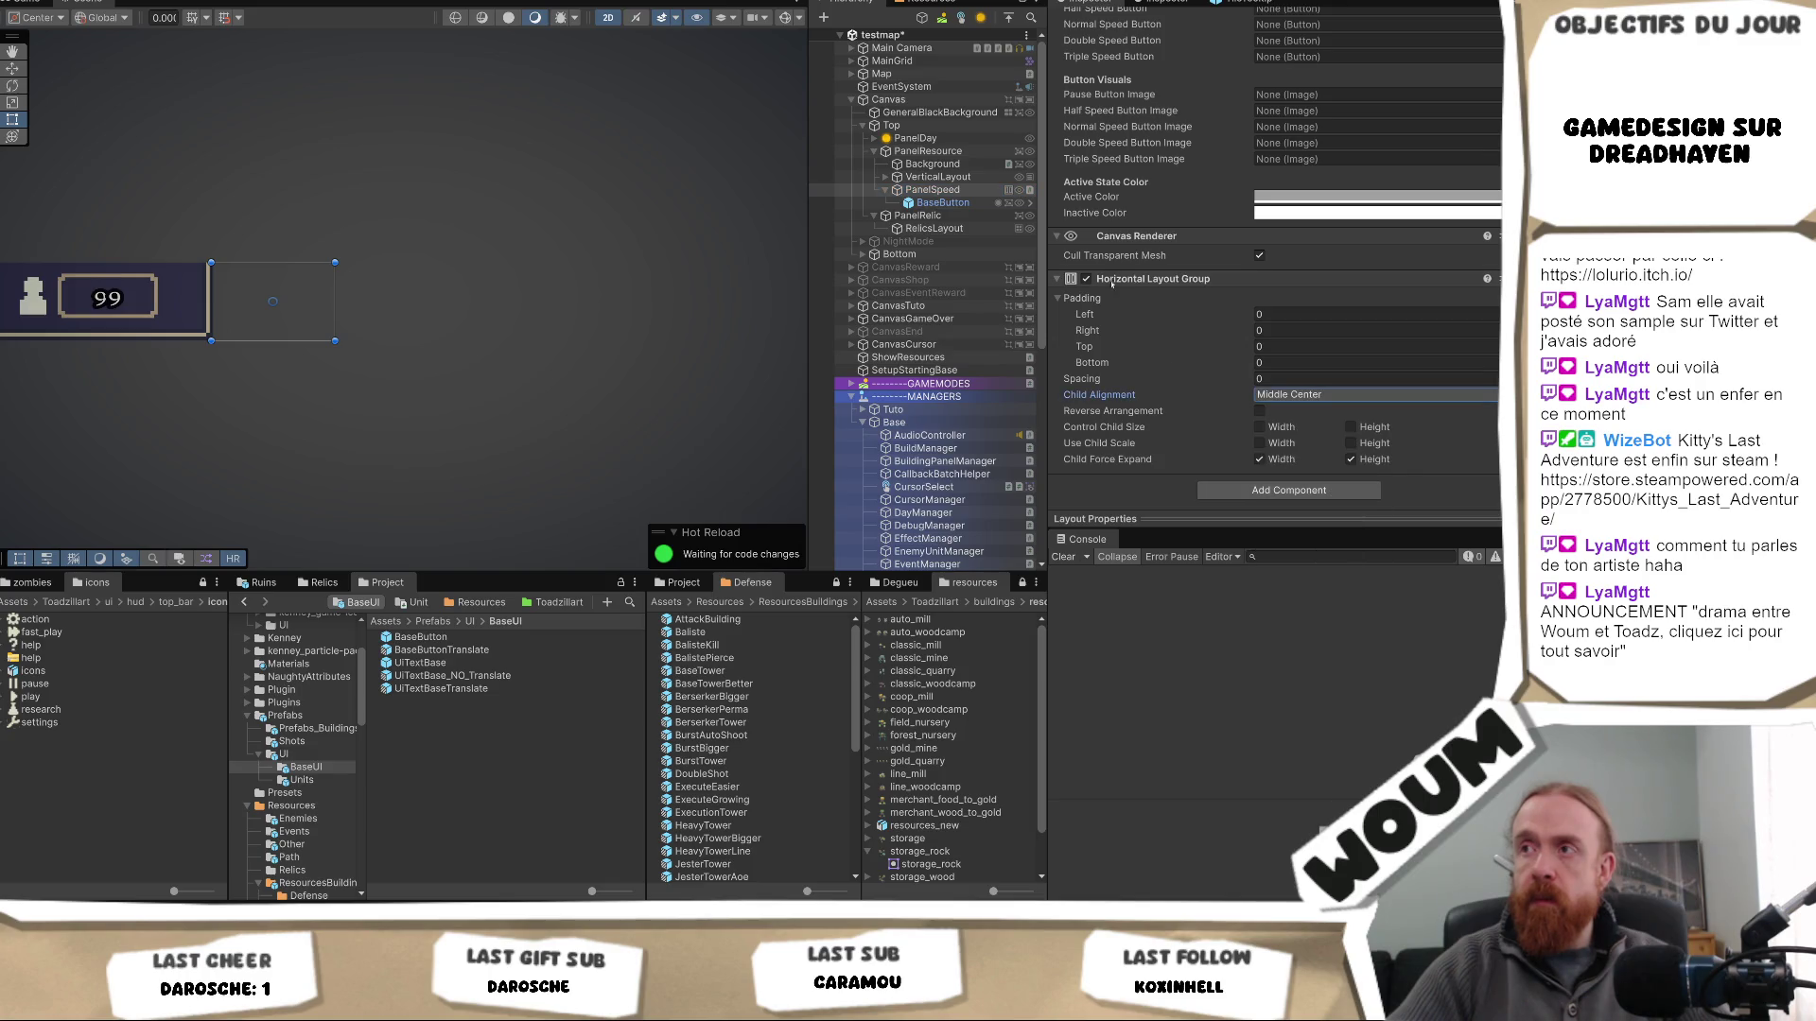
pyautogui.rightClick(957, 193)
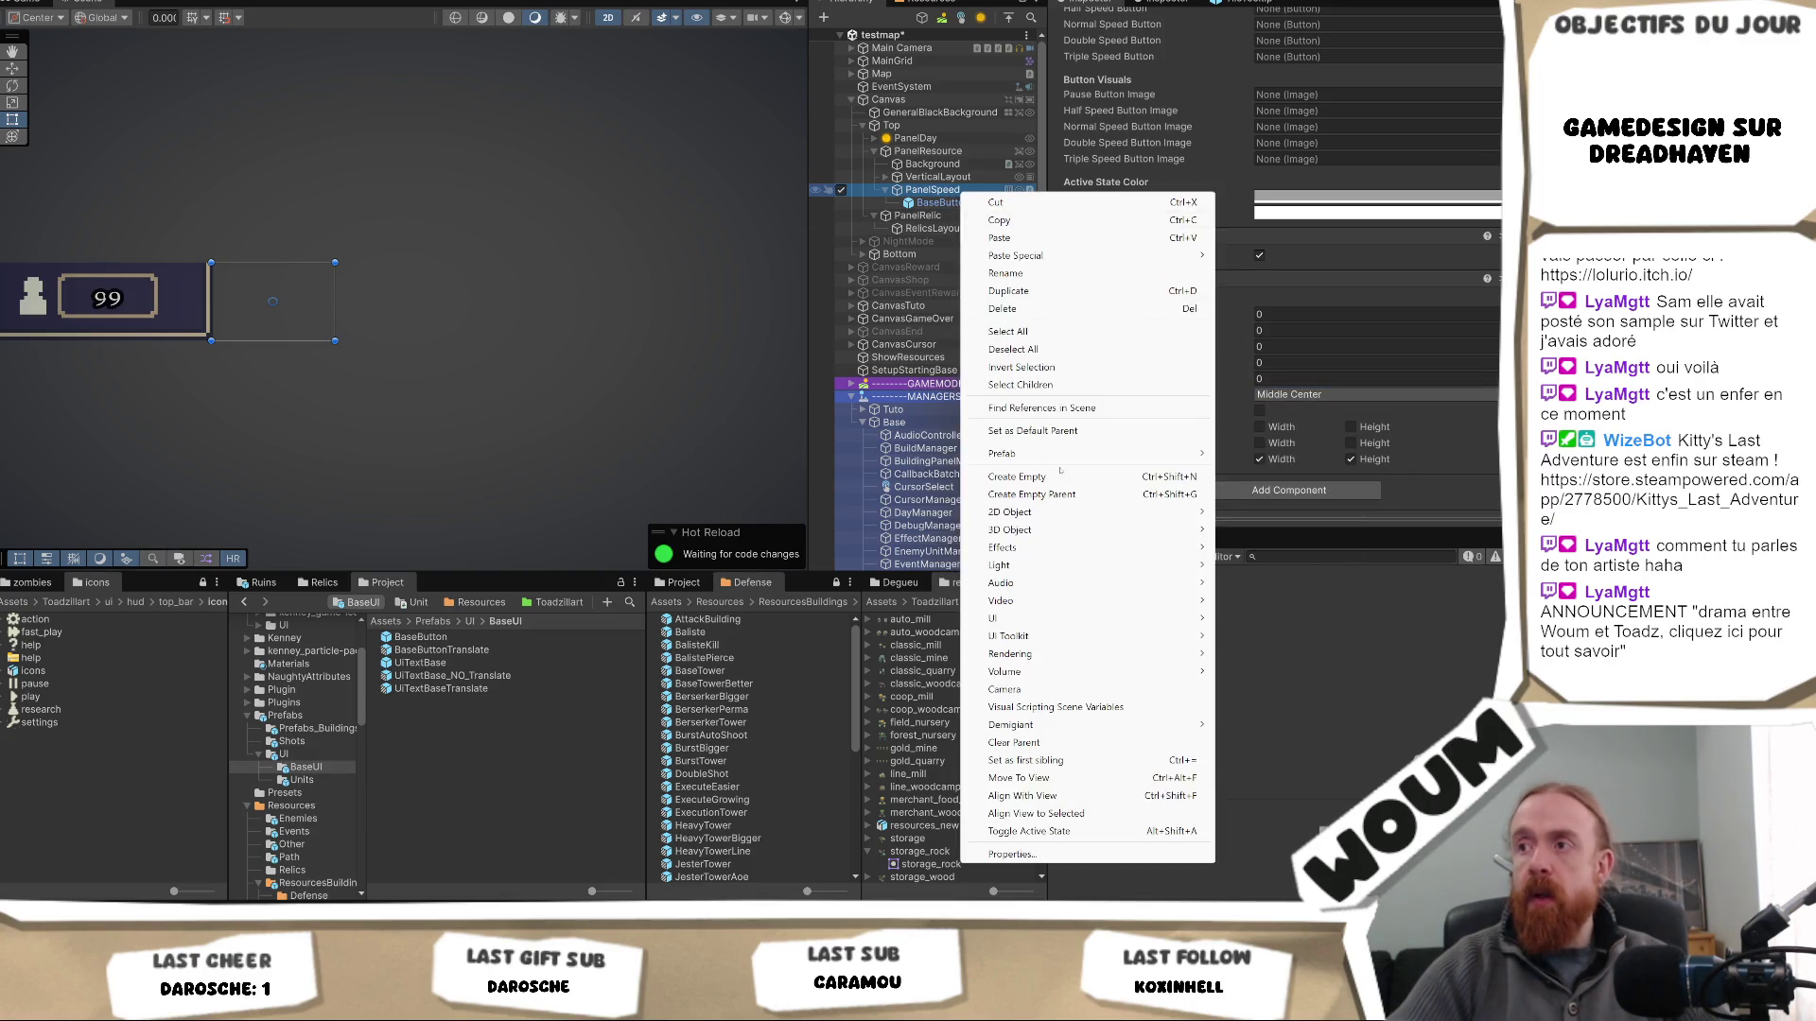
pyautogui.moveTo(1108, 626)
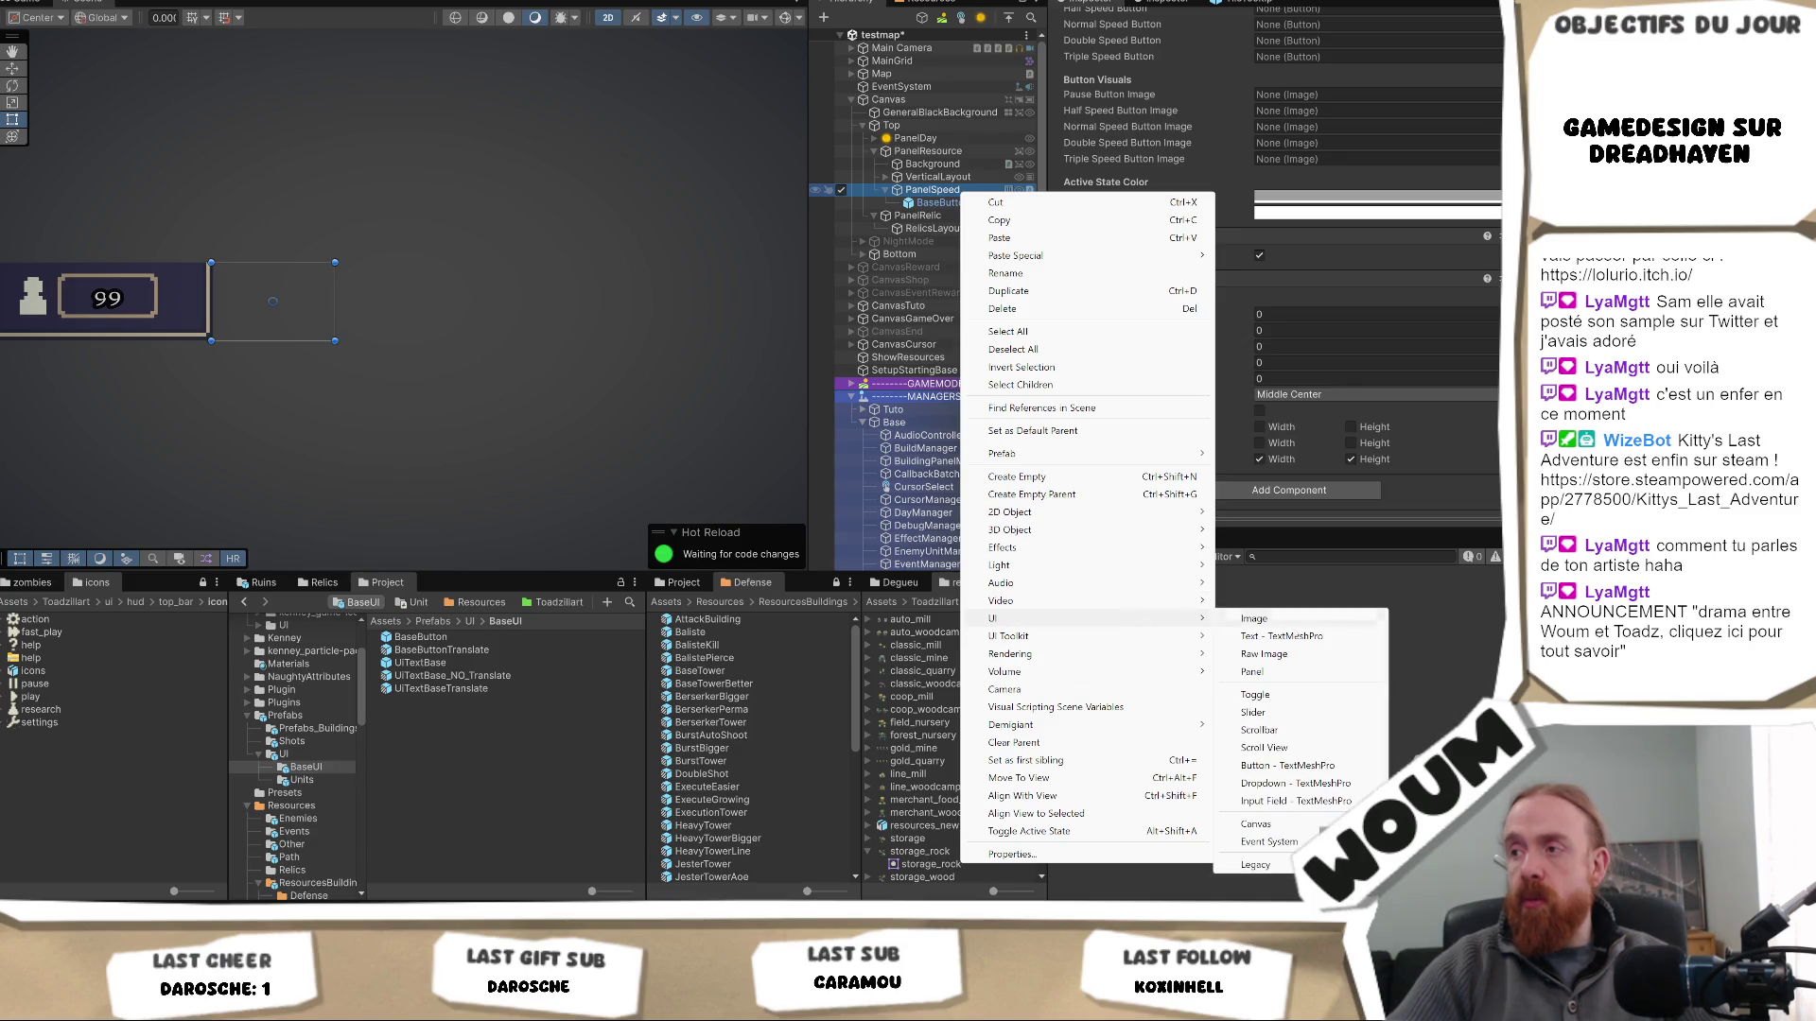
pyautogui.click(1330, 625)
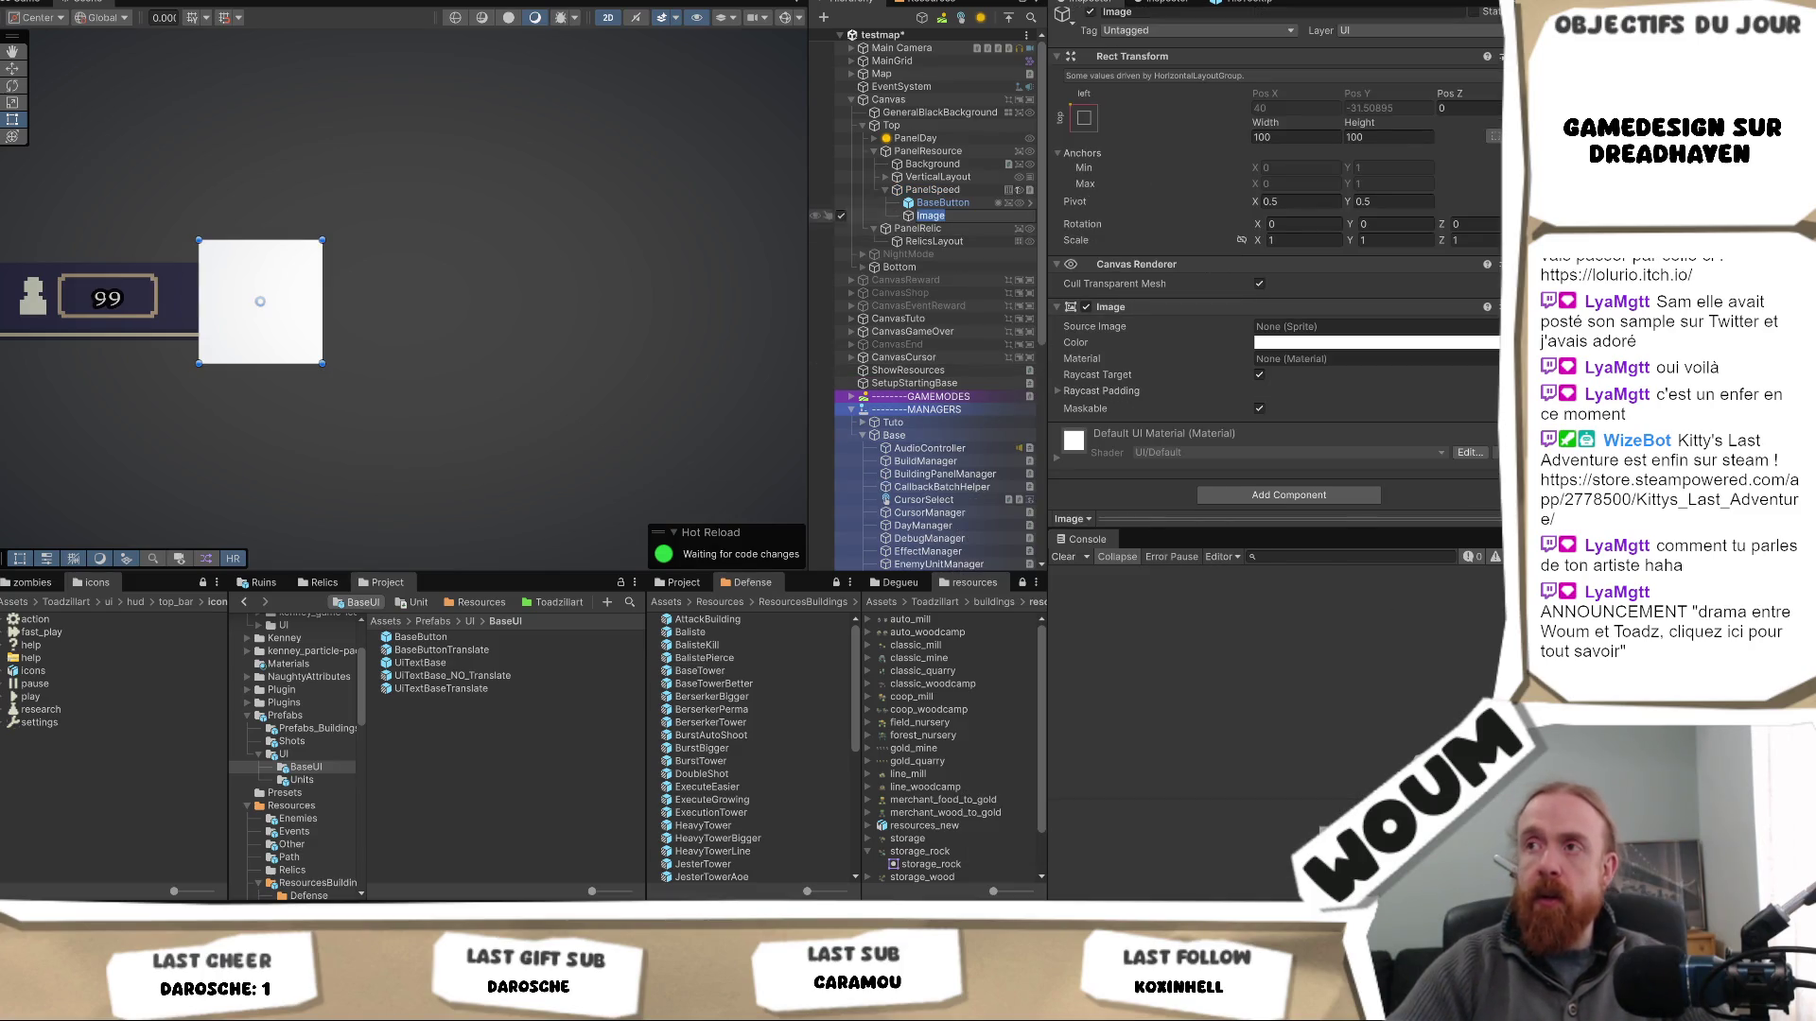
# - Change BaseButton's width from -40 to 40
pyautogui.click(943, 202)
pyautogui.click(1276, 179)
pyautogui.click(1301, 178)
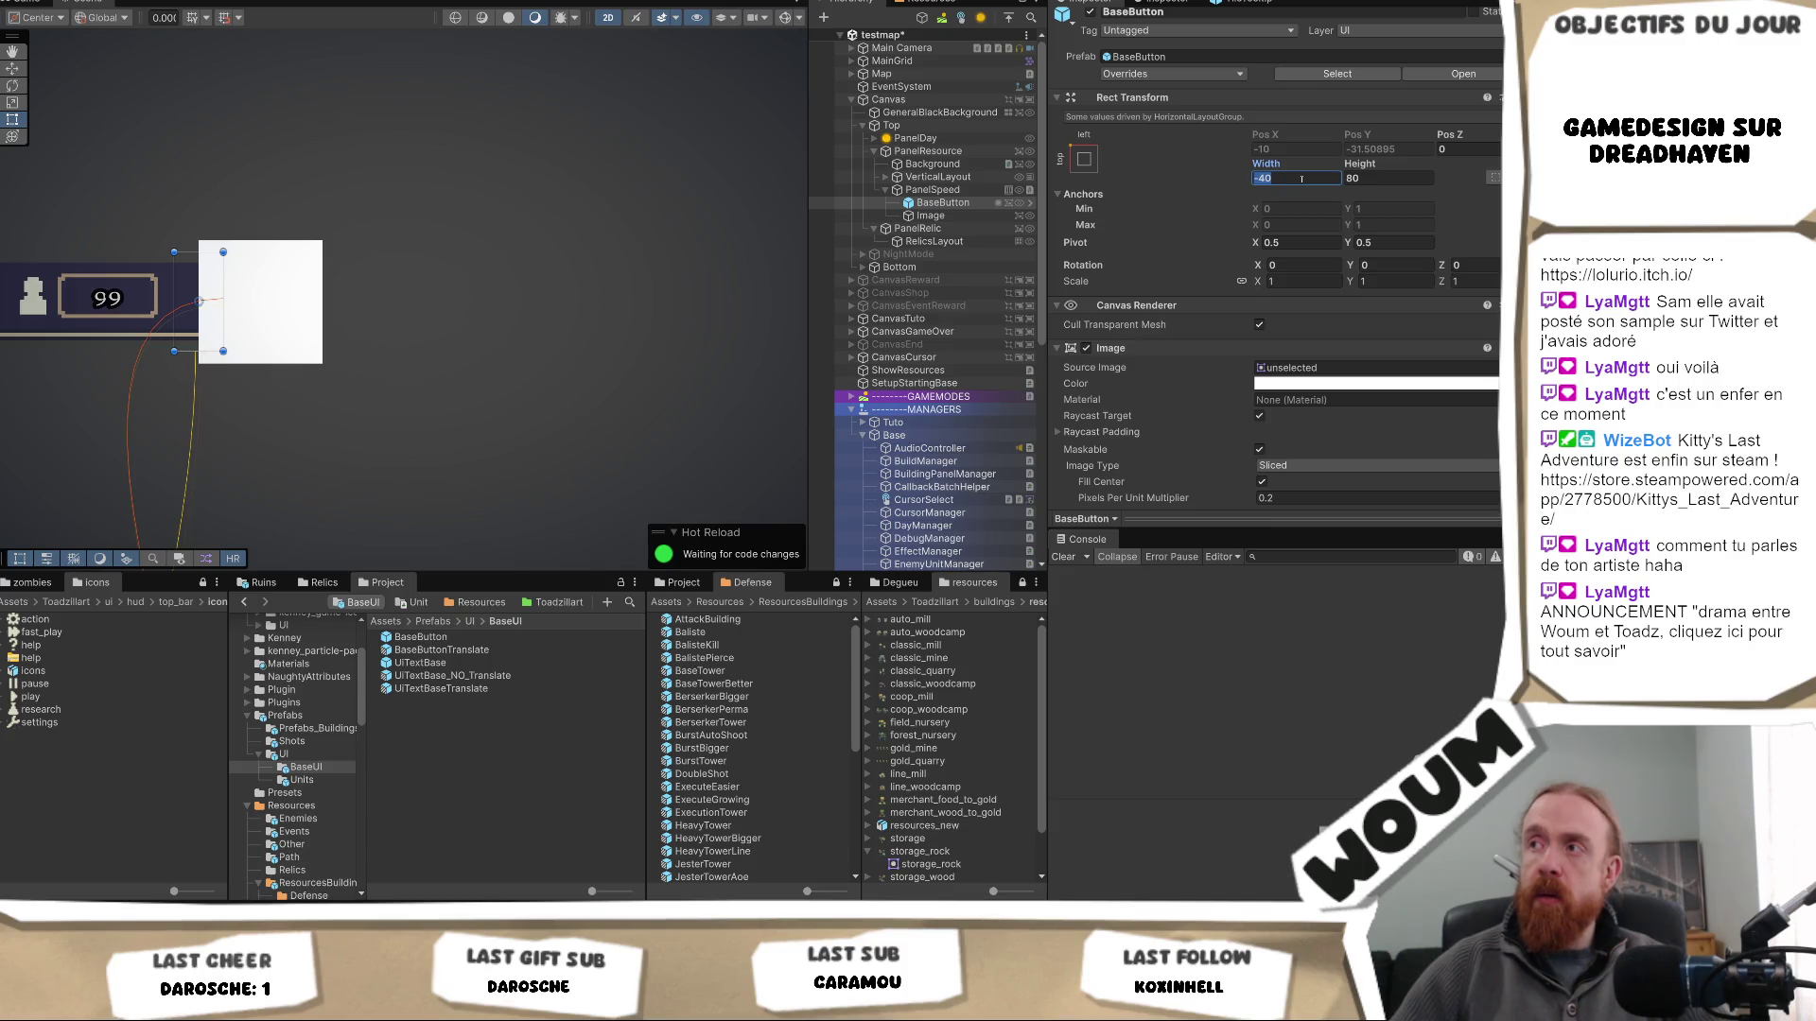
pyautogui.write('40')
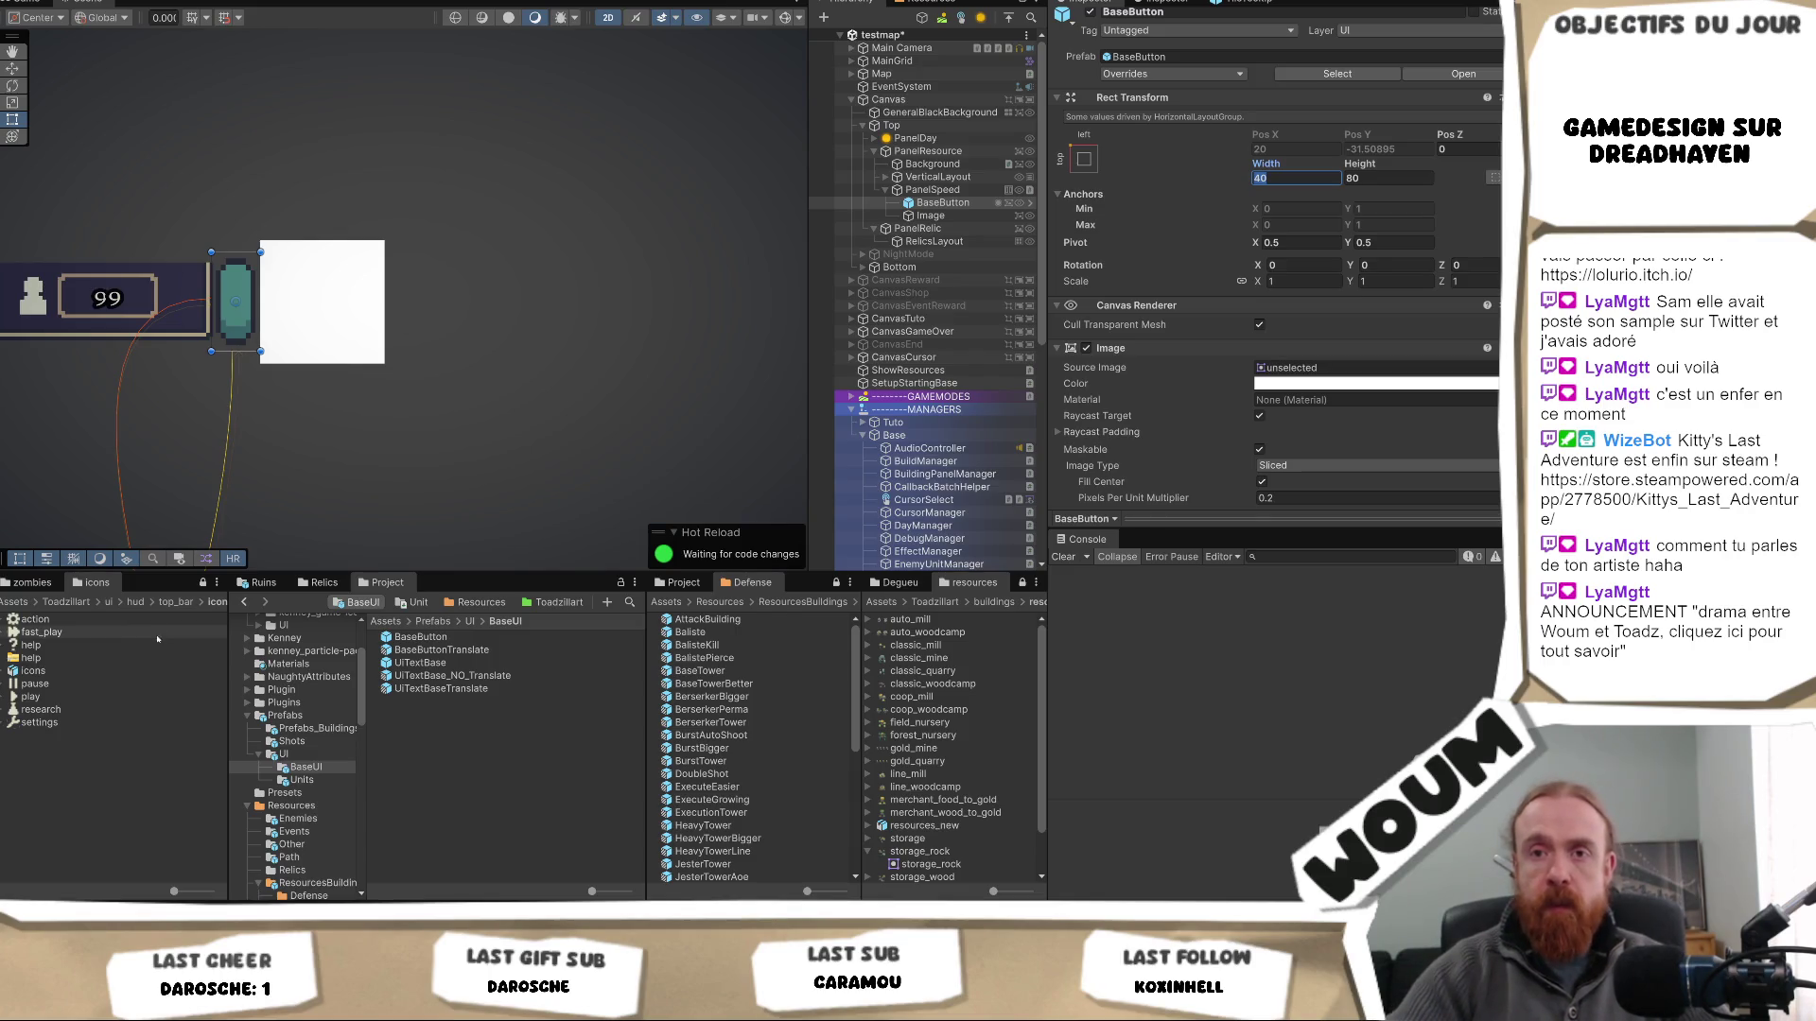
pyautogui.click(104, 632)
# - Delete the white Image child sitting under BaseButton
pyautogui.rightClick(109, 631)
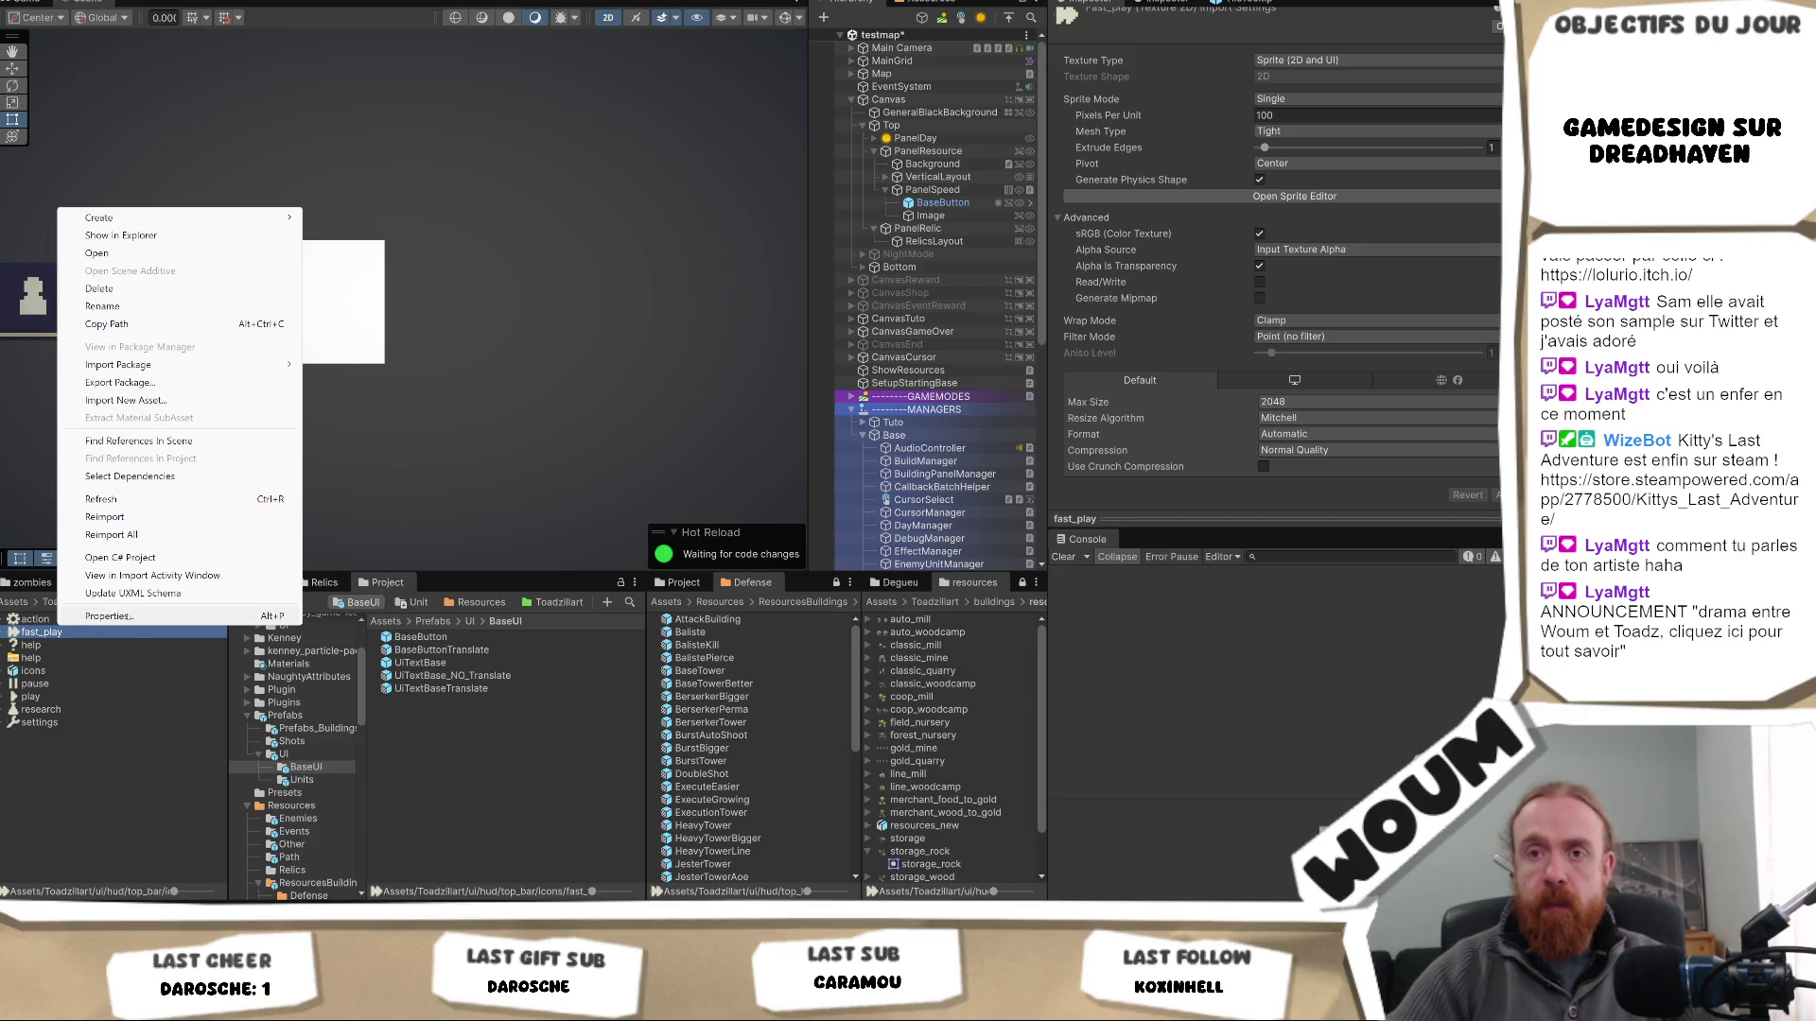
pyautogui.press('Escape')
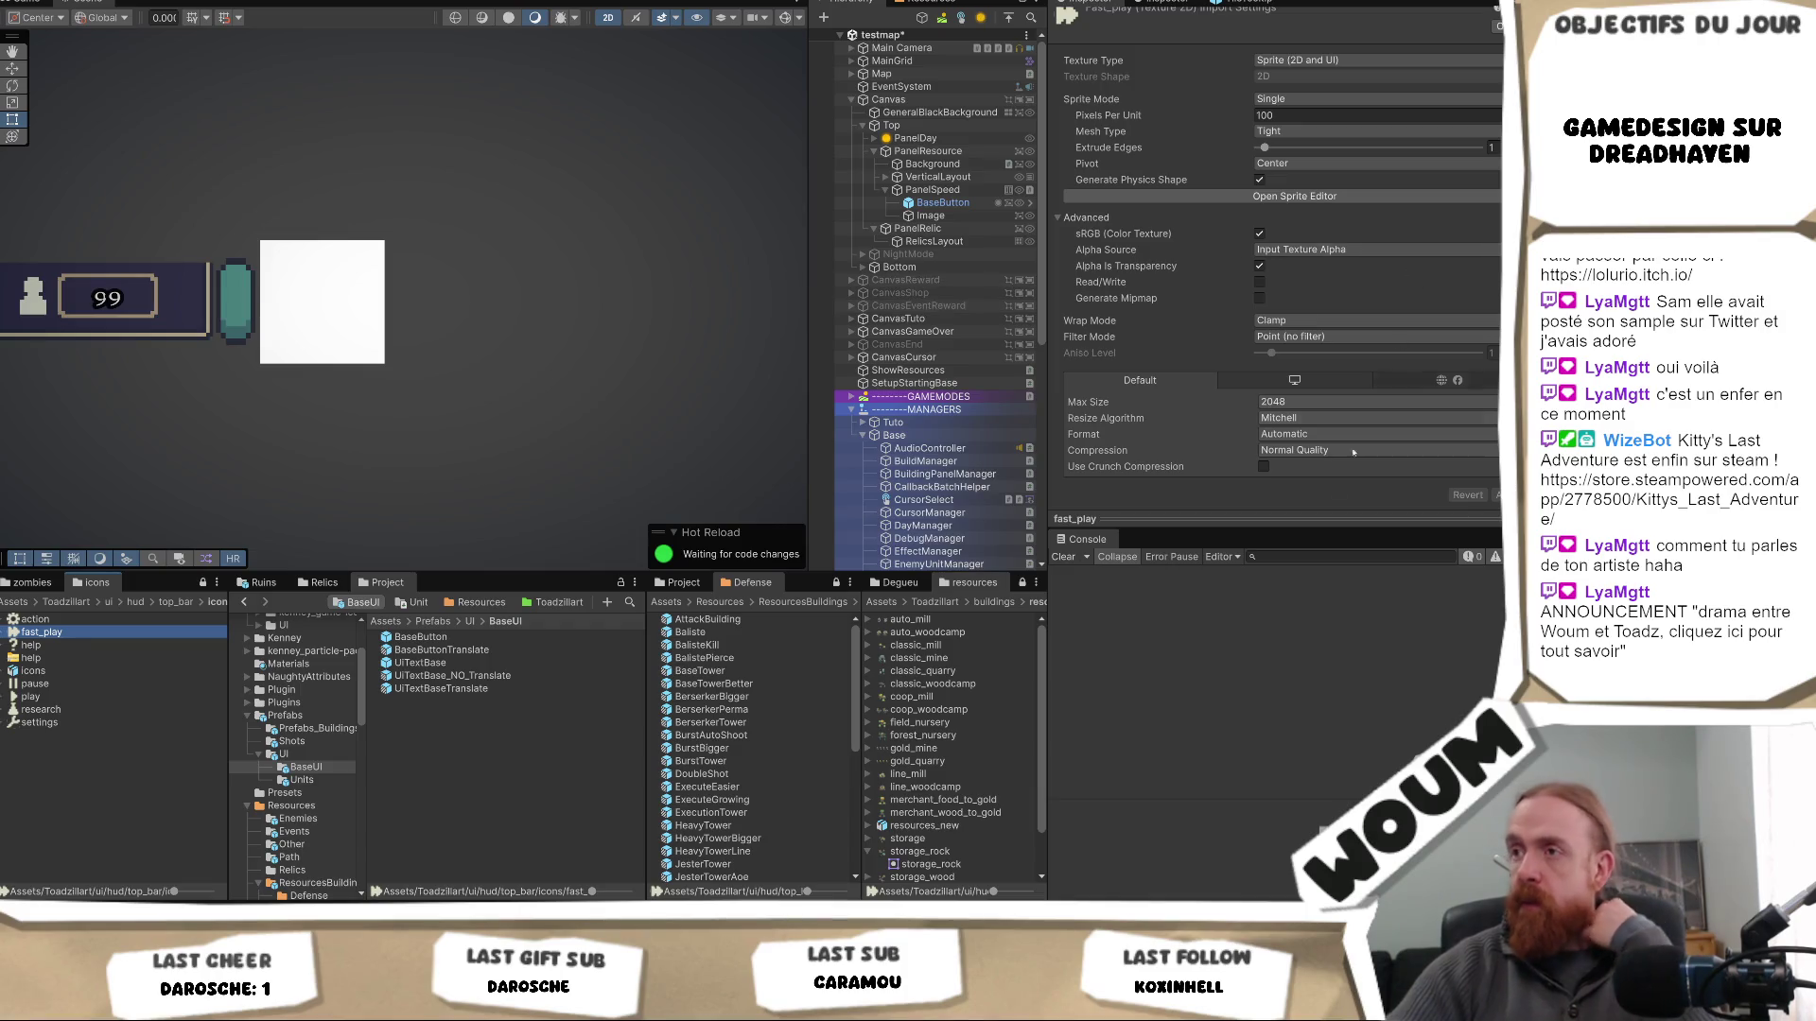
pyautogui.click(951, 217)
pyautogui.press('Delete')
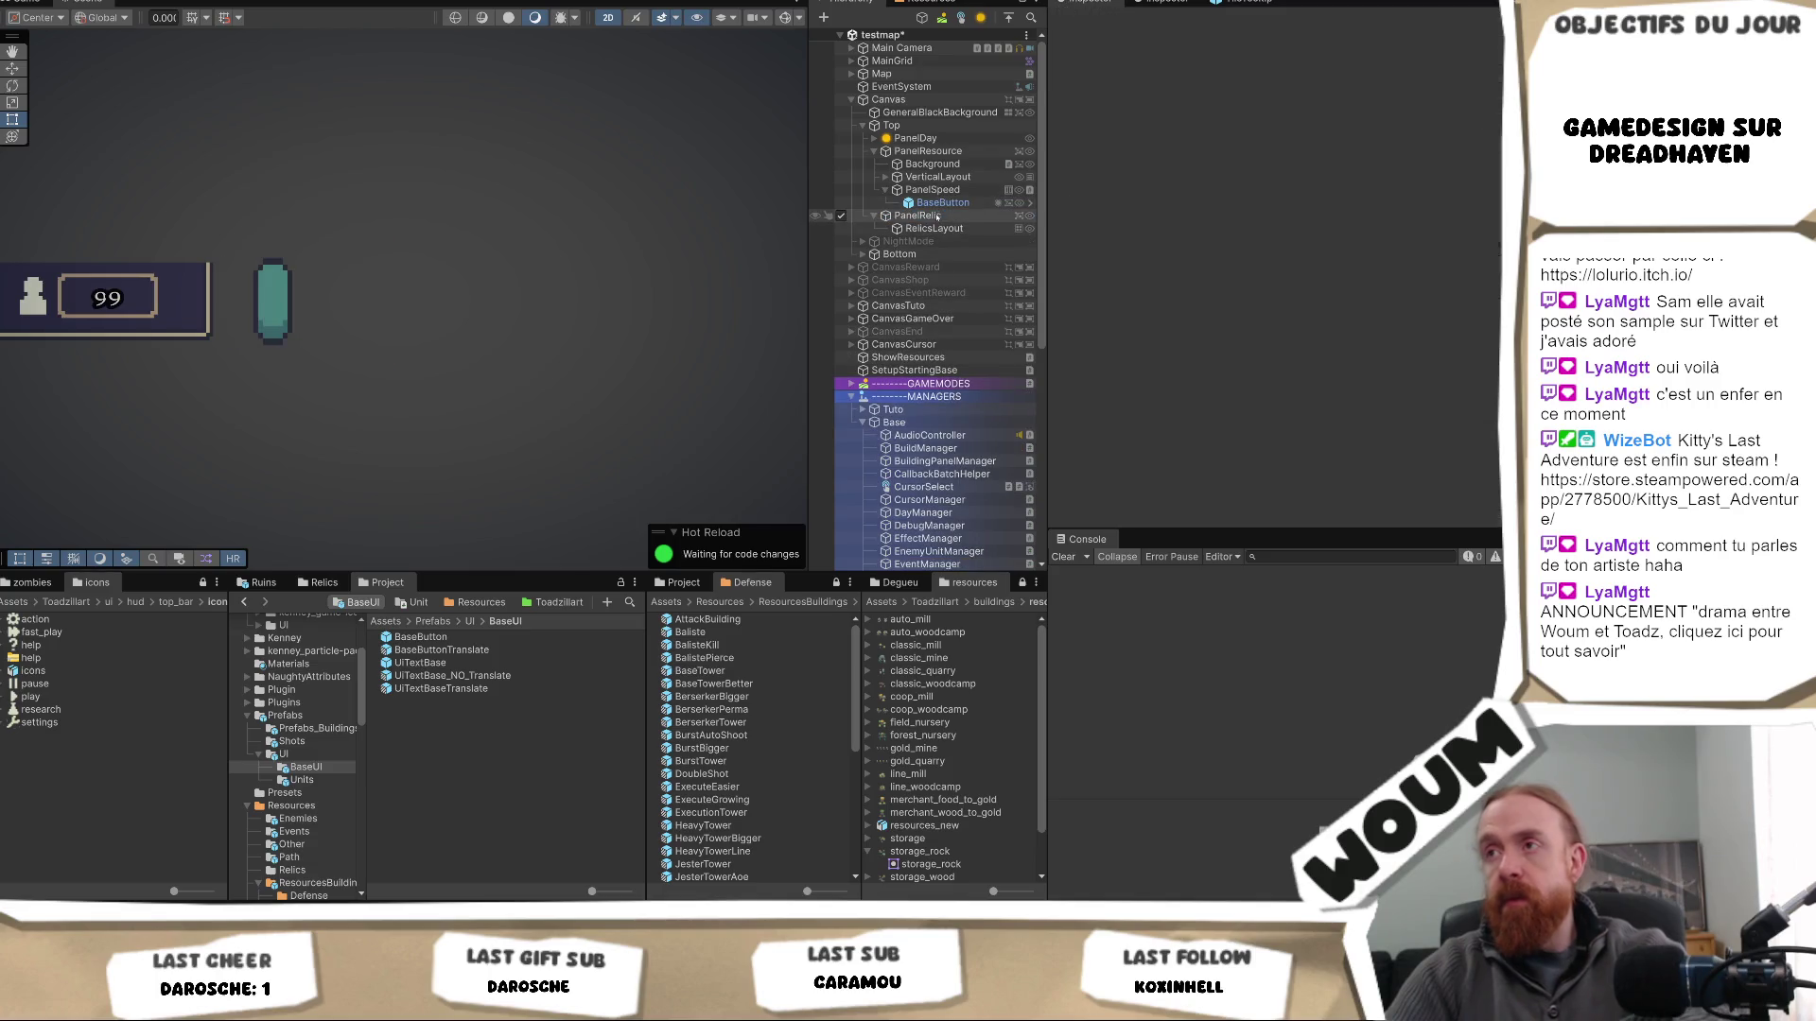
# - Rename BaseButton to ButtonSpeed
pyautogui.click(936, 191)
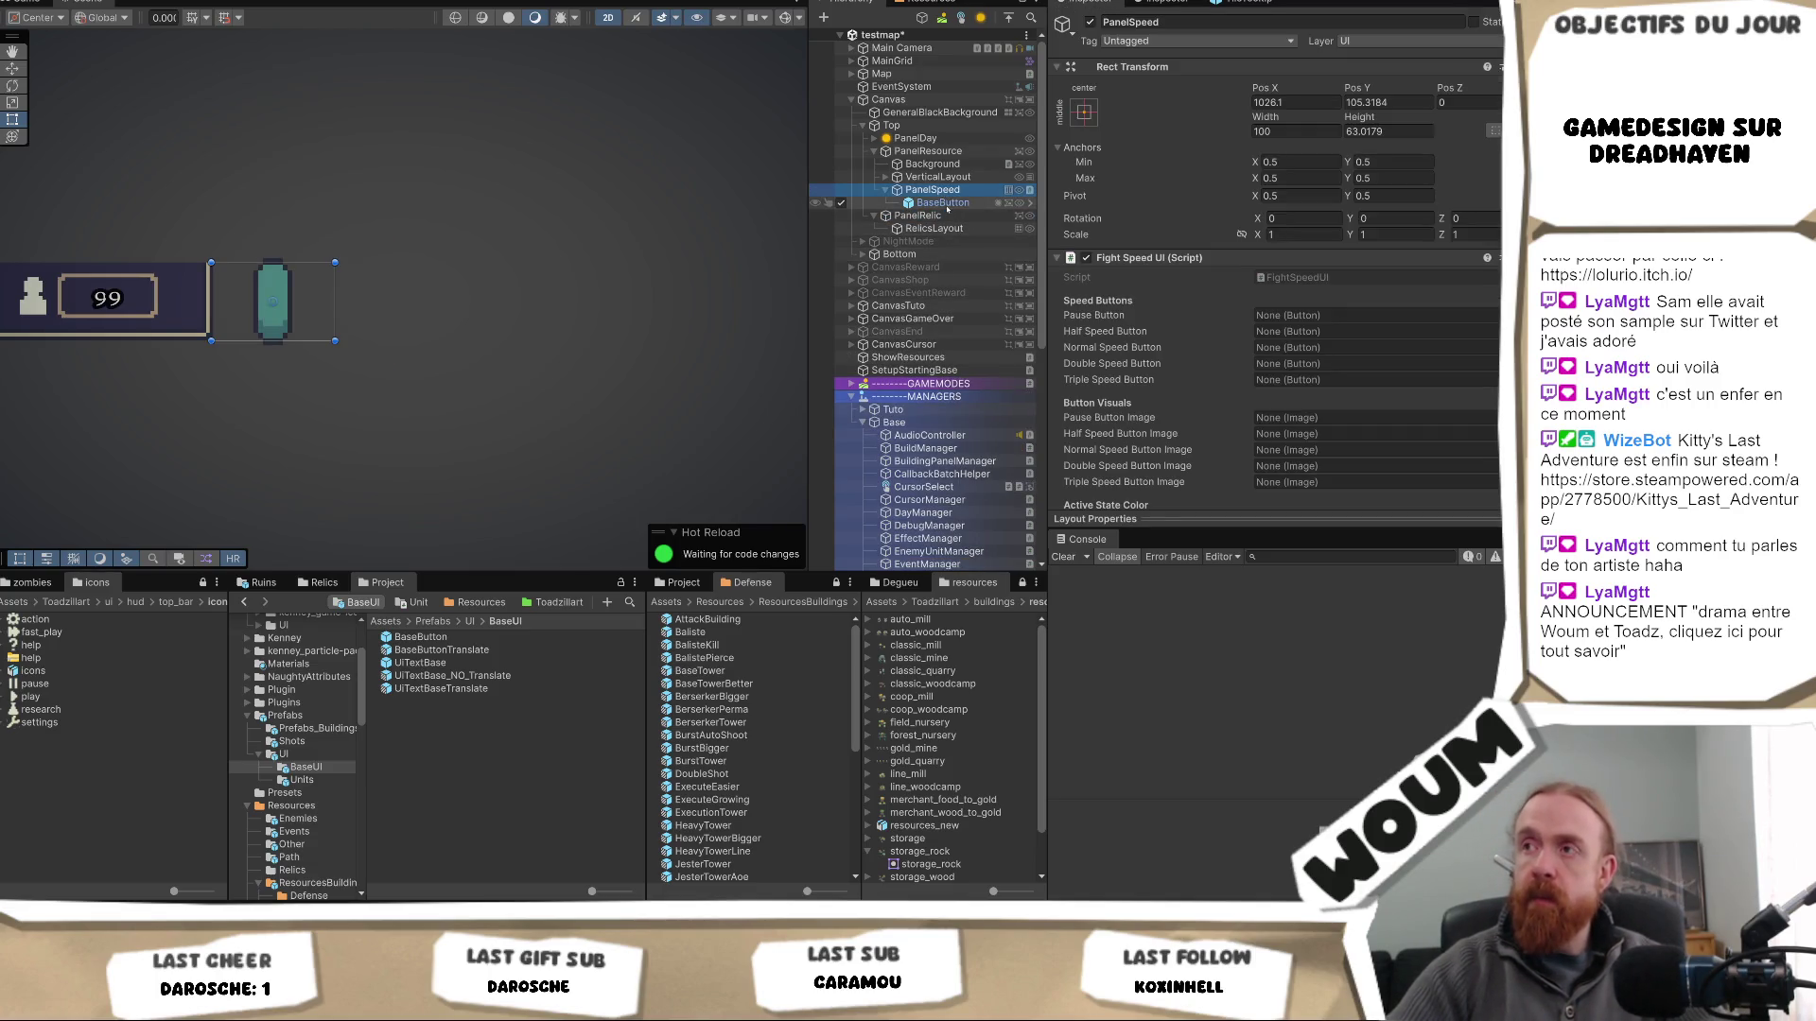
pyautogui.click(943, 202)
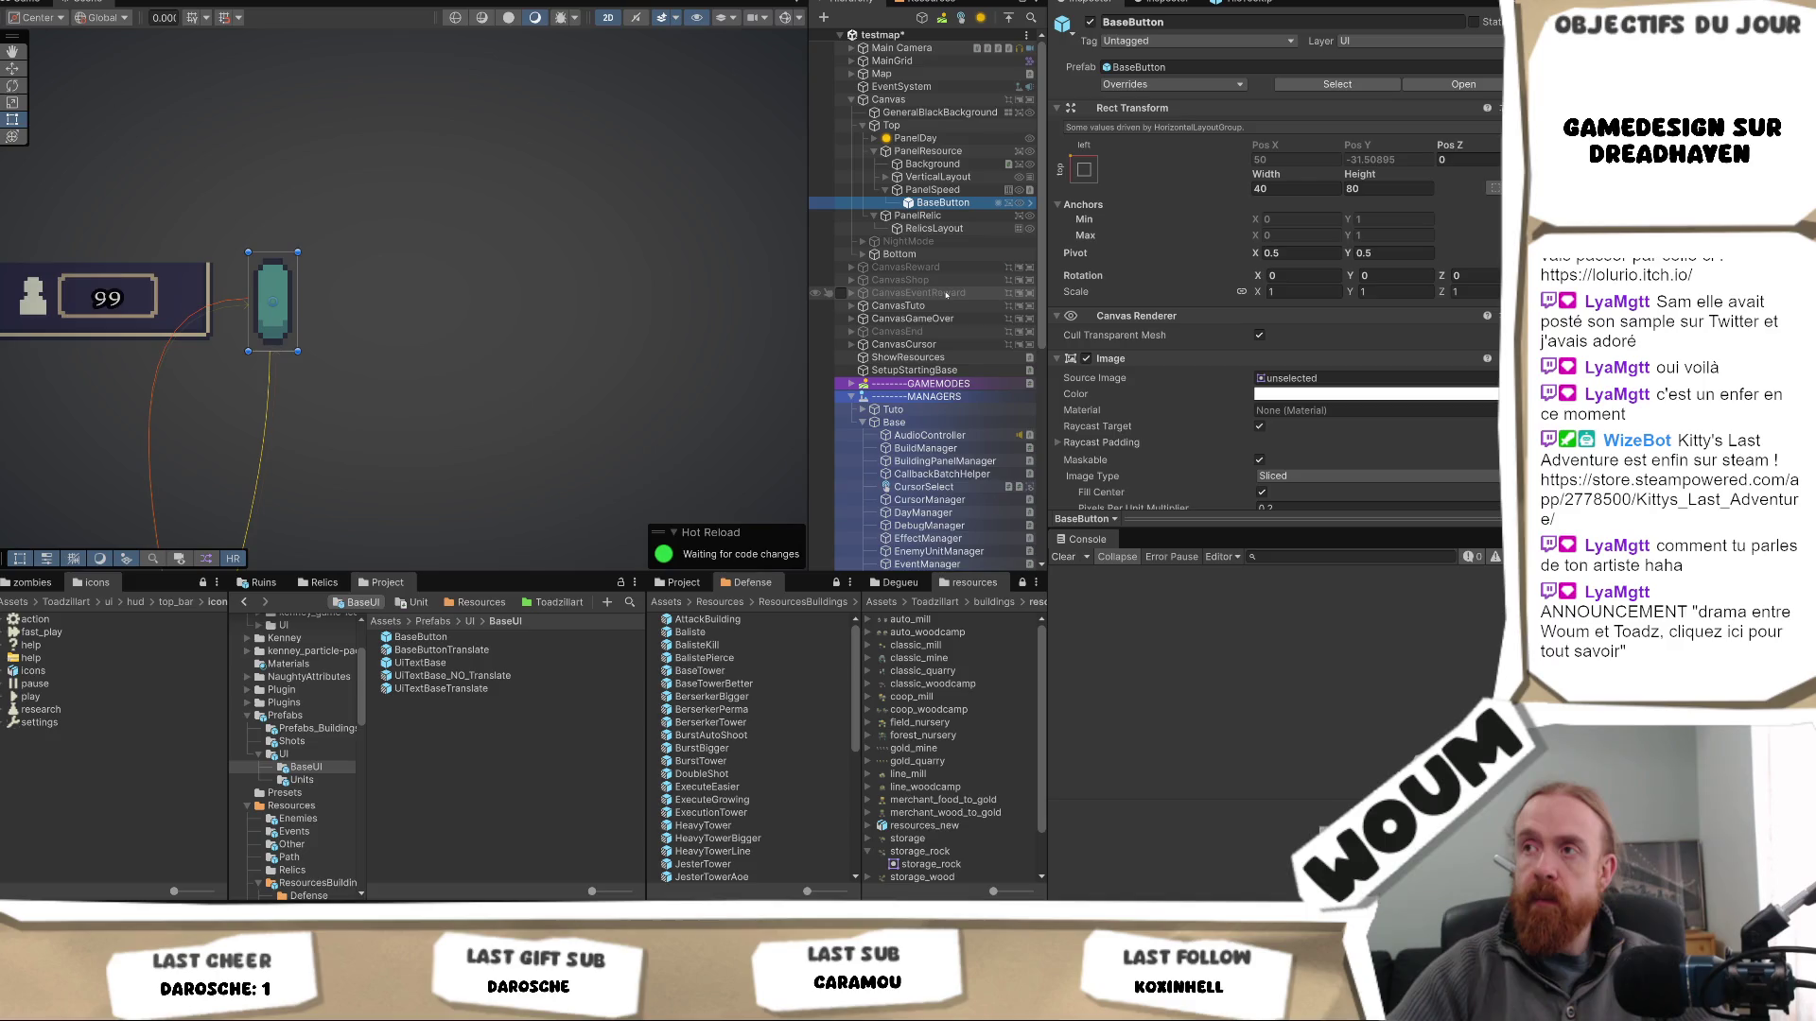
pyautogui.press('F2')
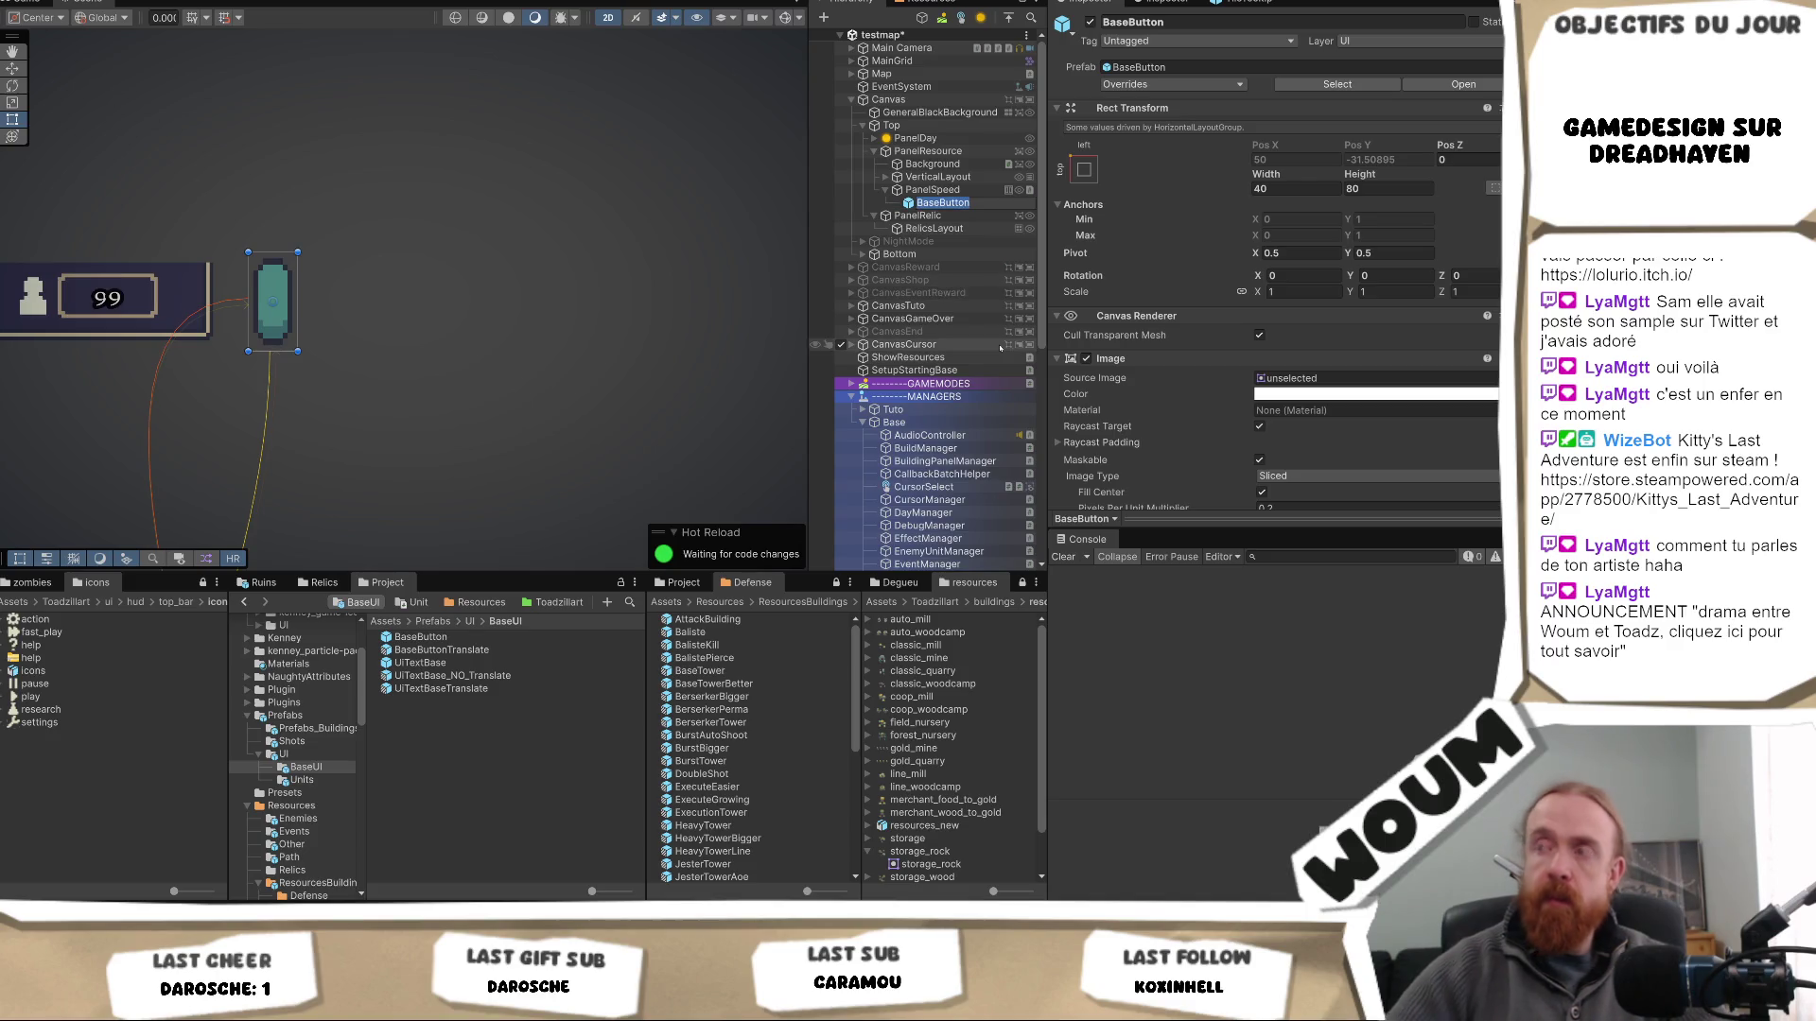
pyautogui.press('End')
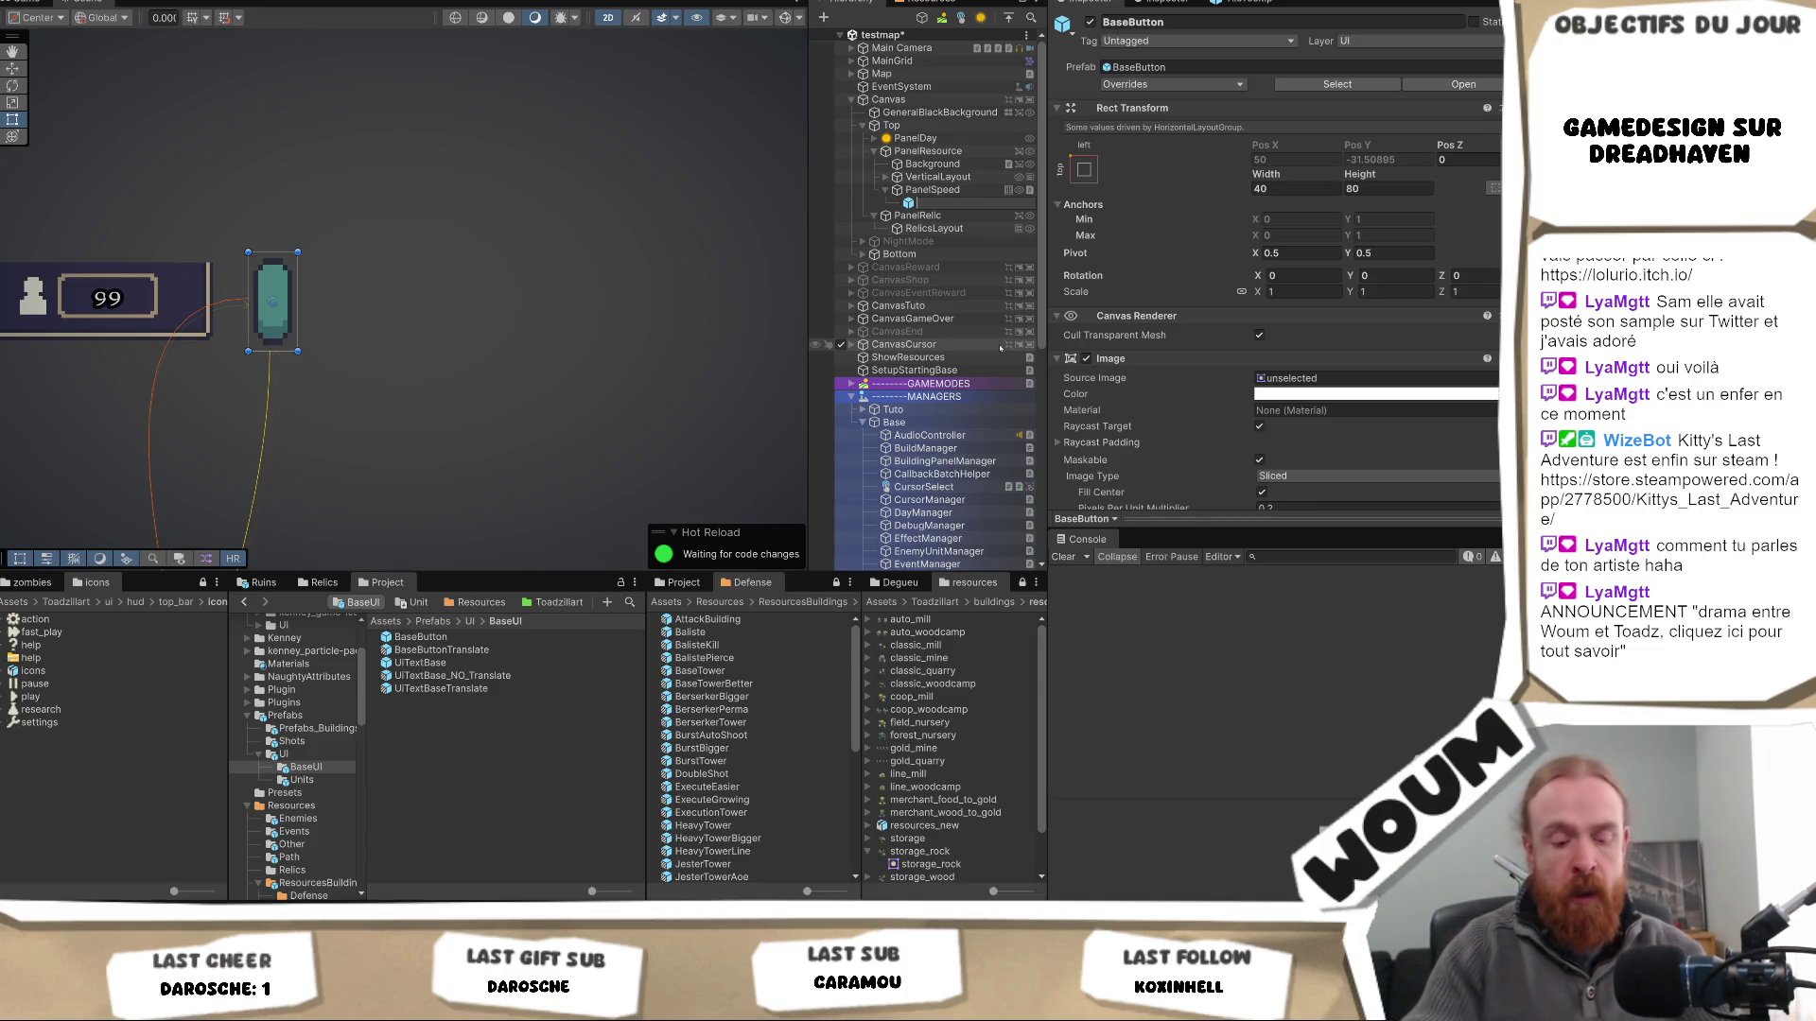
pyautogui.write('d')
pyautogui.press('Return')
# - Set ButtonSpeed's width and height to 30 and preview it in the Game view
pyautogui.moveTo(1265, 174); pyautogui.dragTo(1311, 142)
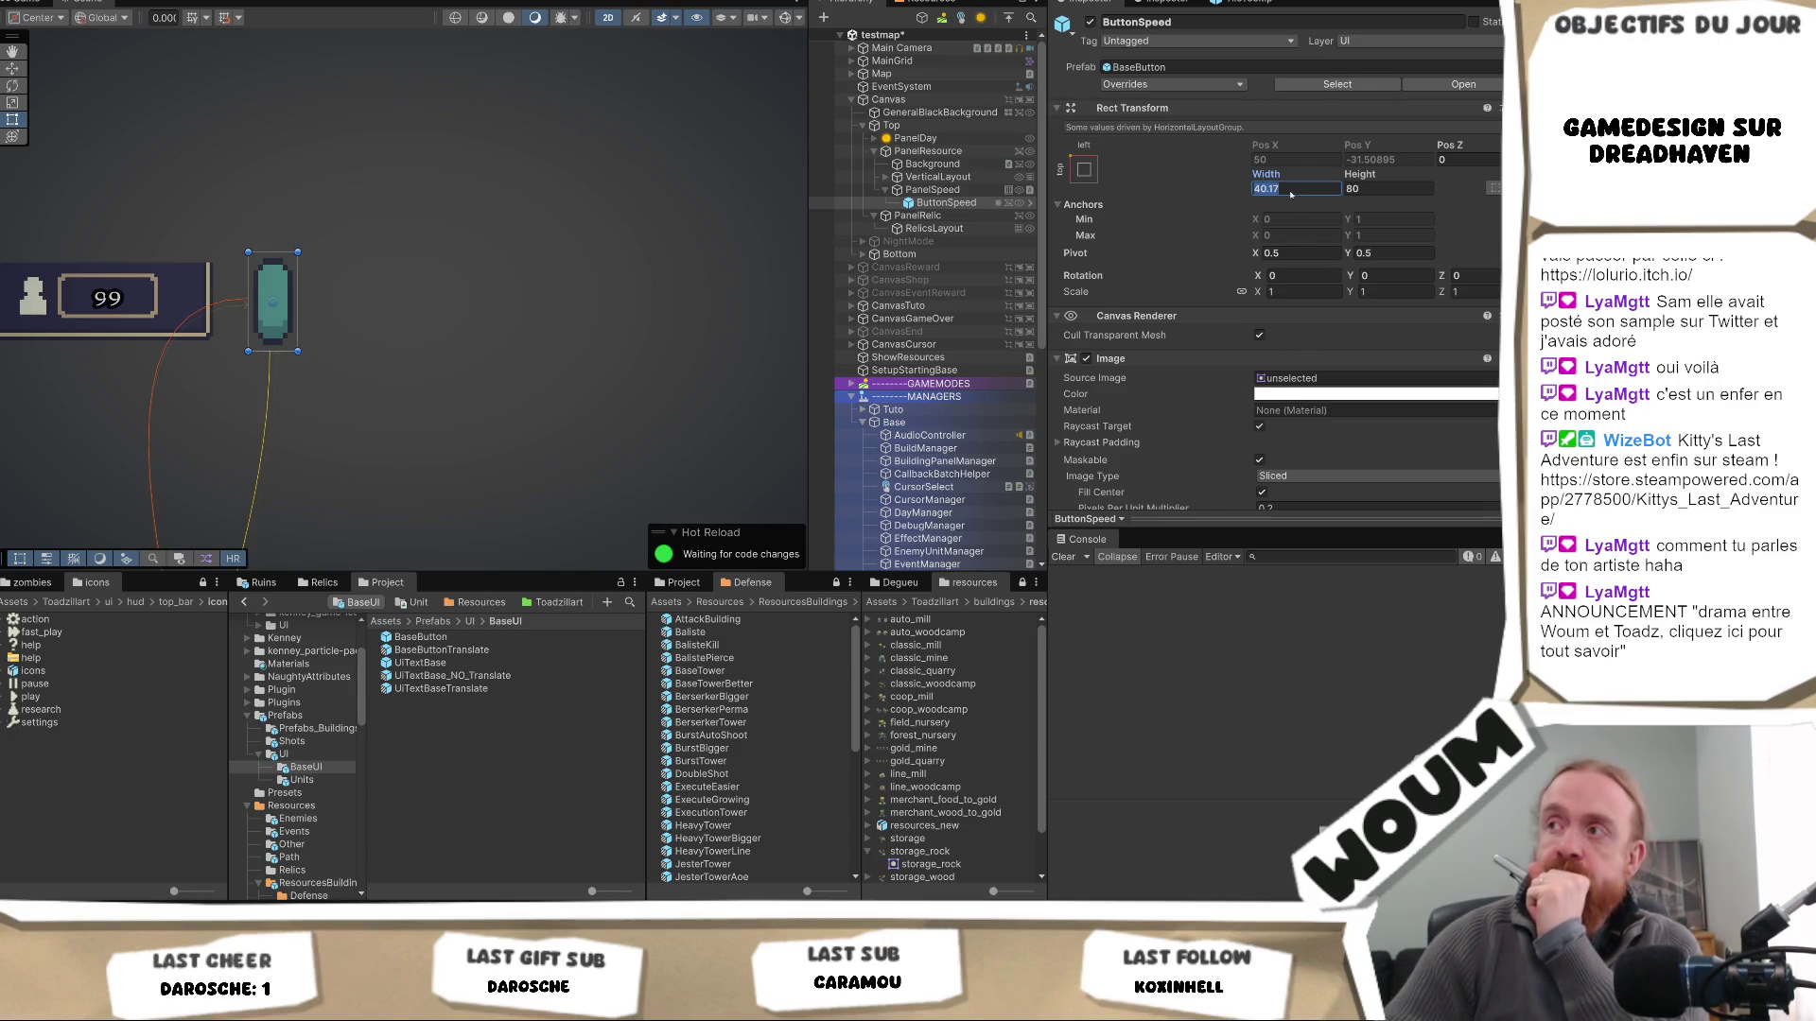
pyautogui.write('30')
pyautogui.press('Tab')
pyautogui.write('30')
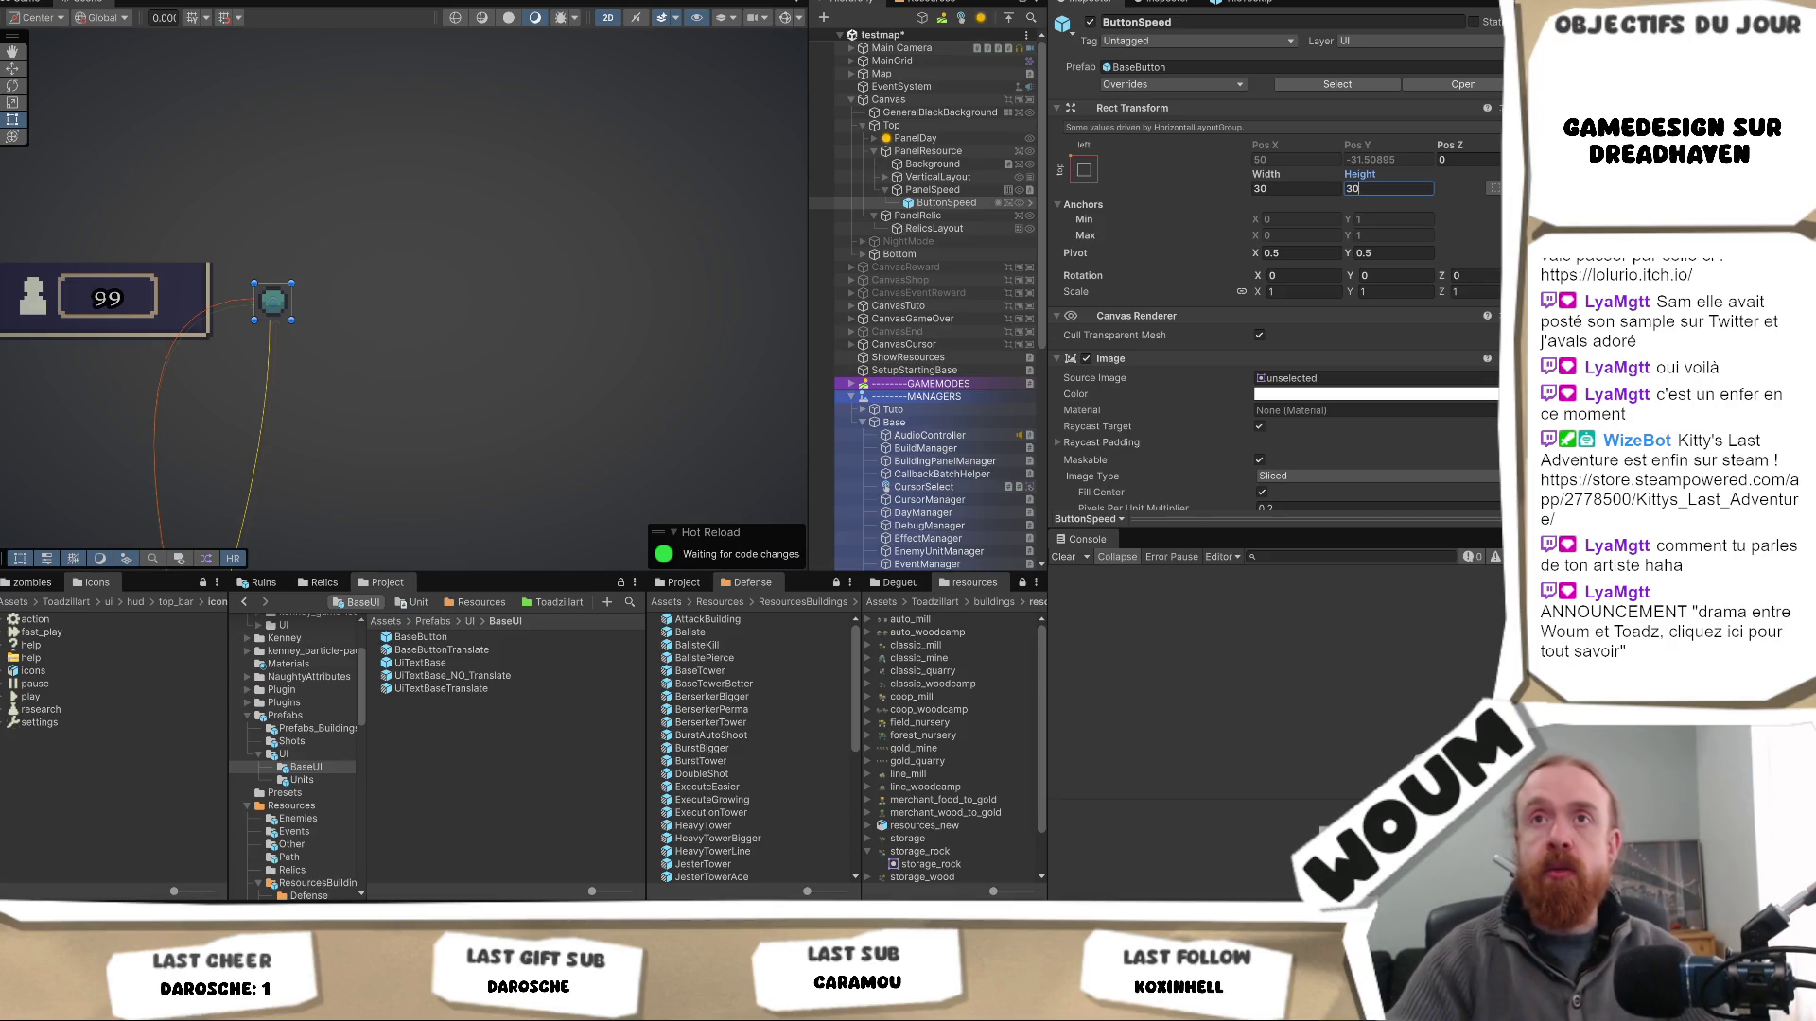
pyautogui.click(33, 2)
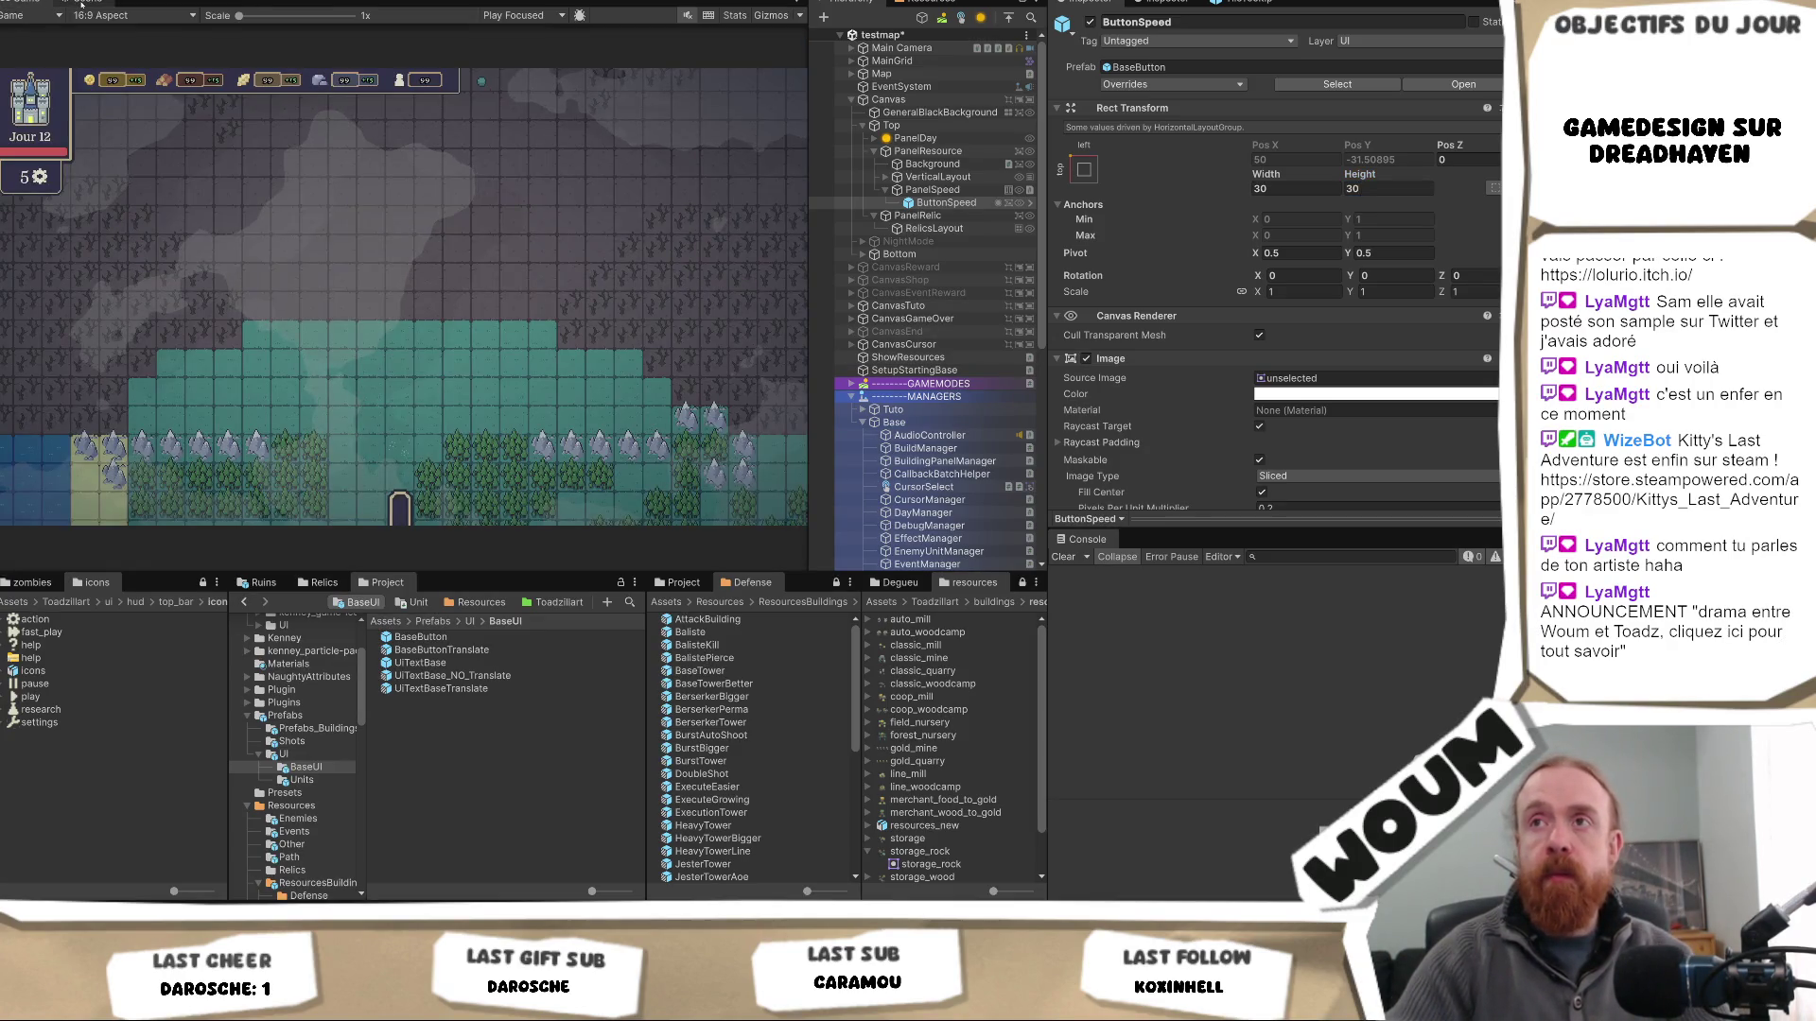
pyautogui.click(81, 4)
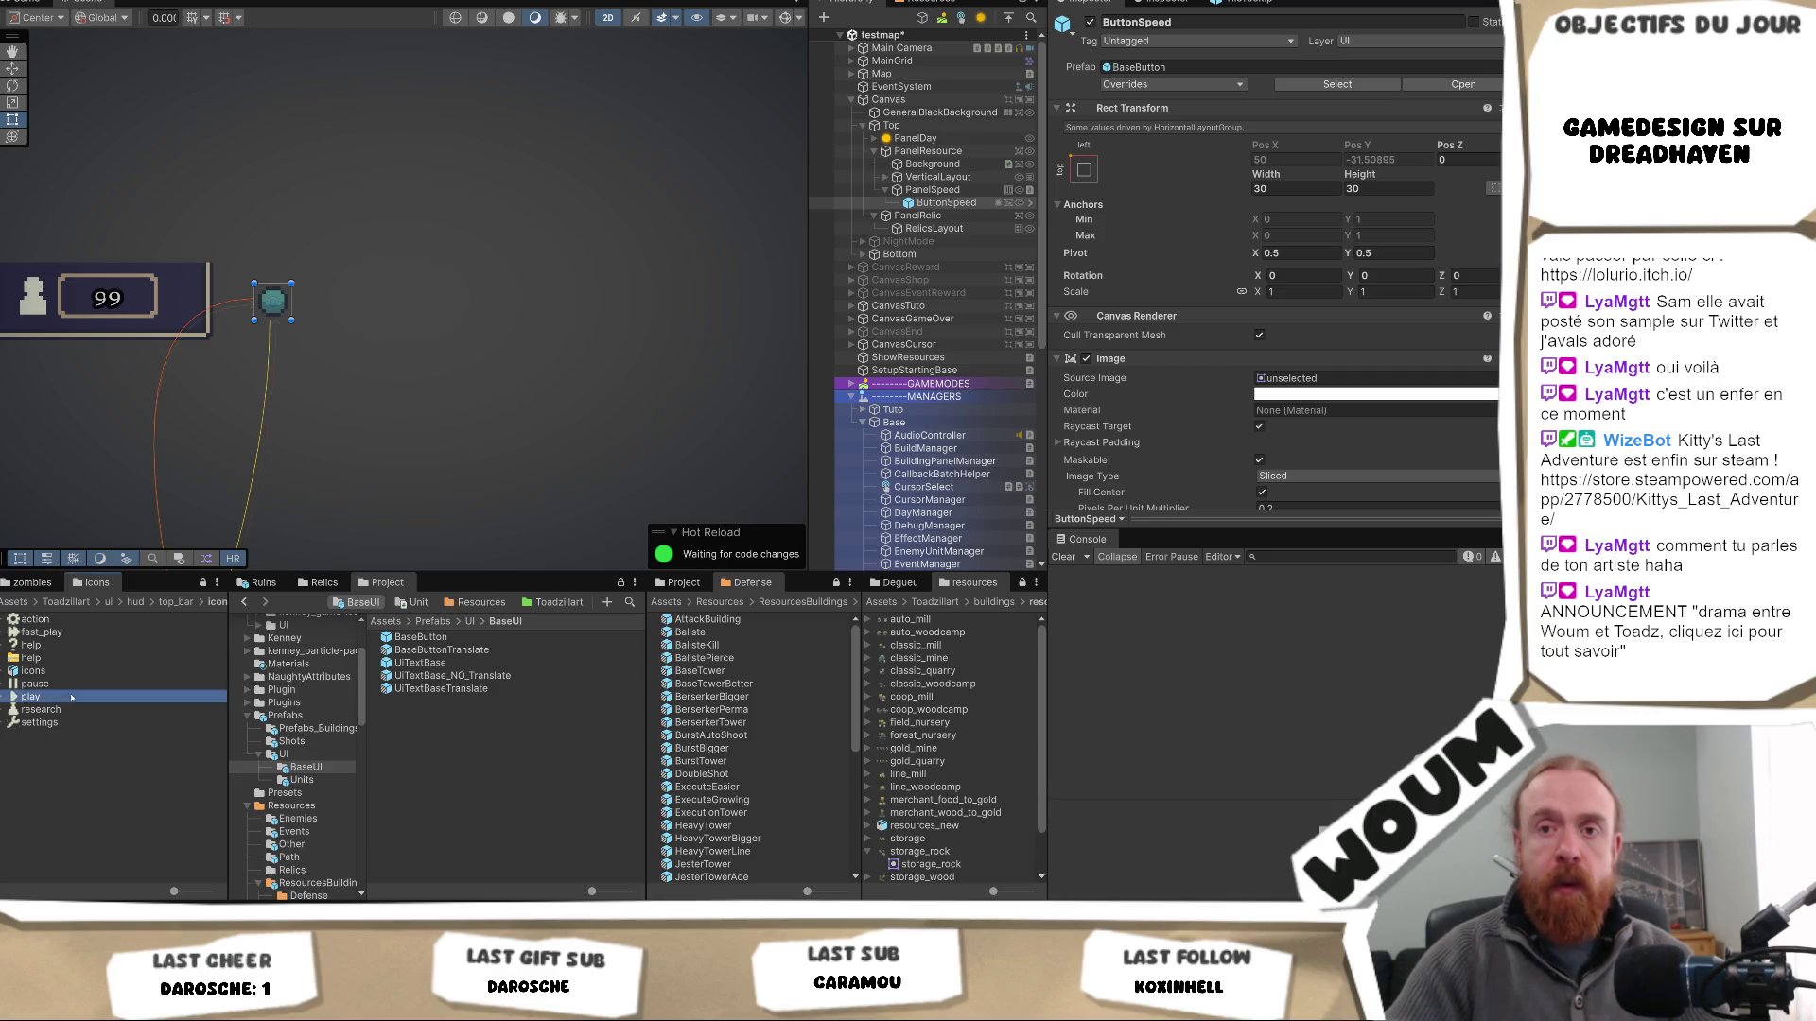
# - Assign the play sprite as ButtonSpeed's Source Image
pyautogui.scroll(-3, 1305, 284)
pyautogui.click(1311, 283)
pyautogui.moveTo(1311, 283); pyautogui.dragTo(1310, 282)
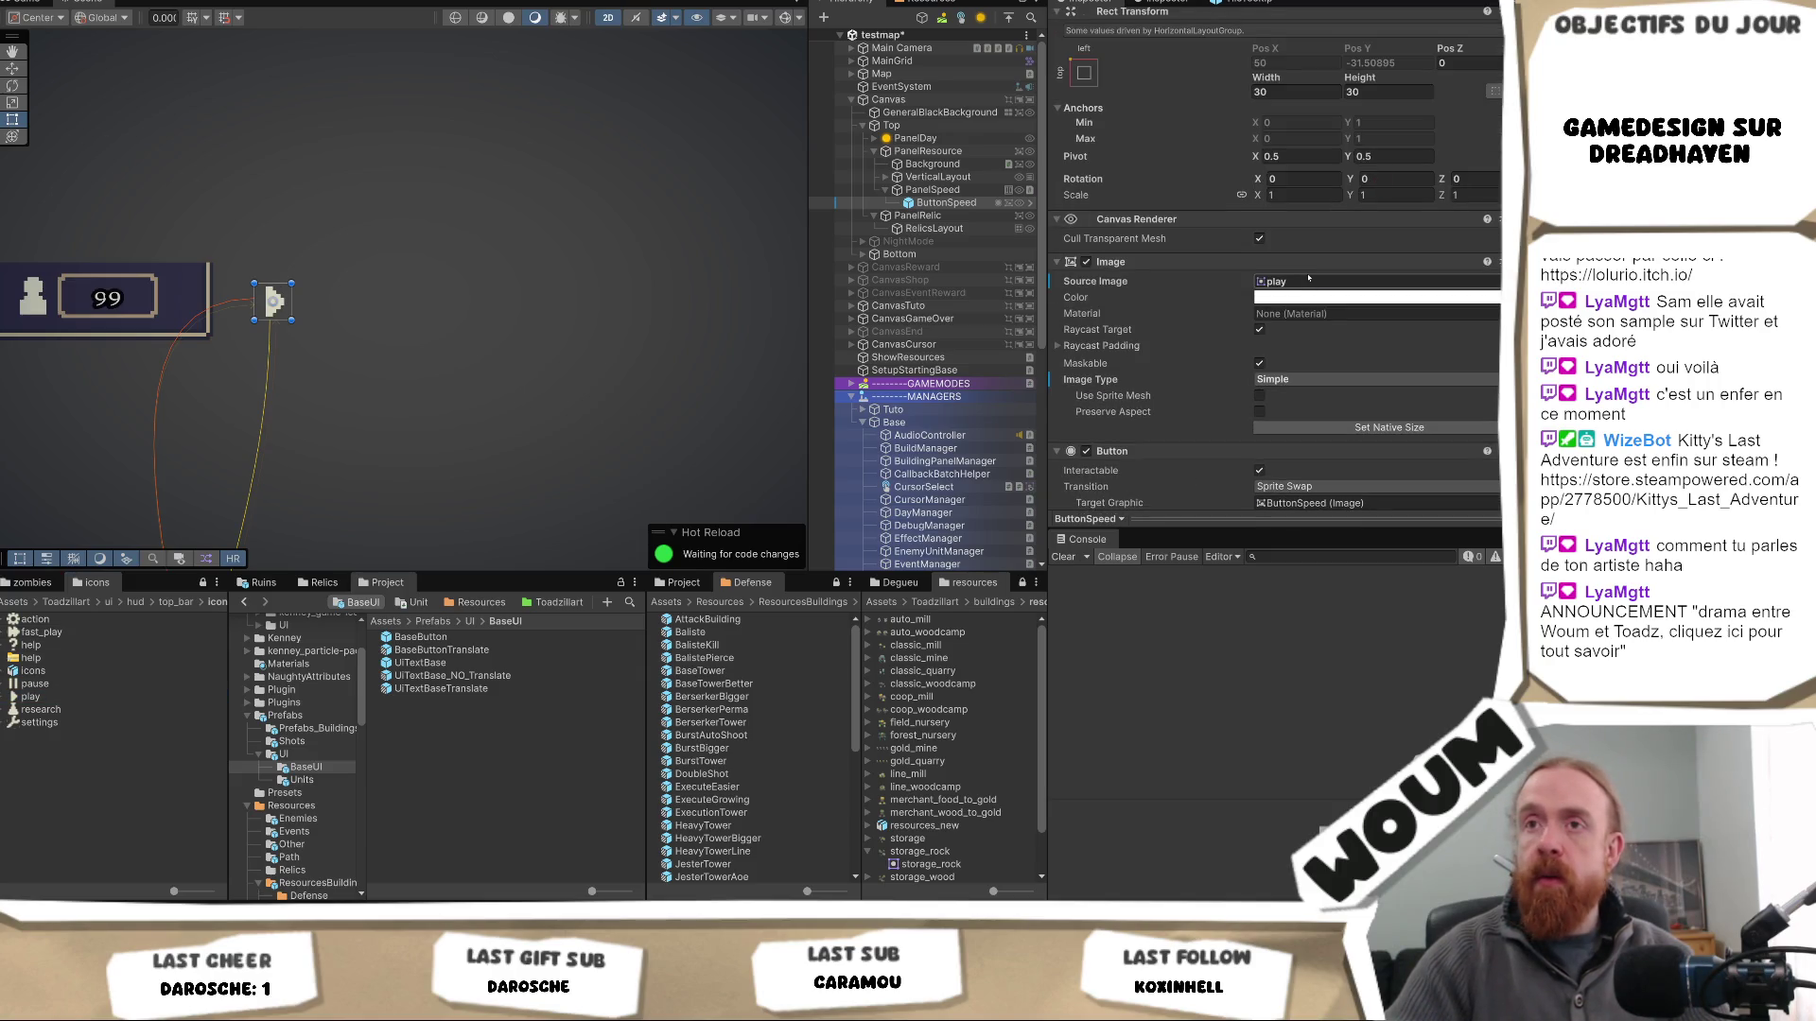
# - Paste the play sprite into the highlighted, pressed, selected and disabled sprite slots
pyautogui.scroll(-3, 1268, 299)
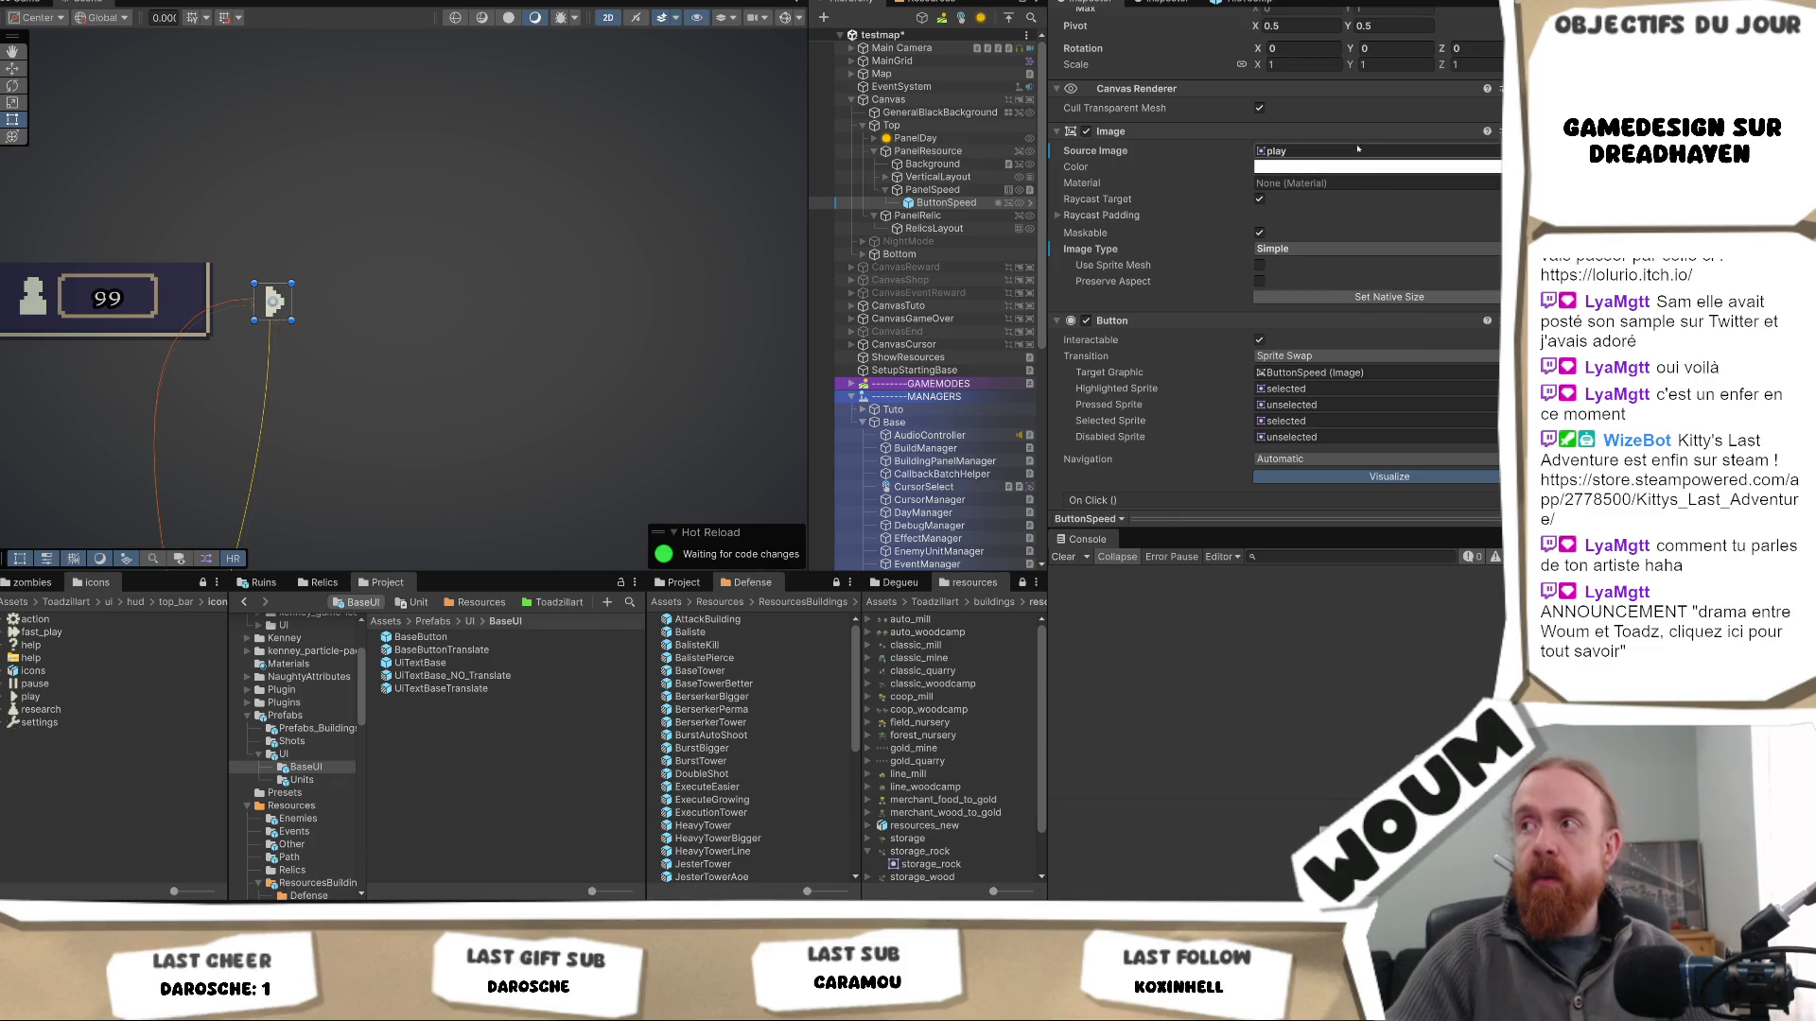
pyautogui.click(1332, 390)
pyautogui.hotkey('ctrl', 'v')
pyautogui.click(1326, 405)
pyautogui.hotkey('ctrl', 'v')
pyautogui.click(1324, 421)
pyautogui.hotkey('ctrl', 'v')
pyautogui.click(1320, 437)
pyautogui.hotkey('ctrl', 'v')
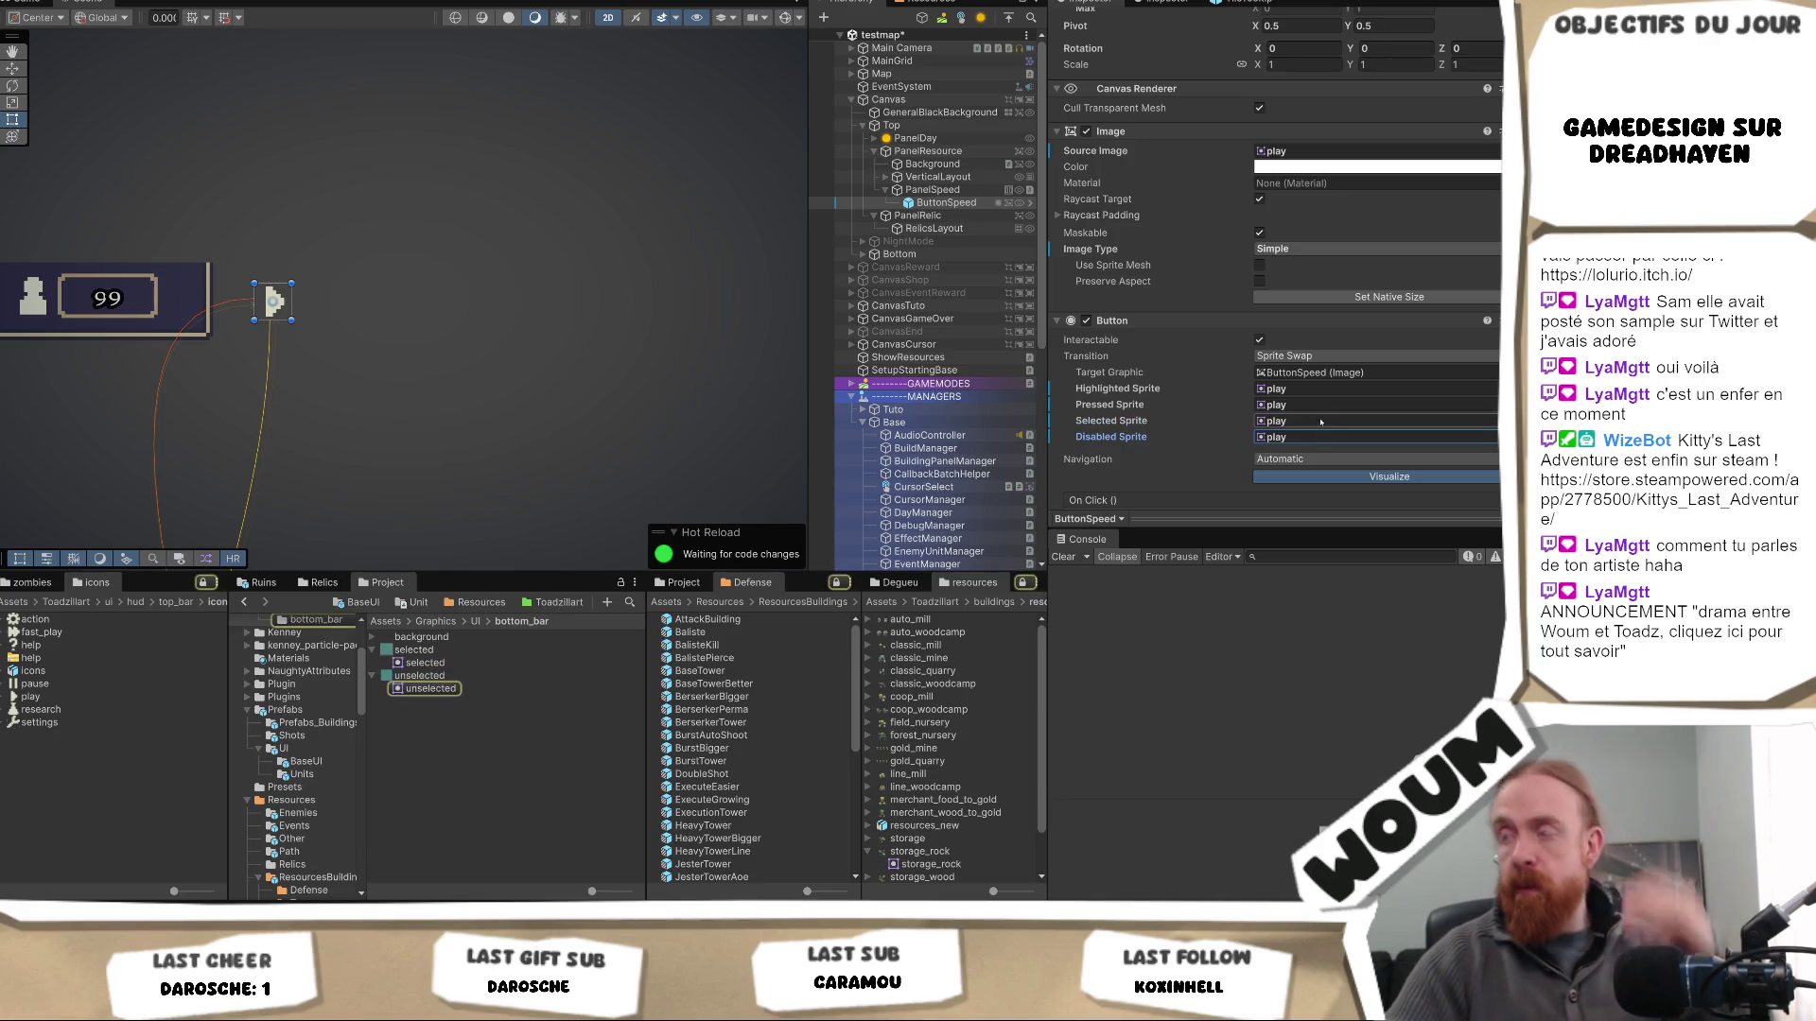
# - Keep Sprite Swap as the button's transition style
pyautogui.click(1295, 356)
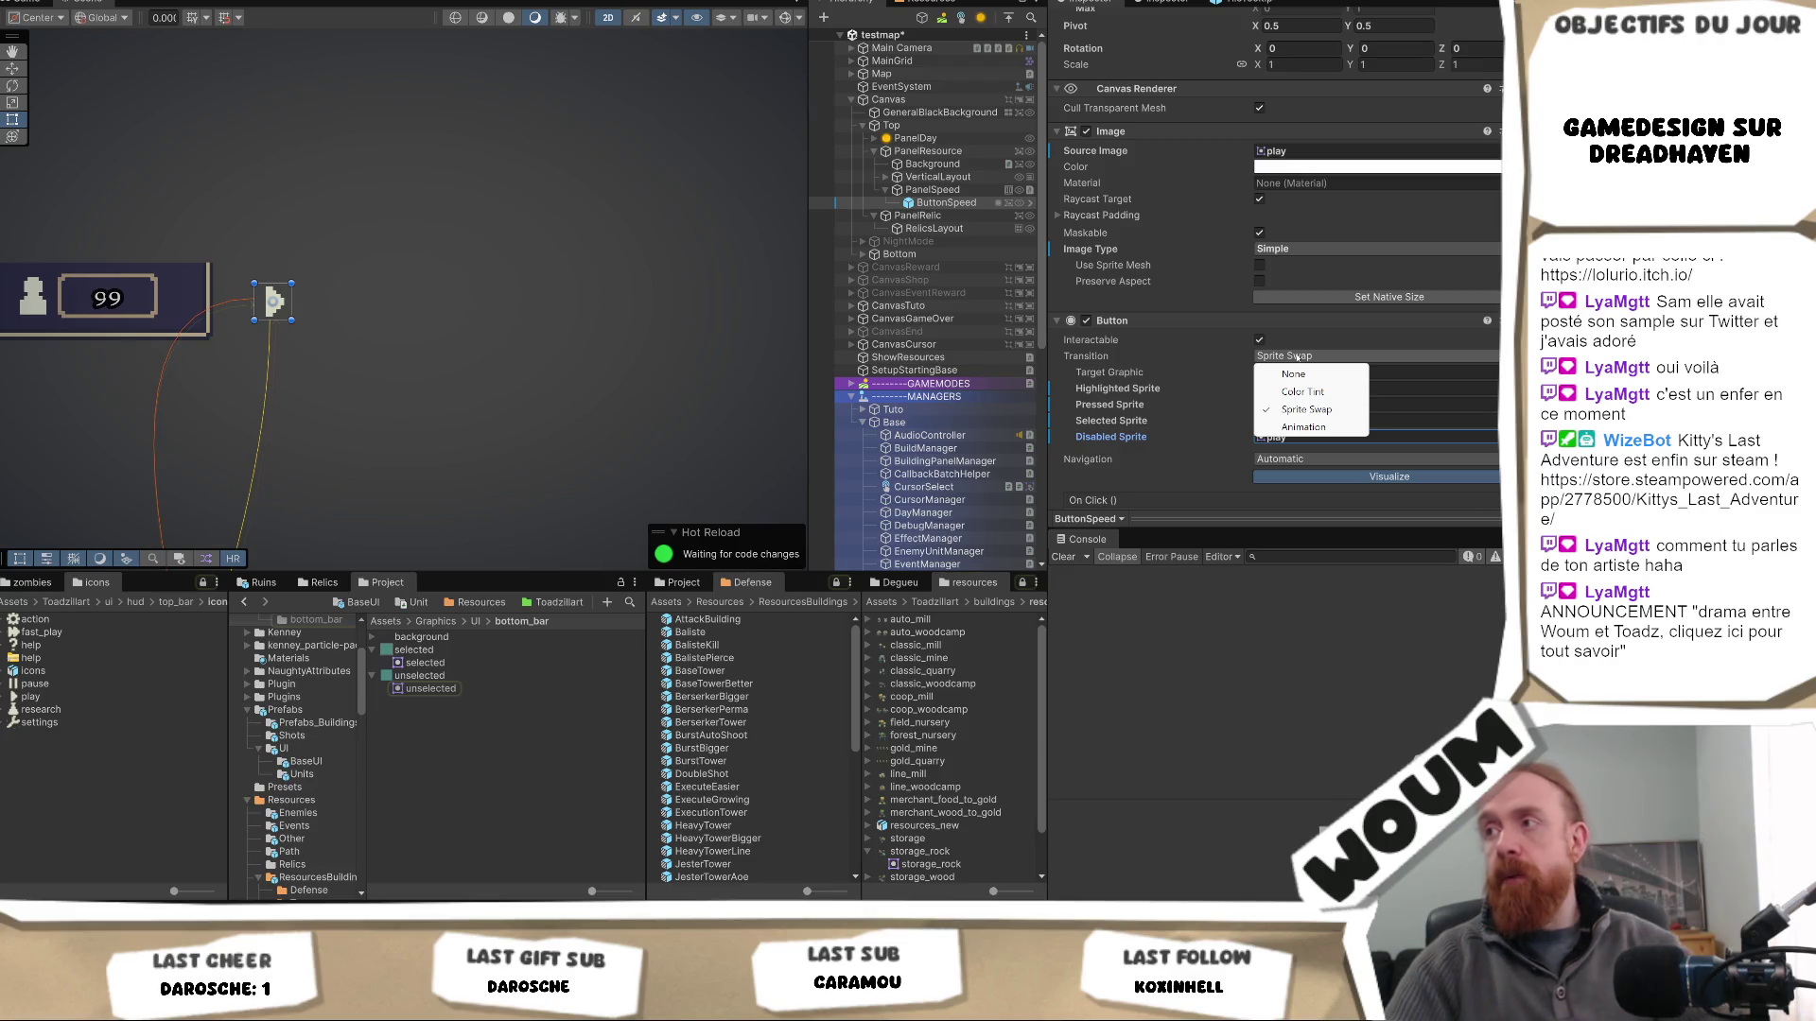
pyautogui.click(1306, 409)
pyautogui.scroll(-4, 1218, 464)
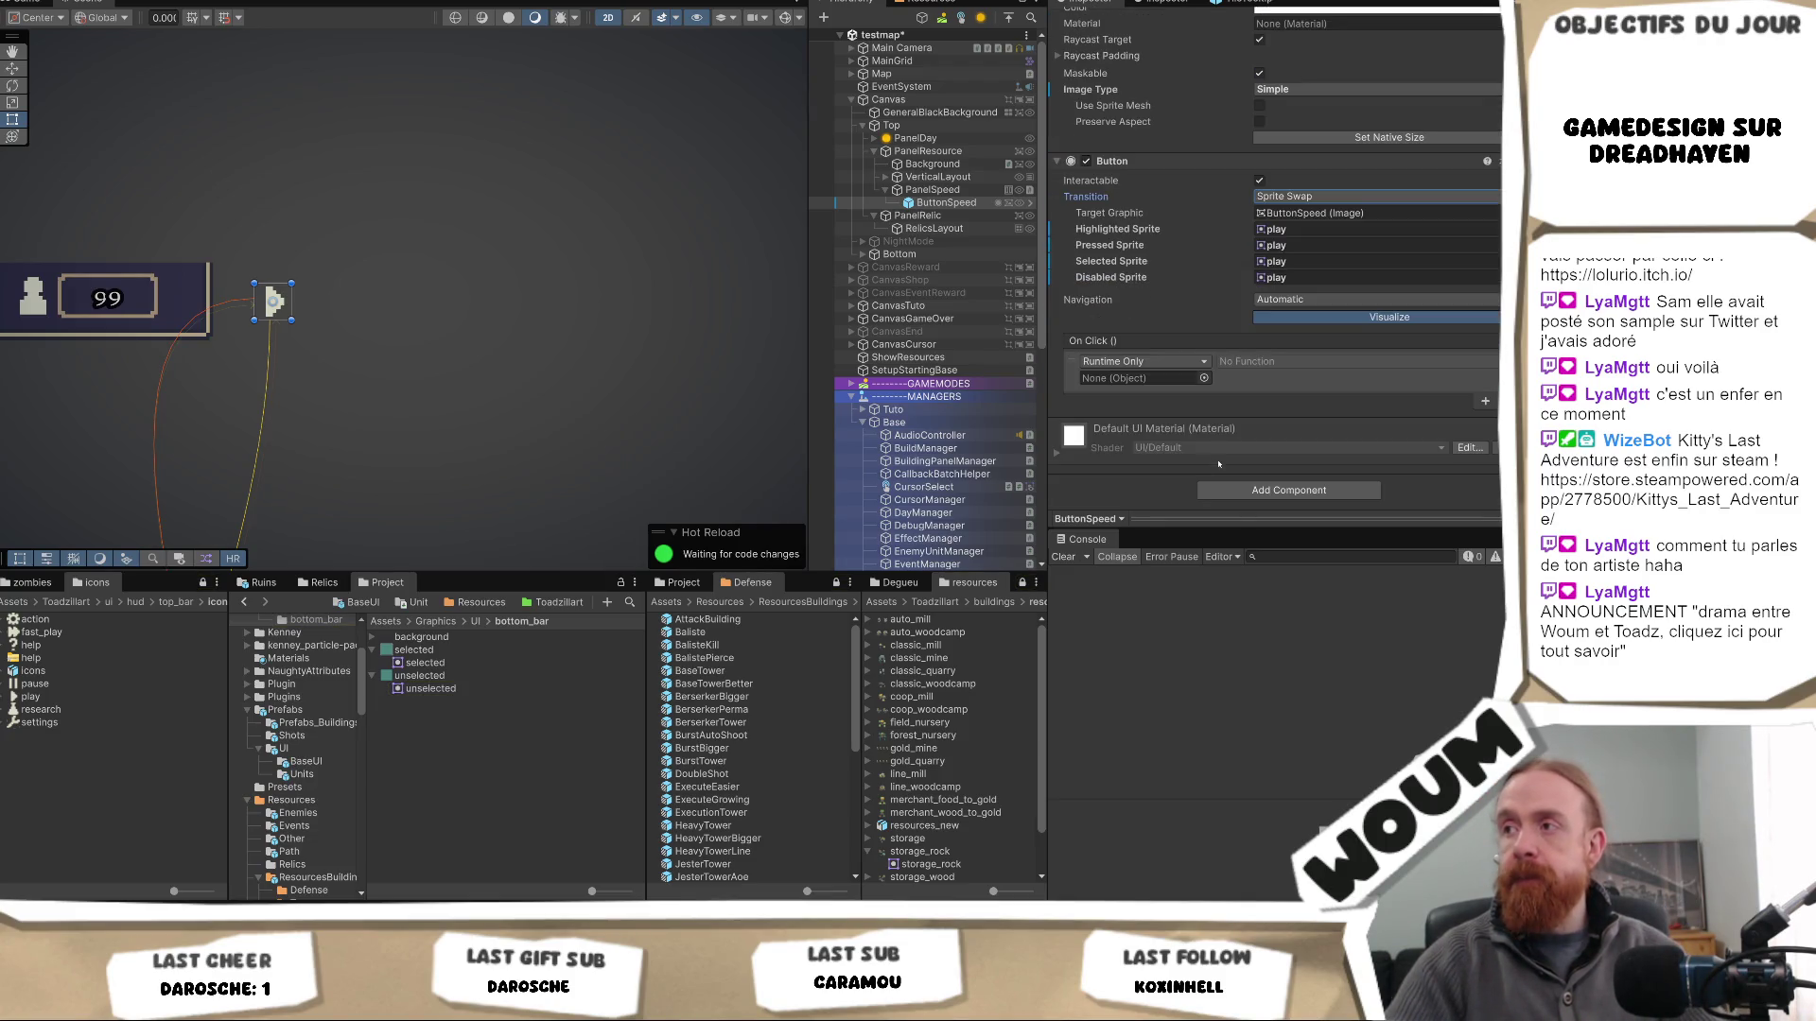
pyautogui.scroll(2, 1221, 455)
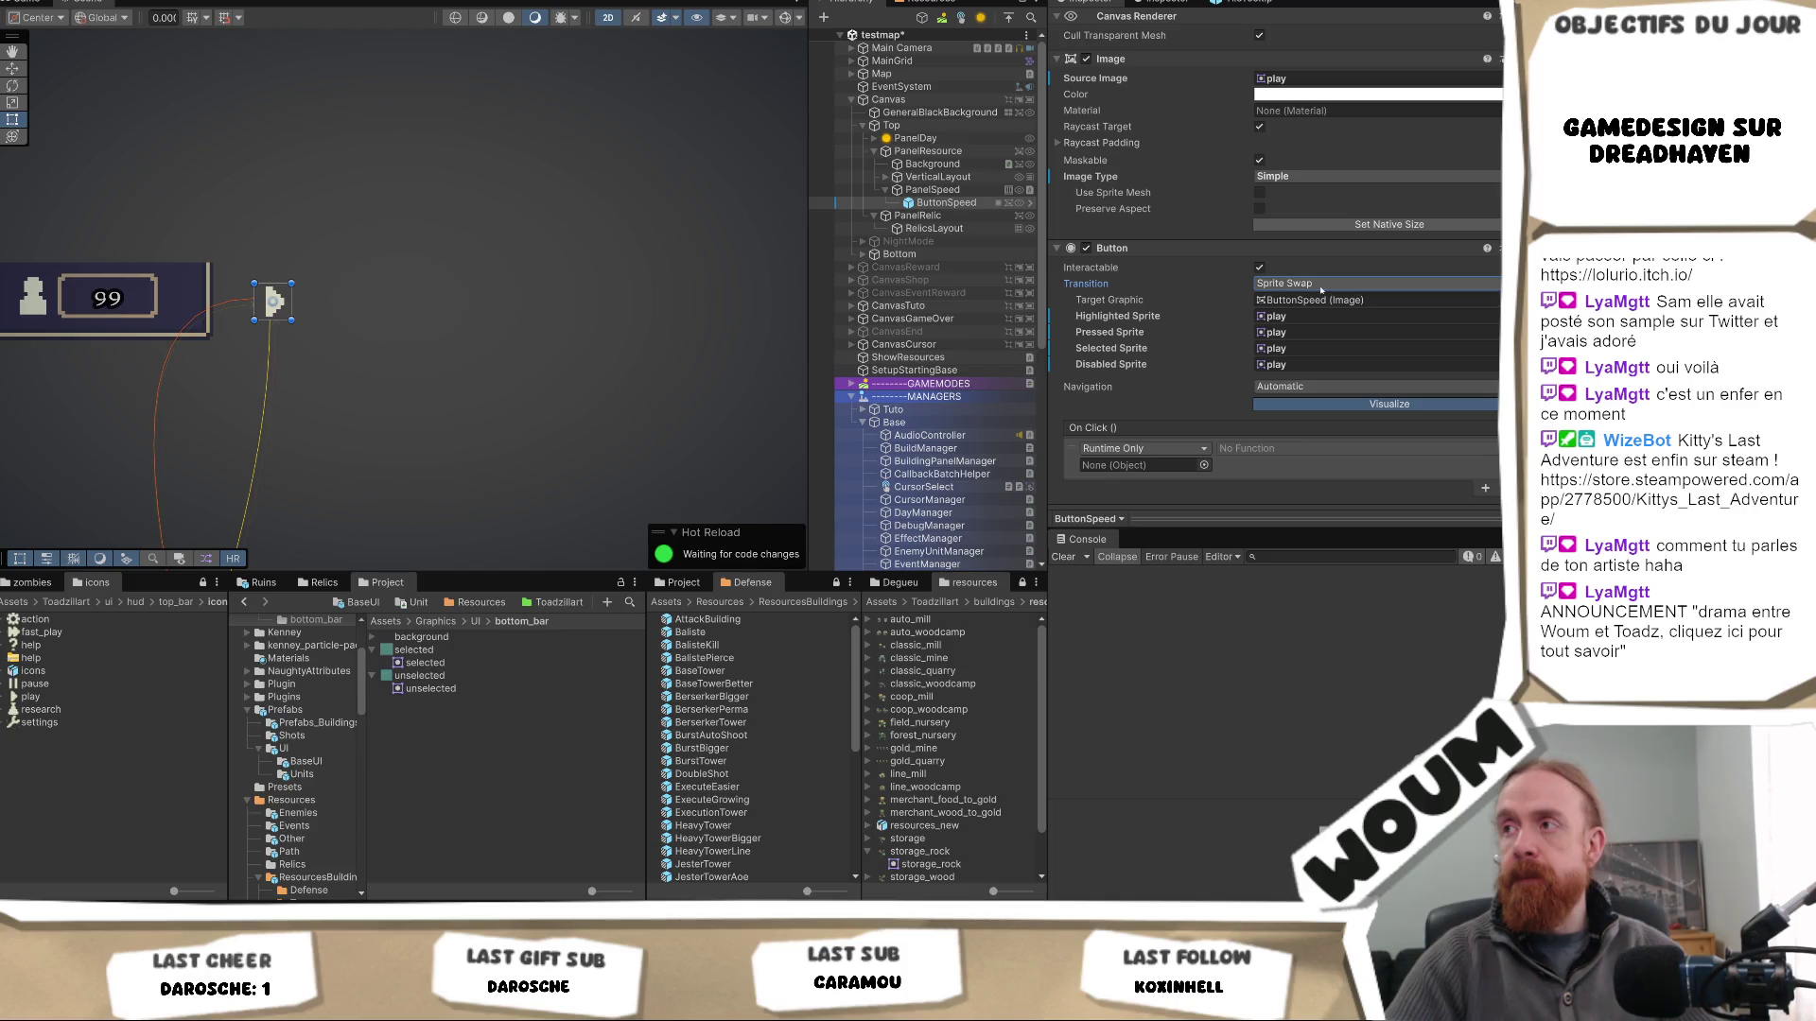
pyautogui.scroll(7, 1321, 288)
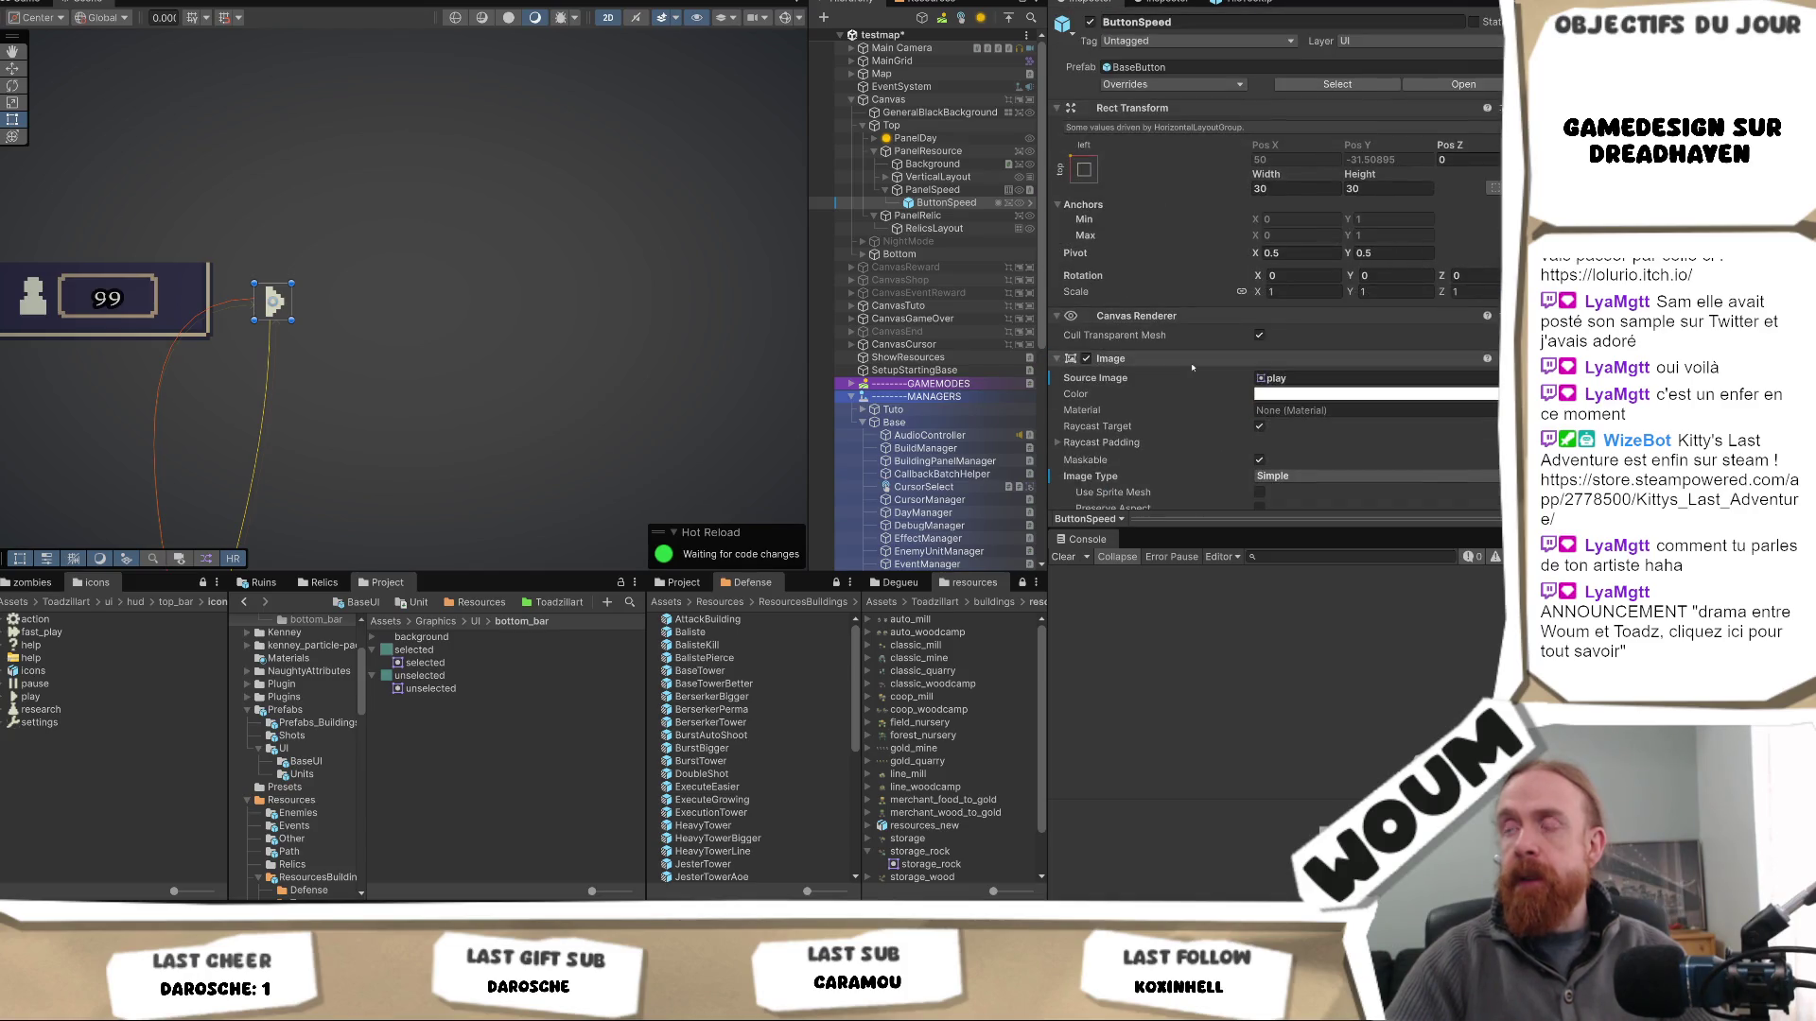
pyautogui.scroll(-9, 1192, 367)
pyautogui.click(1288, 490)
pyautogui.write('hori')
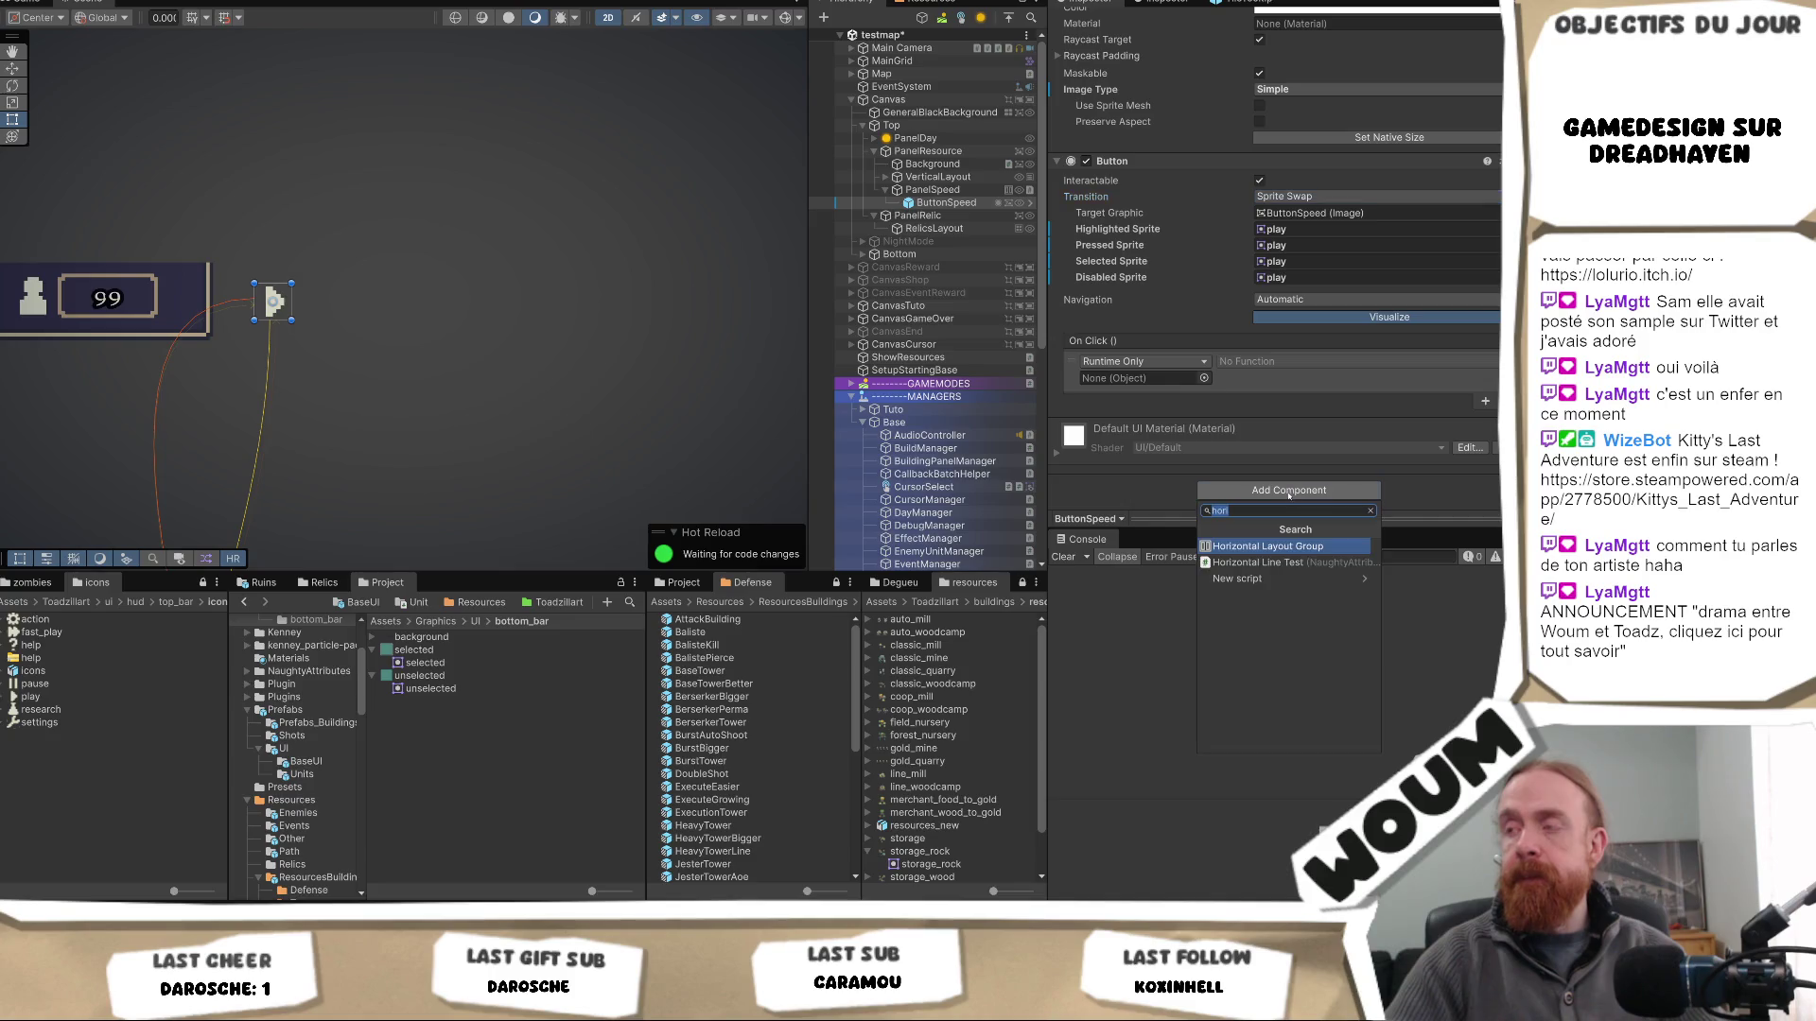
pyautogui.write('An')
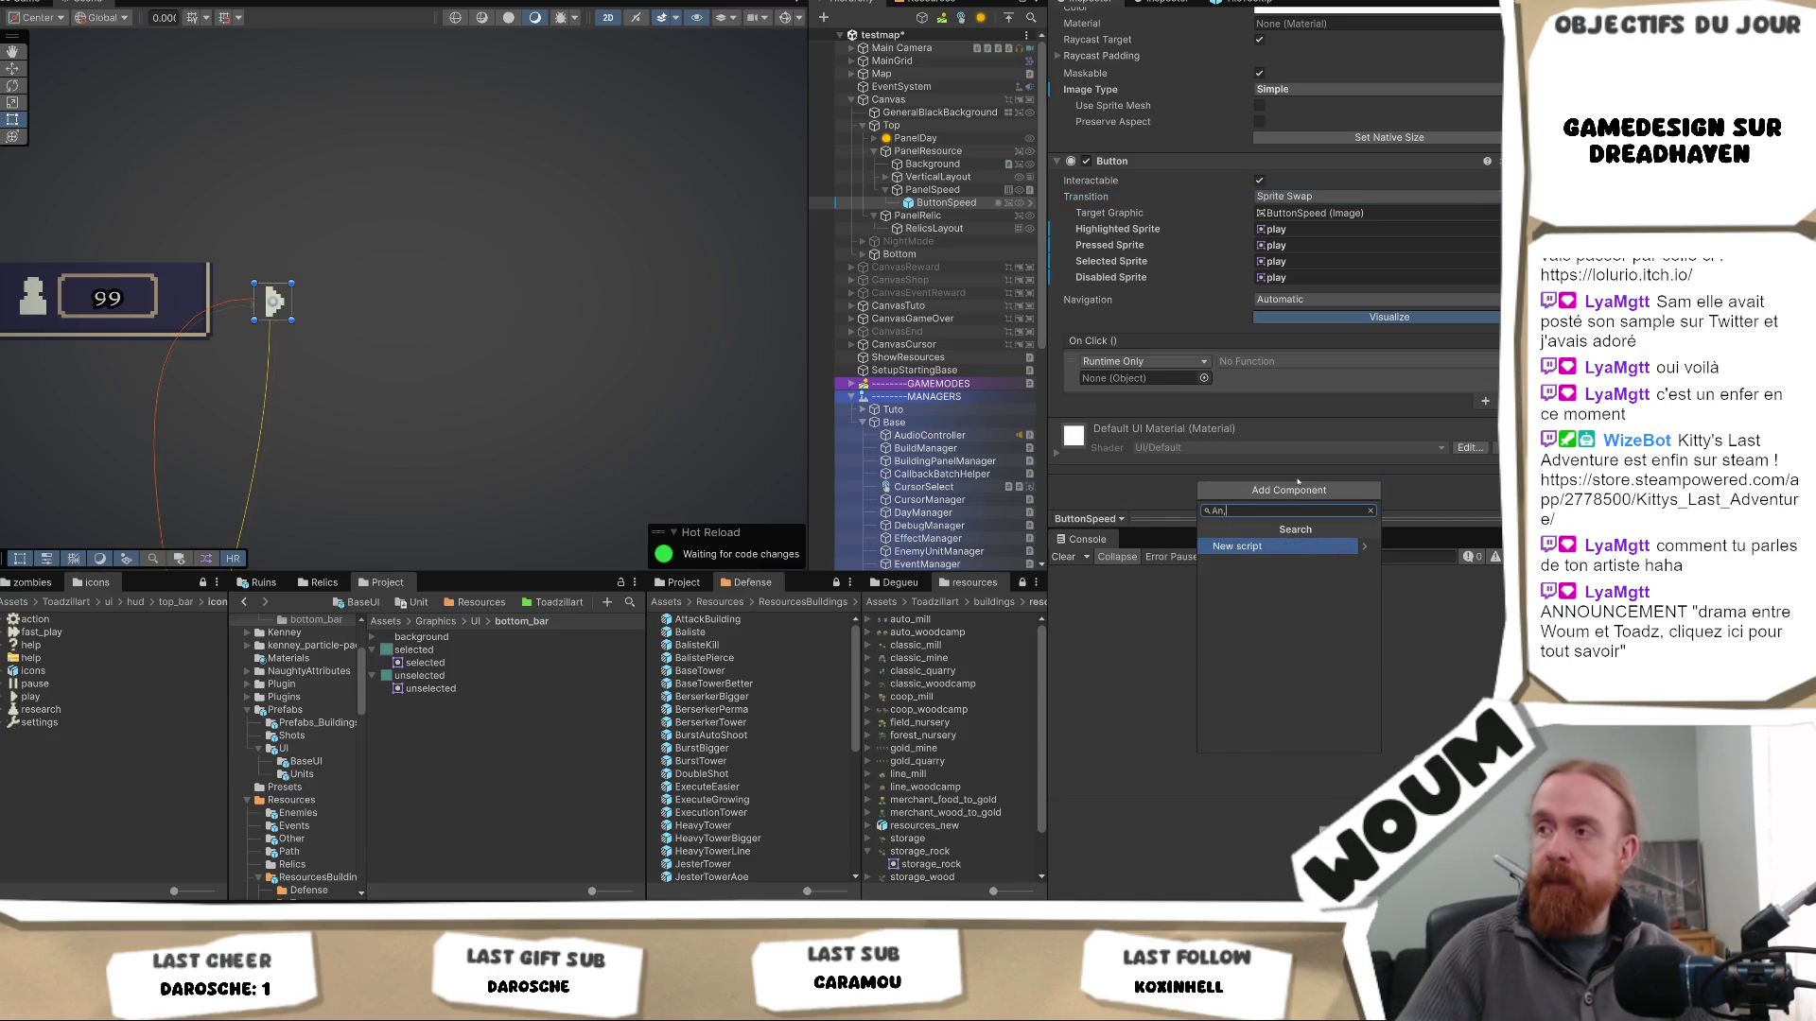
pyautogui.write('imated')
# - Add Animated UI Button TMP to ButtonSpeed and review its 1.1 hover, 0.95 pressed scales
pyautogui.press('Return')
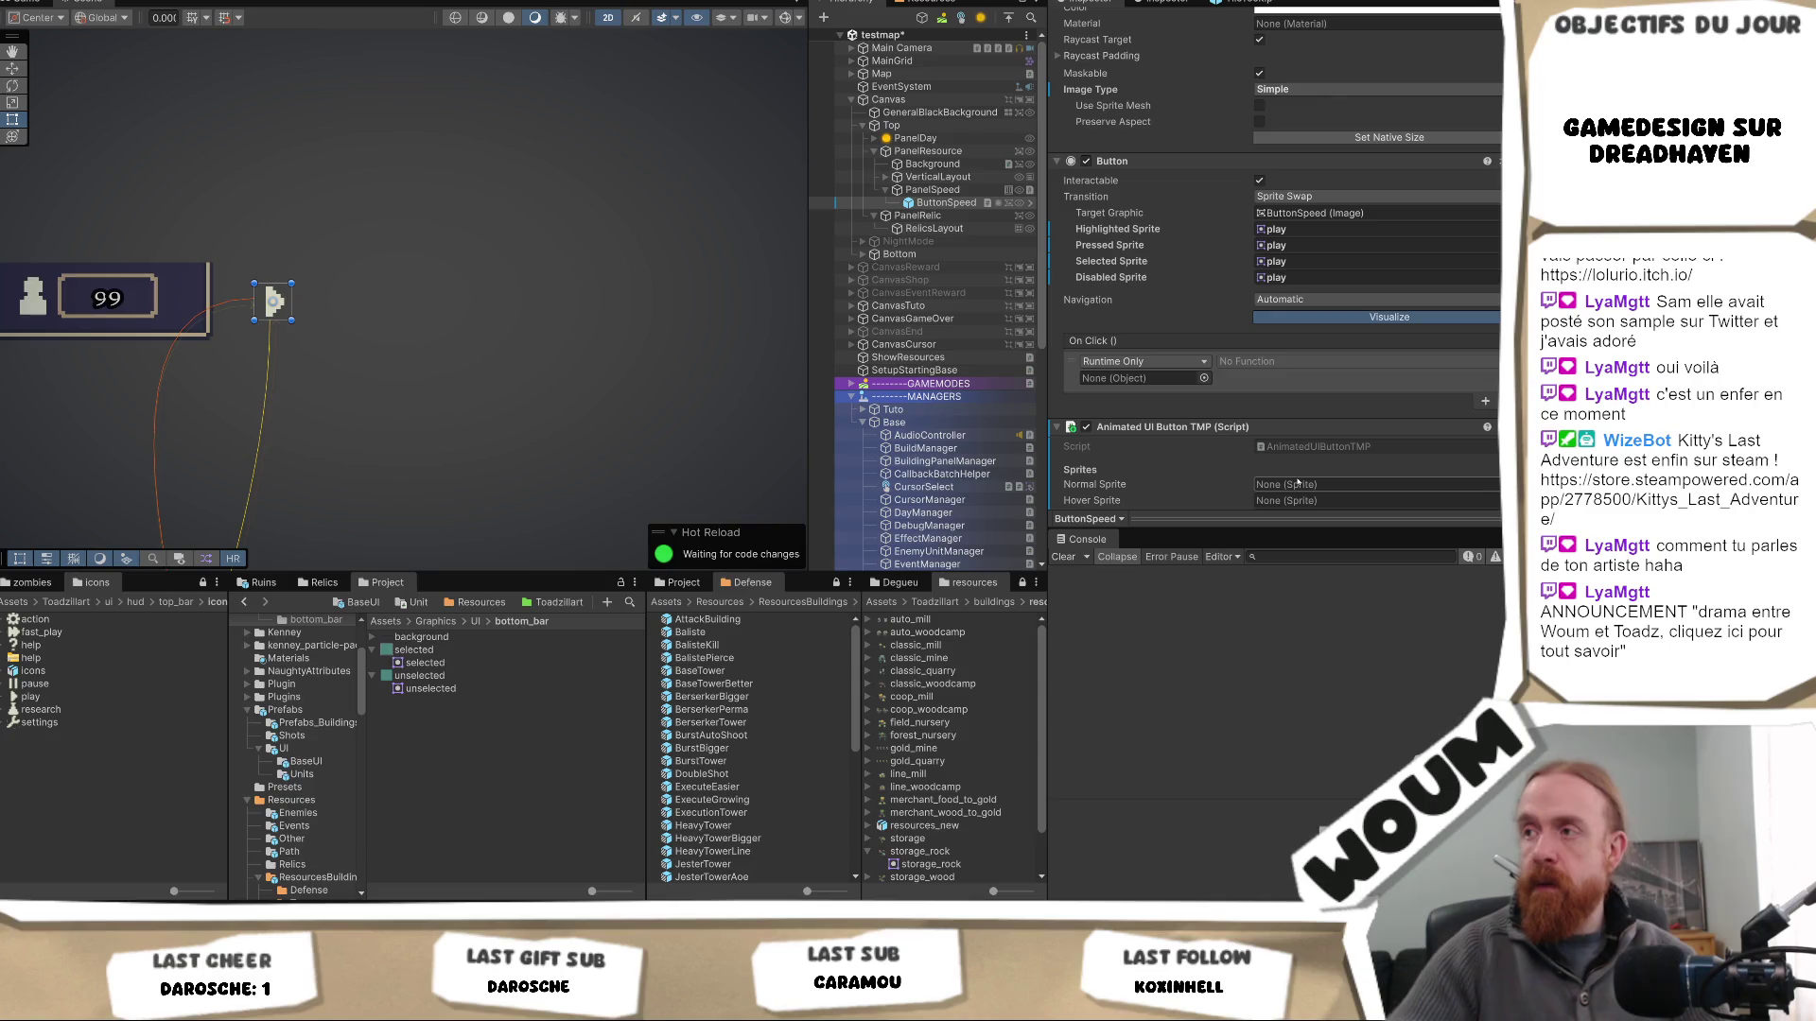
pyautogui.scroll(-5, 1235, 437)
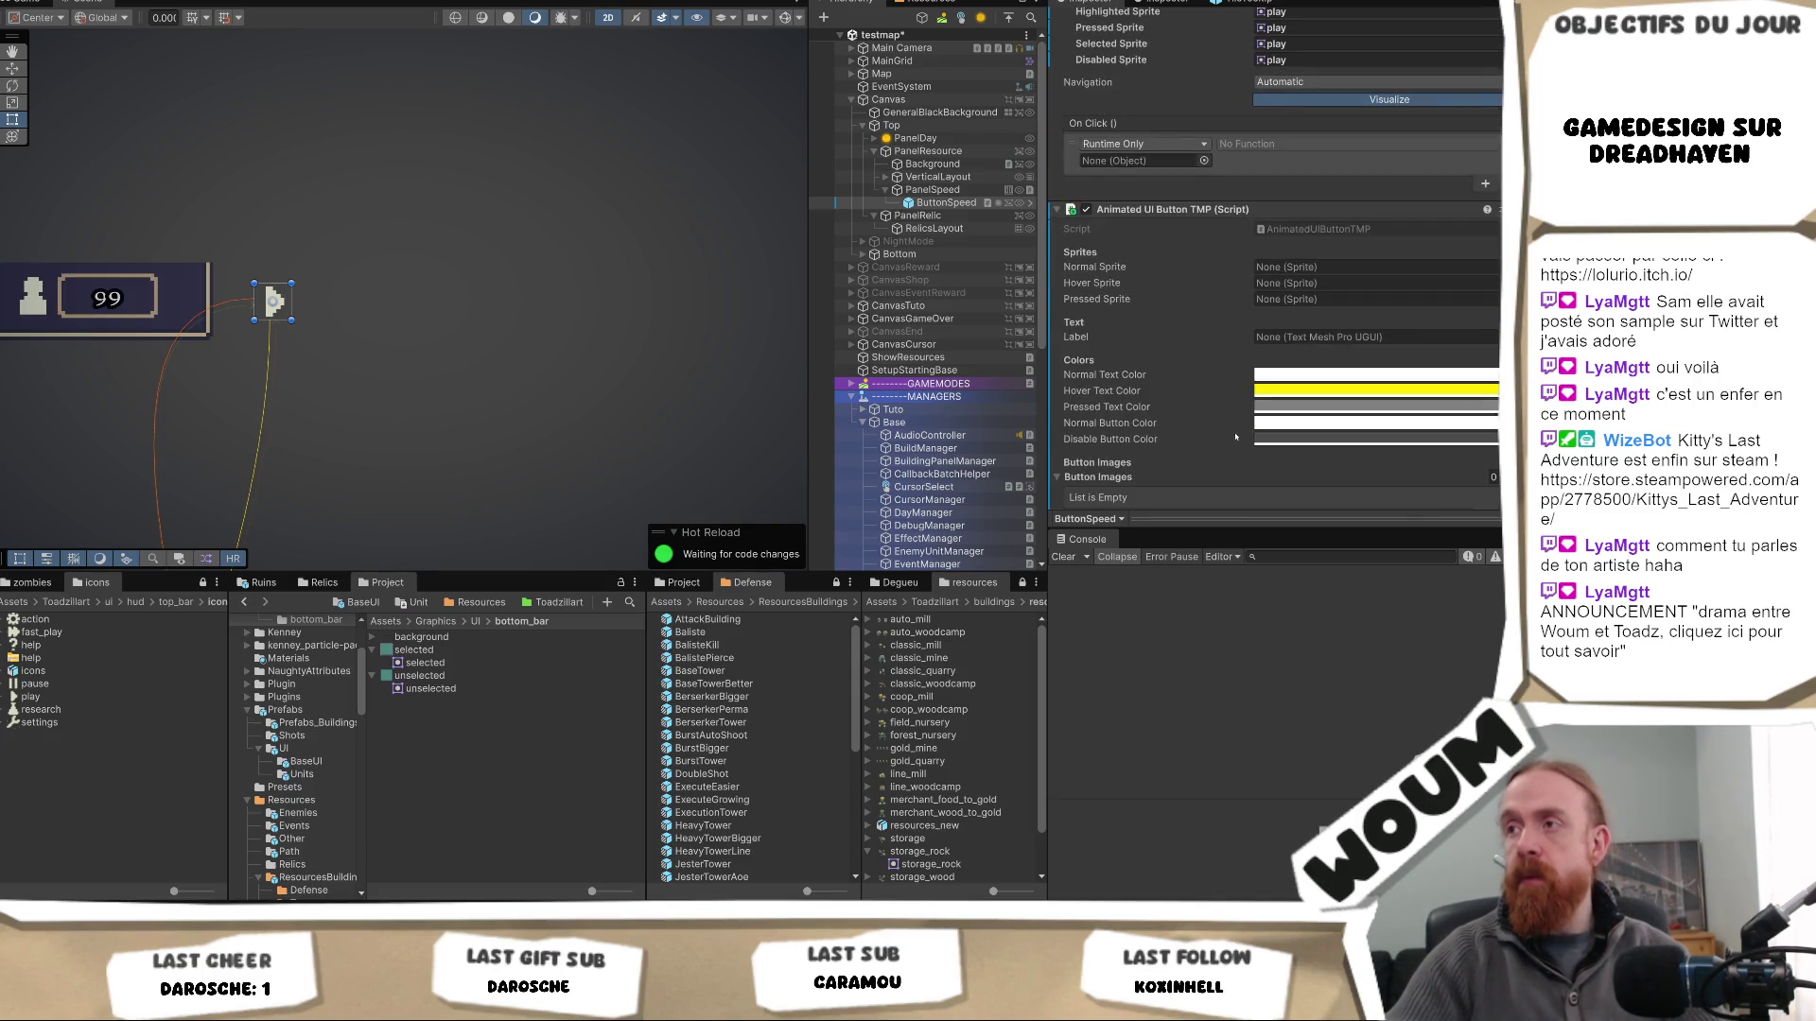
pyautogui.scroll(-2, 1235, 432)
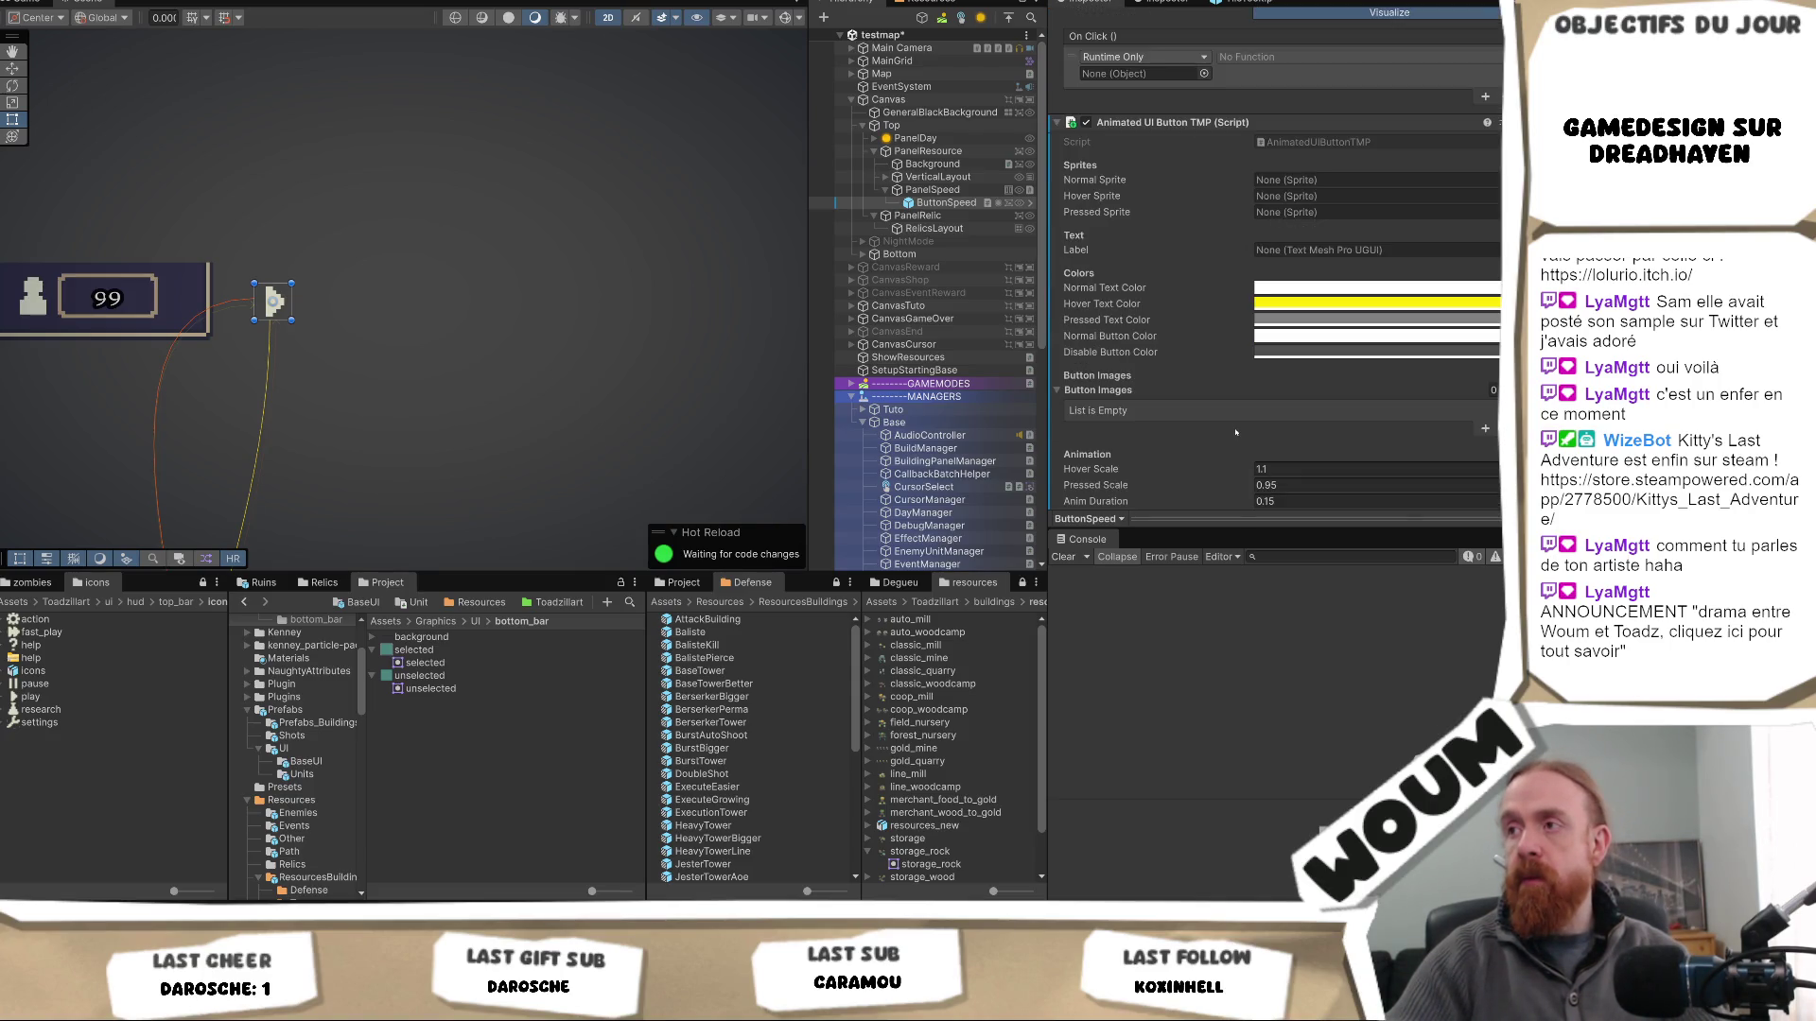
pyautogui.scroll(-1, 1236, 432)
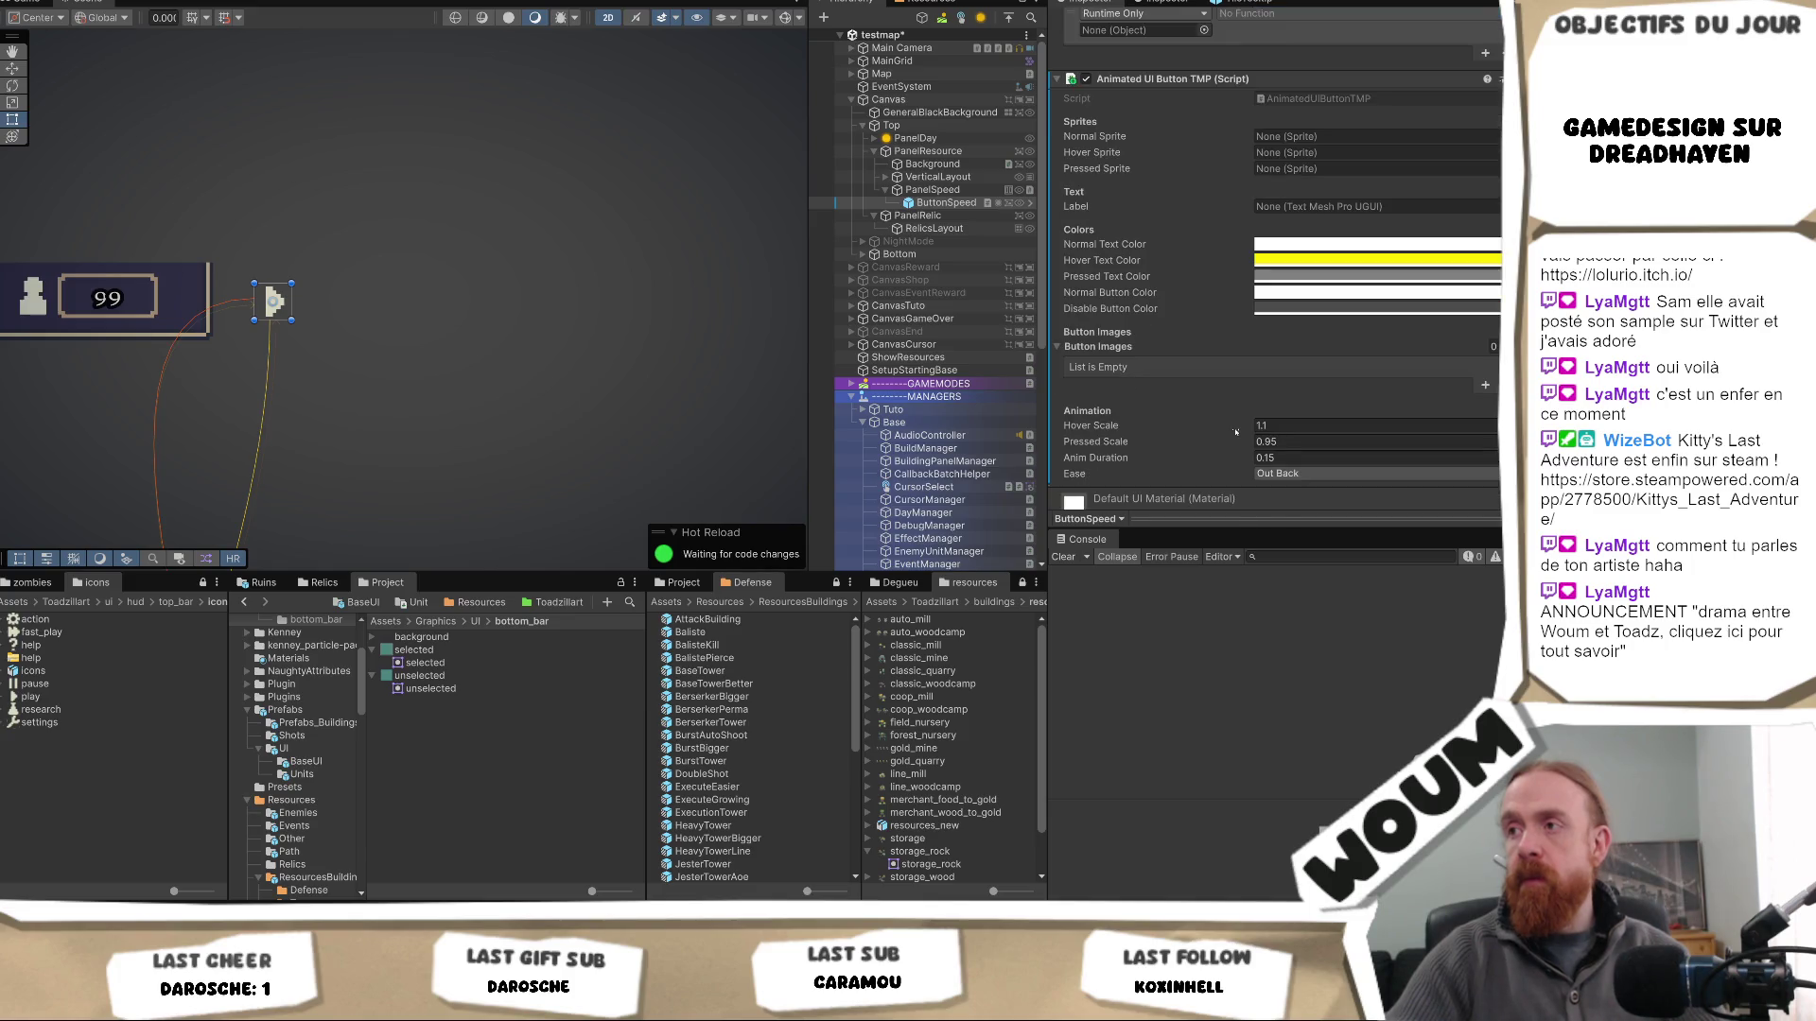
pyautogui.scroll(15, 1236, 433)
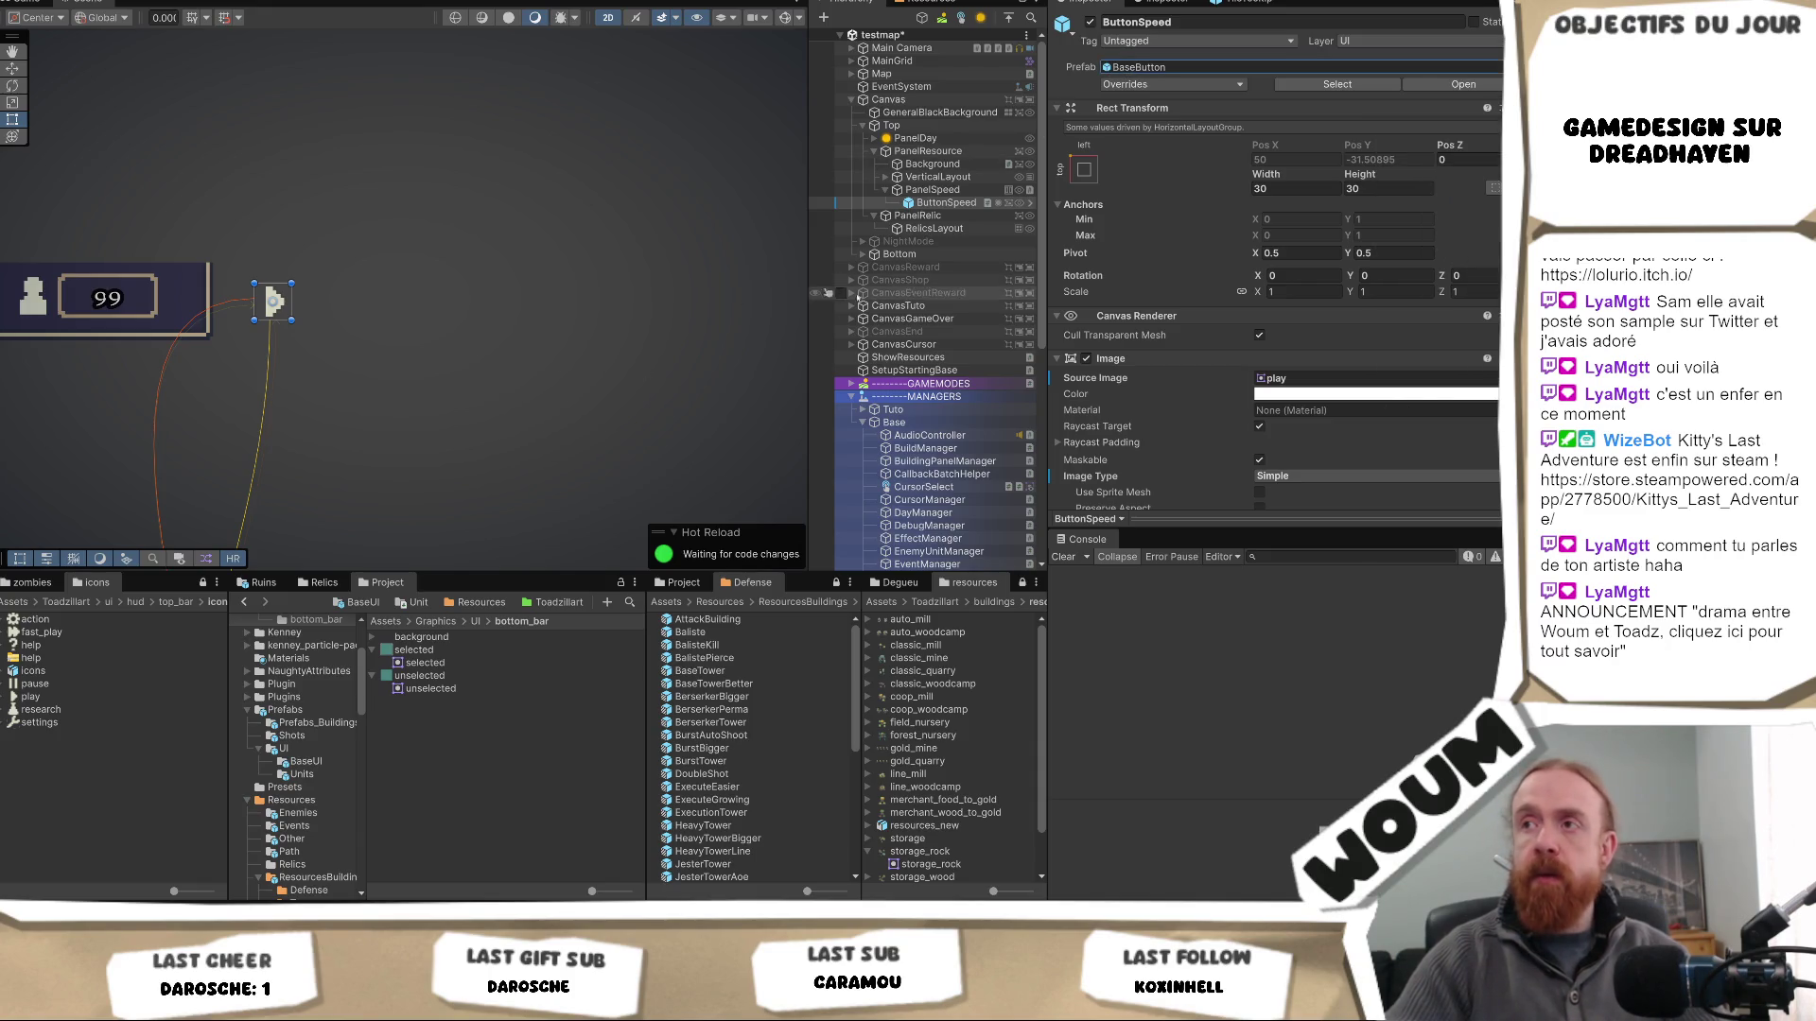
pyautogui.rightClick(943, 203)
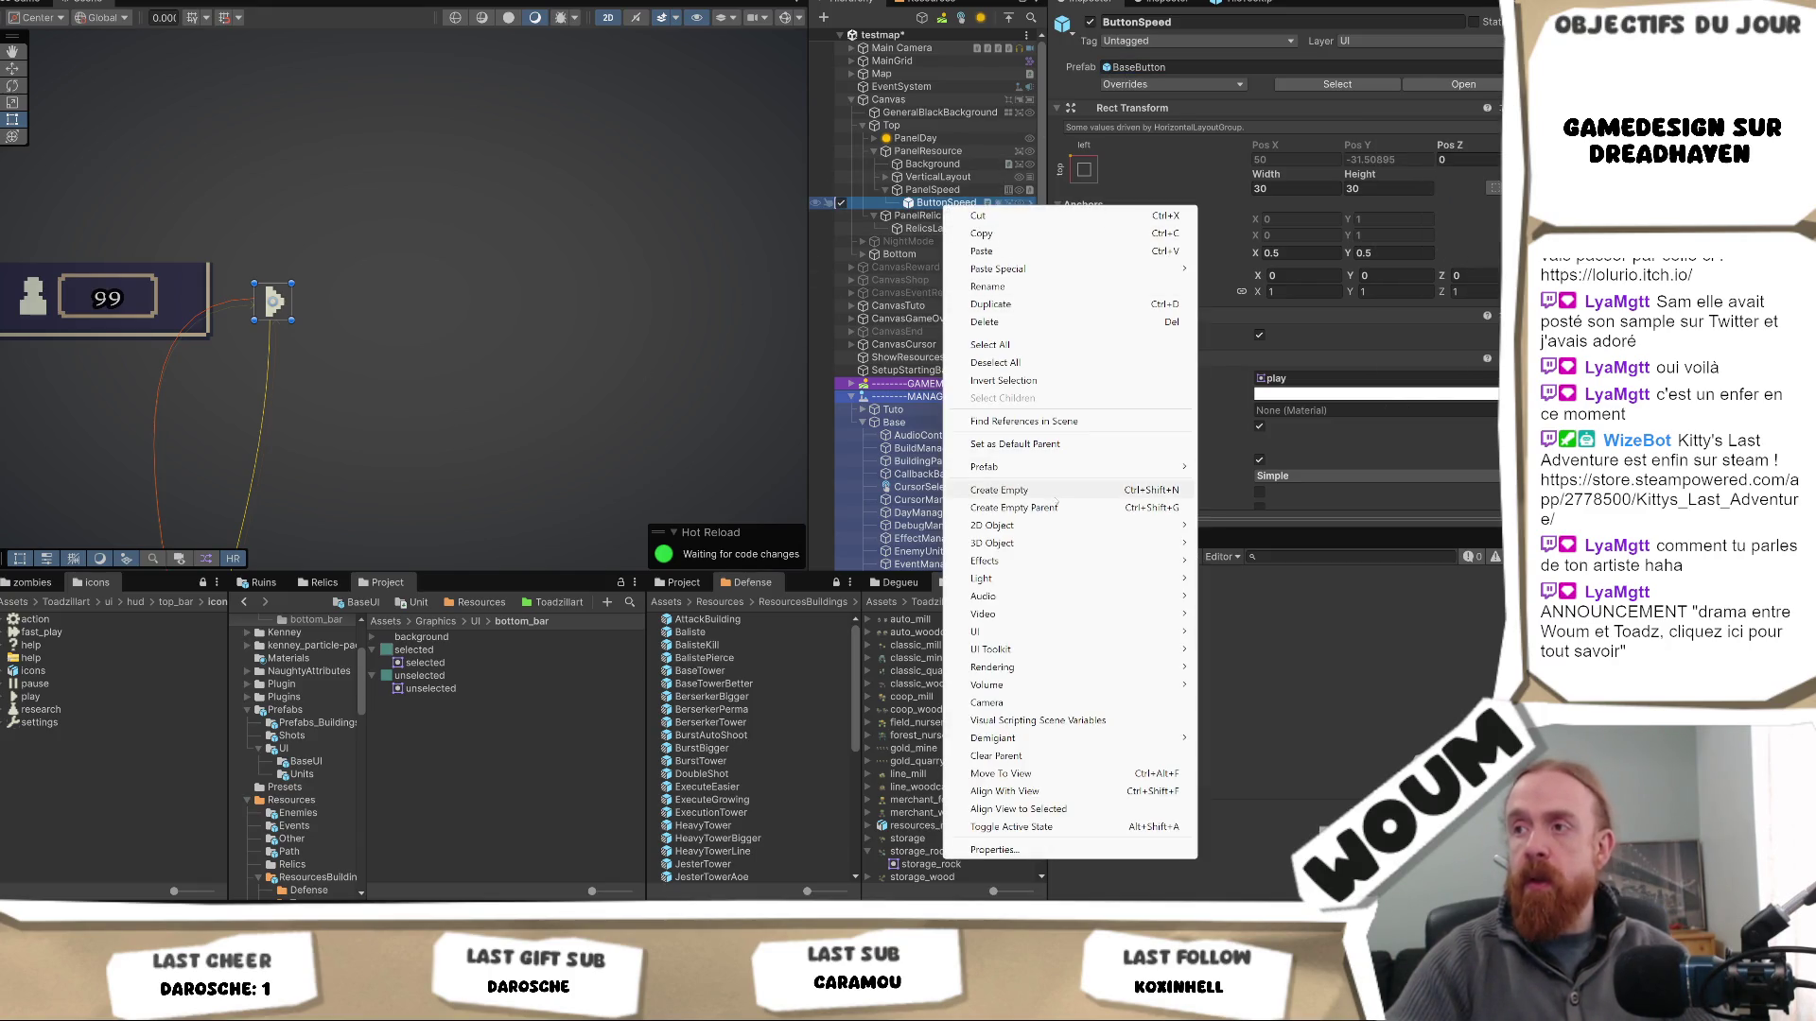
# - Unpack ButtonSpeed from its prefab, then undo the unpack
pyautogui.moveTo(1095, 469)
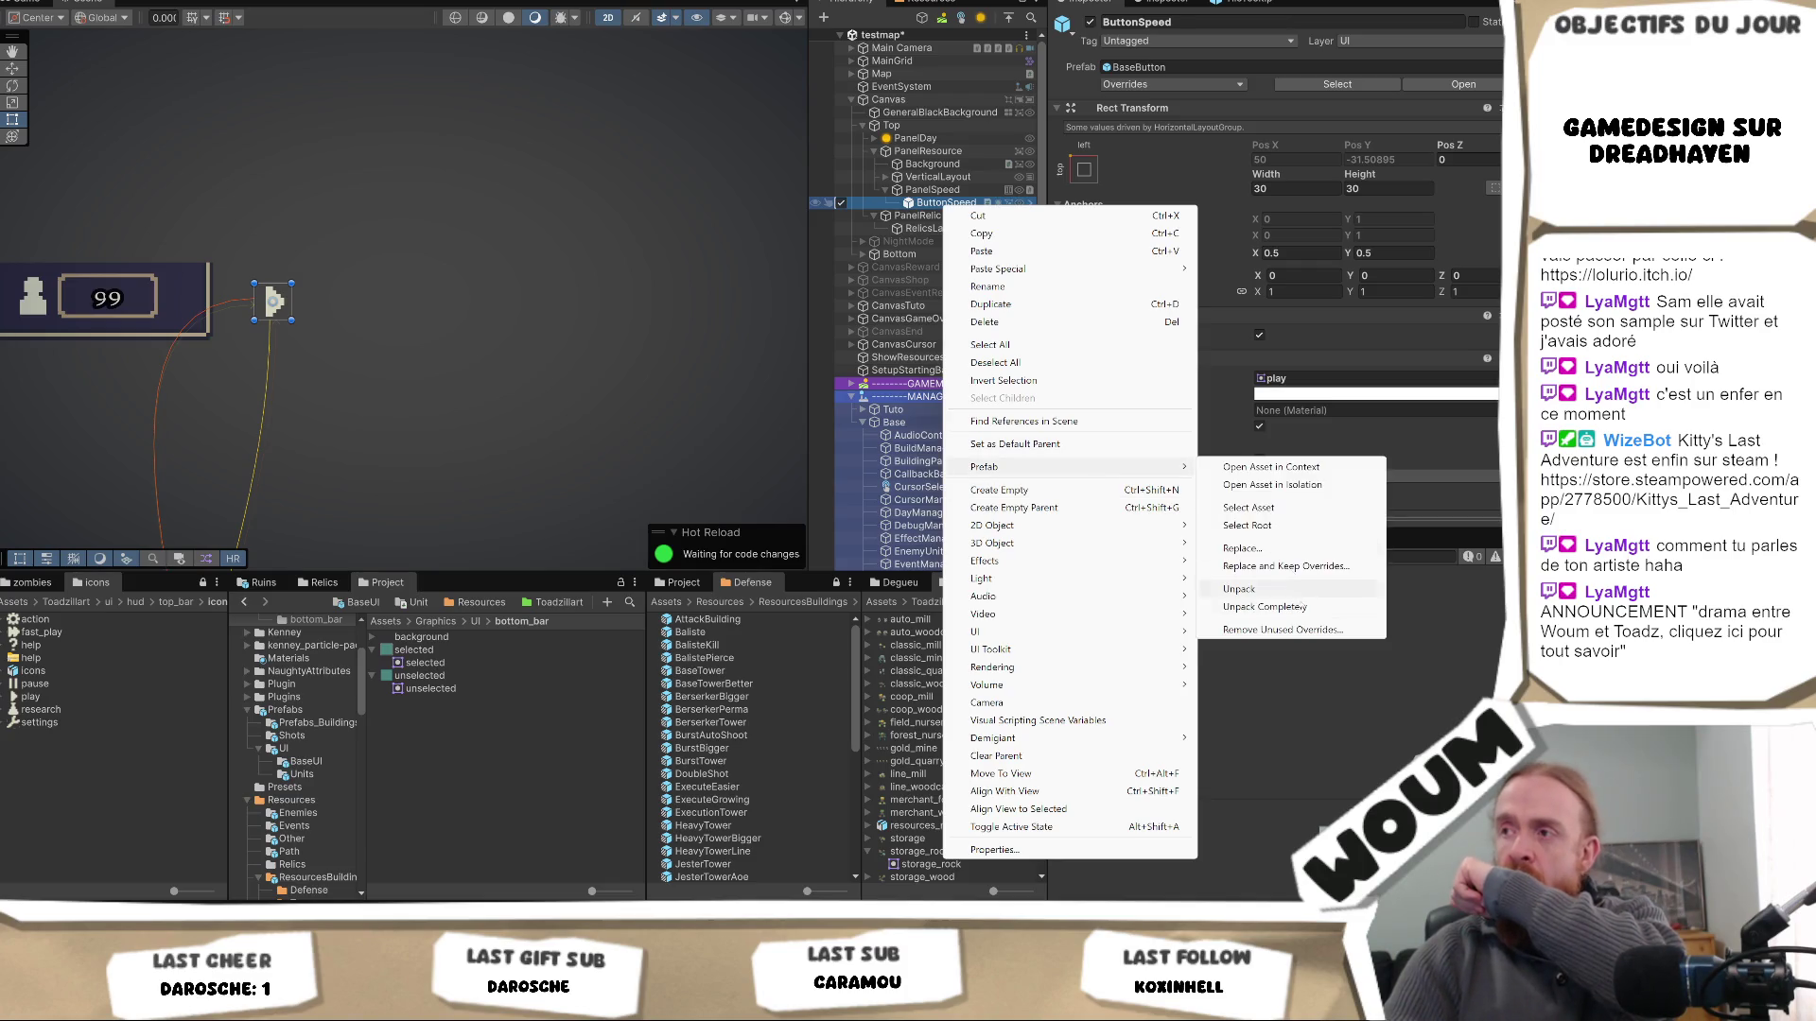
pyautogui.click(1324, 607)
pyautogui.hotkey('ctrl', 'z')
pyautogui.hotkey('ctrl', 'z')
pyautogui.hotkey('ctrl', 'z')
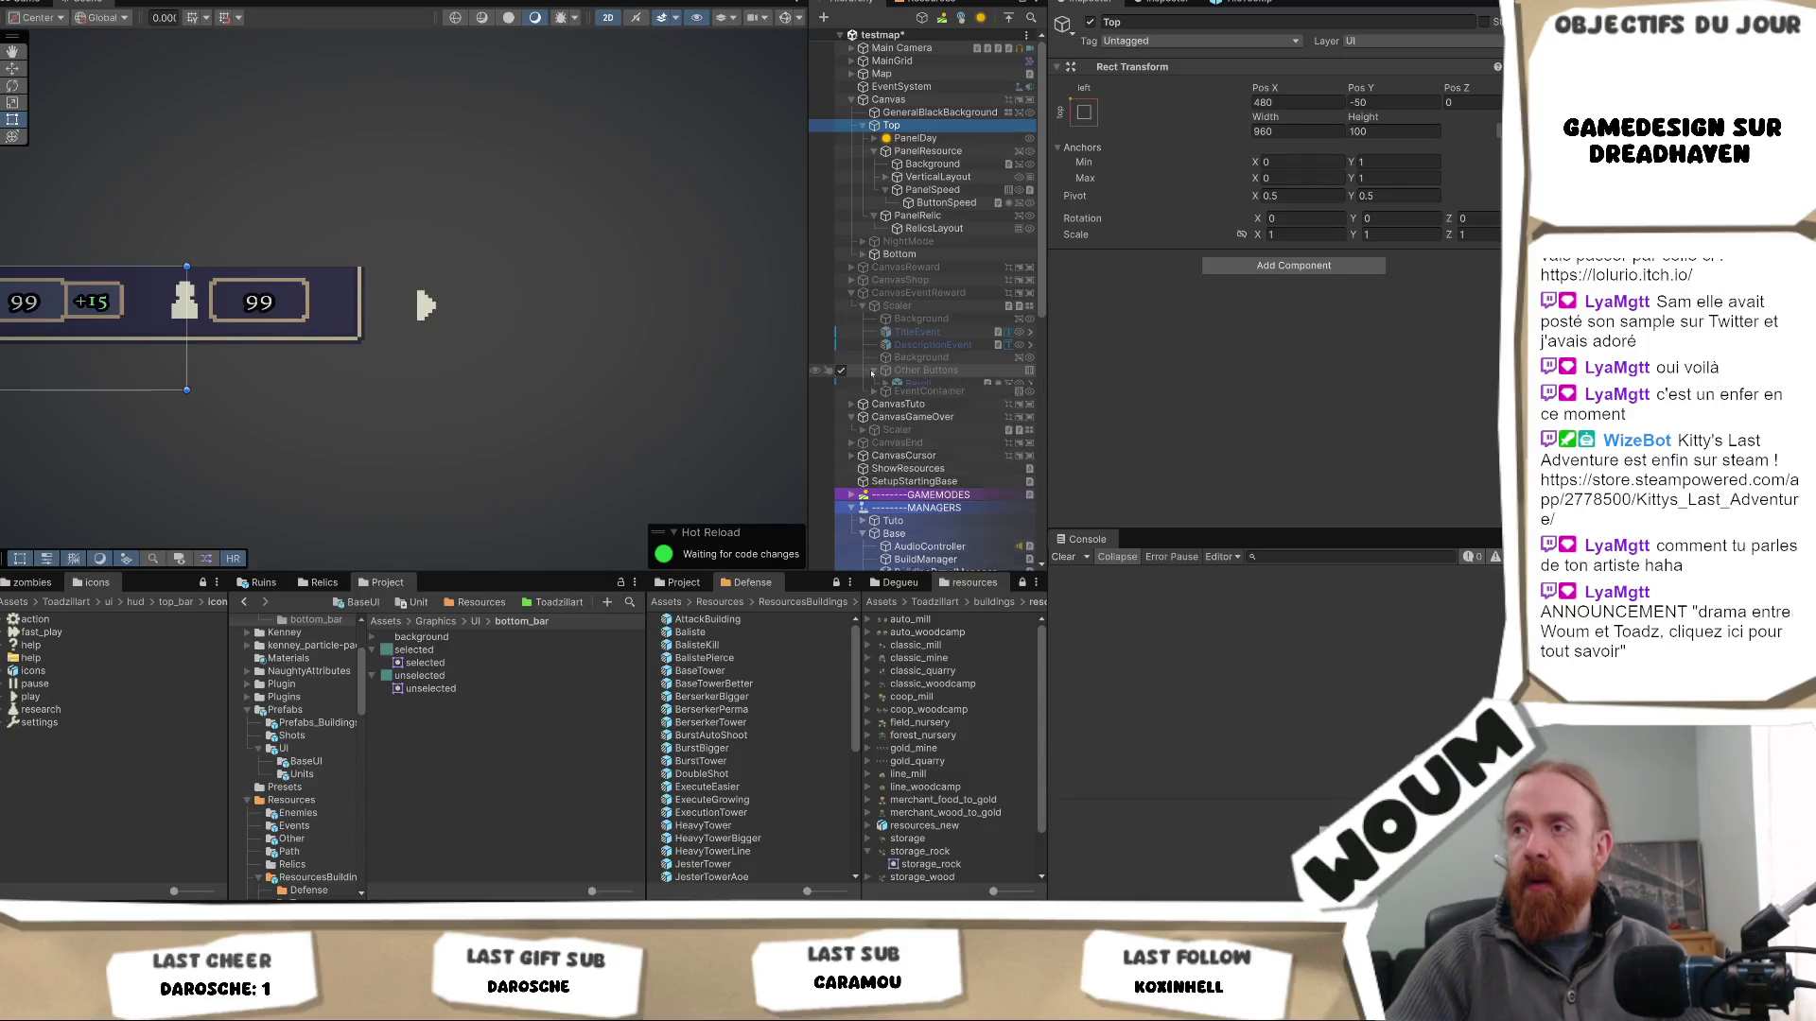
# - Begin renaming ButtonSpeed under PanelSpeed to a BaseButtonAnimated name
pyautogui.scroll(-5, 1274, 412)
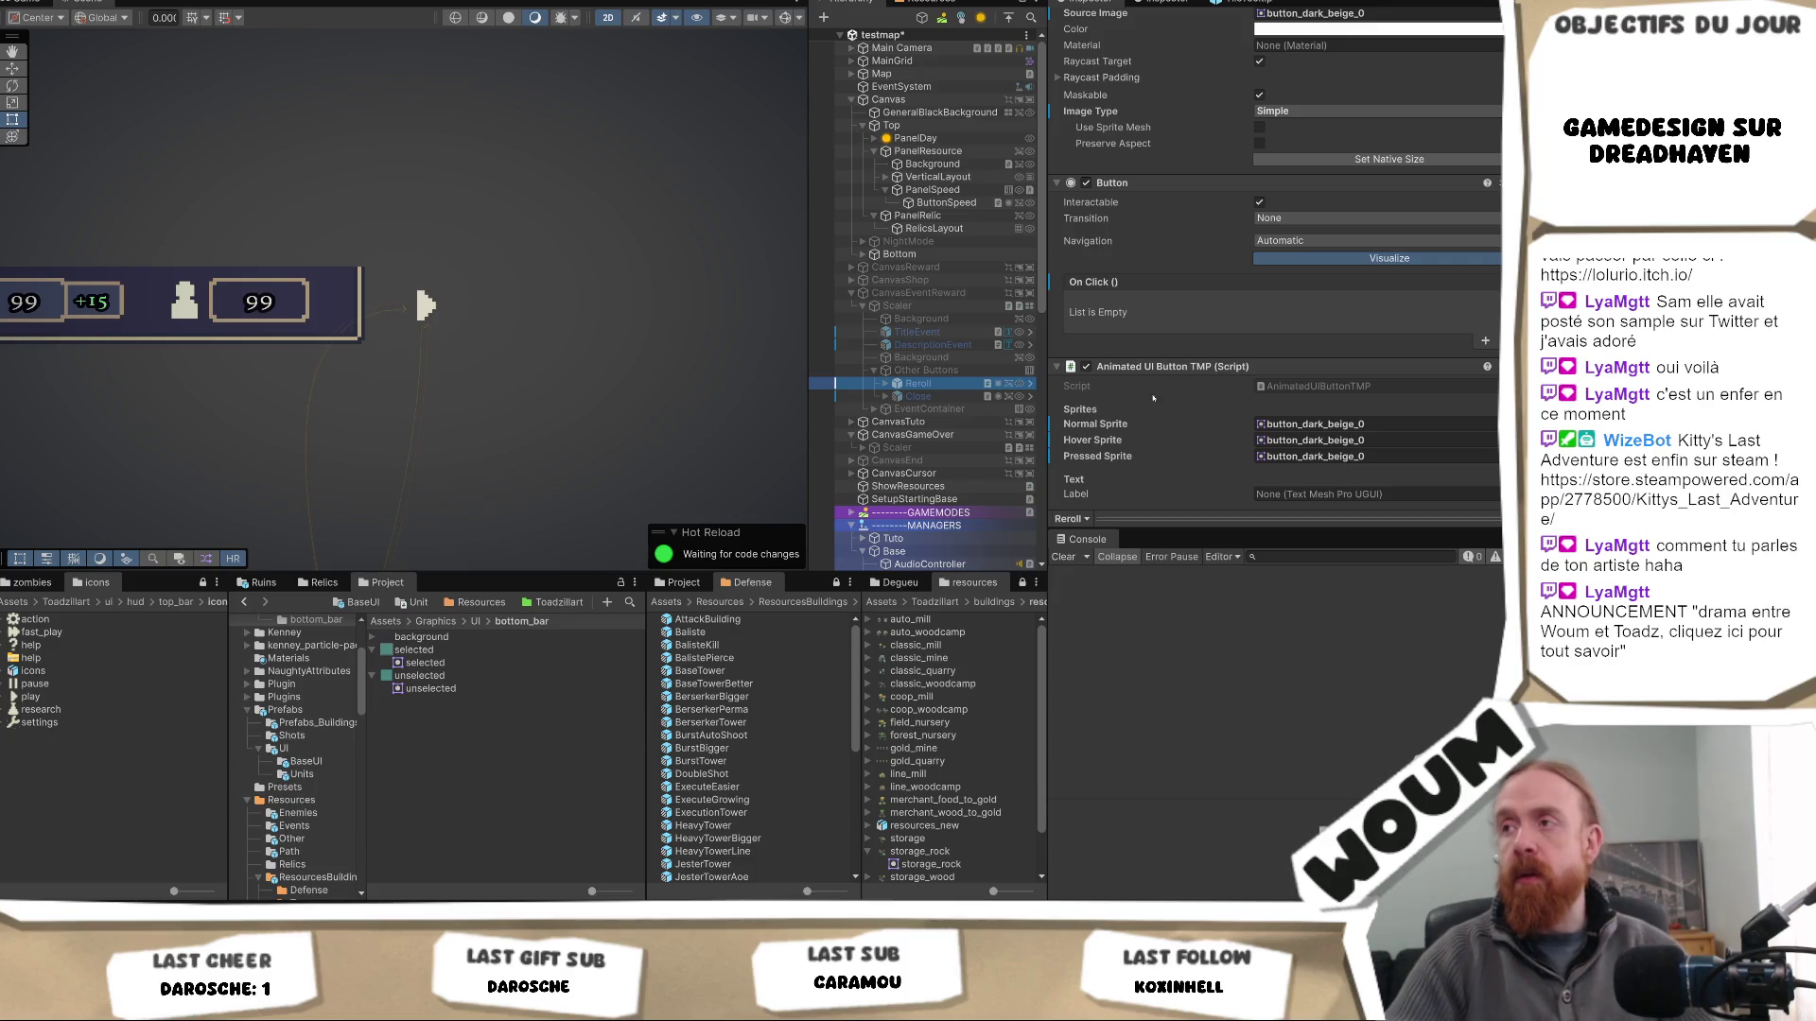
pyautogui.scroll(-2, 1153, 399)
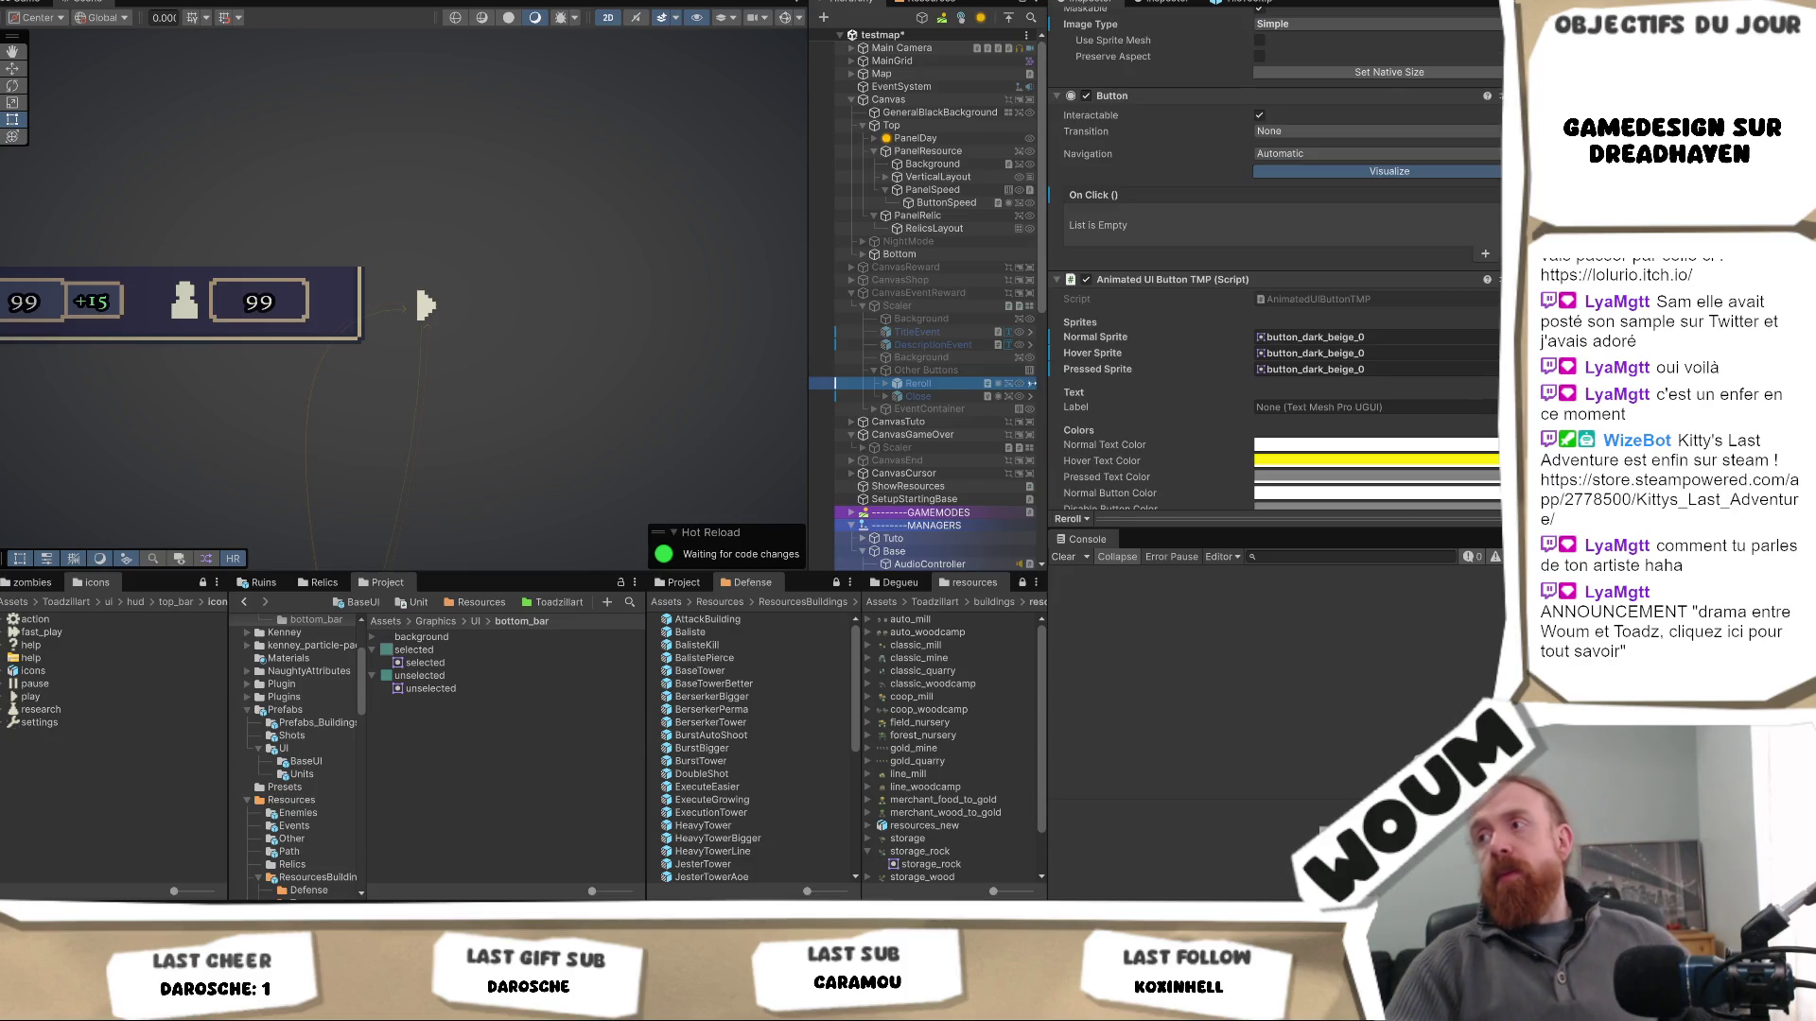
pyautogui.click(946, 203)
pyautogui.click(987, 206)
pyautogui.write('Base')
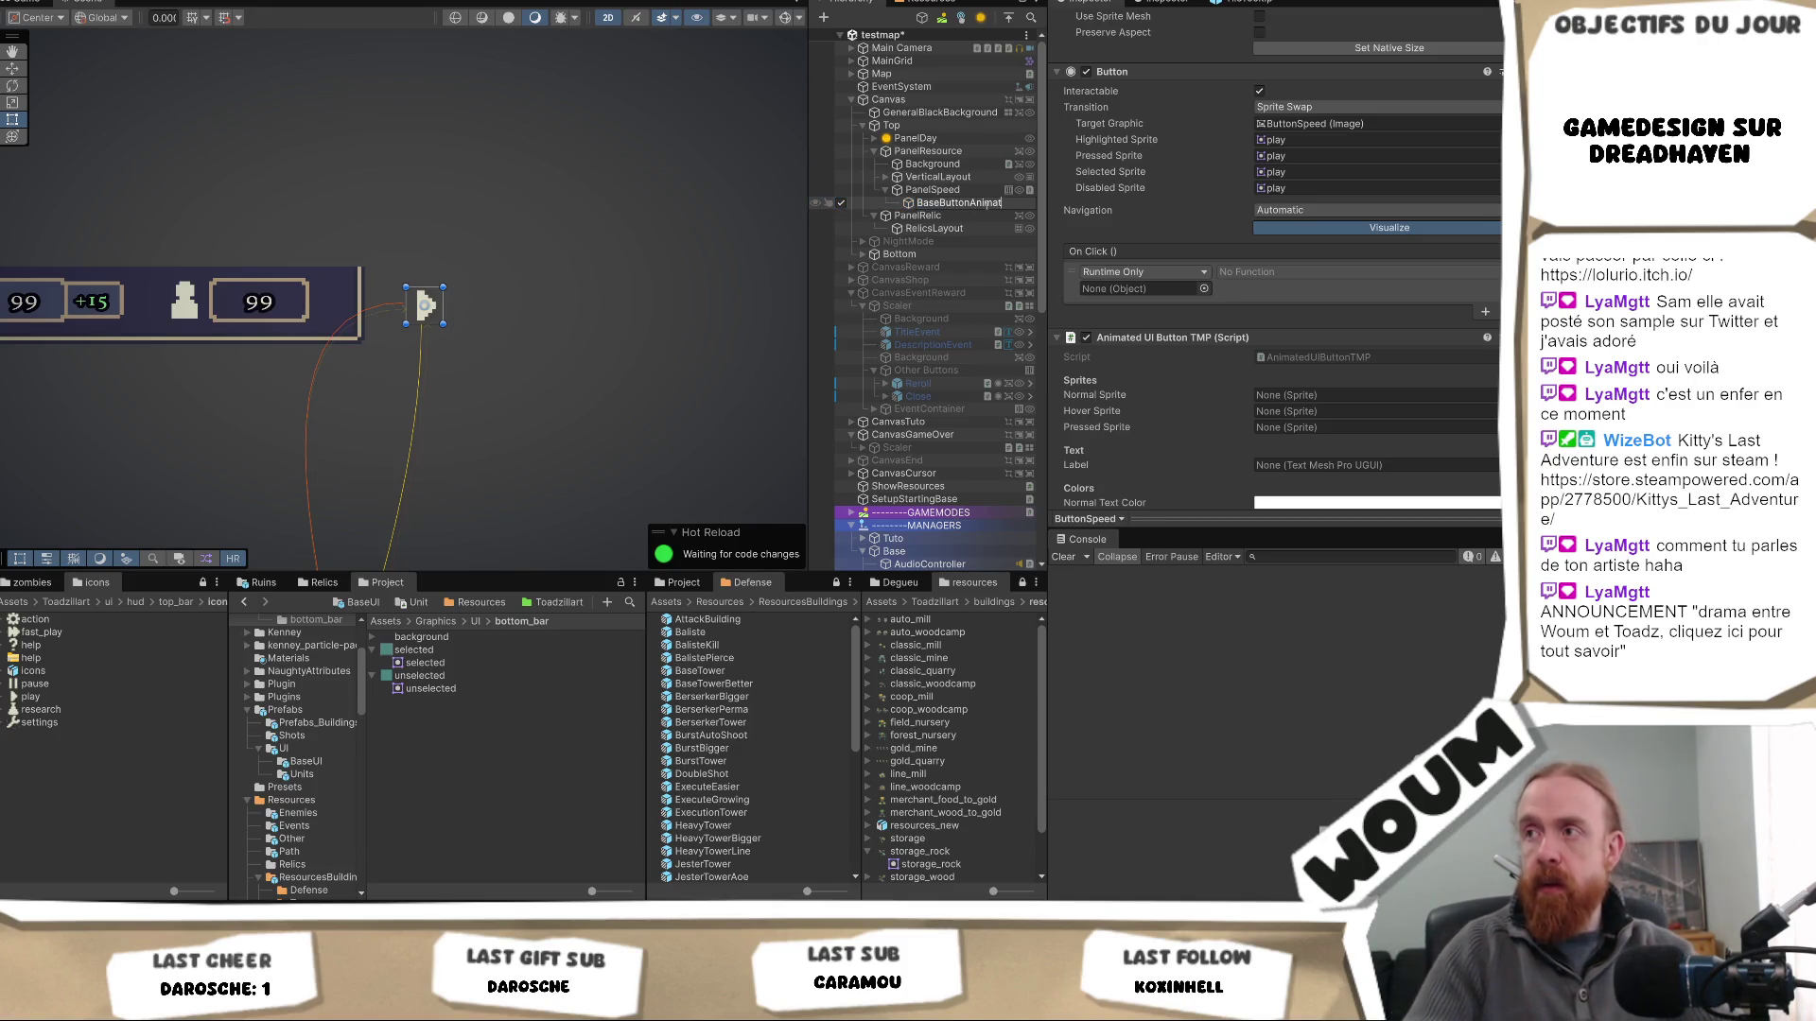
pyautogui.write('I')
# - Commit the name BaseButtonAnimatedUI and look over its Image and Button components
pyautogui.press('Return')
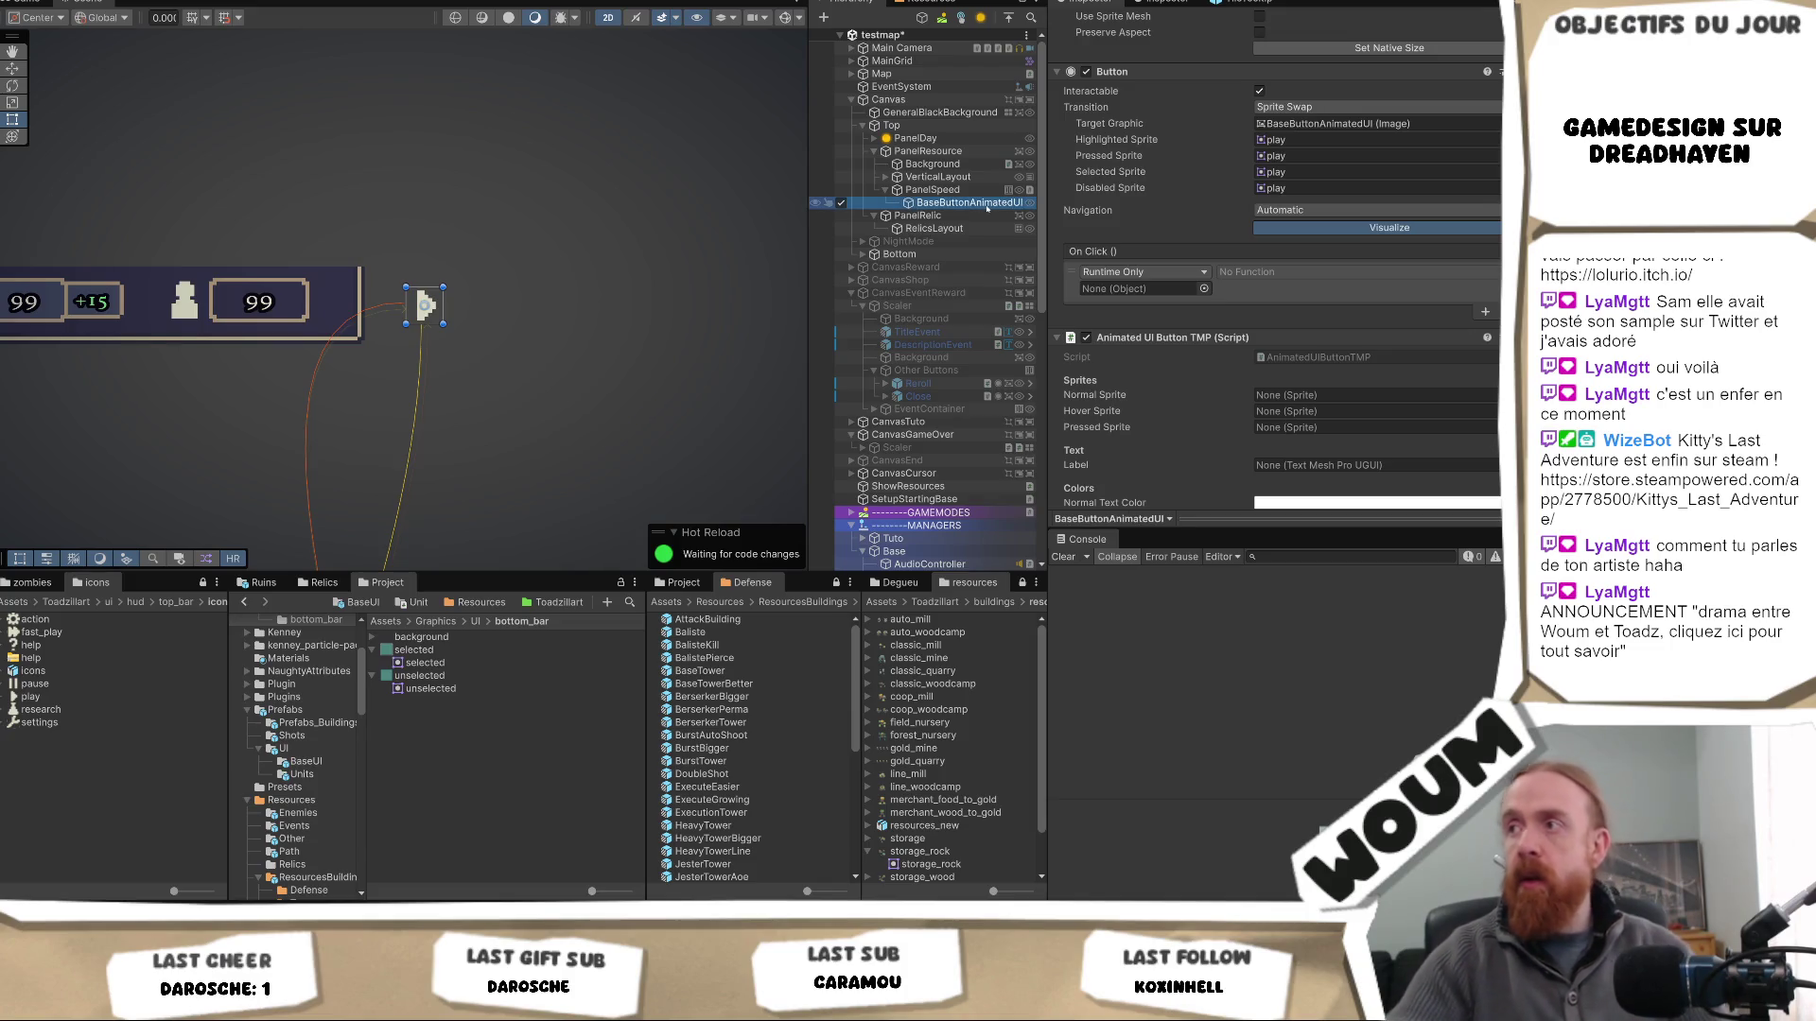
pyautogui.scroll(5, 1358, 260)
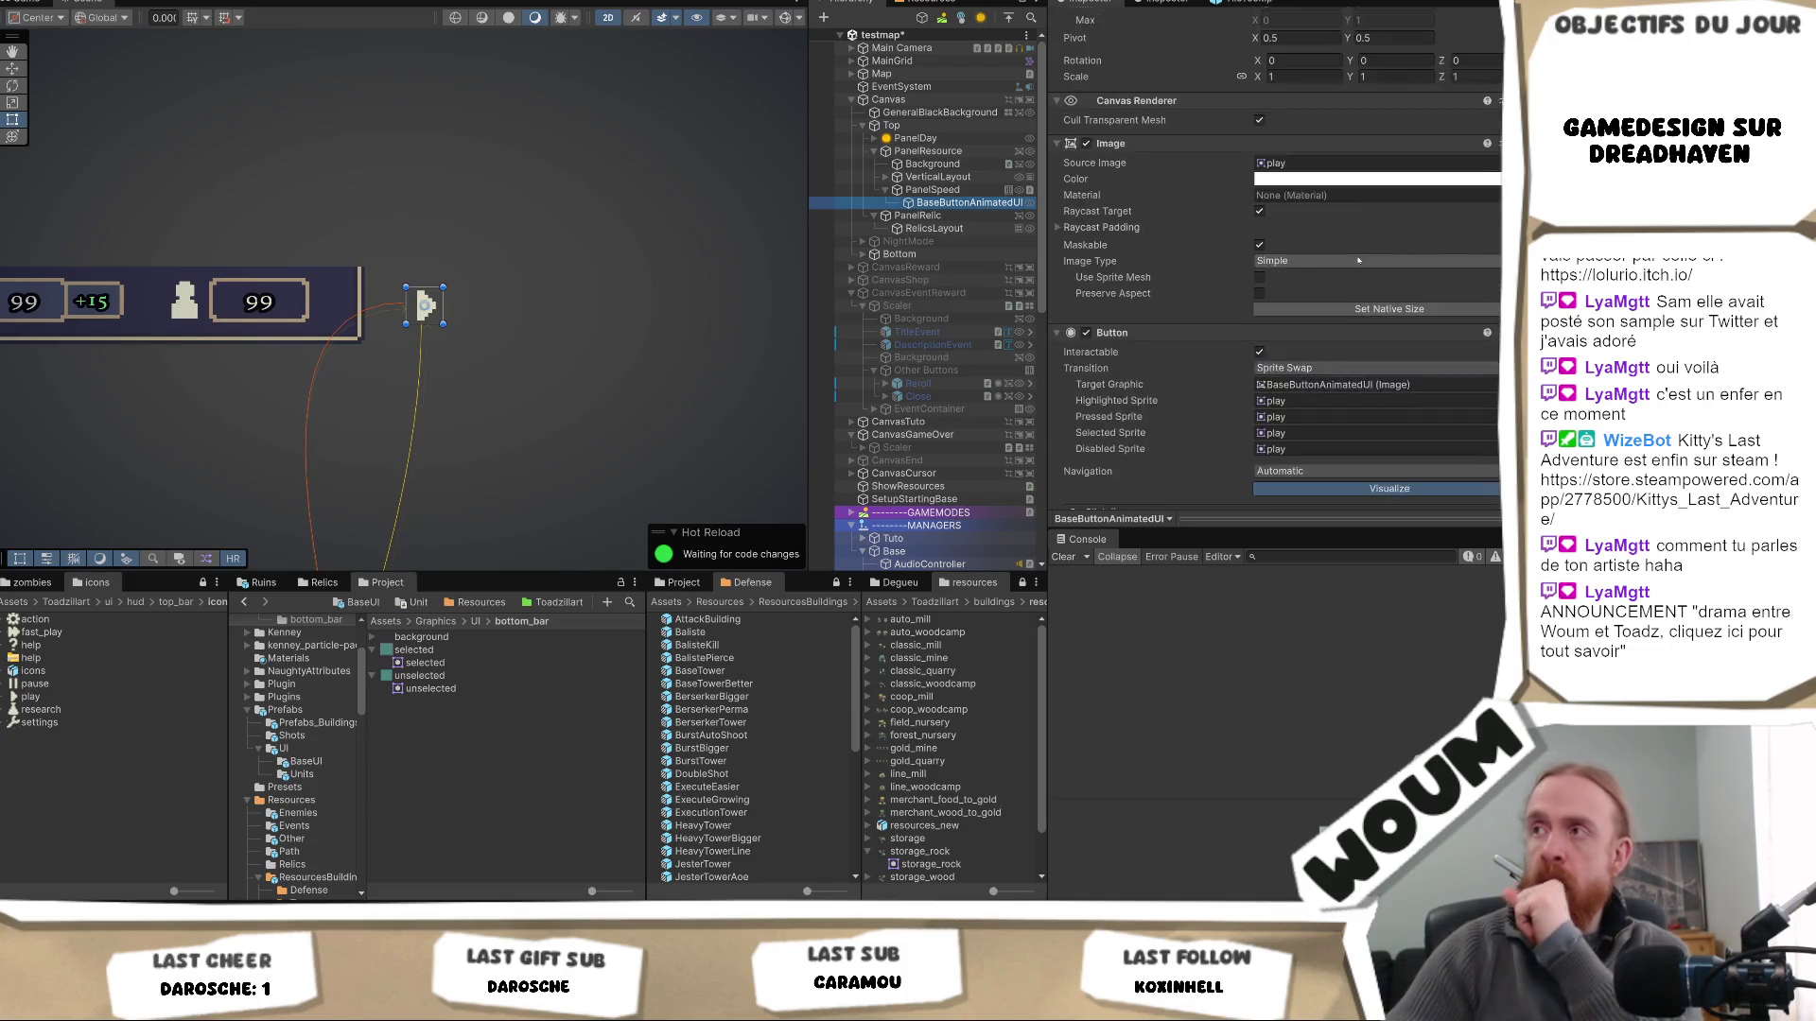
pyautogui.scroll(3, 1358, 260)
pyautogui.scroll(-10, 1354, 257)
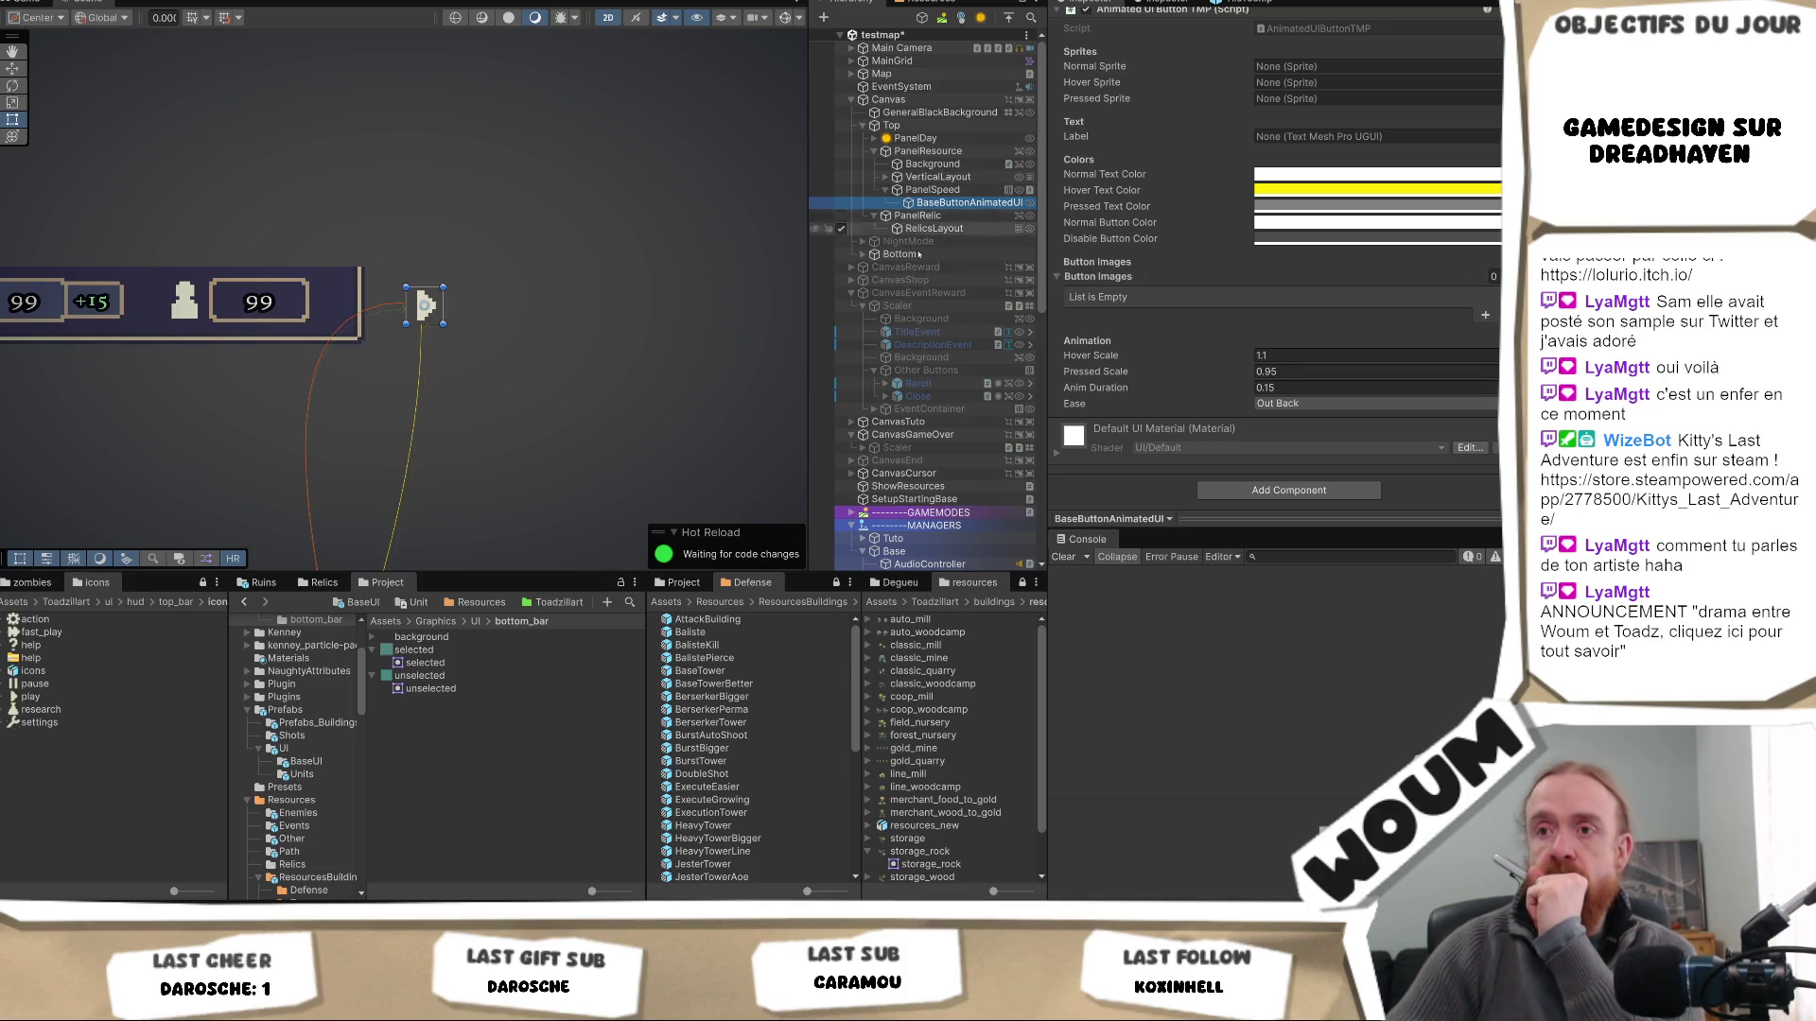
# - Save BaseButtonAnimatedUI as a prefab in Prefabs/UI/BaseUI and show the Game view
pyautogui.click(305, 761)
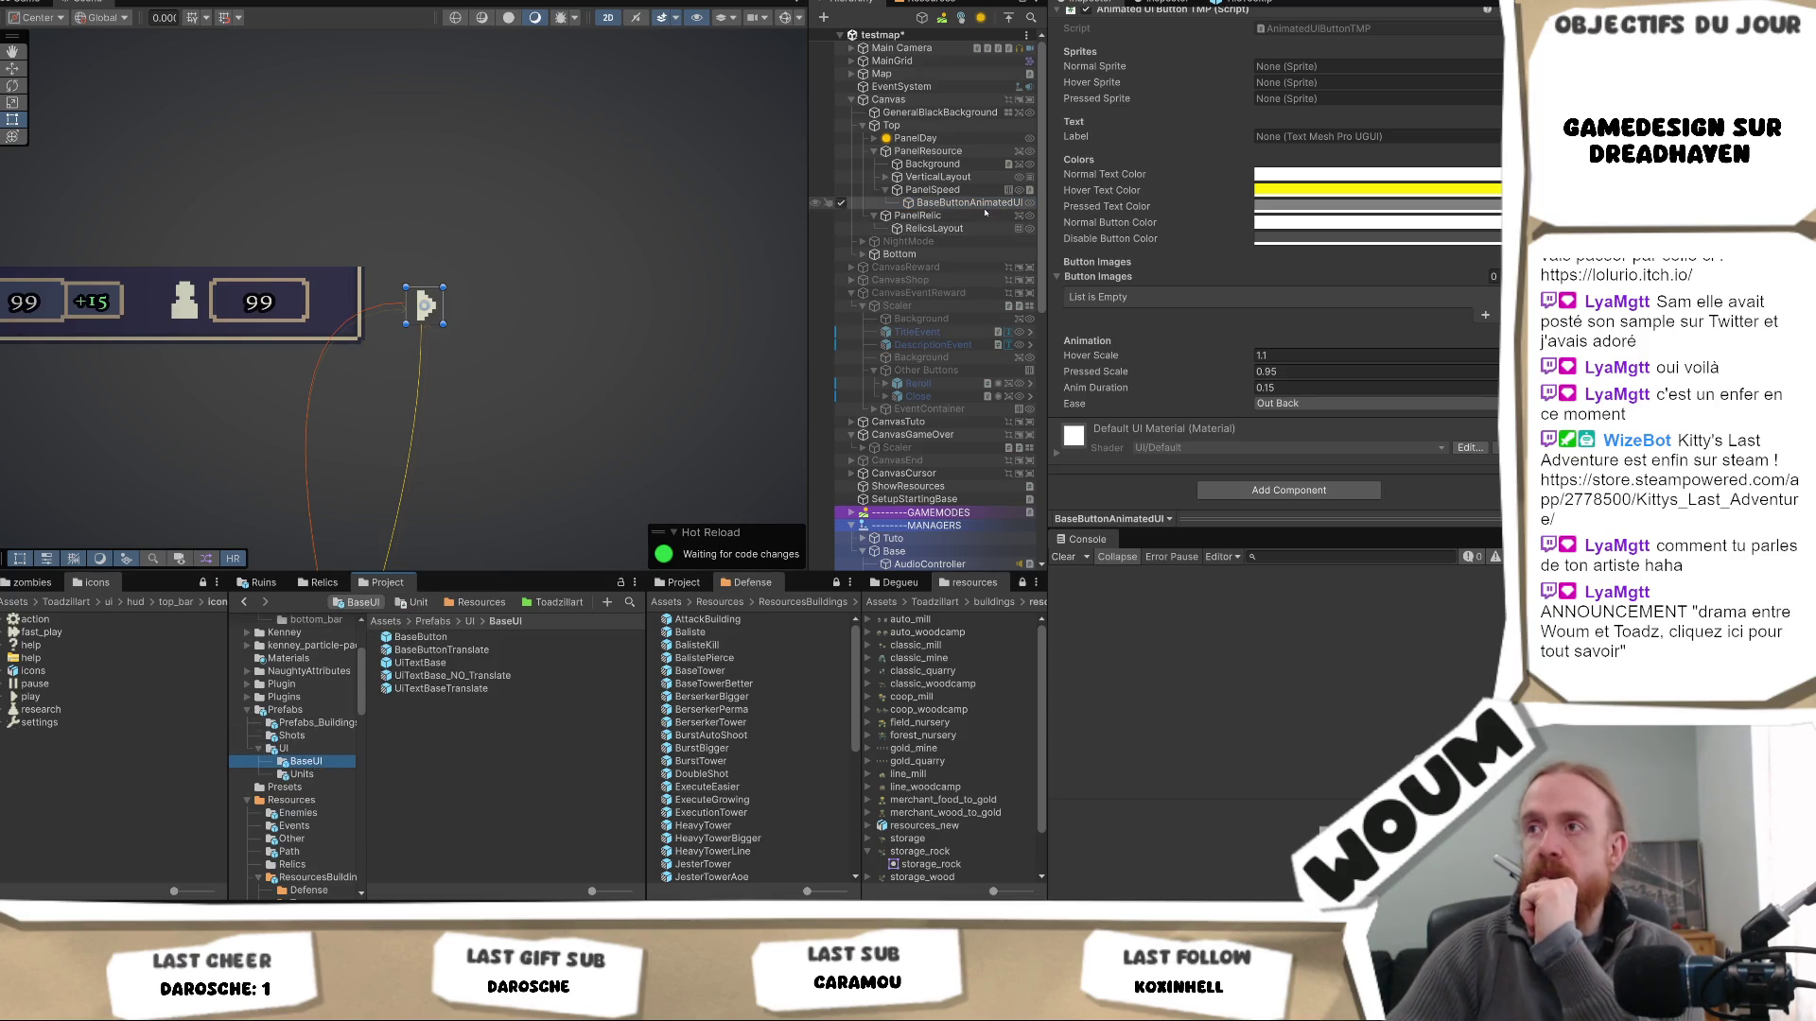
pyautogui.moveTo(530, 804); pyautogui.dragTo(527, 802)
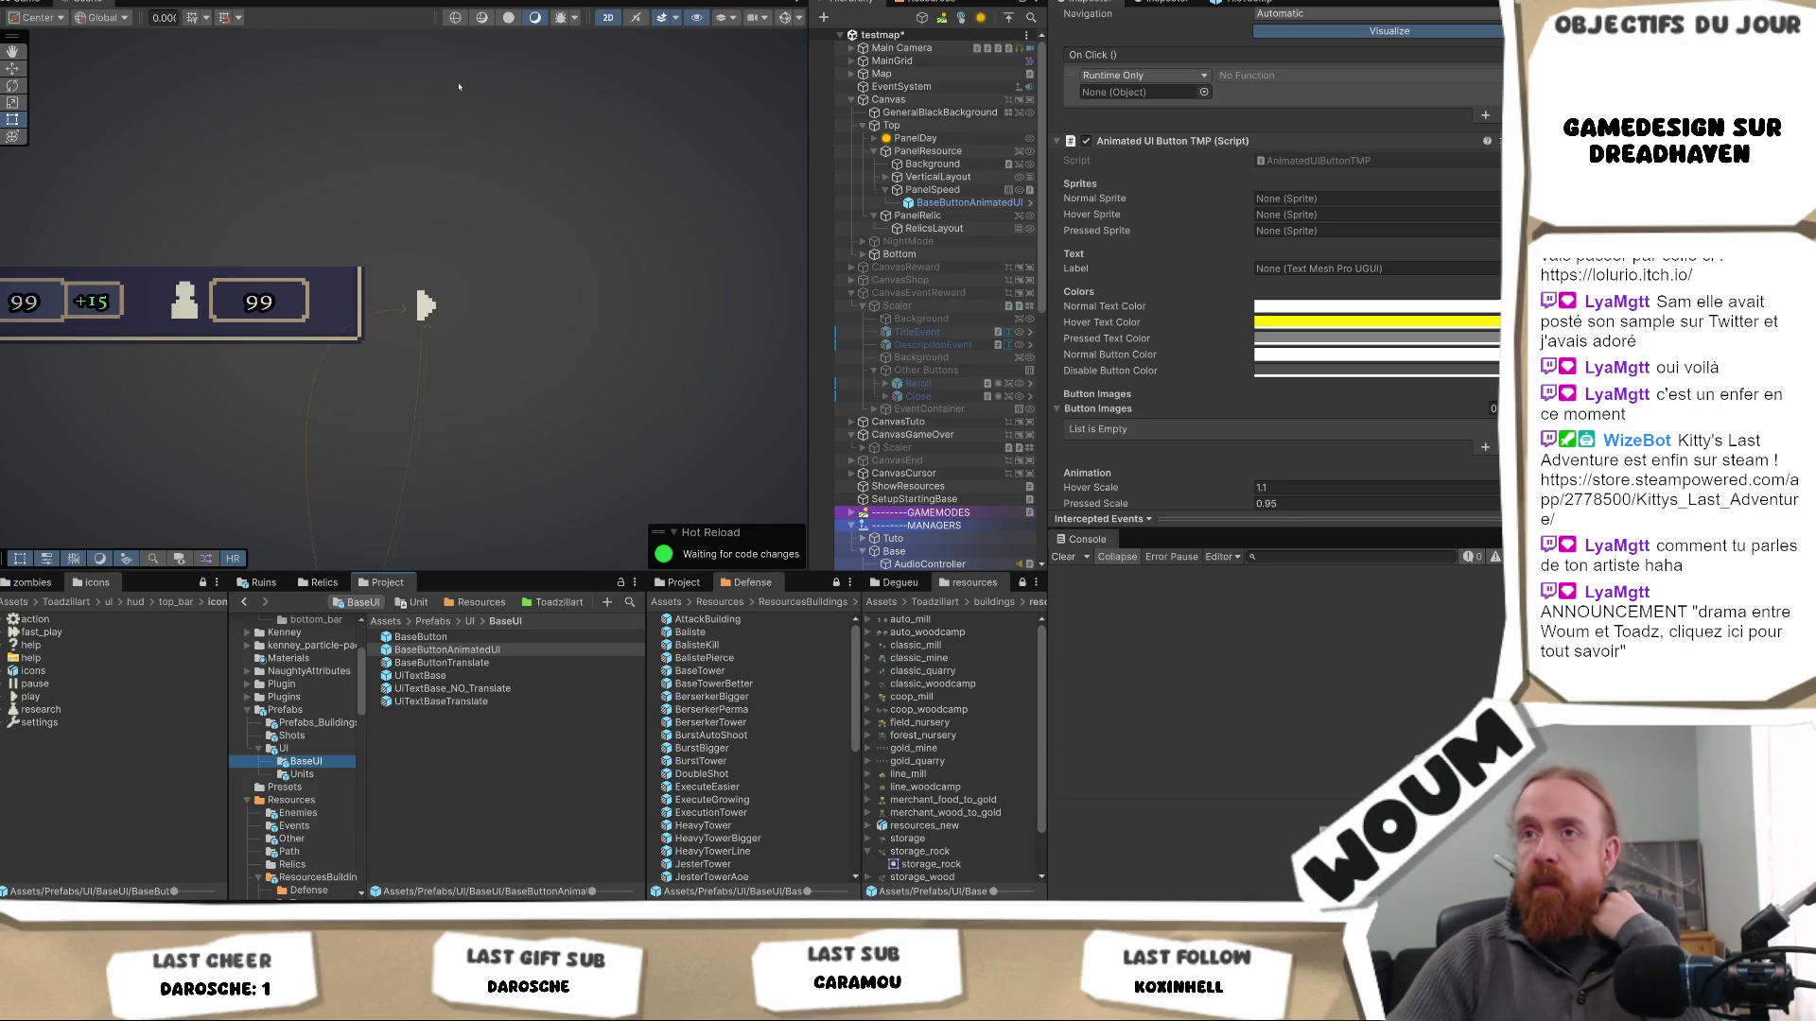
pyautogui.click(43, 4)
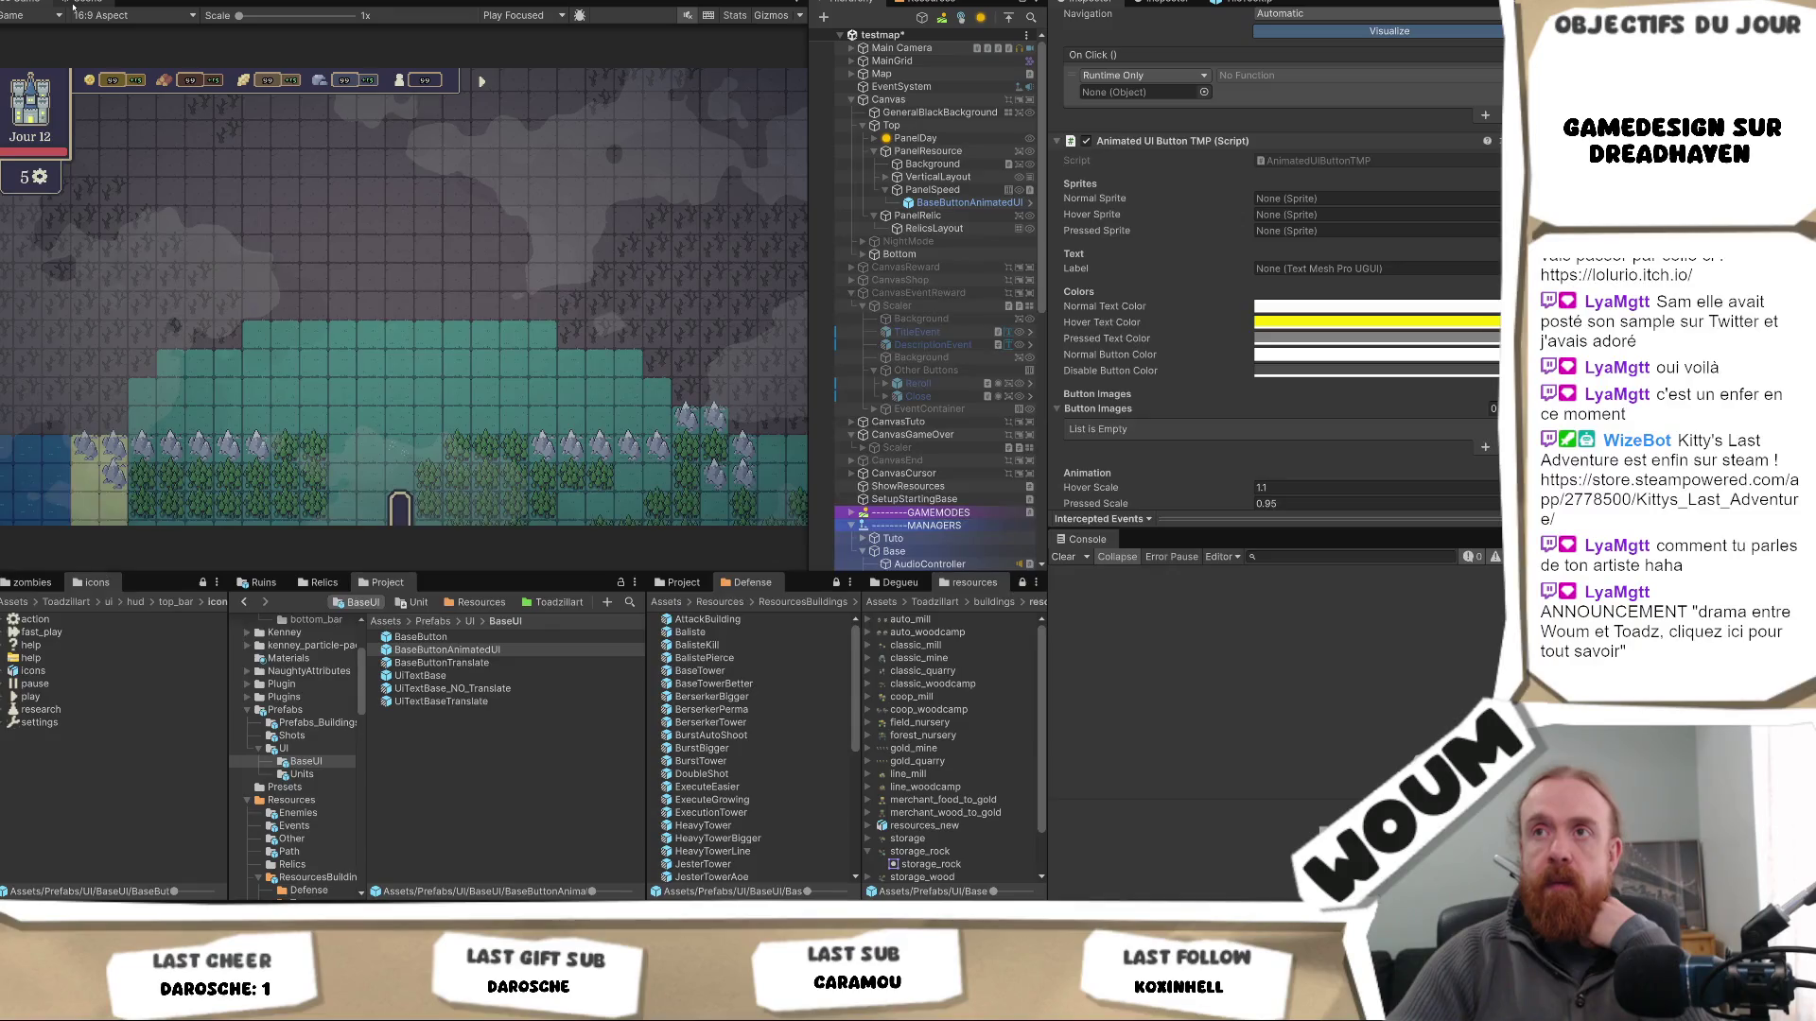
pyautogui.click(73, 7)
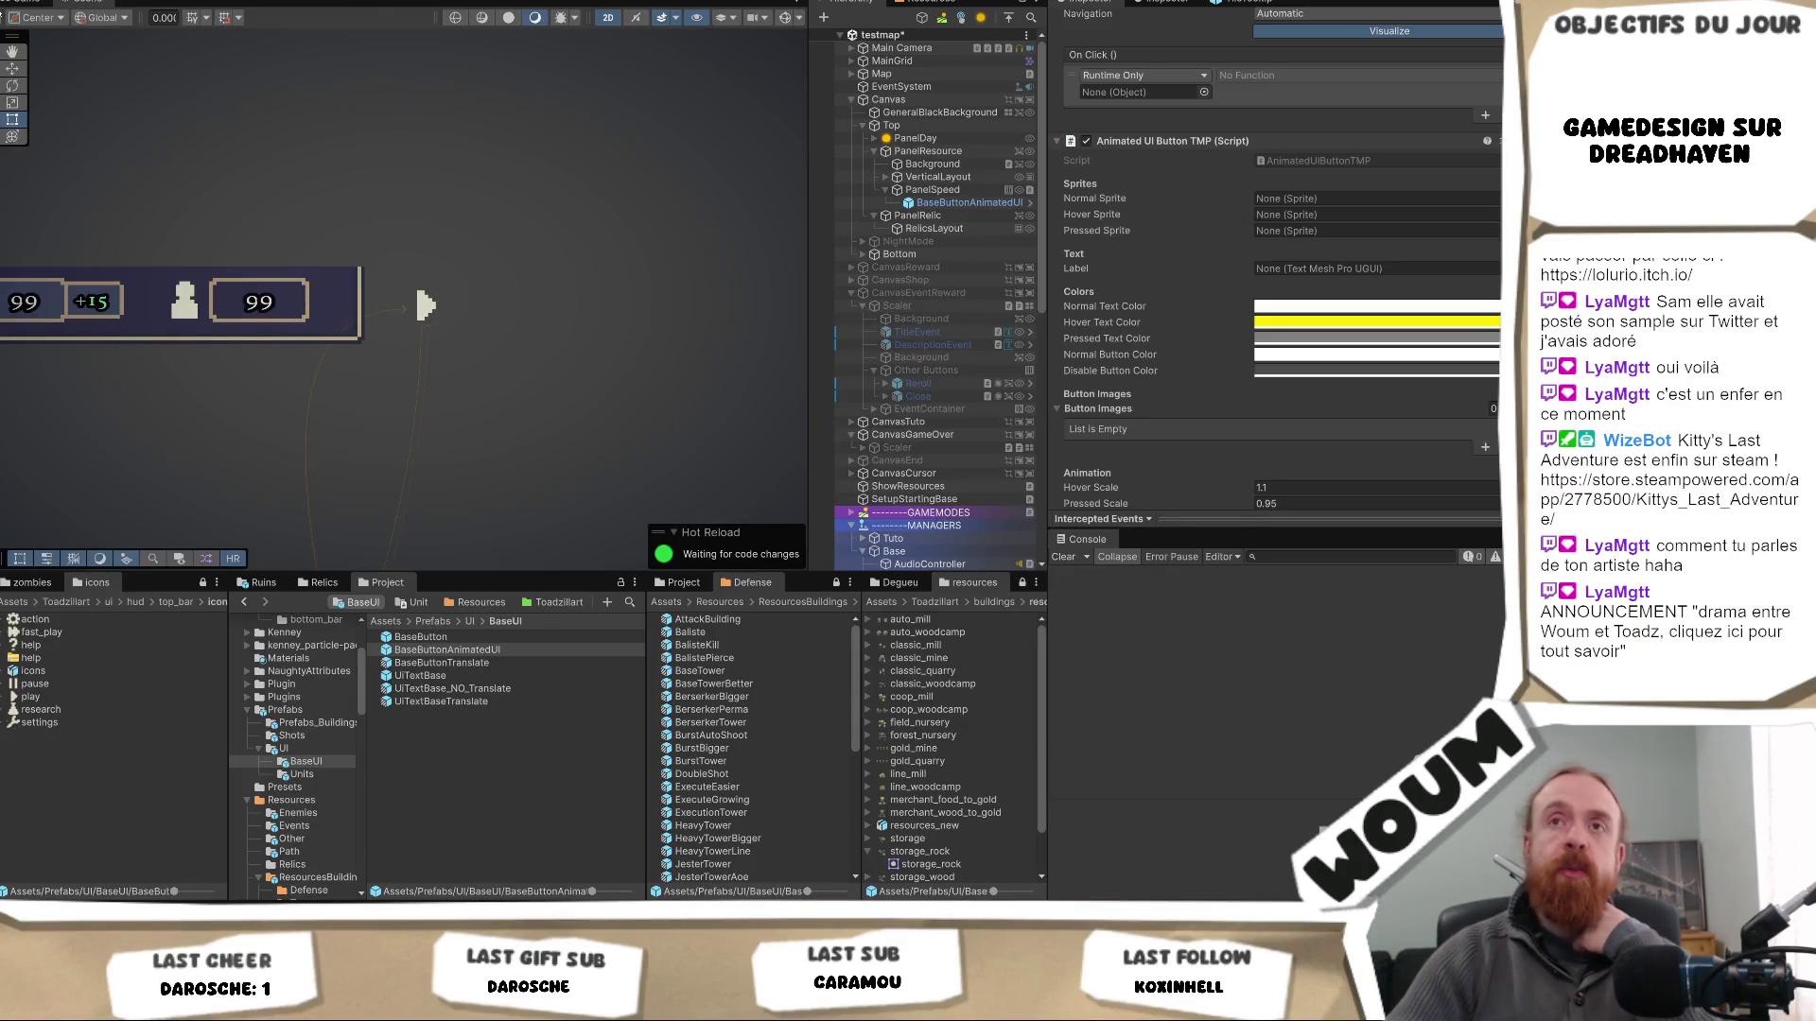
pyautogui.click(42, 5)
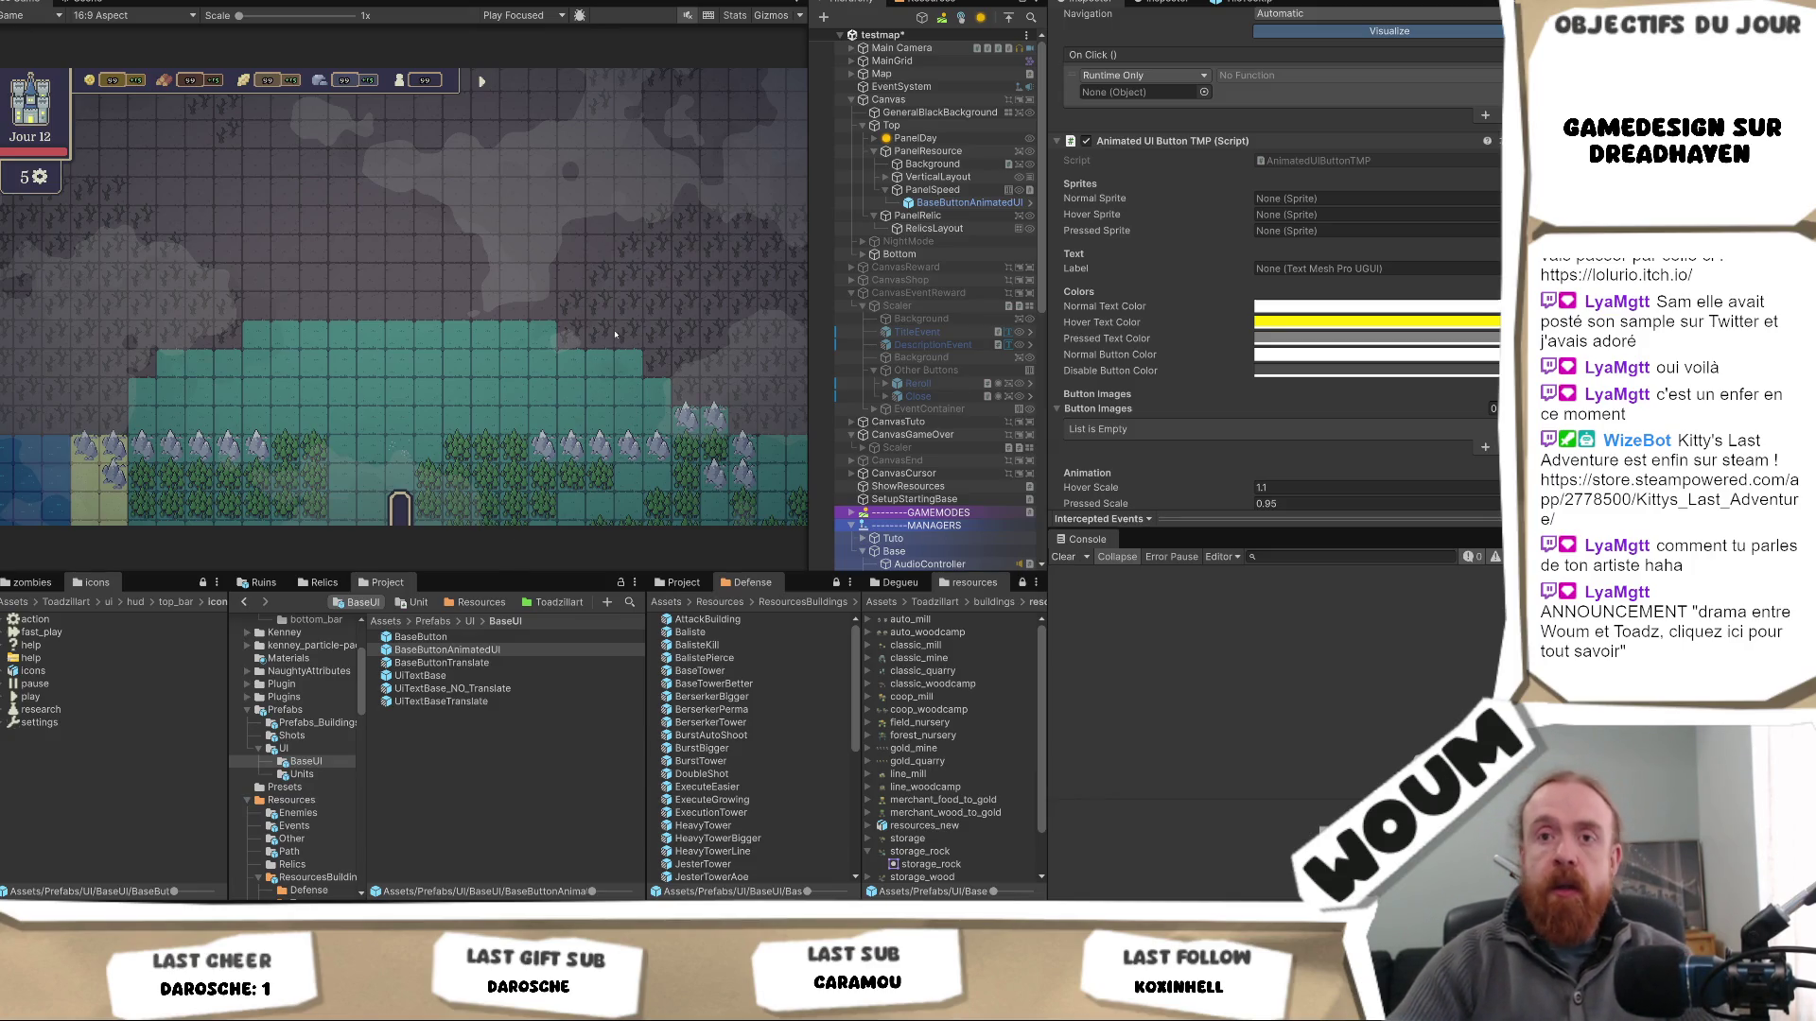
# - Select the PanelRelic object in the Hierarchy
pyautogui.scroll(6, 1249, 249)
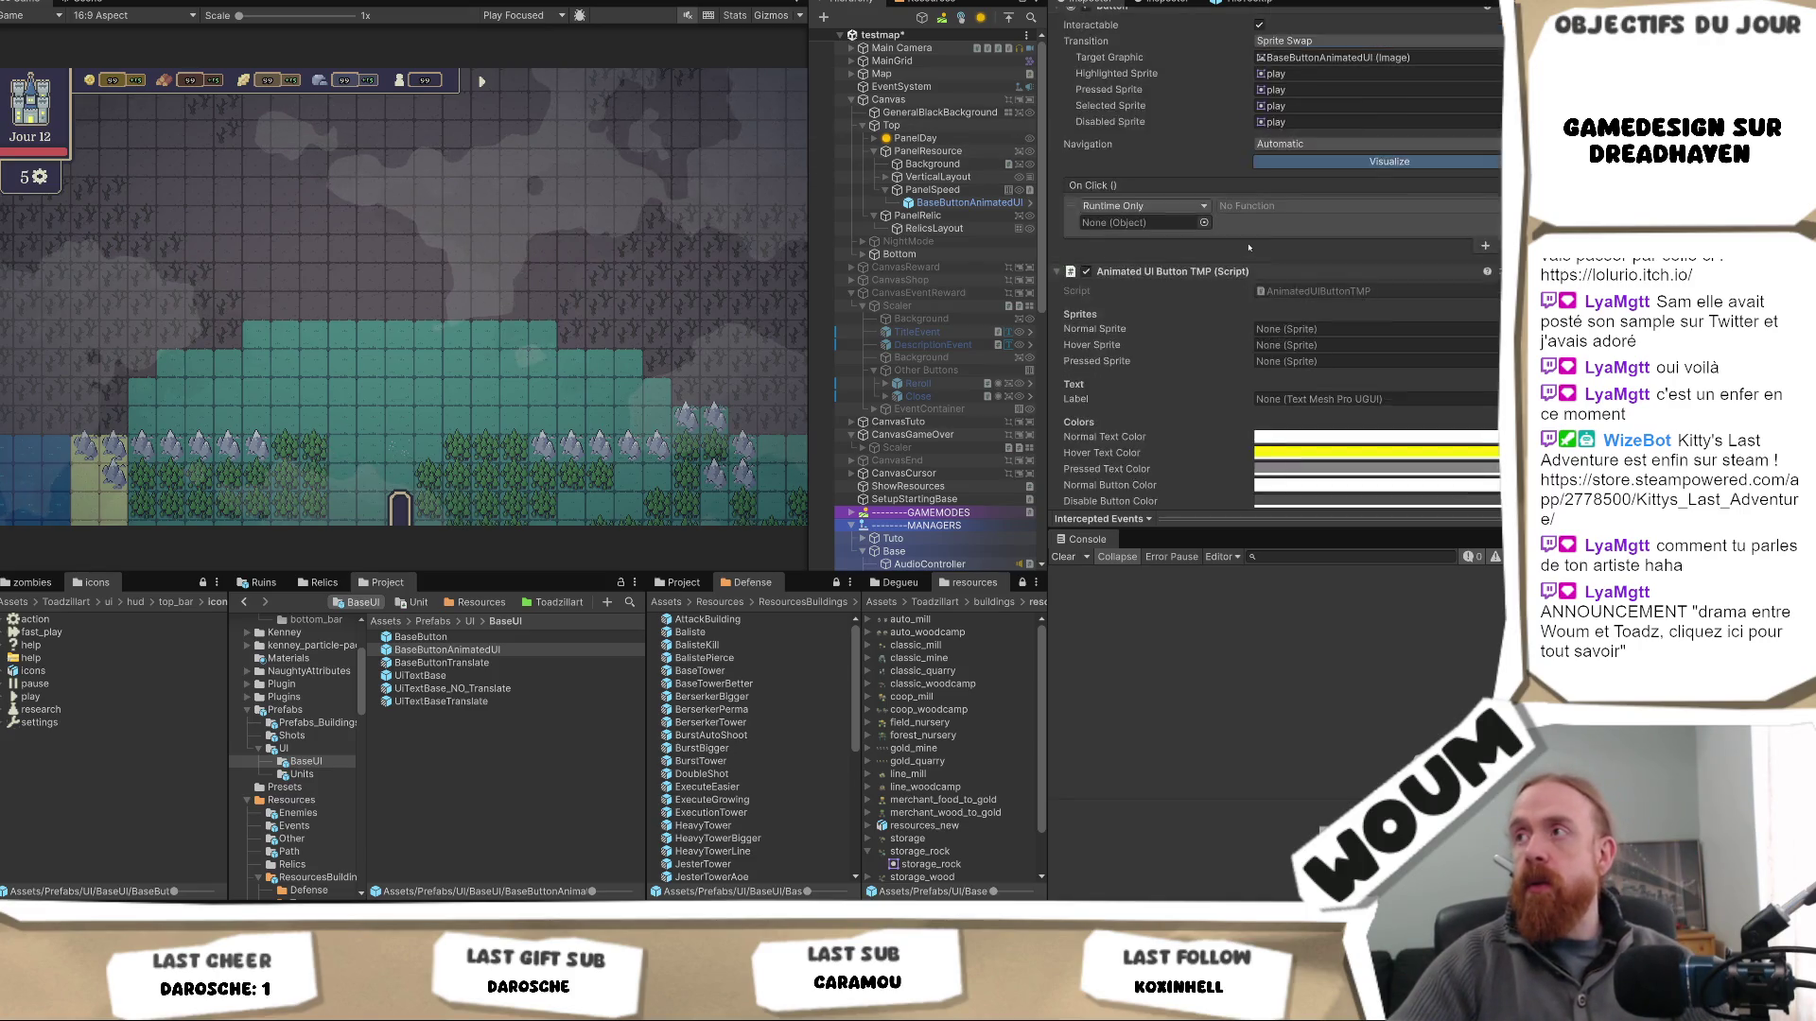
pyautogui.scroll(3, 1249, 249)
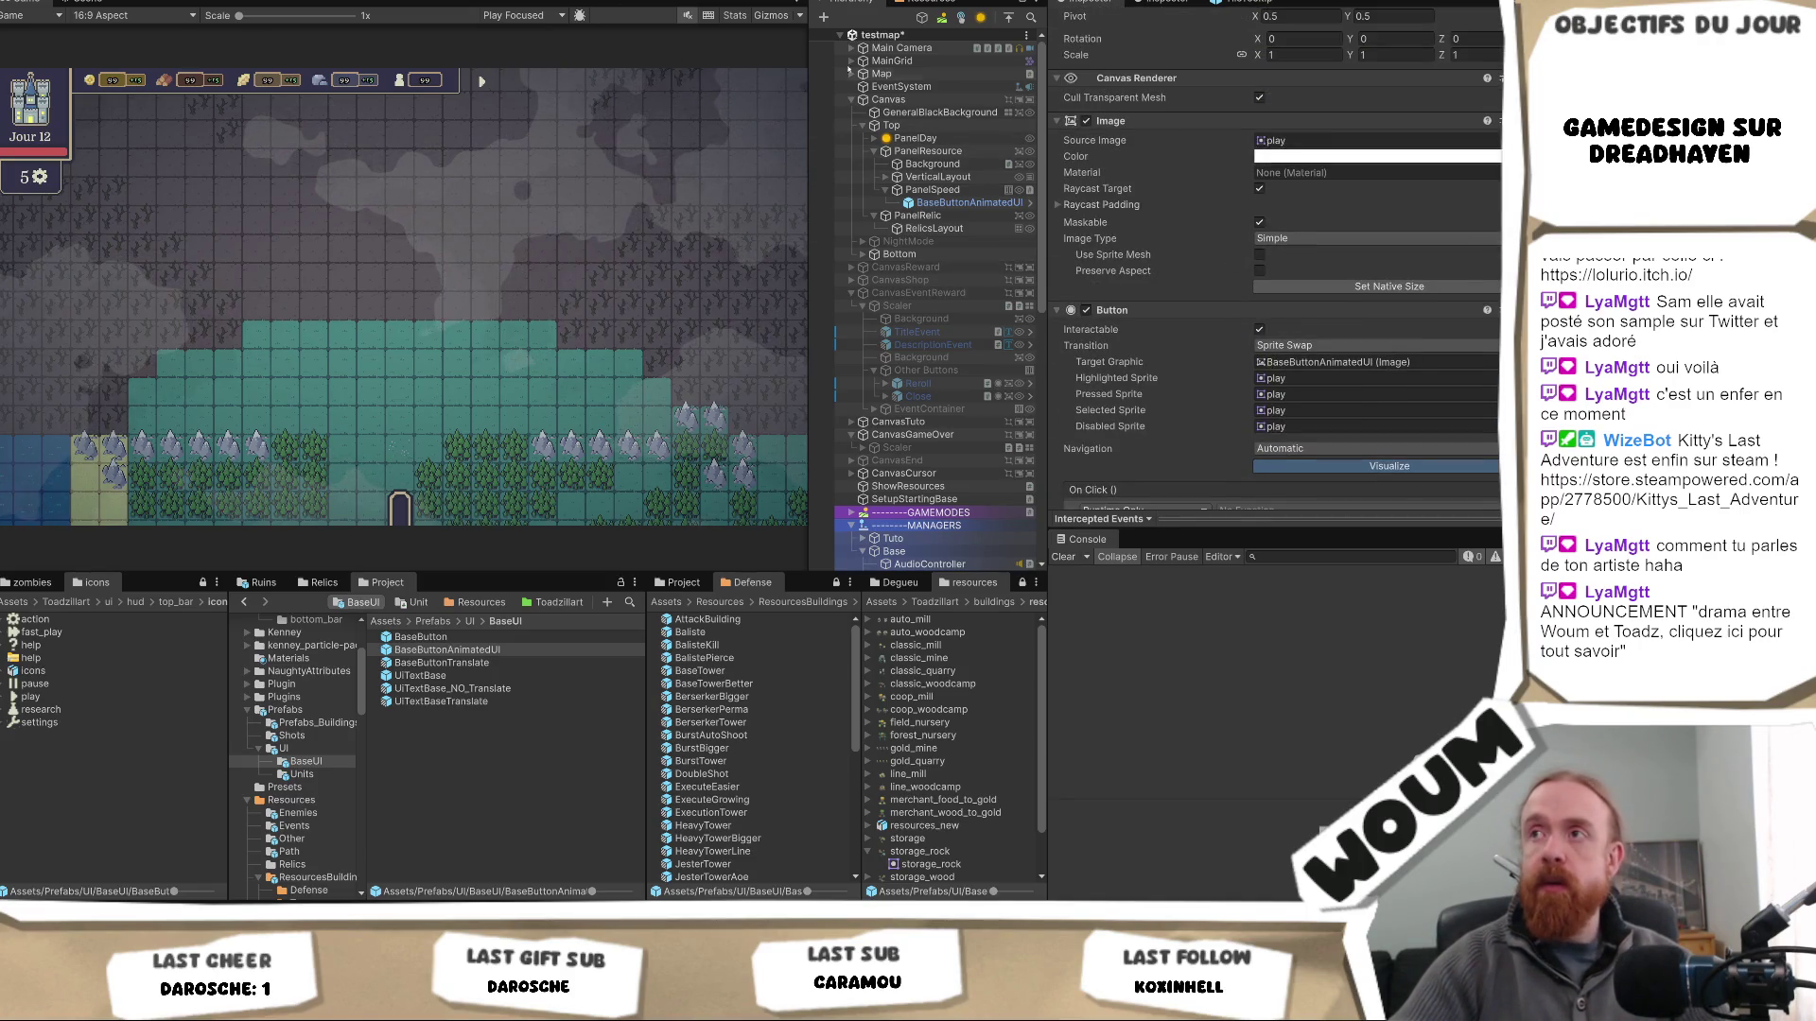
pyautogui.click(917, 217)
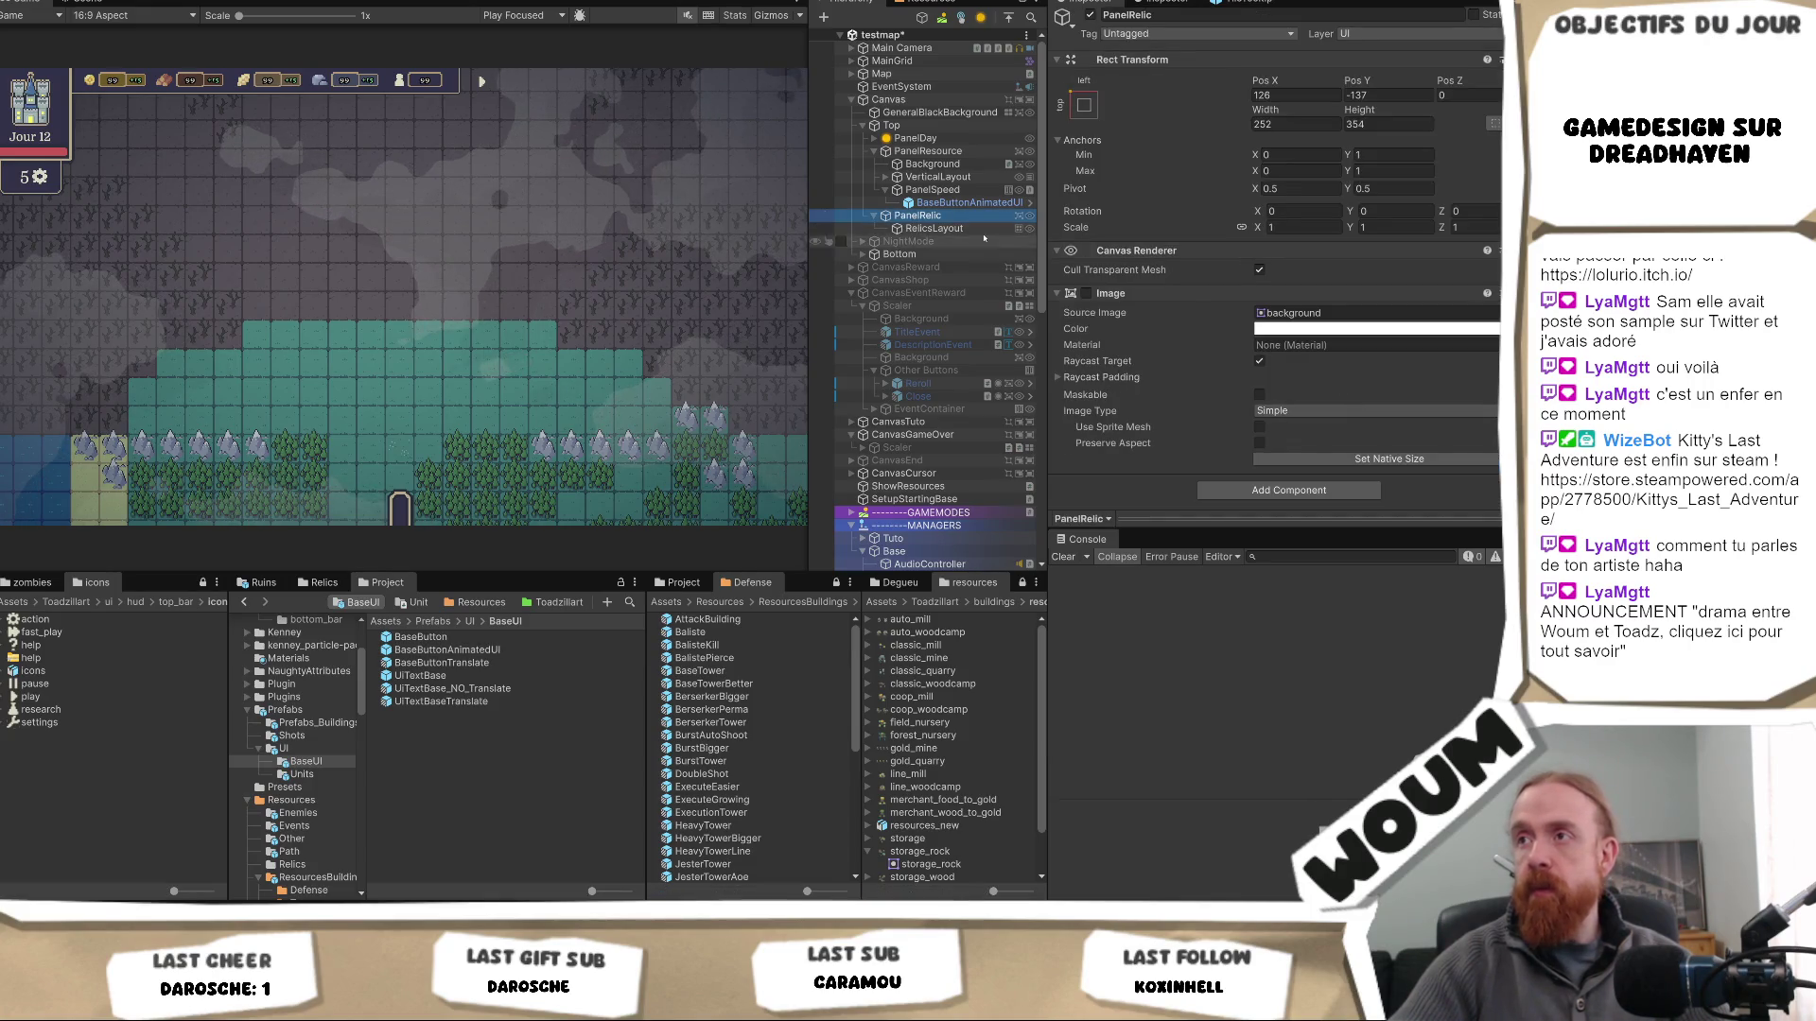
# - Set PanelSpeed's child alignment to Middle Left
pyautogui.click(931, 190)
pyautogui.scroll(-3, 1279, 478)
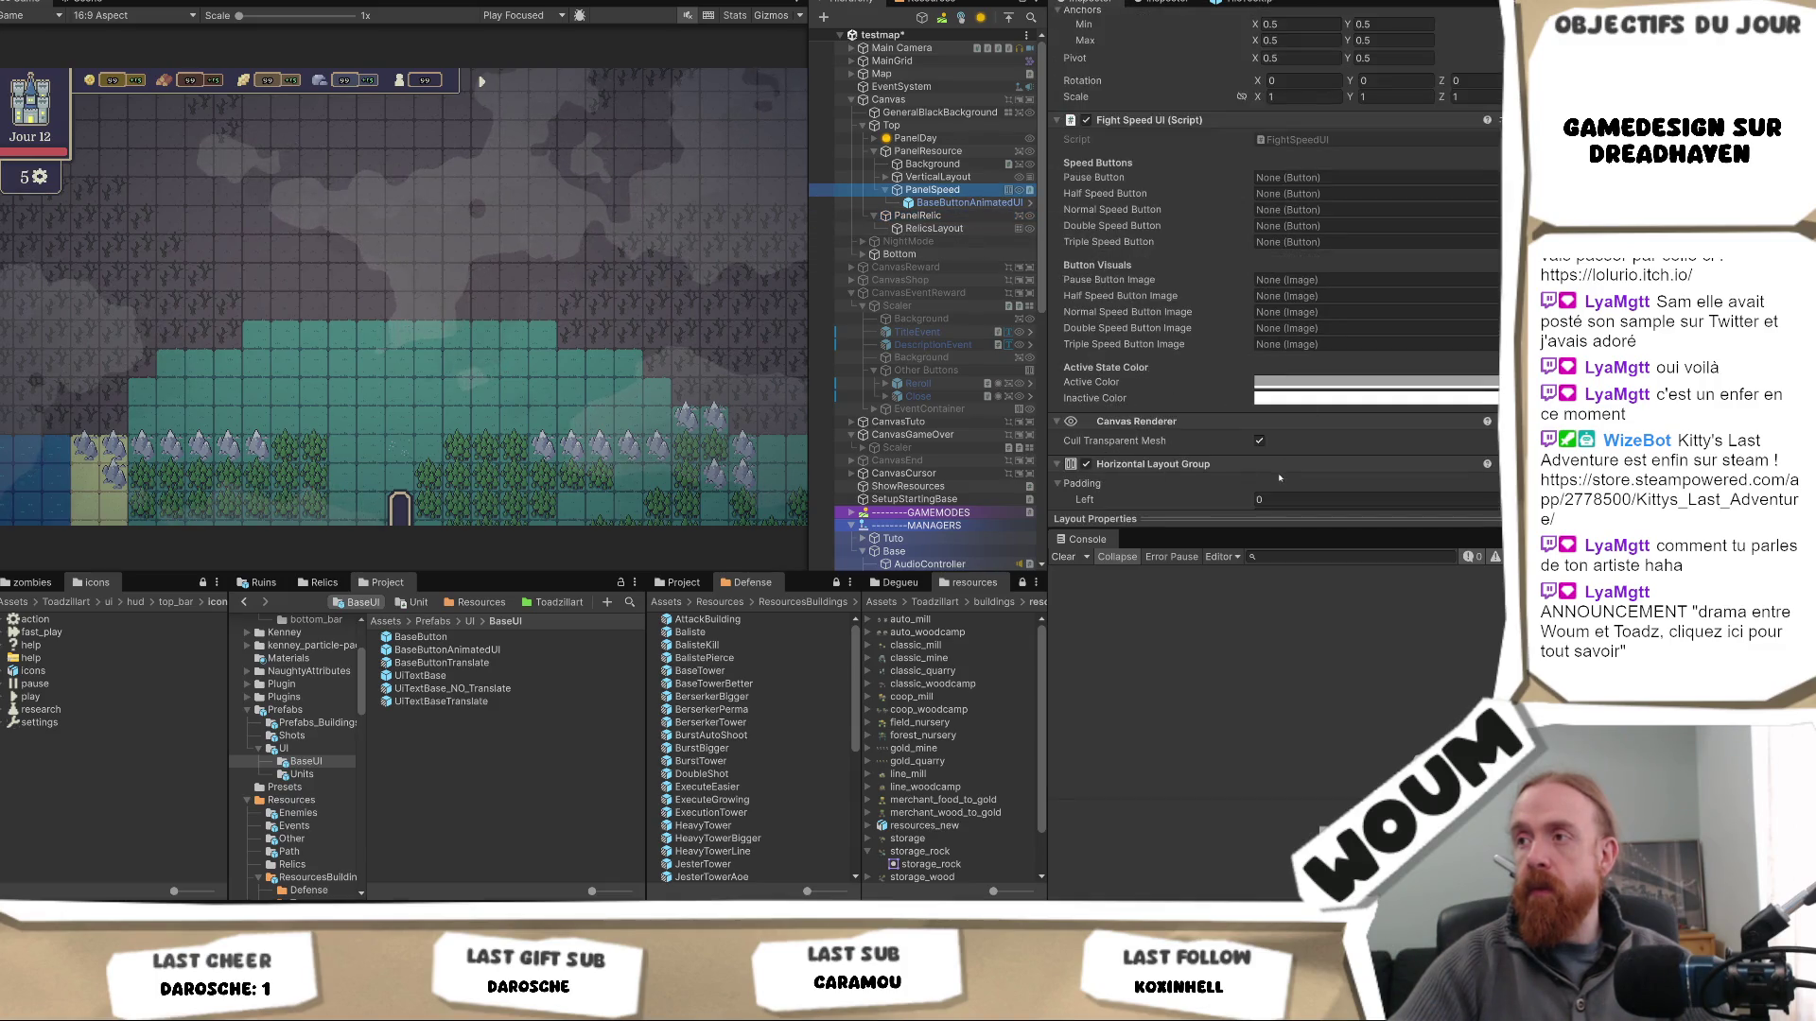
pyautogui.scroll(-4, 1301, 436)
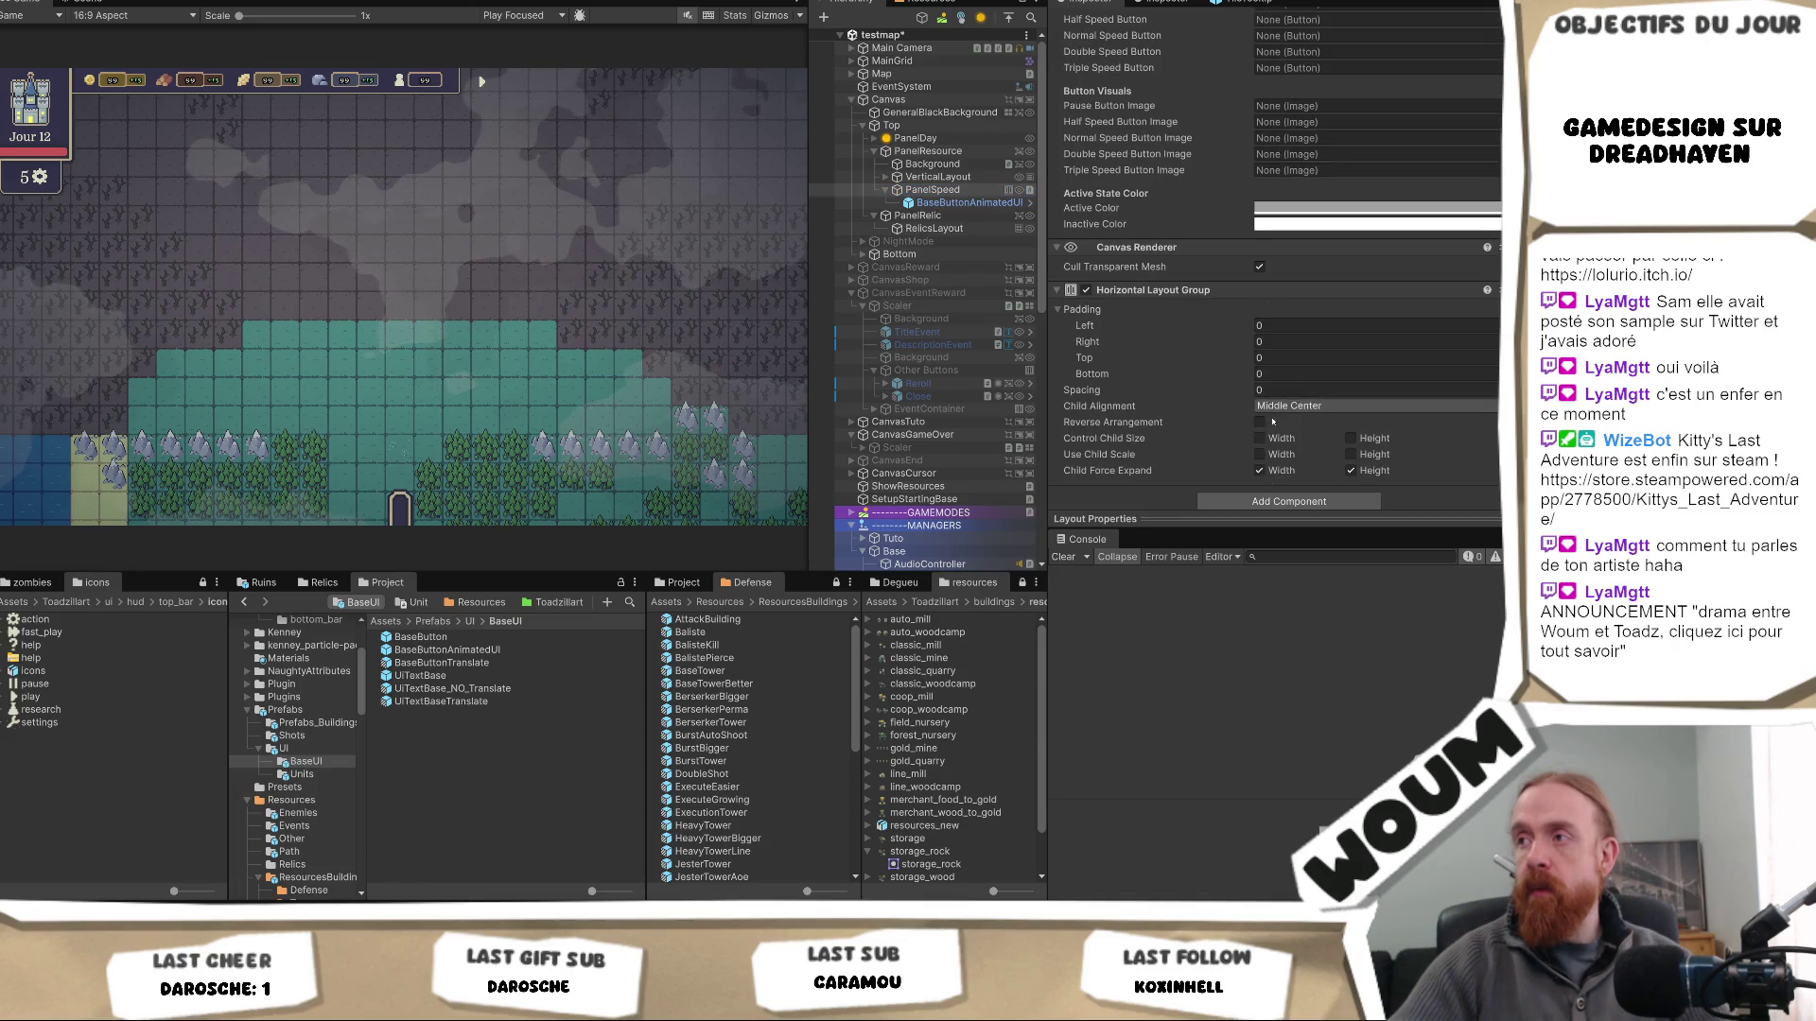
pyautogui.click(1288, 406)
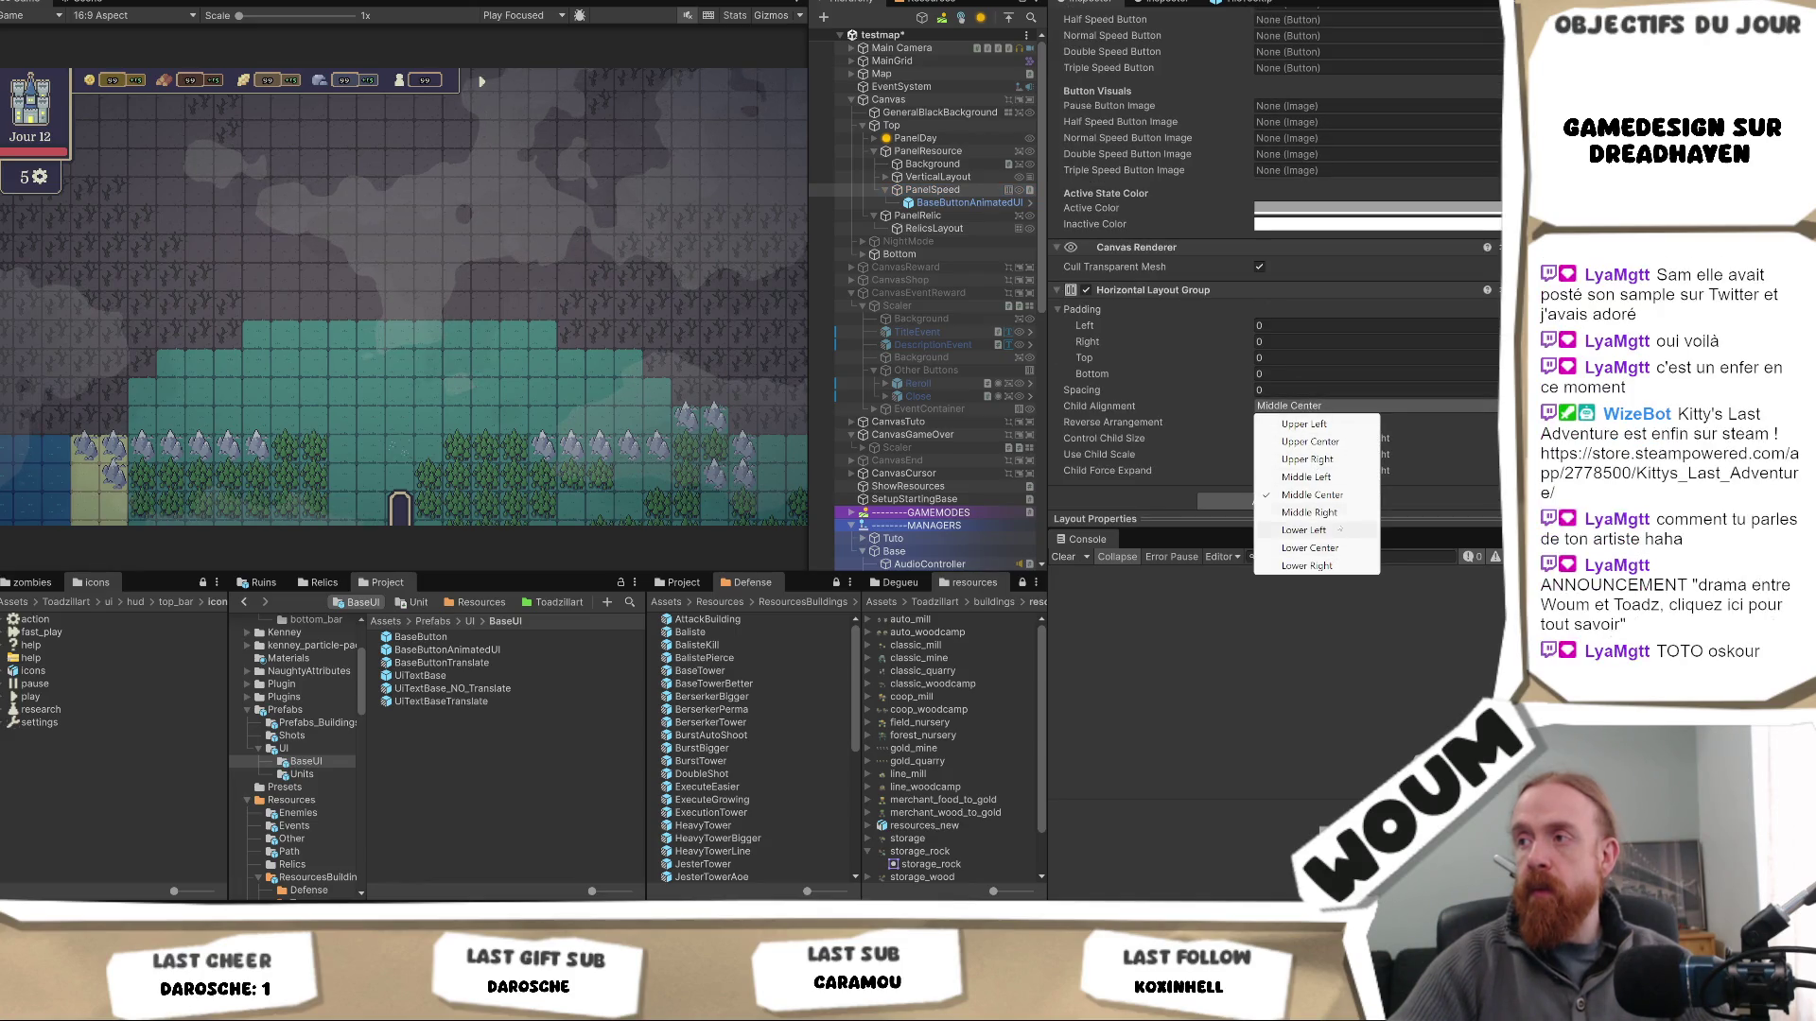
pyautogui.click(1339, 481)
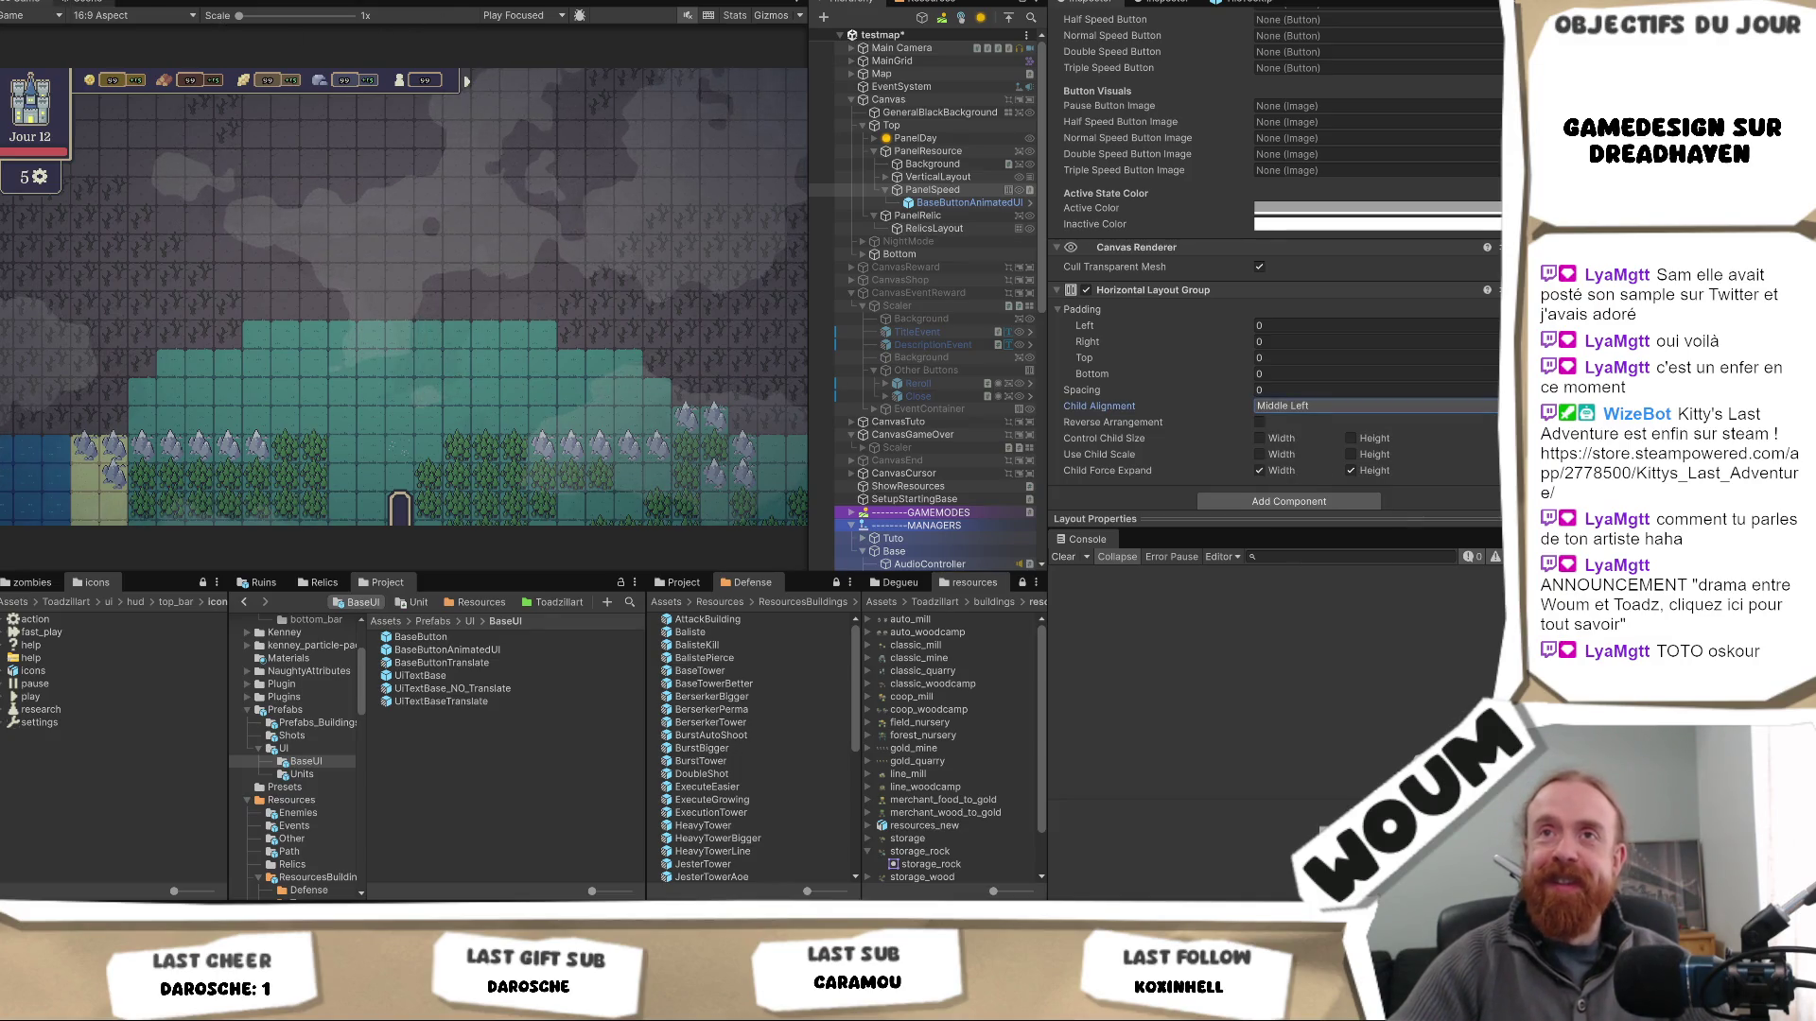
# - Resize the speed button area's height in the Scene view, checking it in the Game view
pyautogui.hotkey('ctrl', '1')
pyautogui.scroll(3, 346, 349)
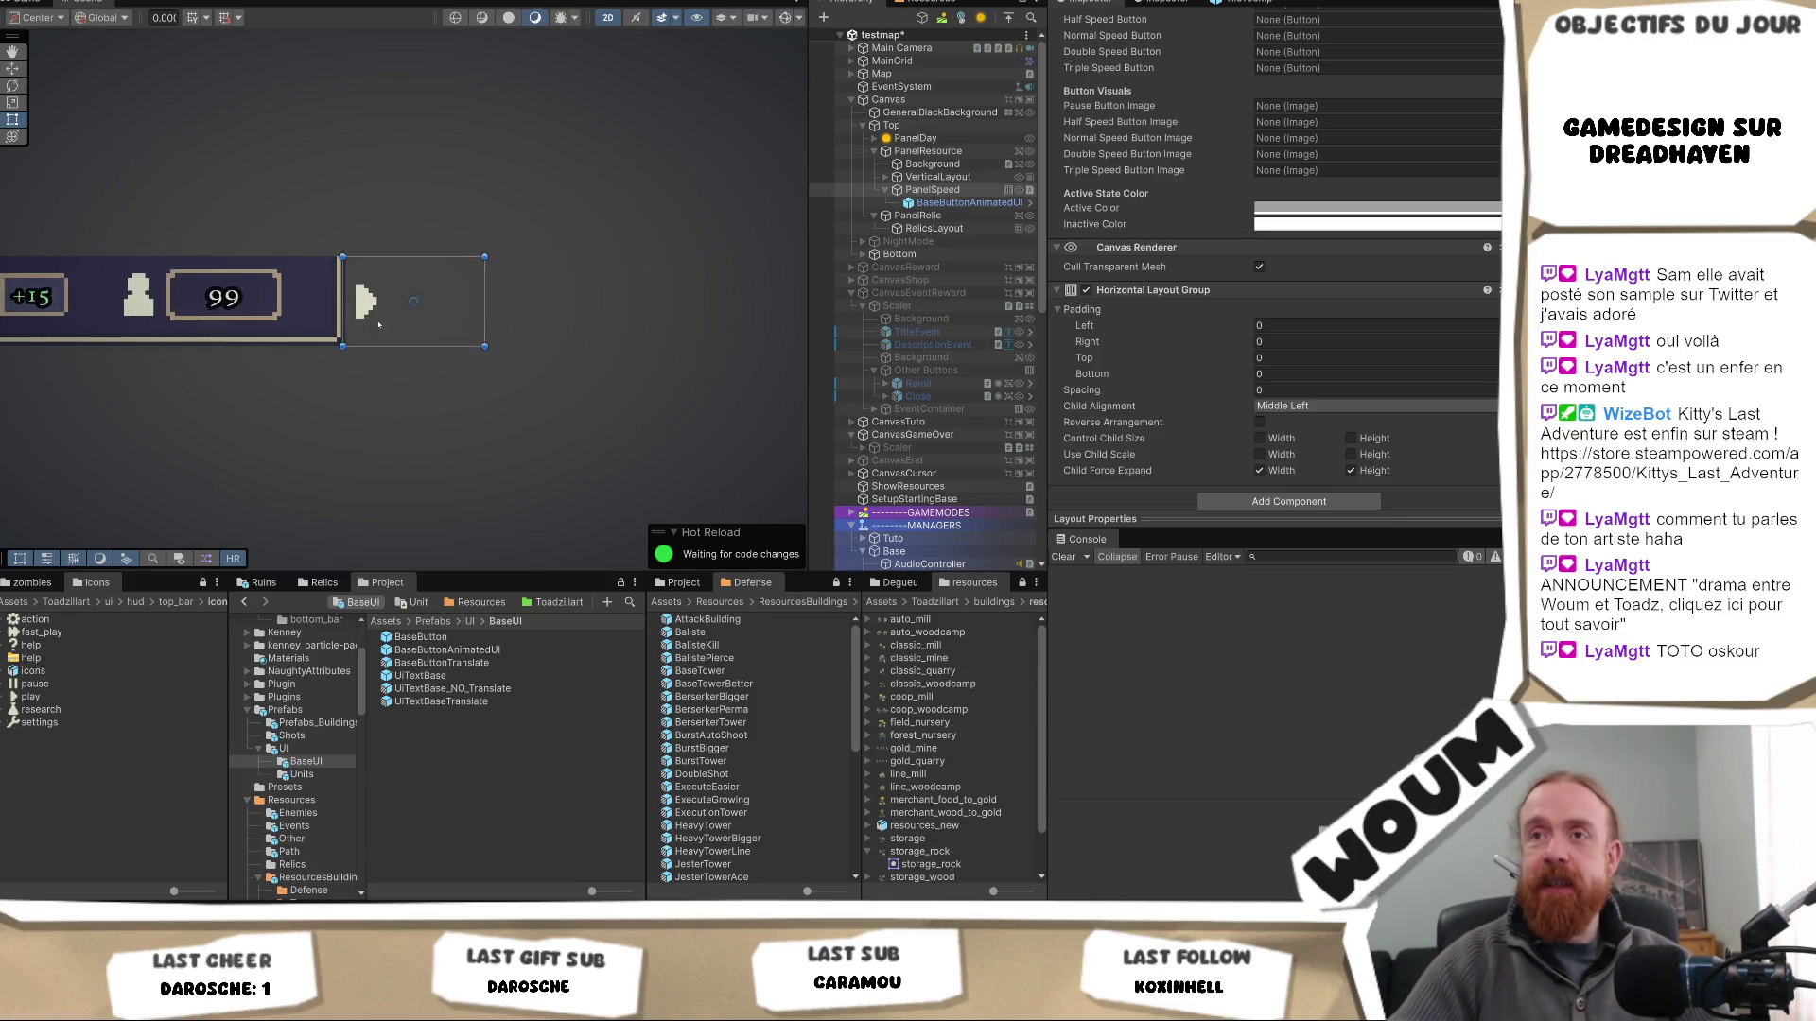
pyautogui.scroll(2, 346, 349)
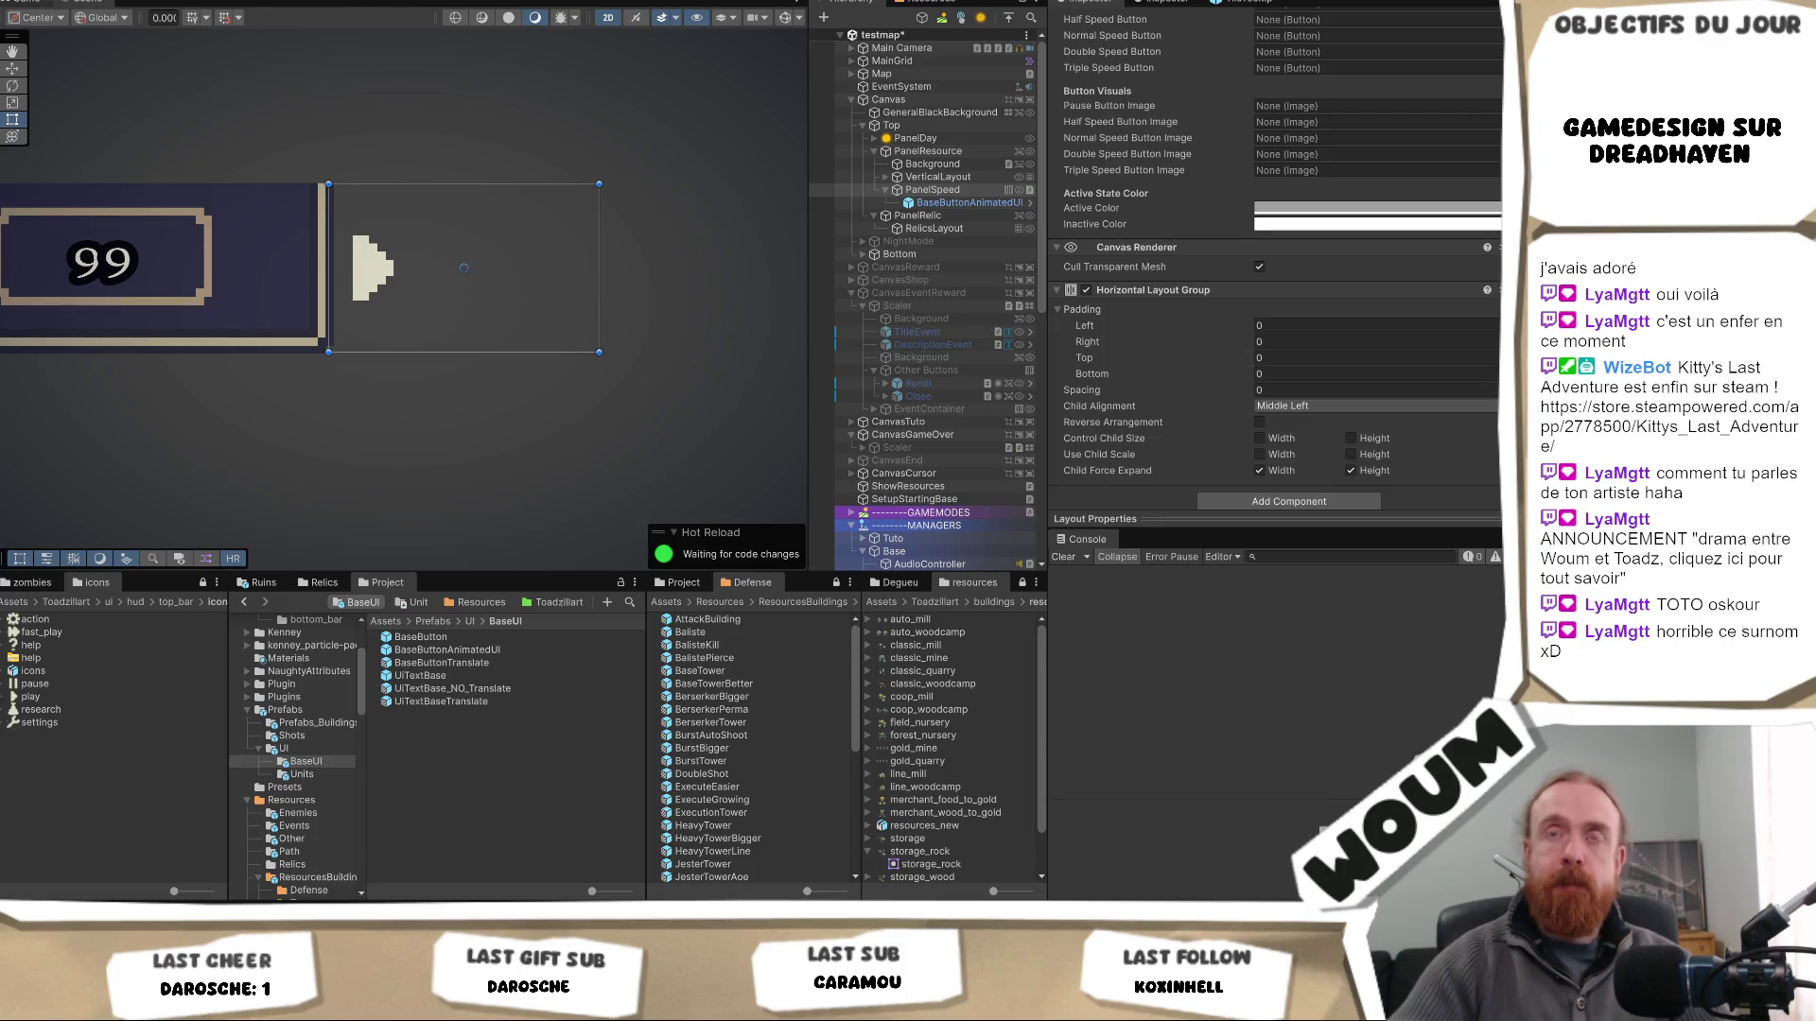
pyautogui.click(28, 3)
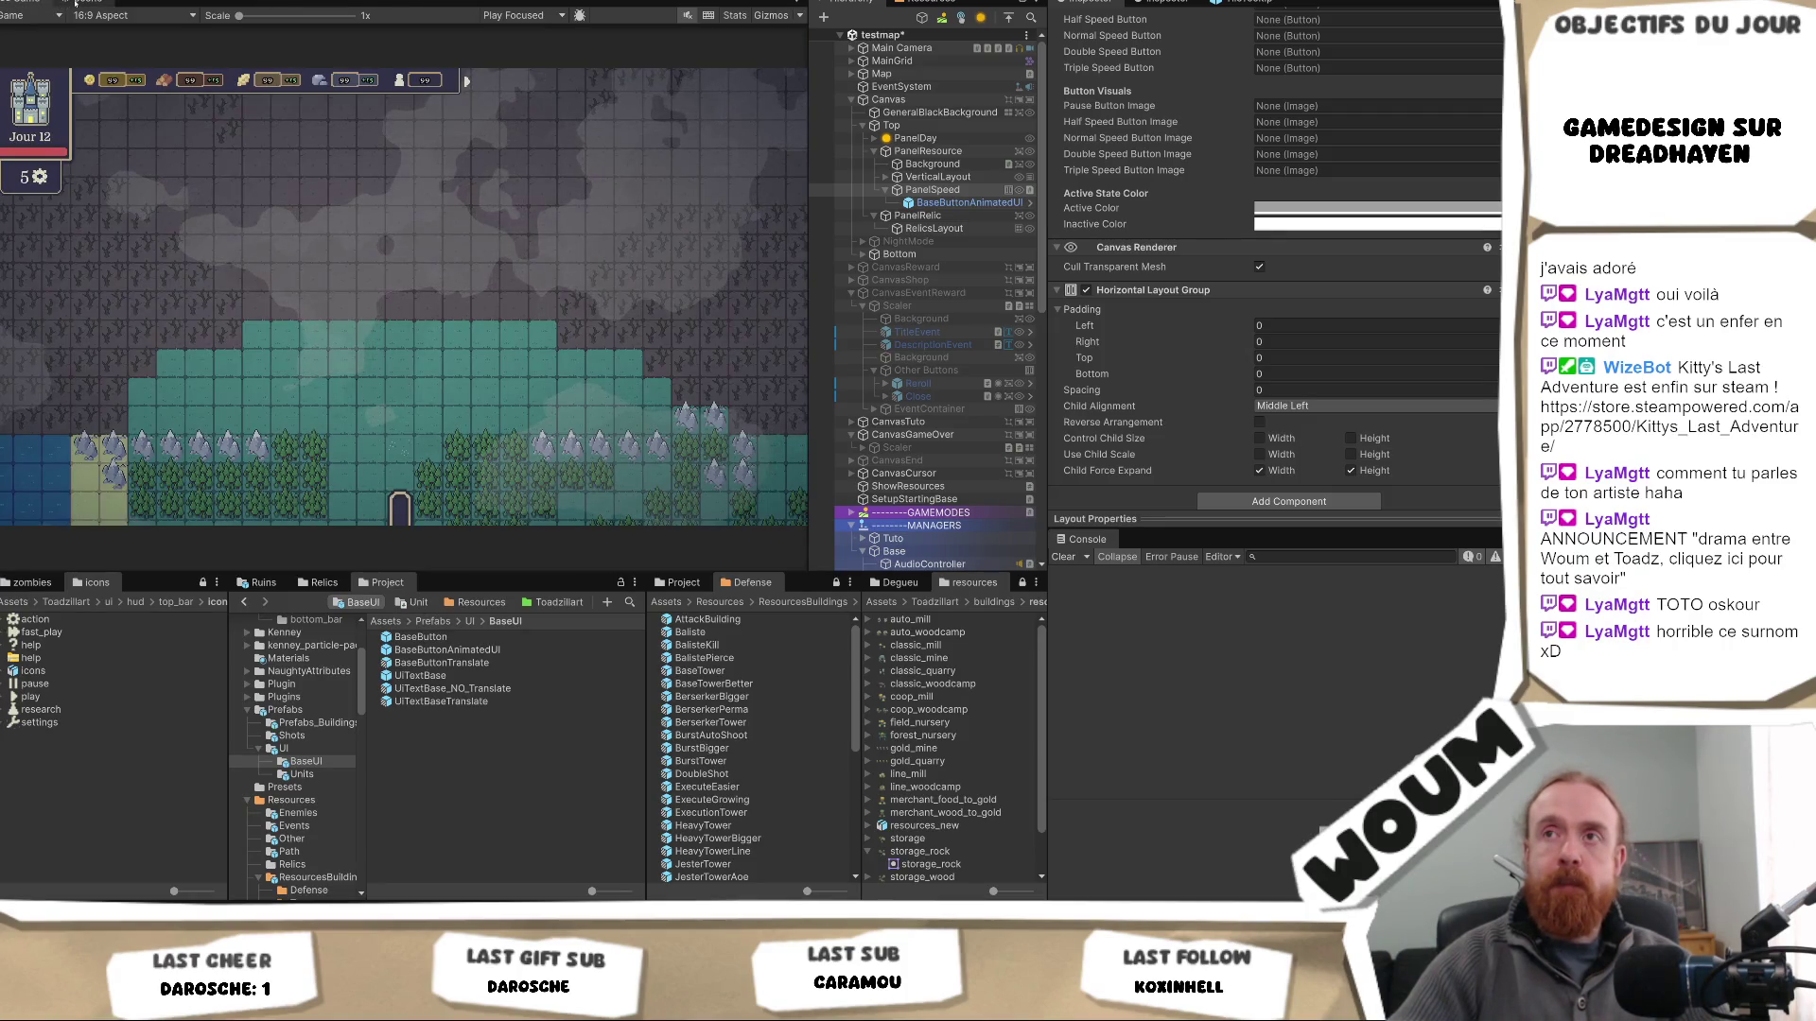
pyautogui.click(75, 3)
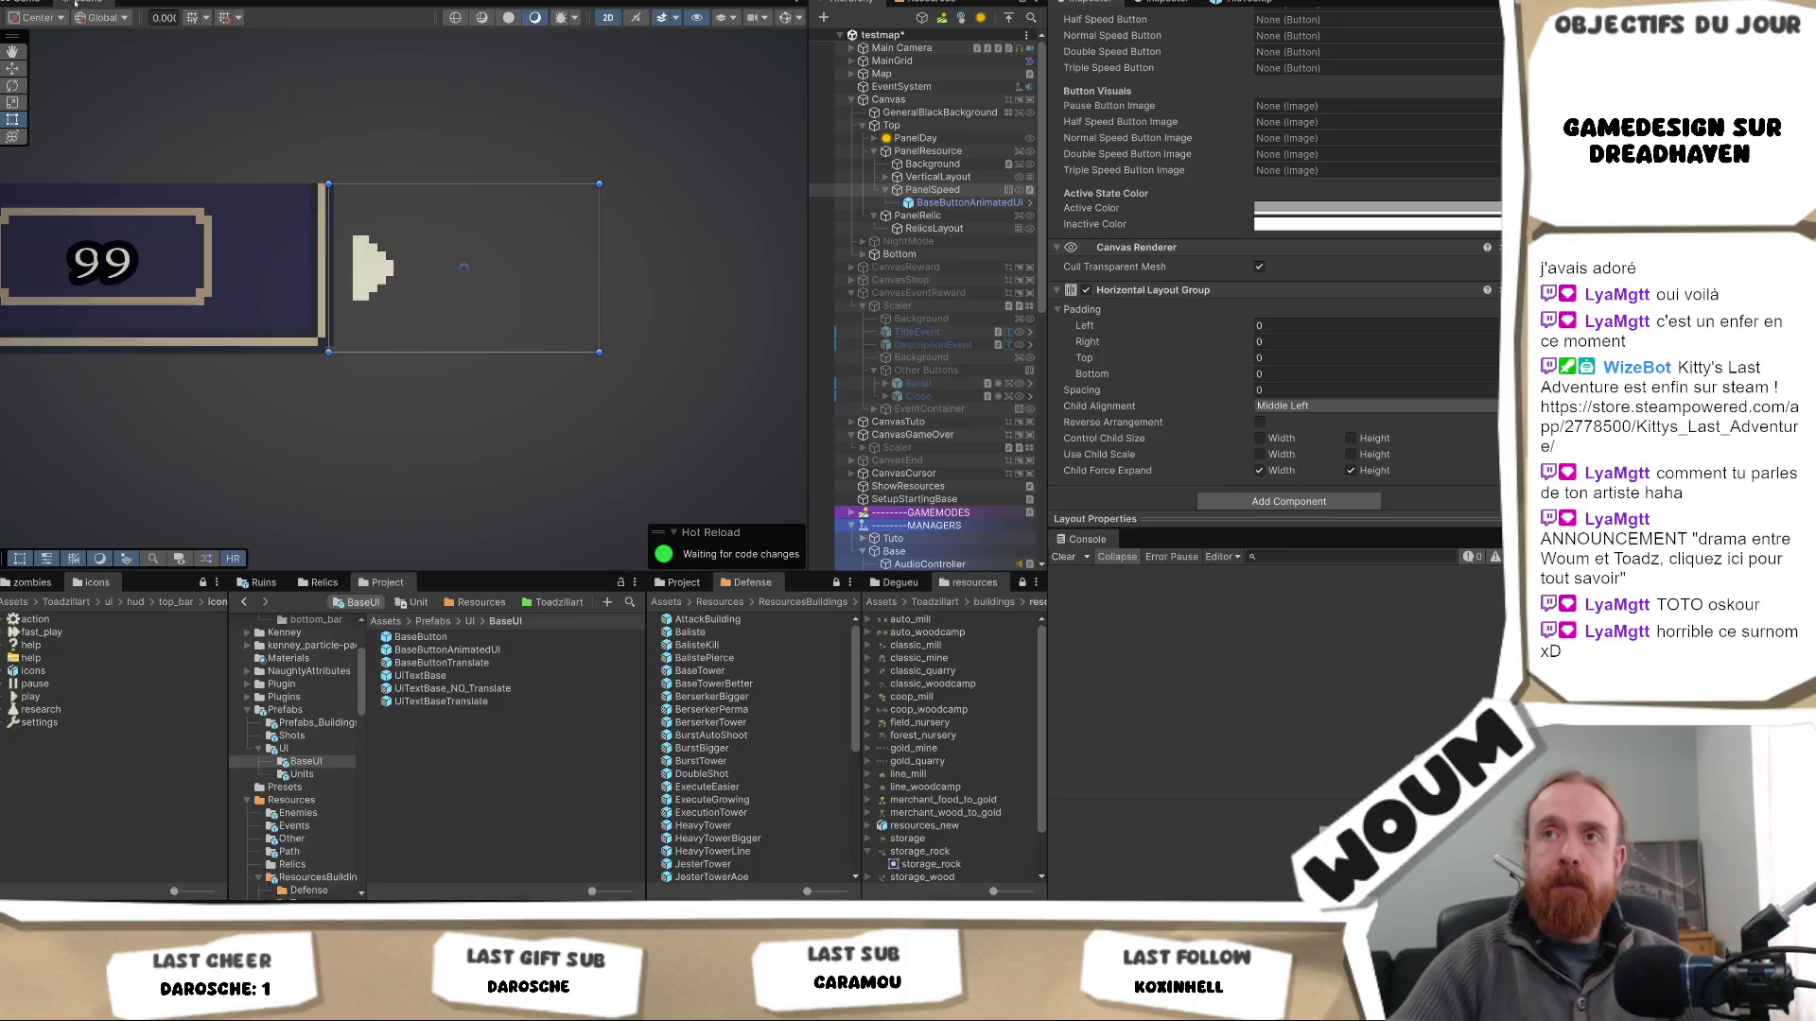
pyautogui.moveTo(379, 186); pyautogui.dragTo(371, 204)
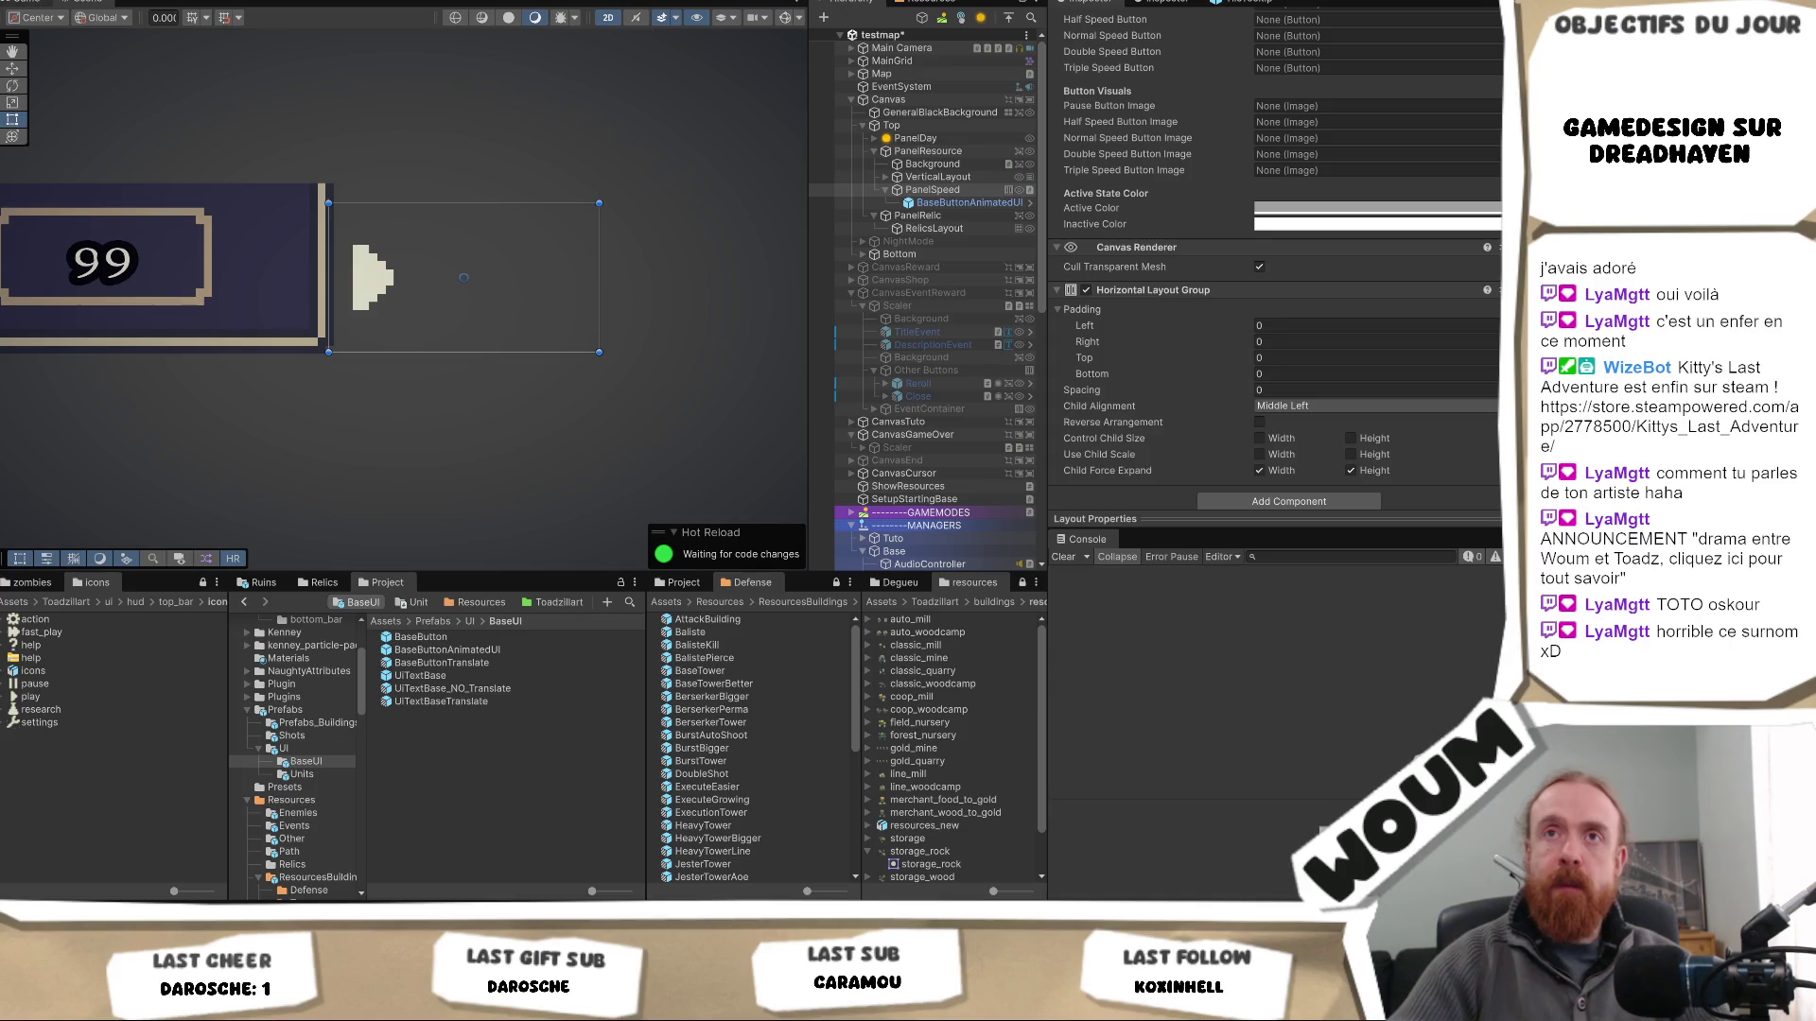
pyautogui.click(28, 3)
pyautogui.click(71, 3)
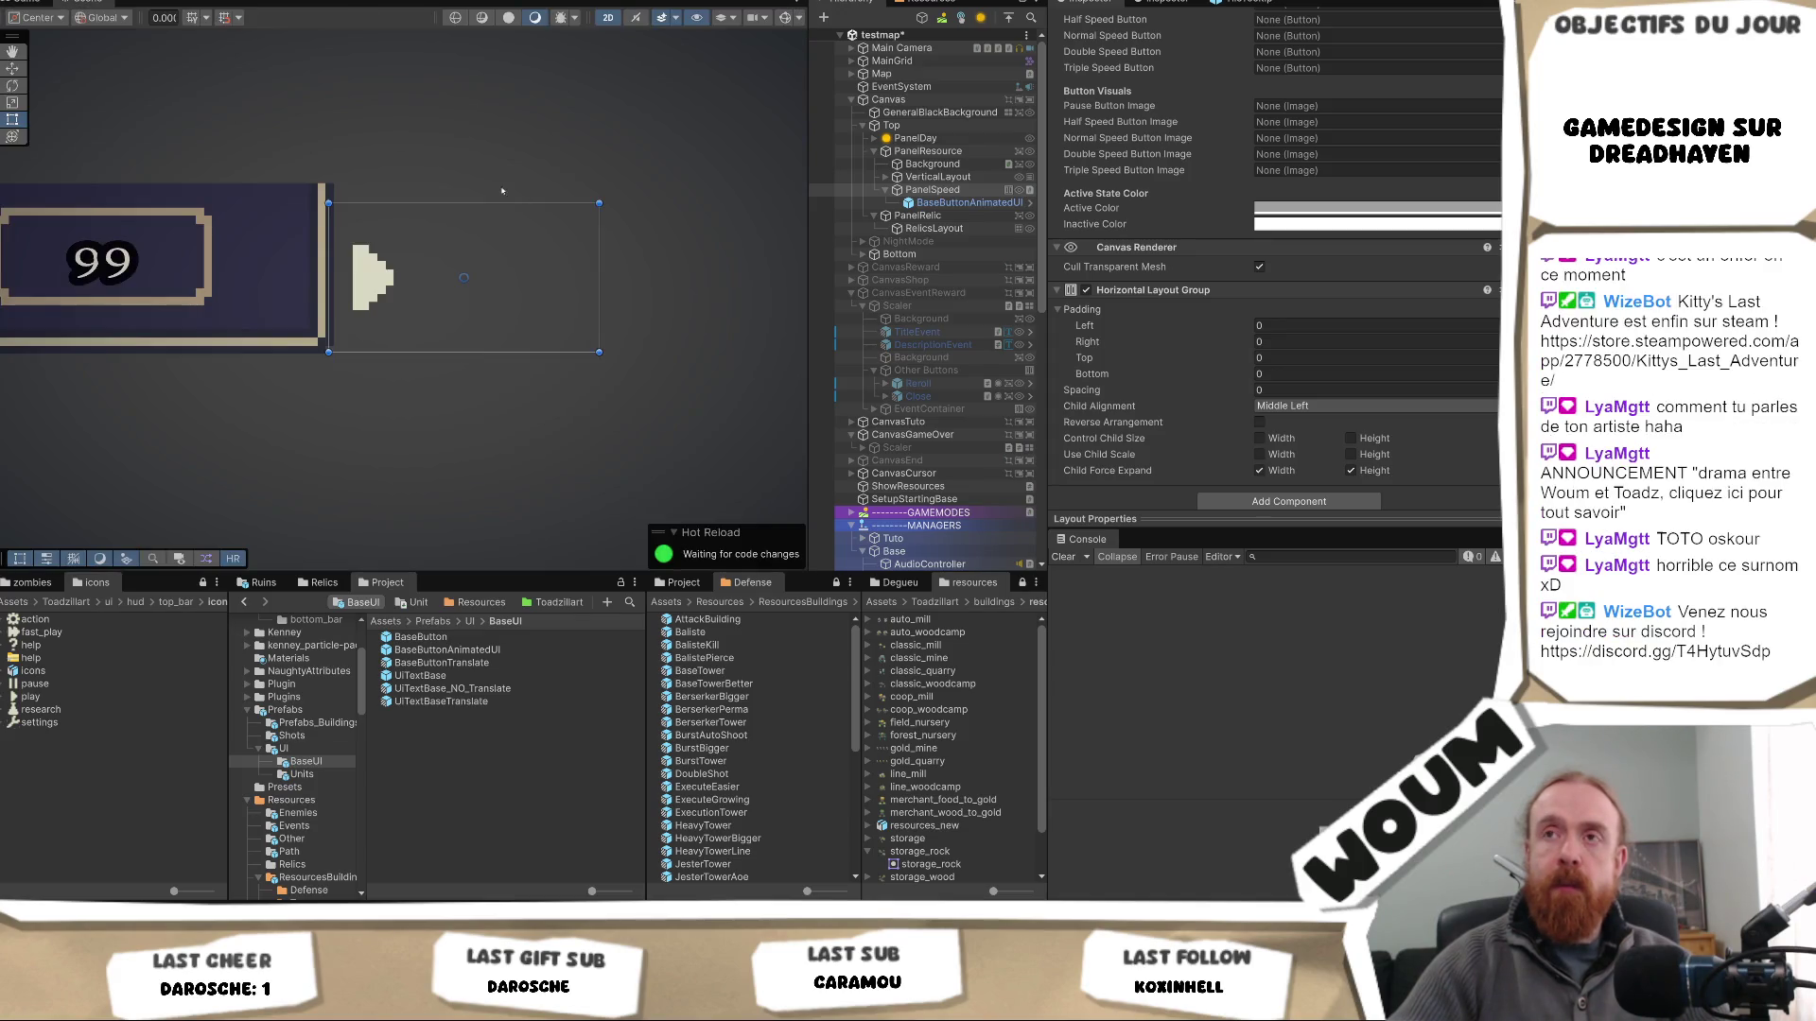
pyautogui.moveTo(430, 198); pyautogui.dragTo(443, 163)
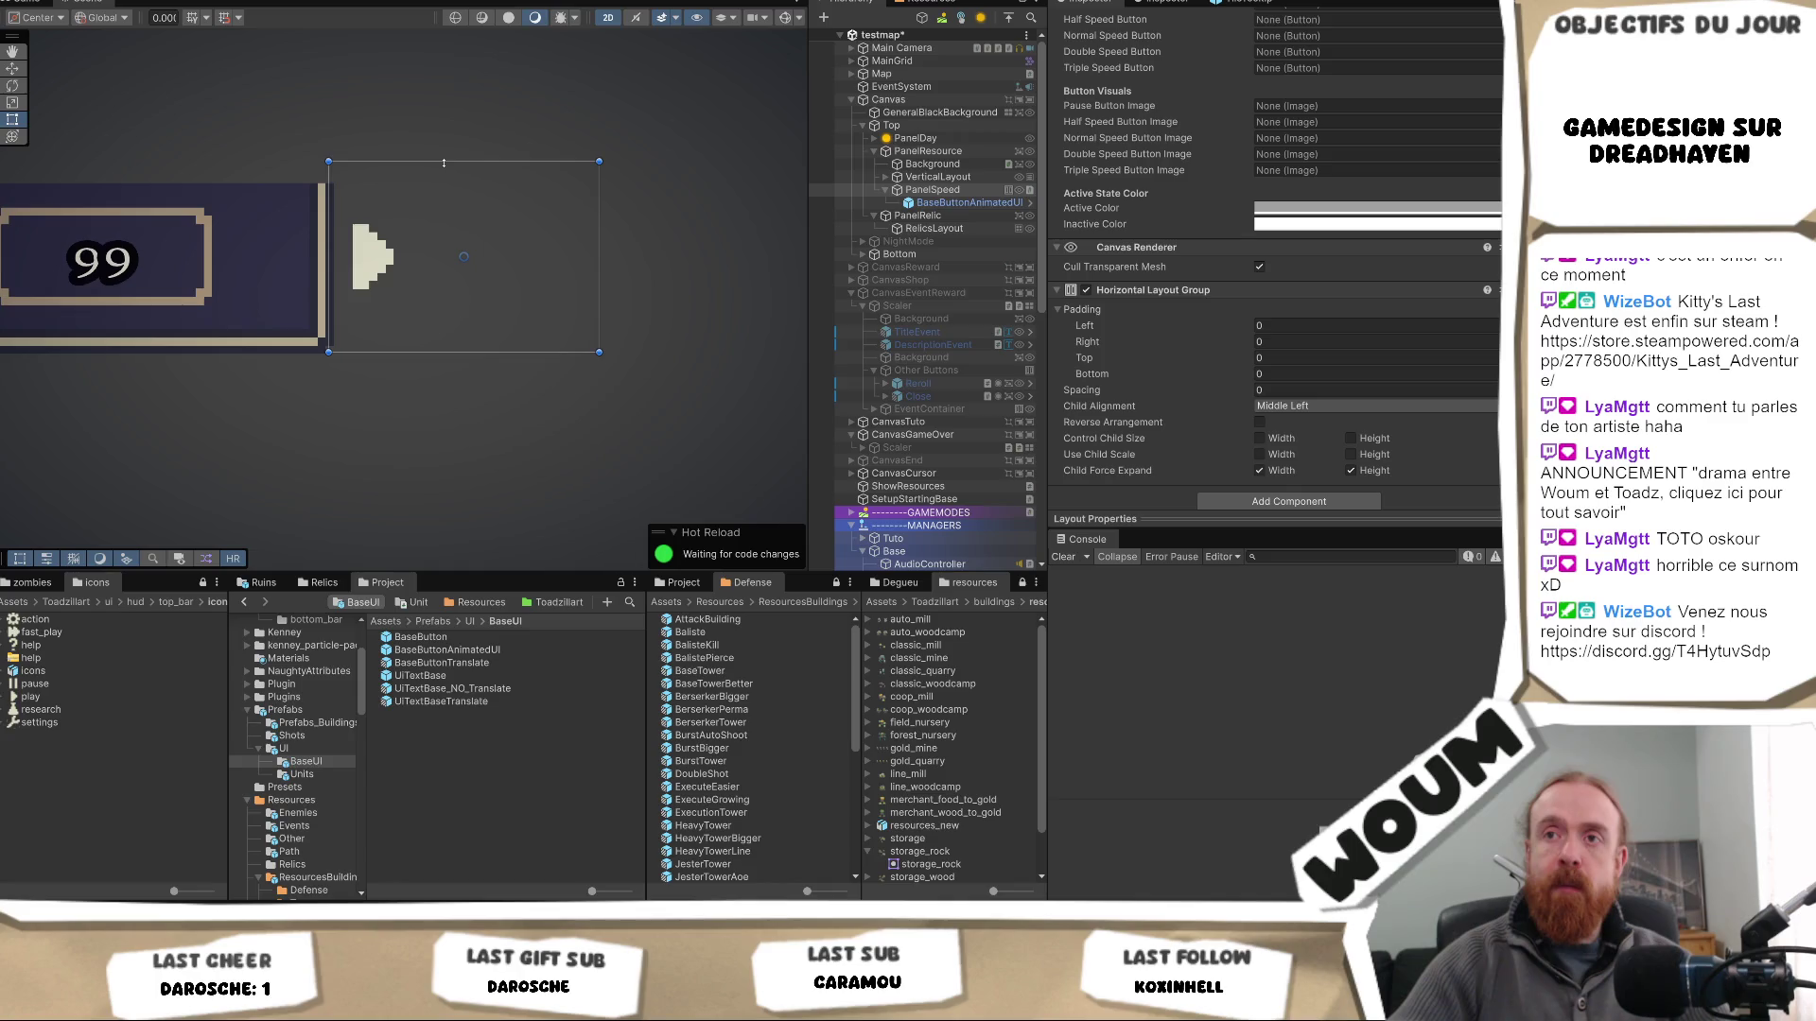
pyautogui.click(28, 3)
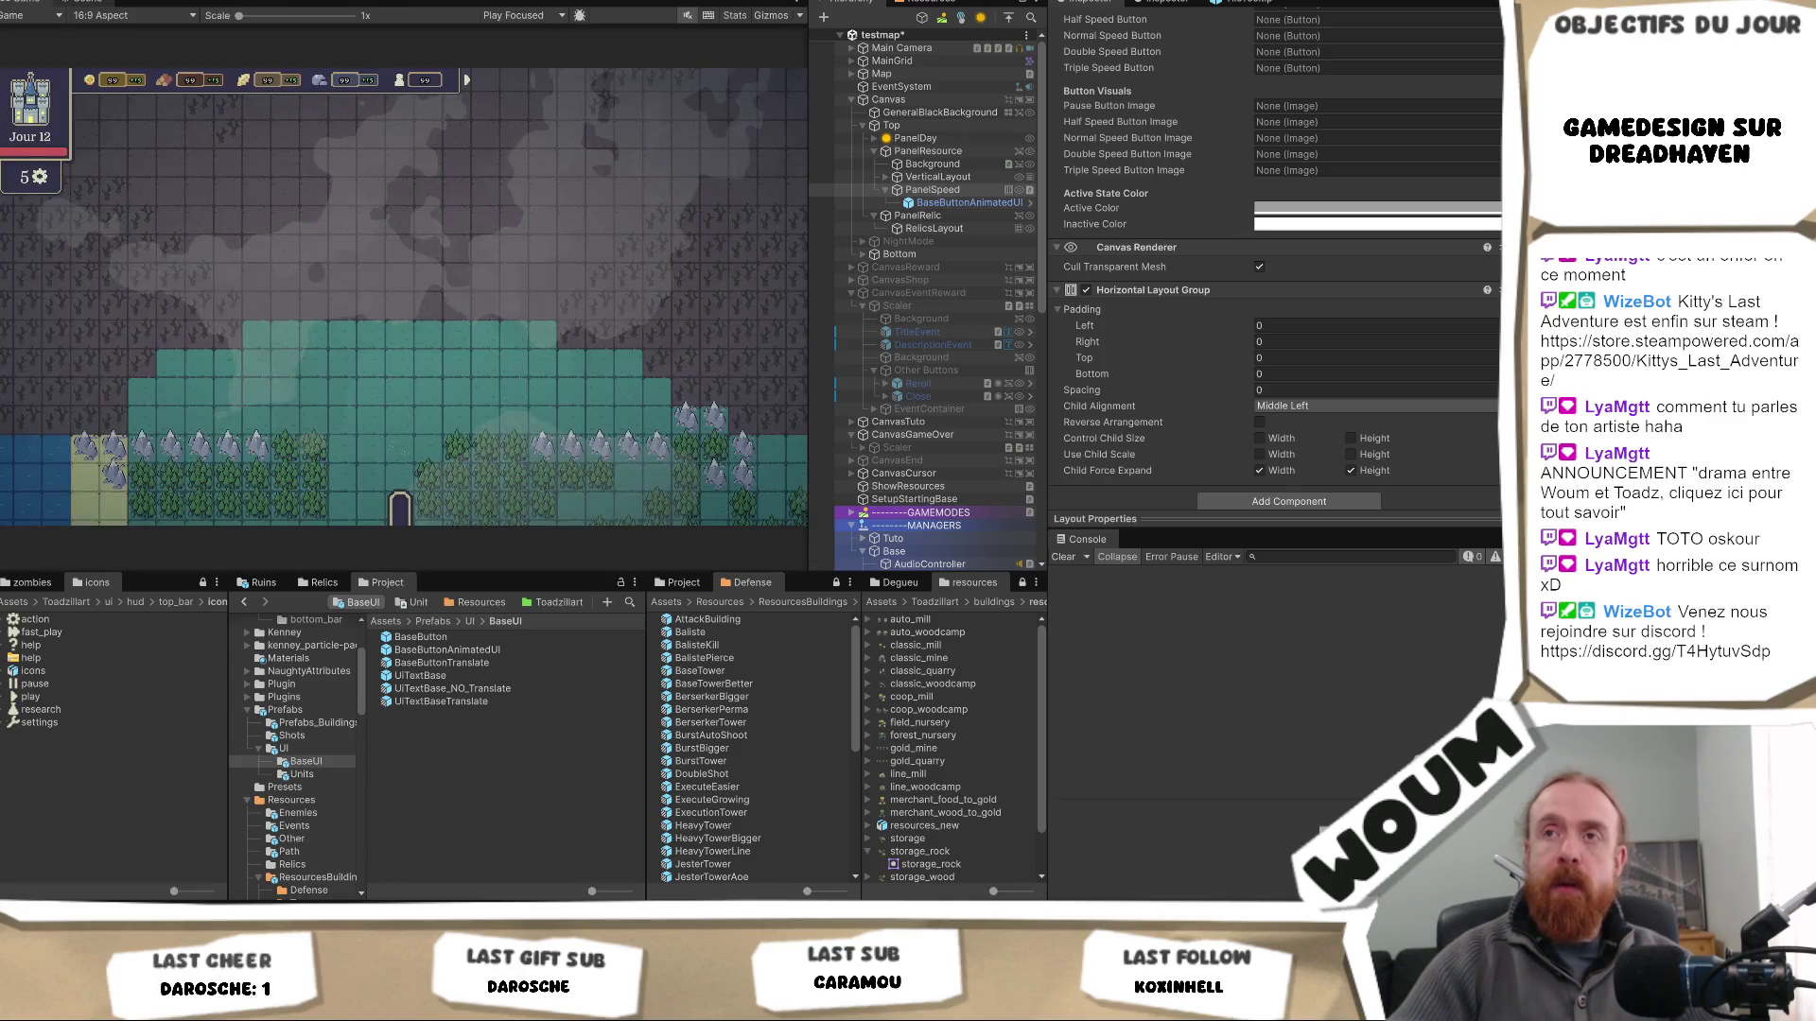
pyautogui.click(71, 3)
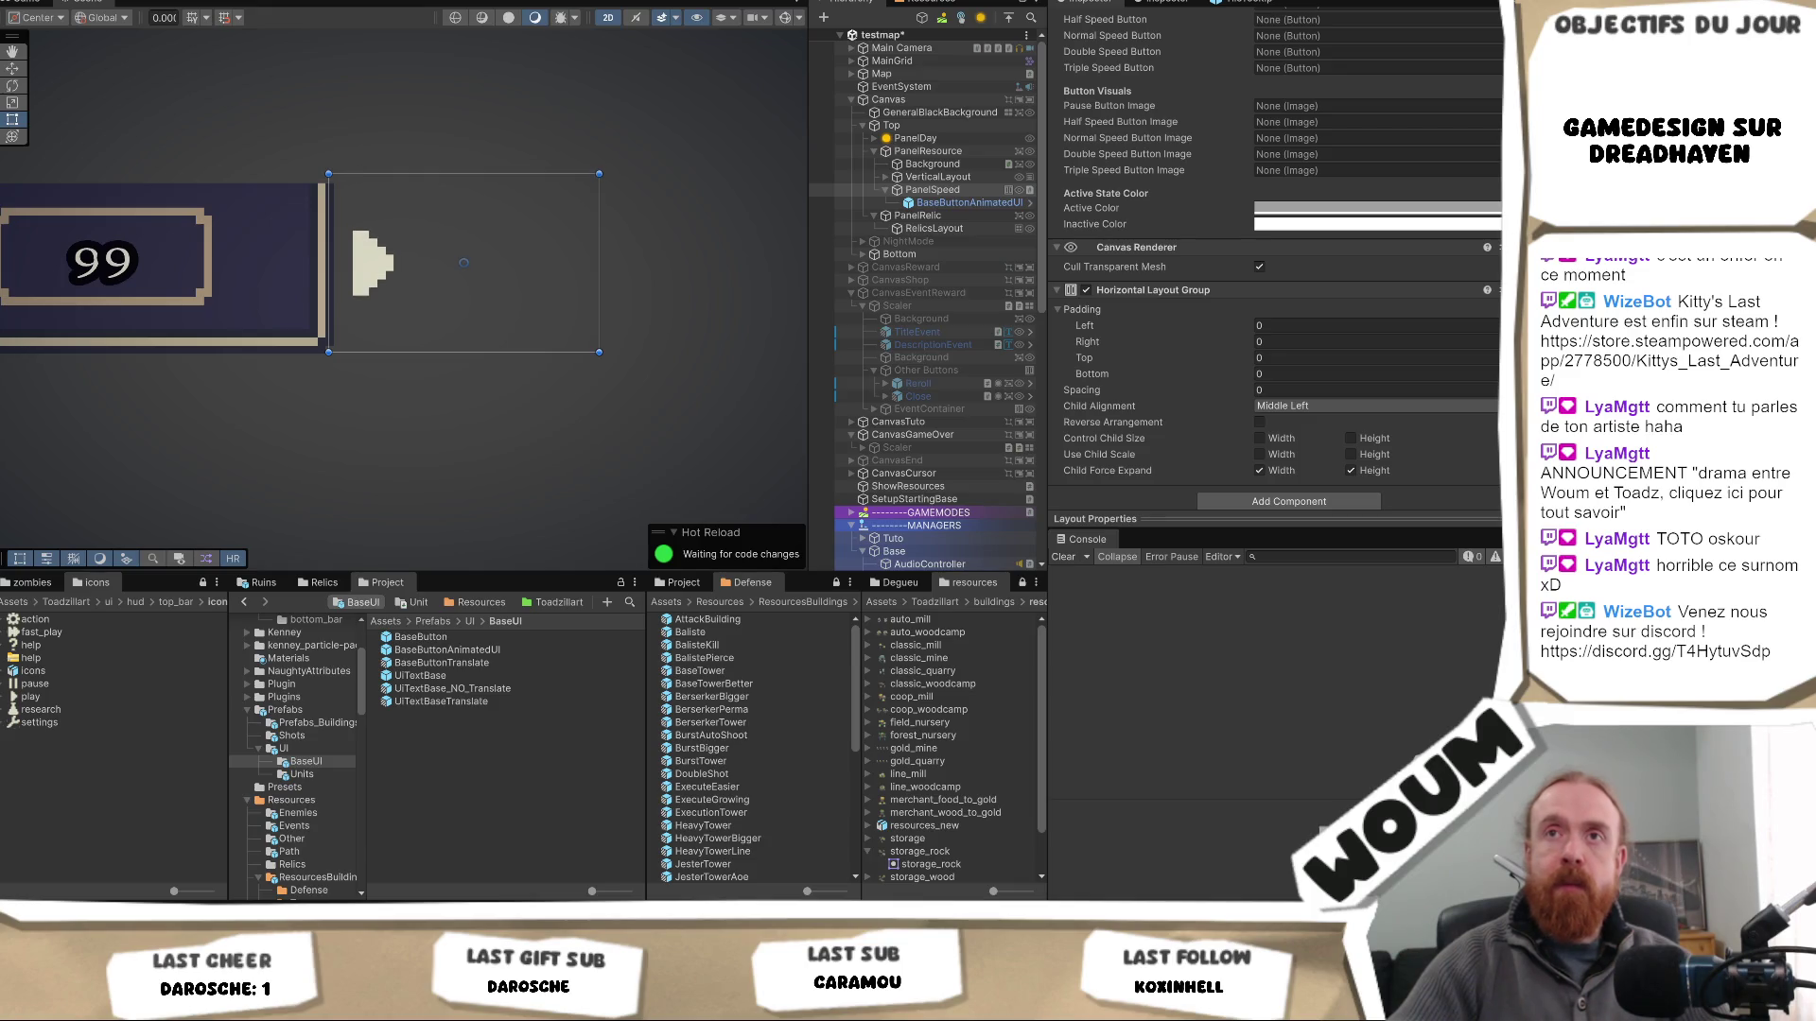
# - Set PanelSpeed's layout Padding Left to 10 and select the new button inside it
pyautogui.click(29, 3)
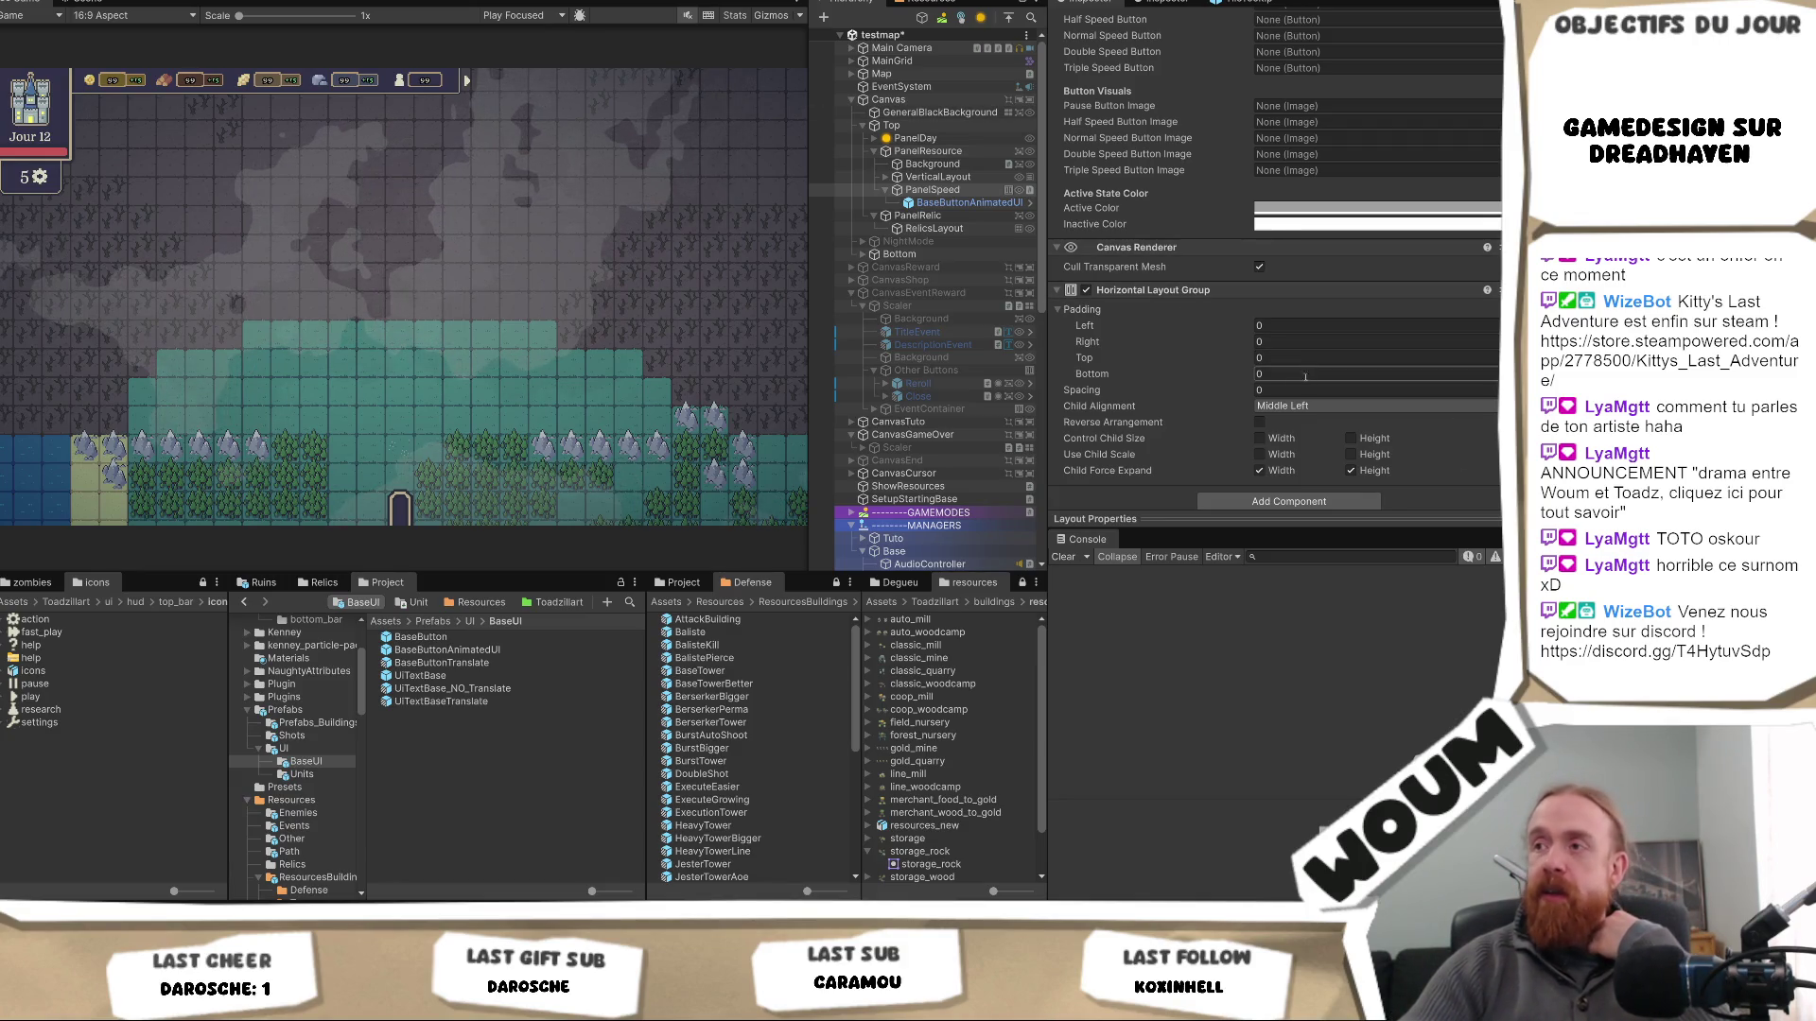
pyautogui.click(1310, 326)
pyautogui.write('10')
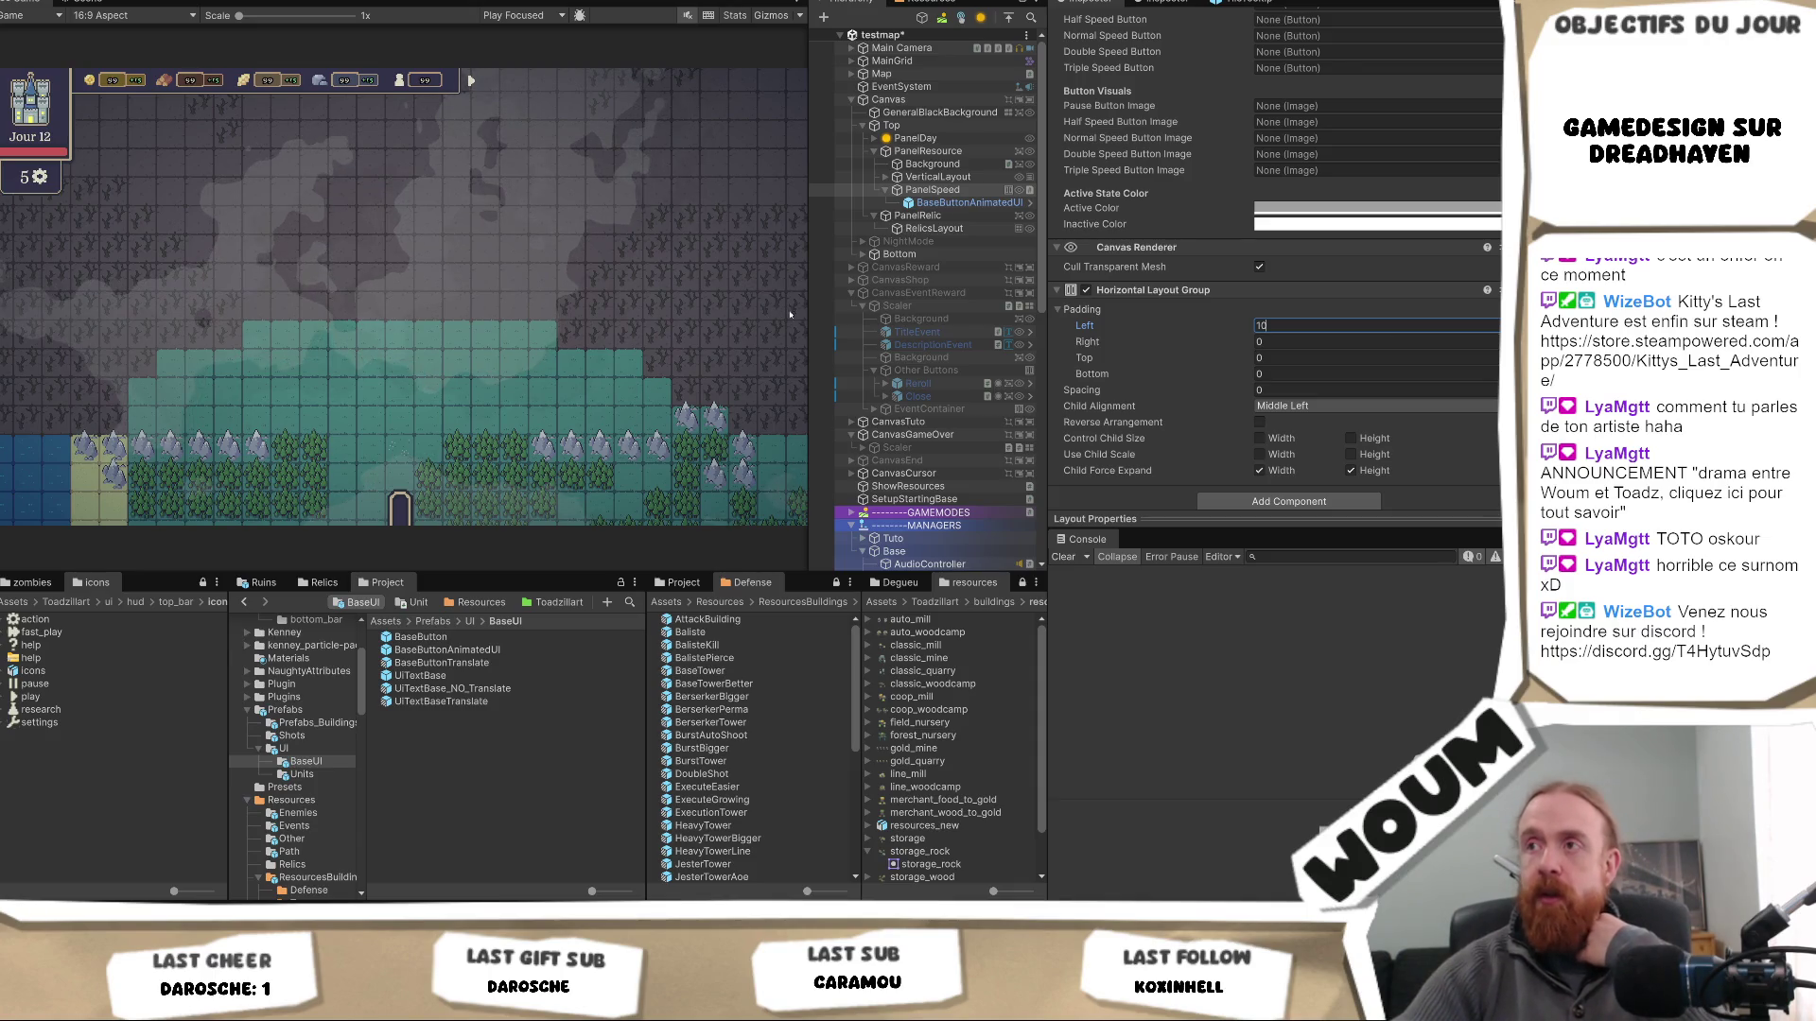
pyautogui.click(964, 203)
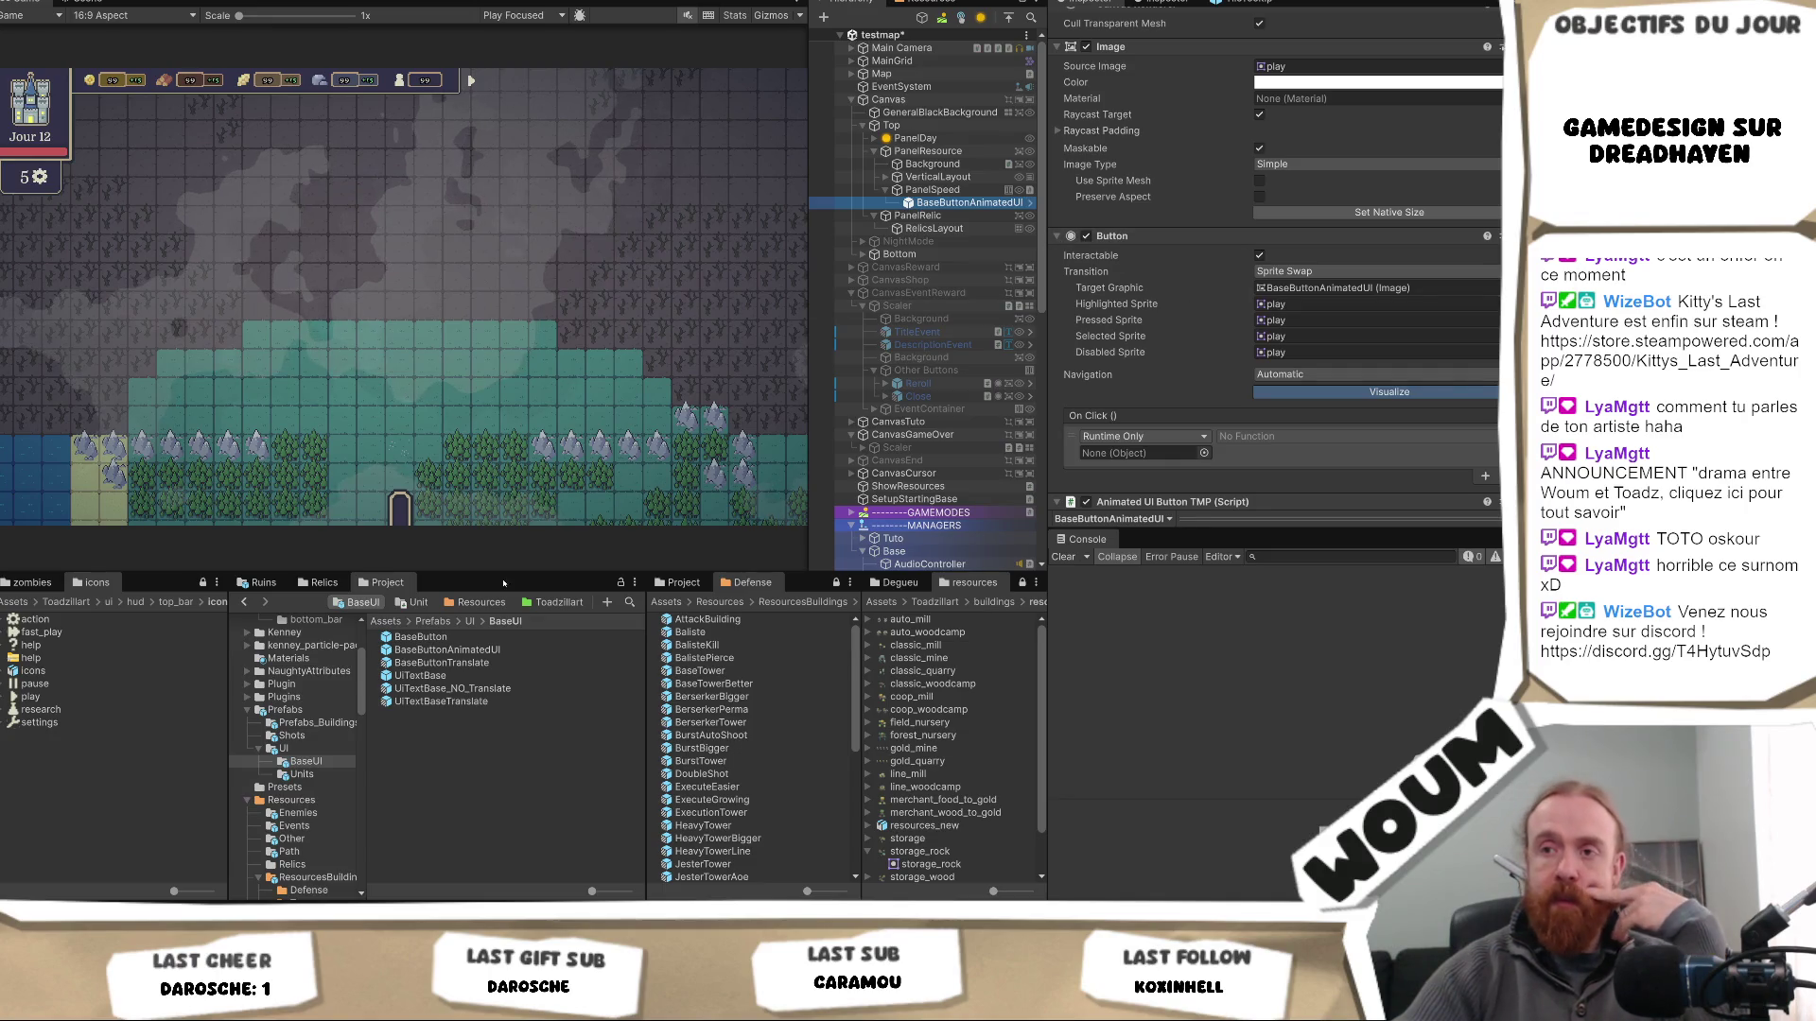
# - Rename the new button object in the Hierarchy to SpeedButton
pyautogui.click(469, 621)
pyautogui.click(988, 201)
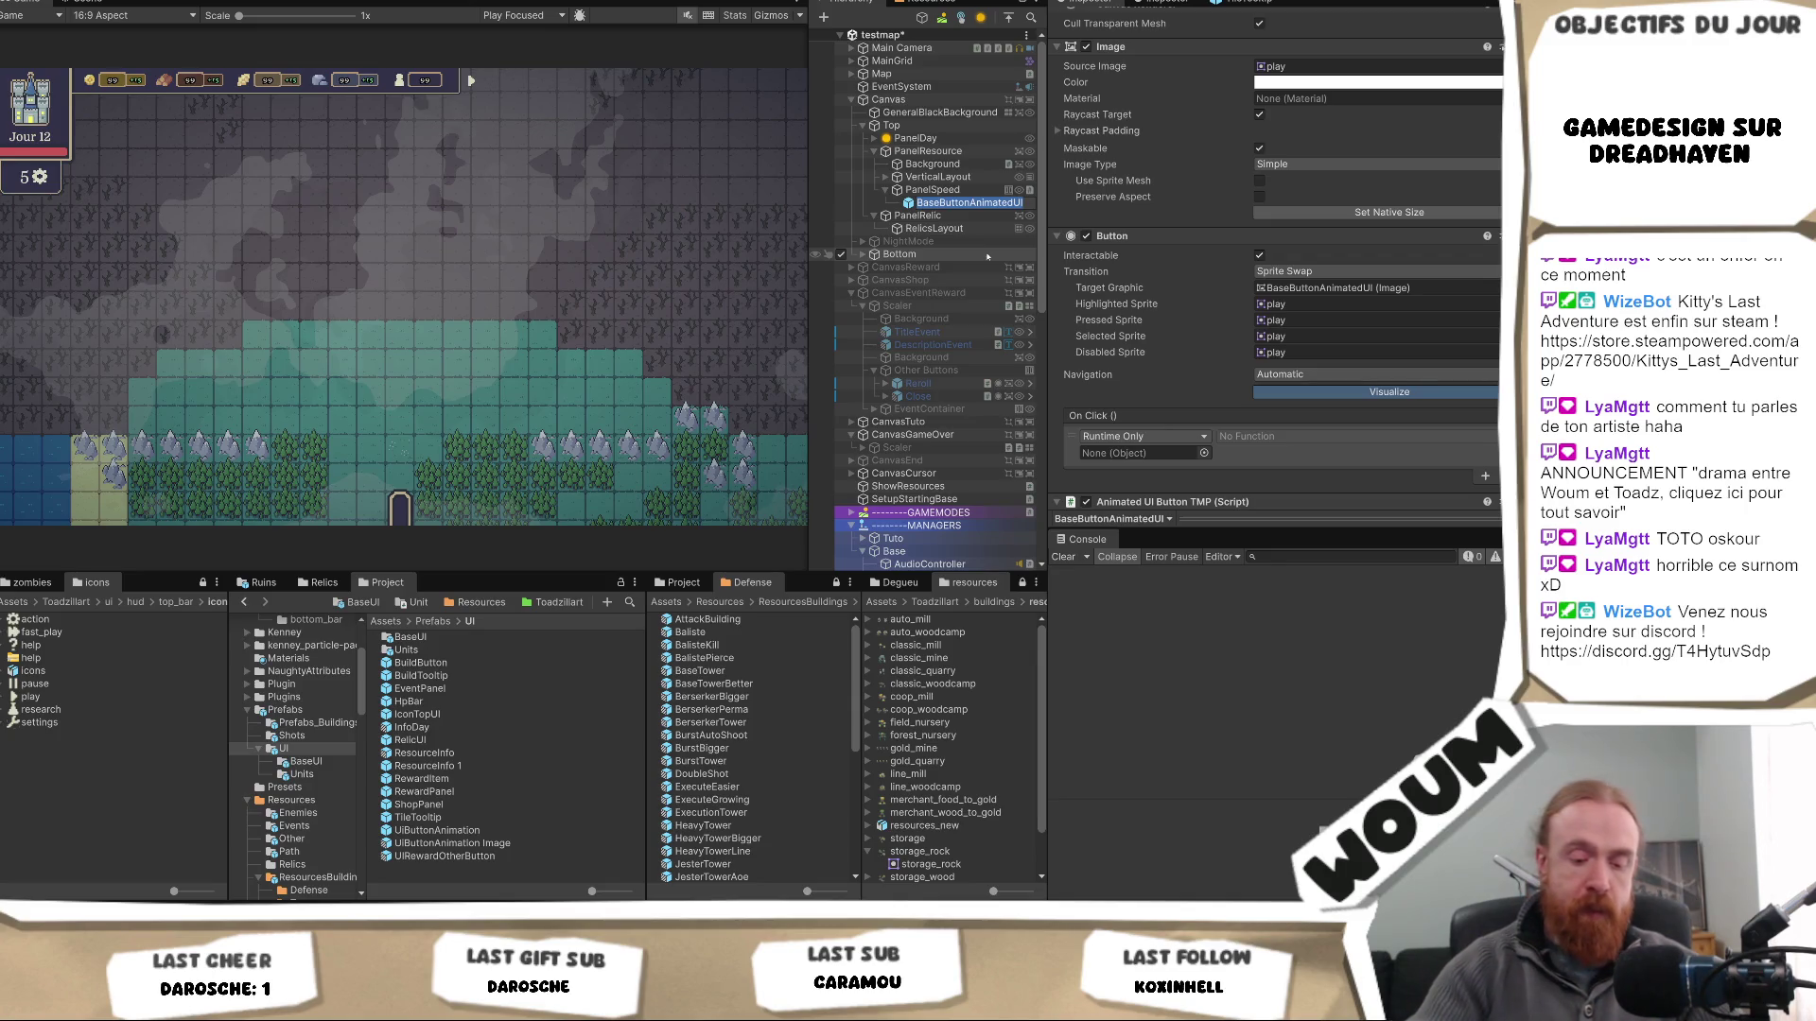
pyautogui.write('Bu')
pyautogui.press('BackSpace')
pyautogui.press('BackSpace')
pyautogui.press('BackSpace')
pyautogui.write('Spee')
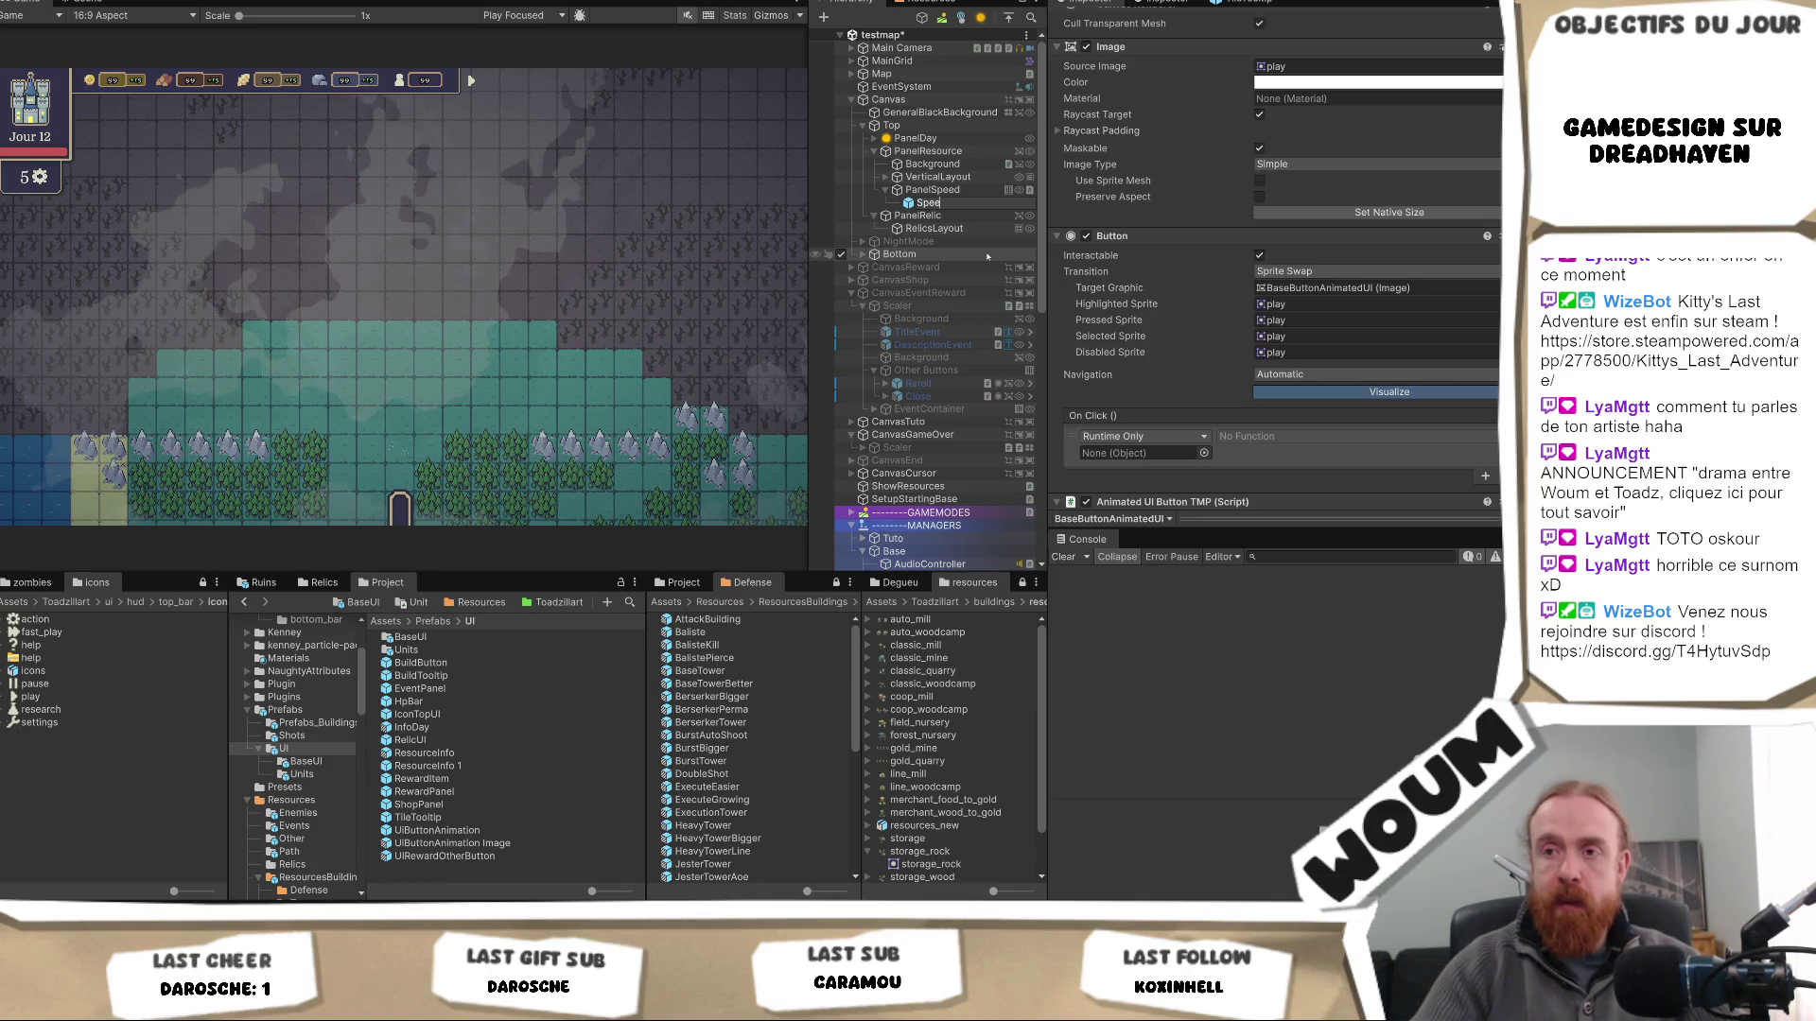
pyautogui.press('BackSpace')
pyautogui.press('BackSpace')
pyautogui.press('BackSpace')
pyautogui.write('Sp')
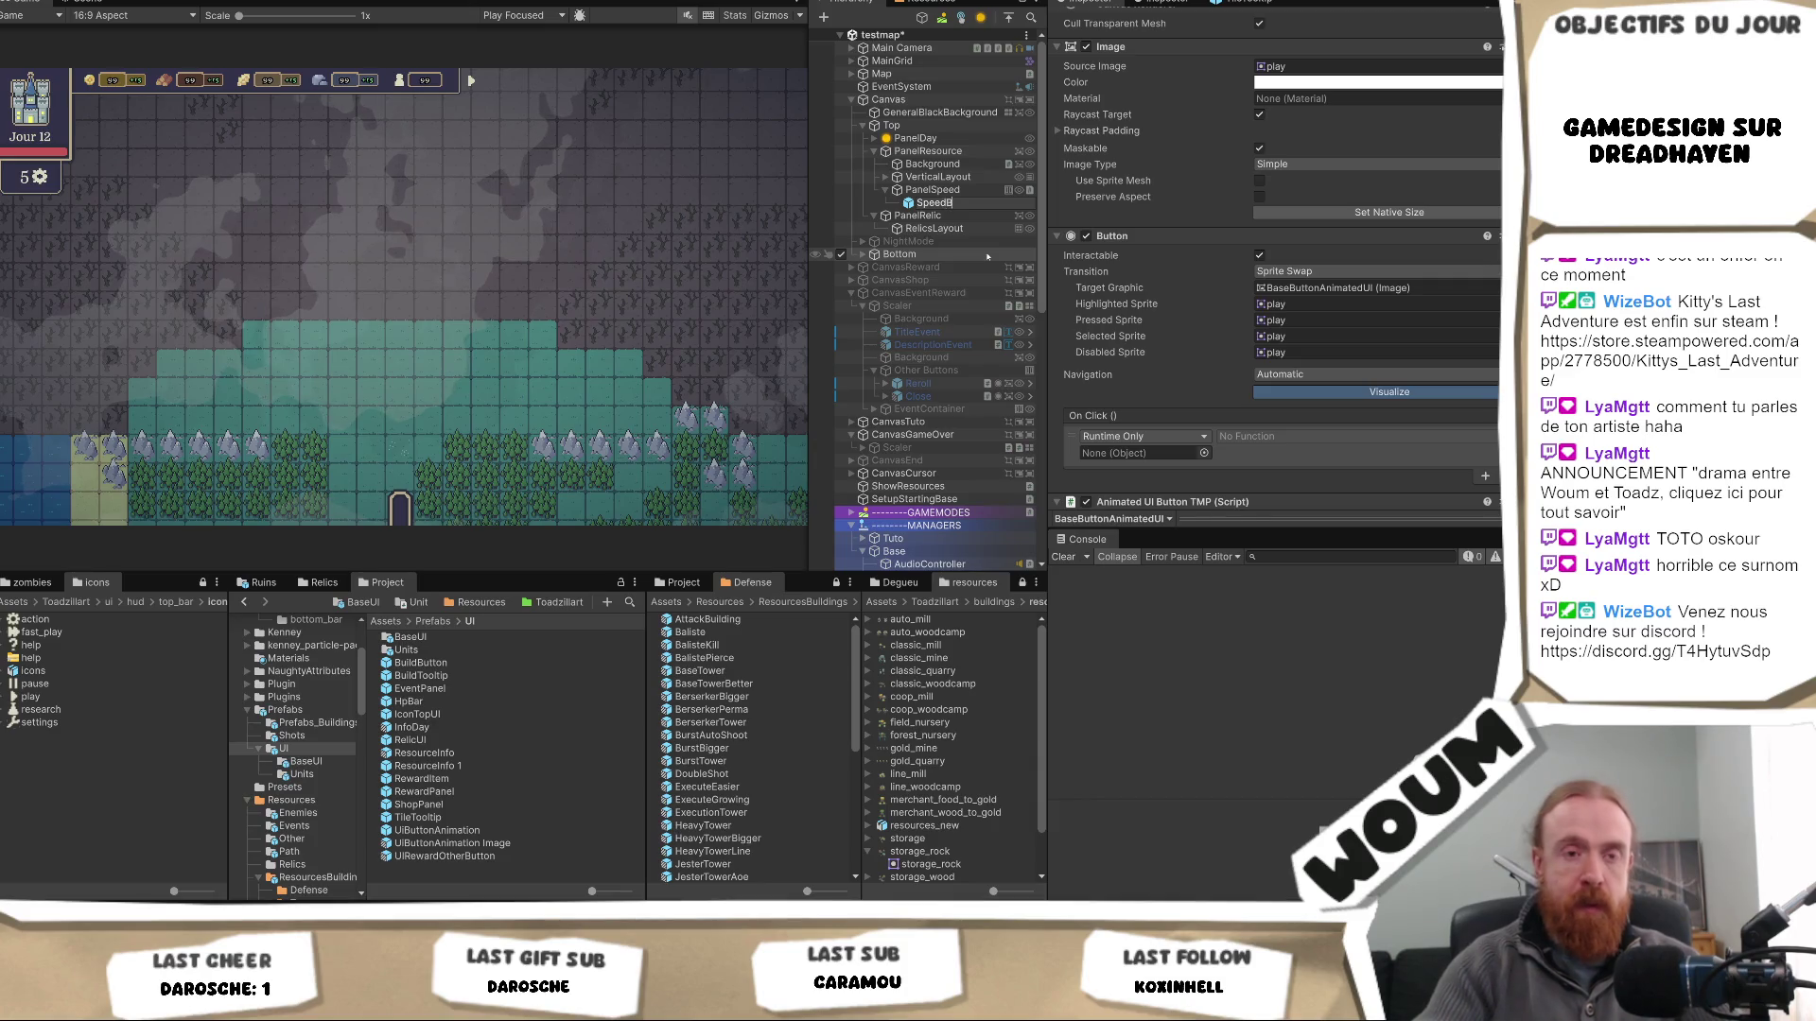
pyautogui.press('Return')
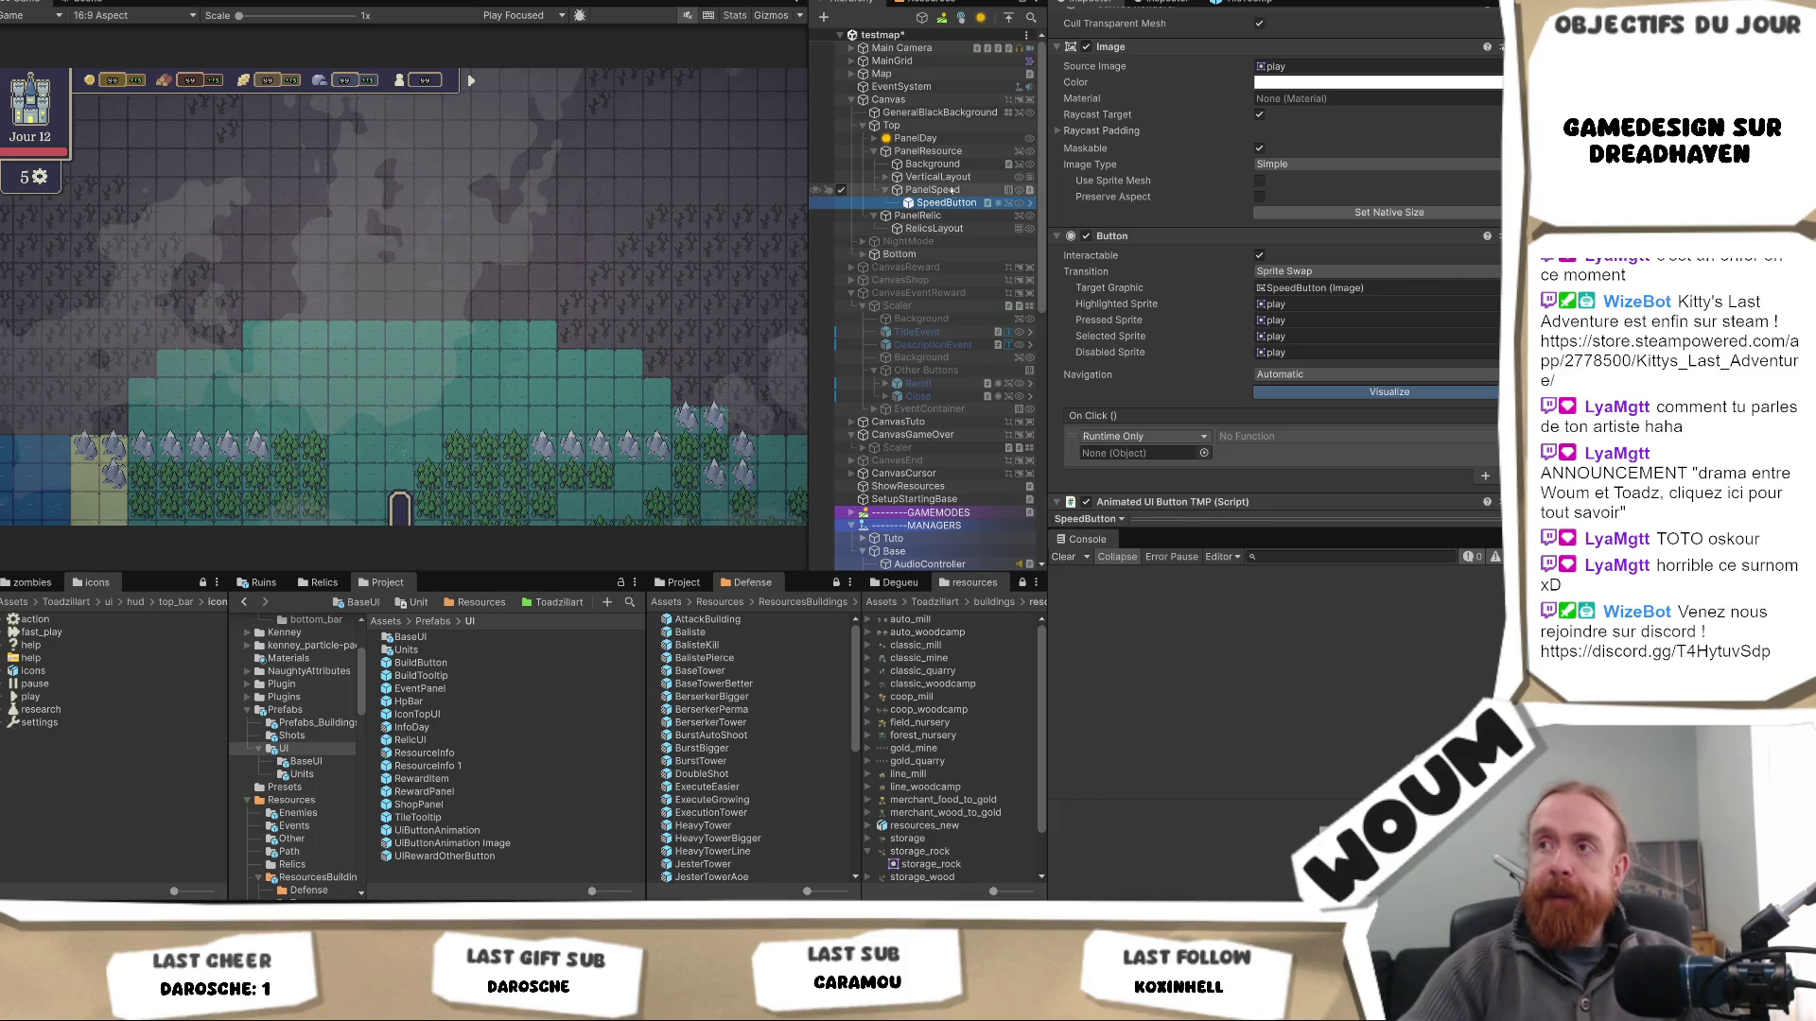
# - Save SpeedButton as a prefab variant named SpeedButton in Prefabs/UI
pyautogui.moveTo(955, 202)
pyautogui.mouseDown()
pyautogui.moveTo(804, 340)
pyautogui.moveTo(548, 871)
pyautogui.mouseUp()
pyautogui.click(809, 447)
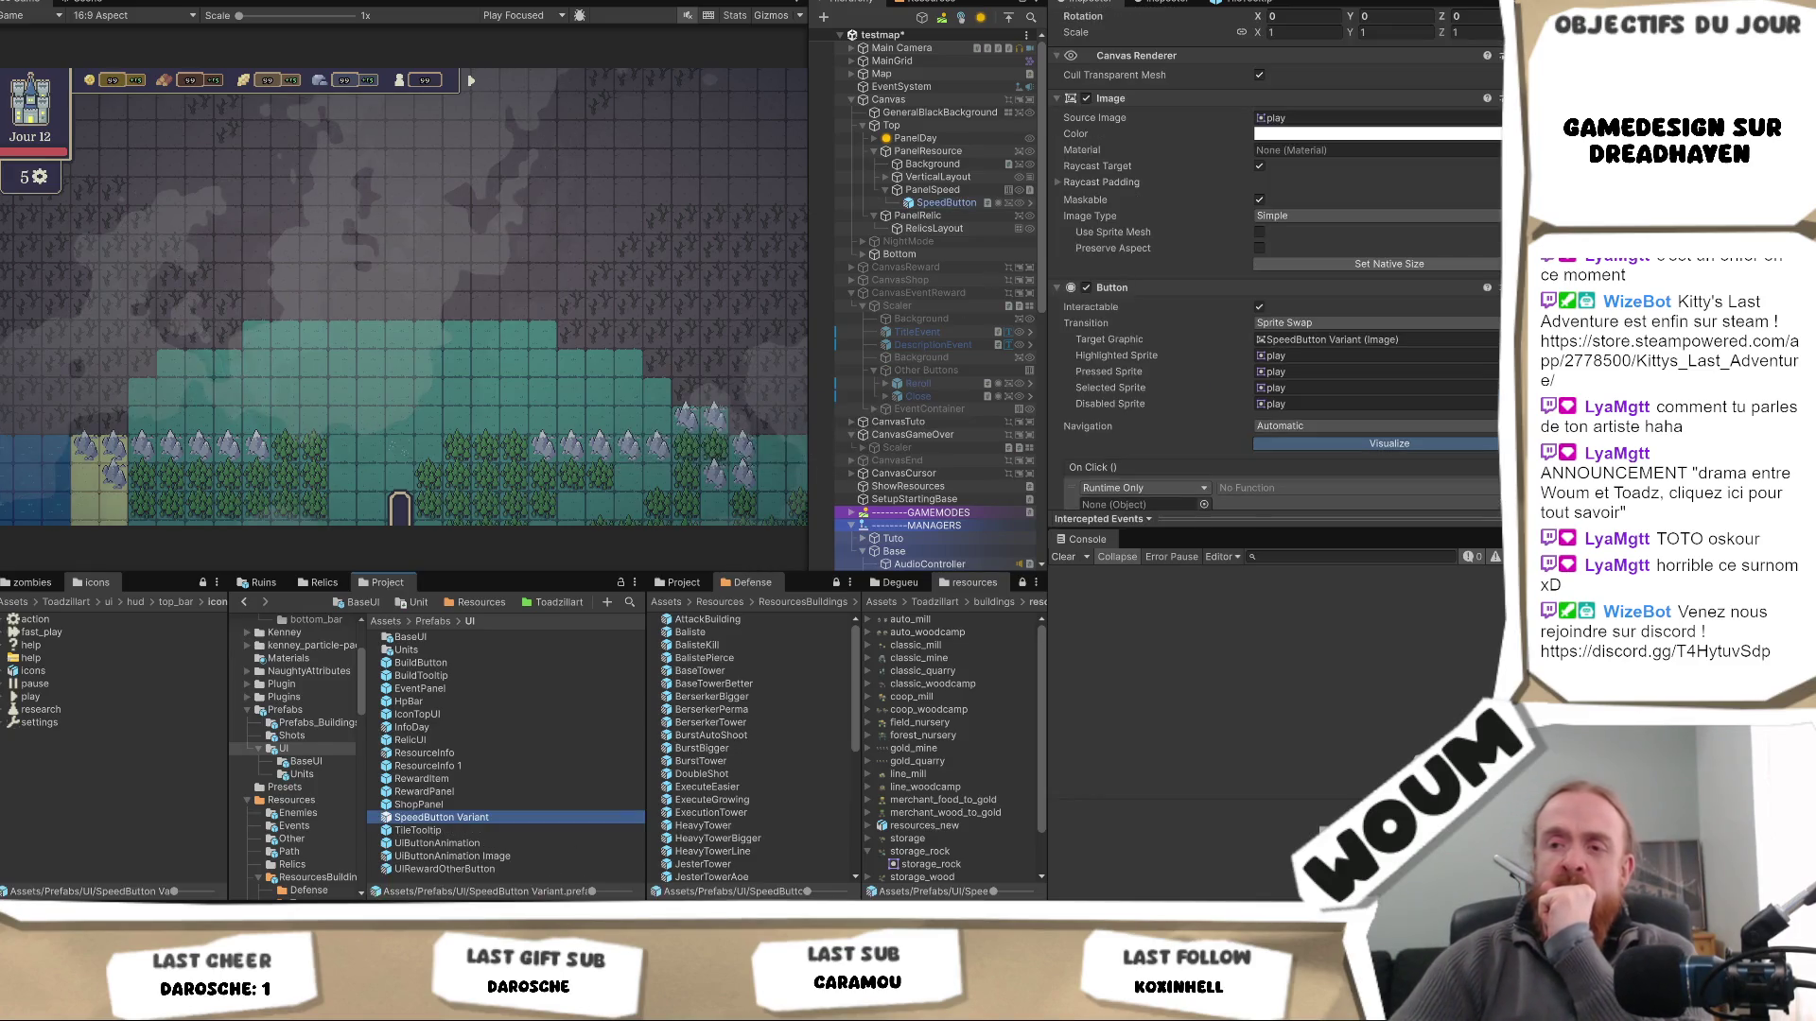
pyautogui.press('F2')
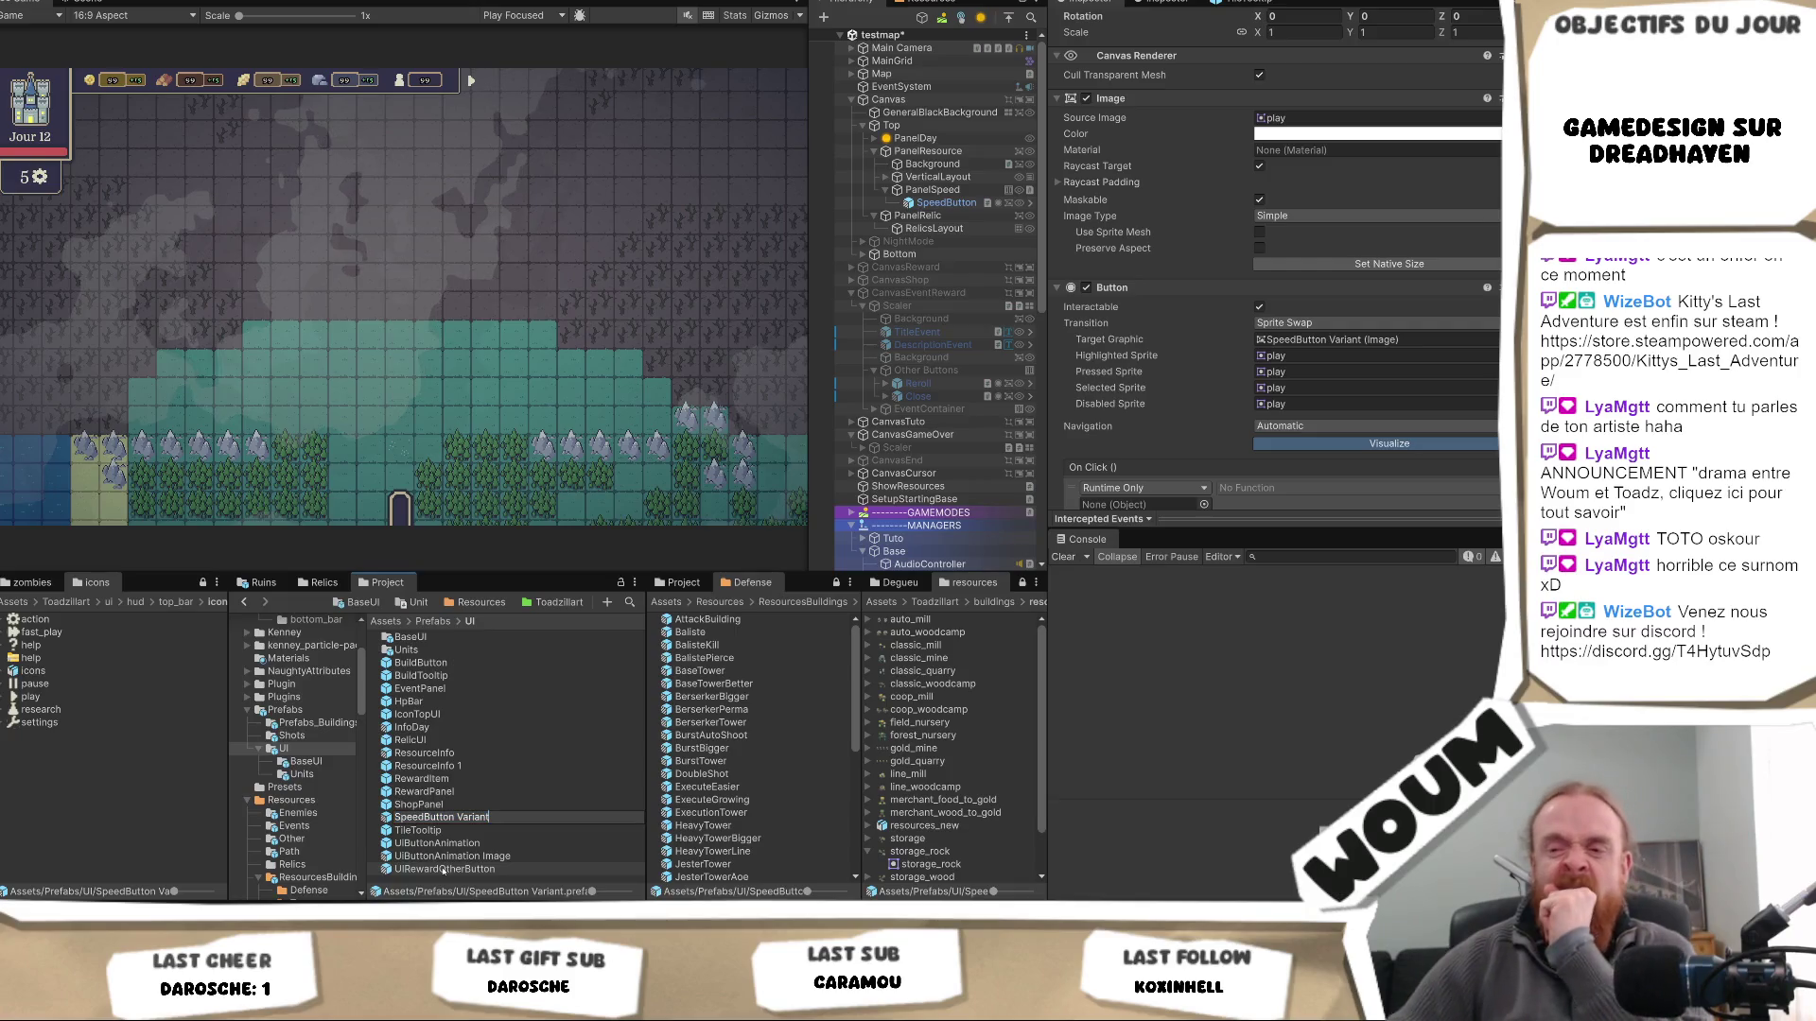
pyautogui.press('BackSpace')
pyautogui.press('BackSpace')
pyautogui.press('BackSpace')
pyautogui.press('Return')
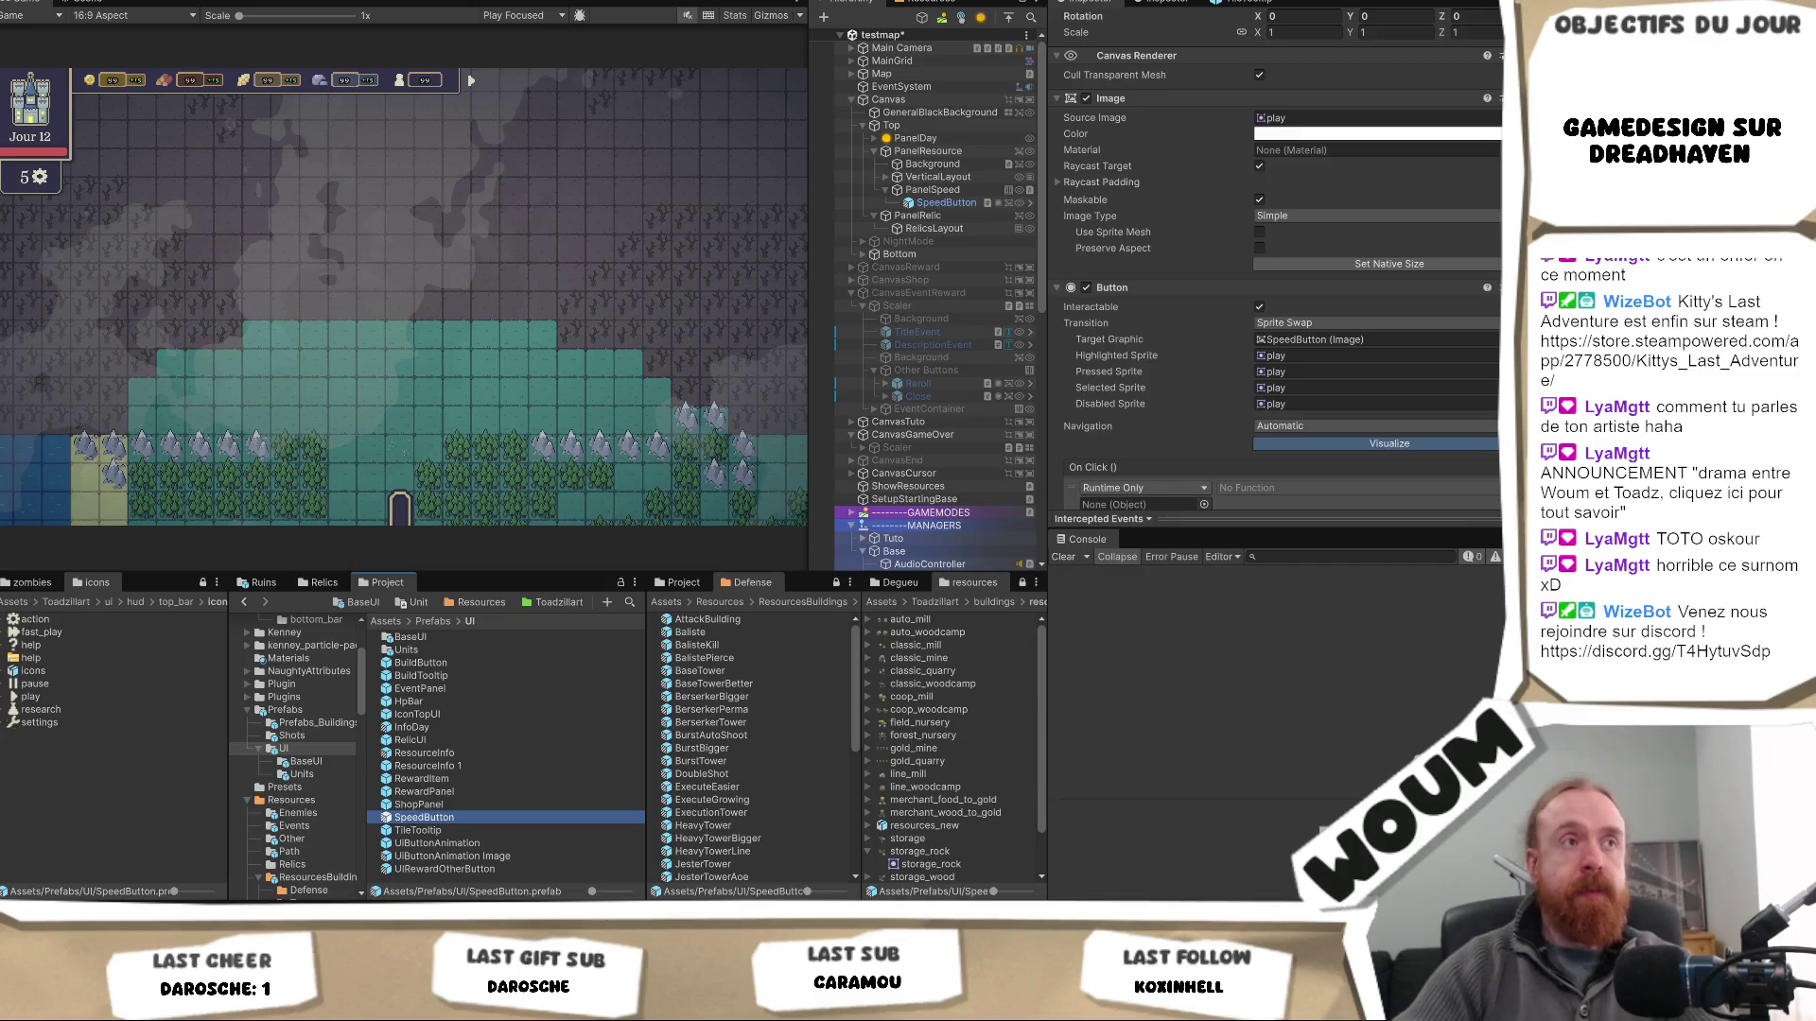
pyautogui.click(993, 202)
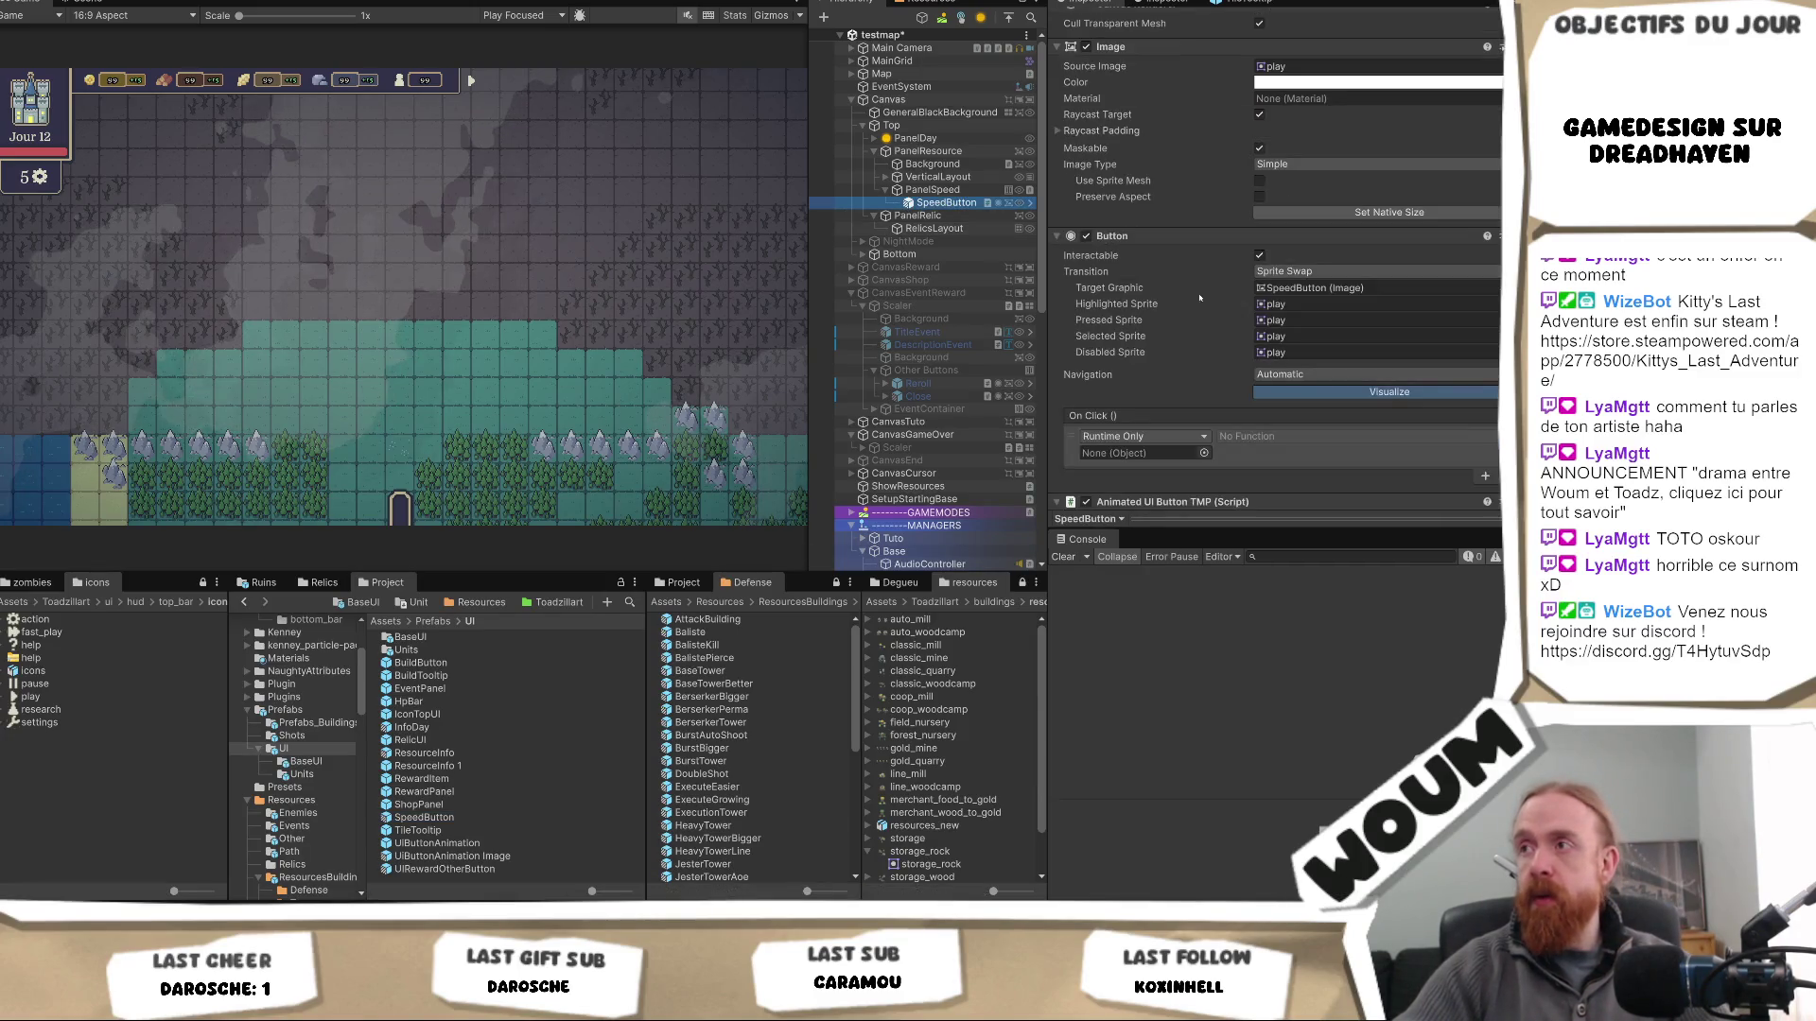
# - Set SpeedButton's Transition to None and apply it to the BaseButtonAnimatedUI prefab
pyautogui.scroll(5, 1353, 293)
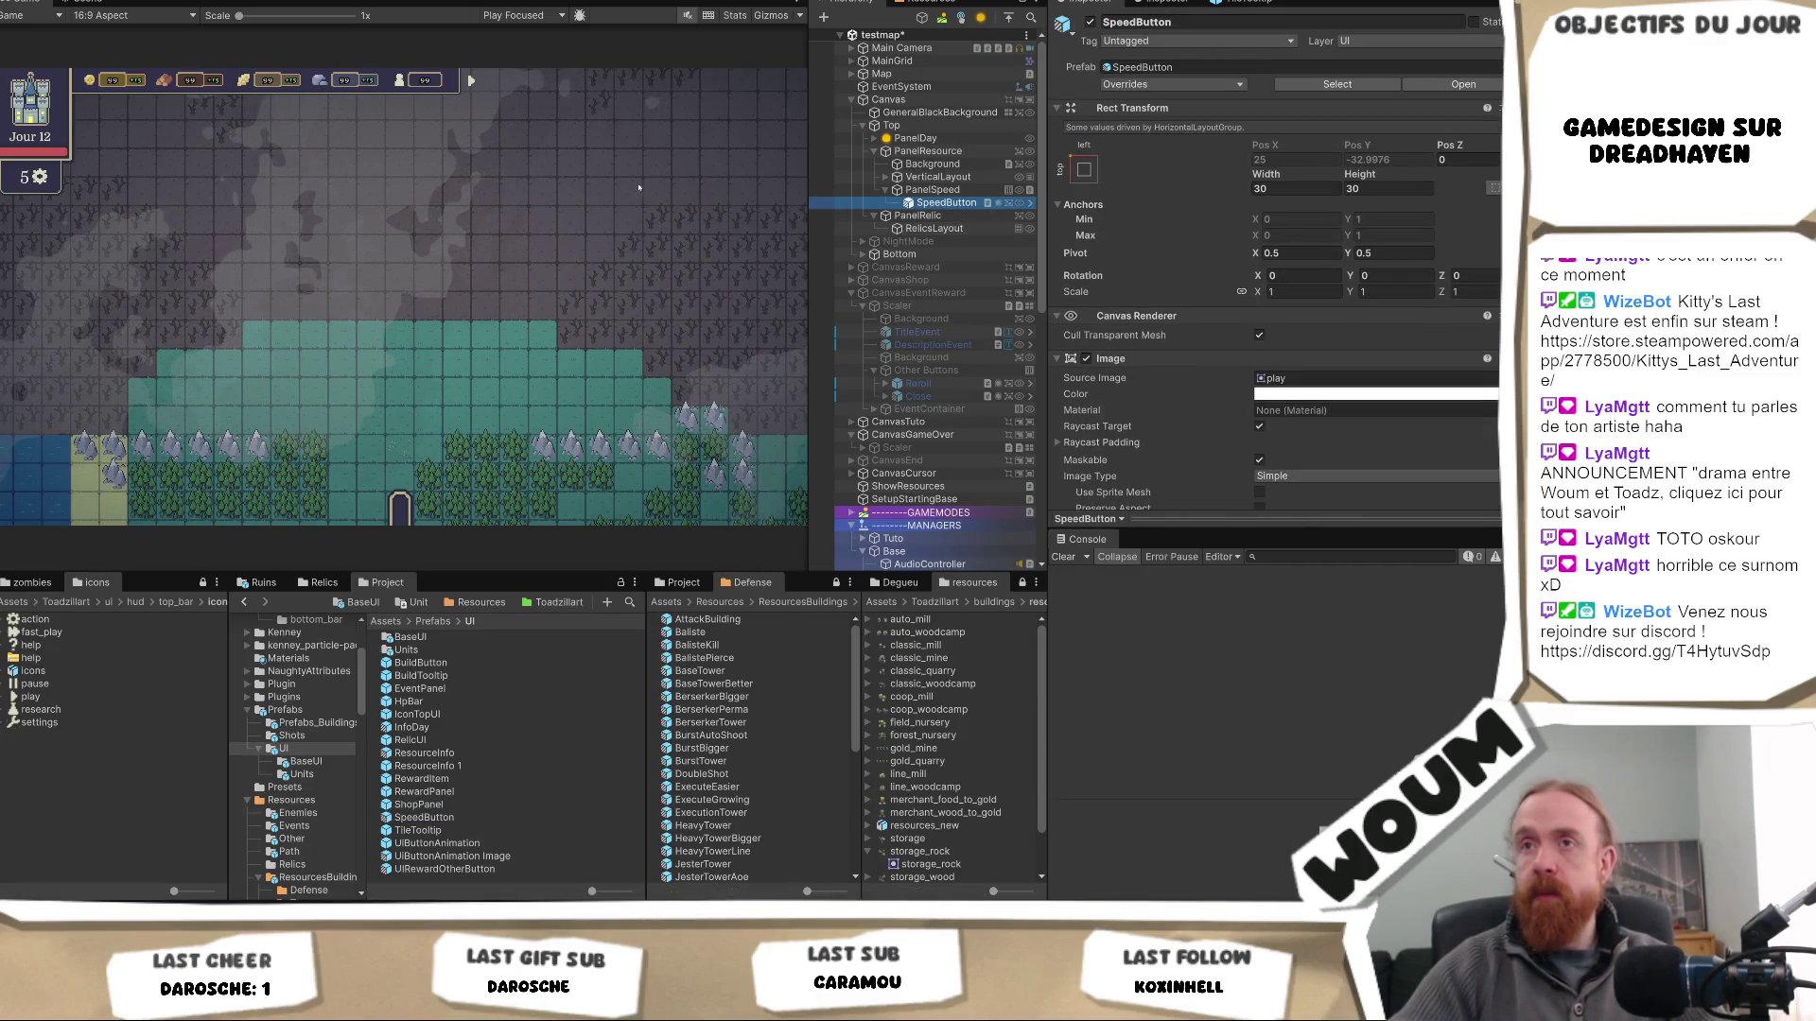
pyautogui.click(1425, 379)
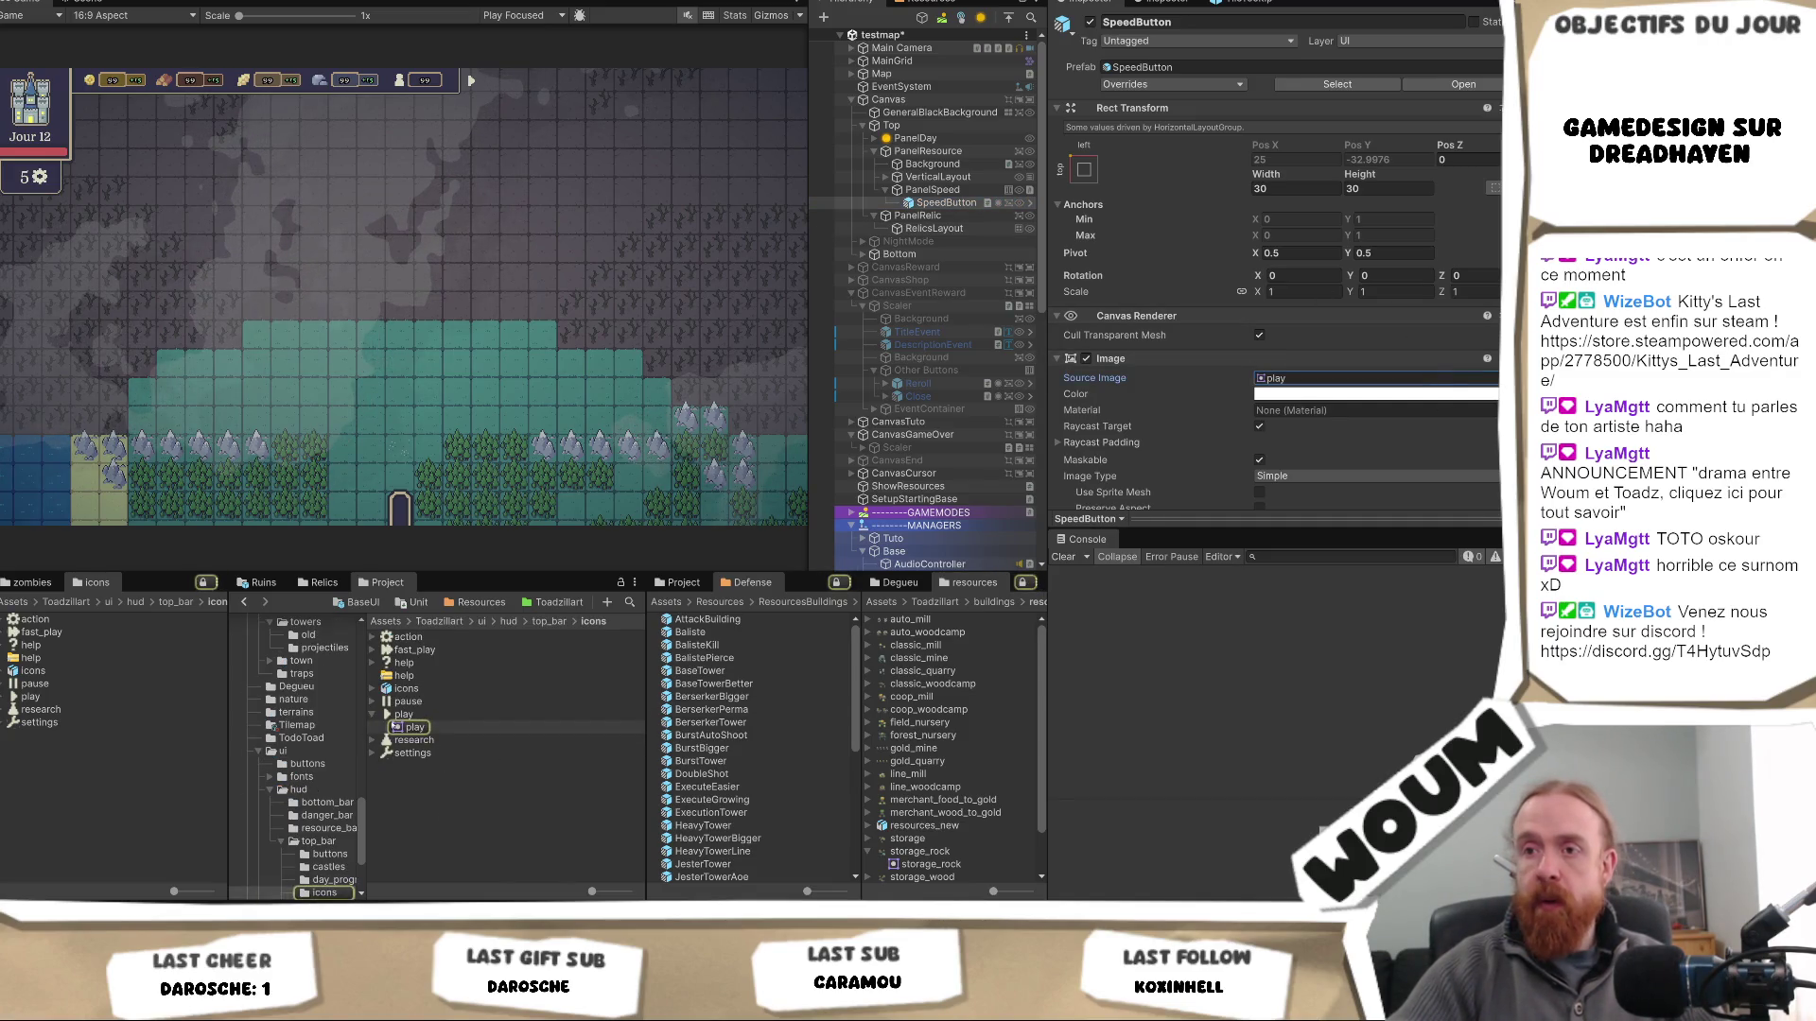
pyautogui.click(1339, 384)
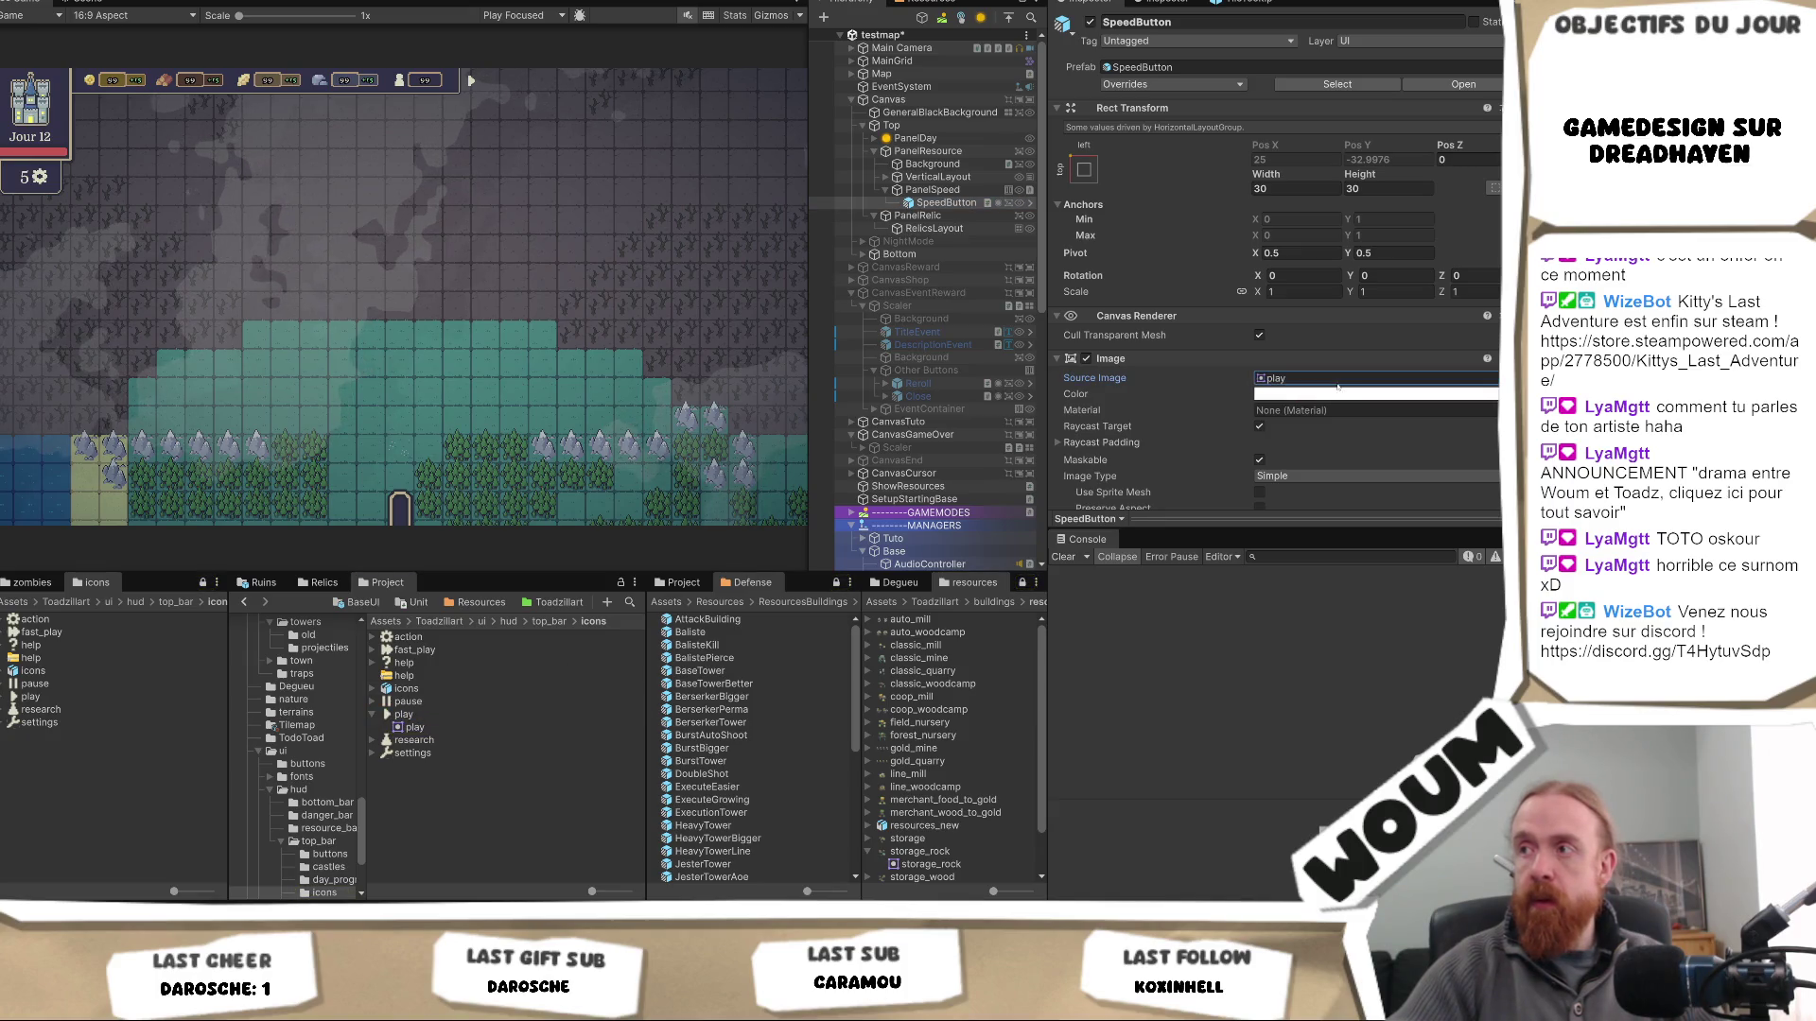
pyautogui.press('Delete')
pyautogui.hotkey('ctrl', 'z')
pyautogui.scroll(-2, 1325, 473)
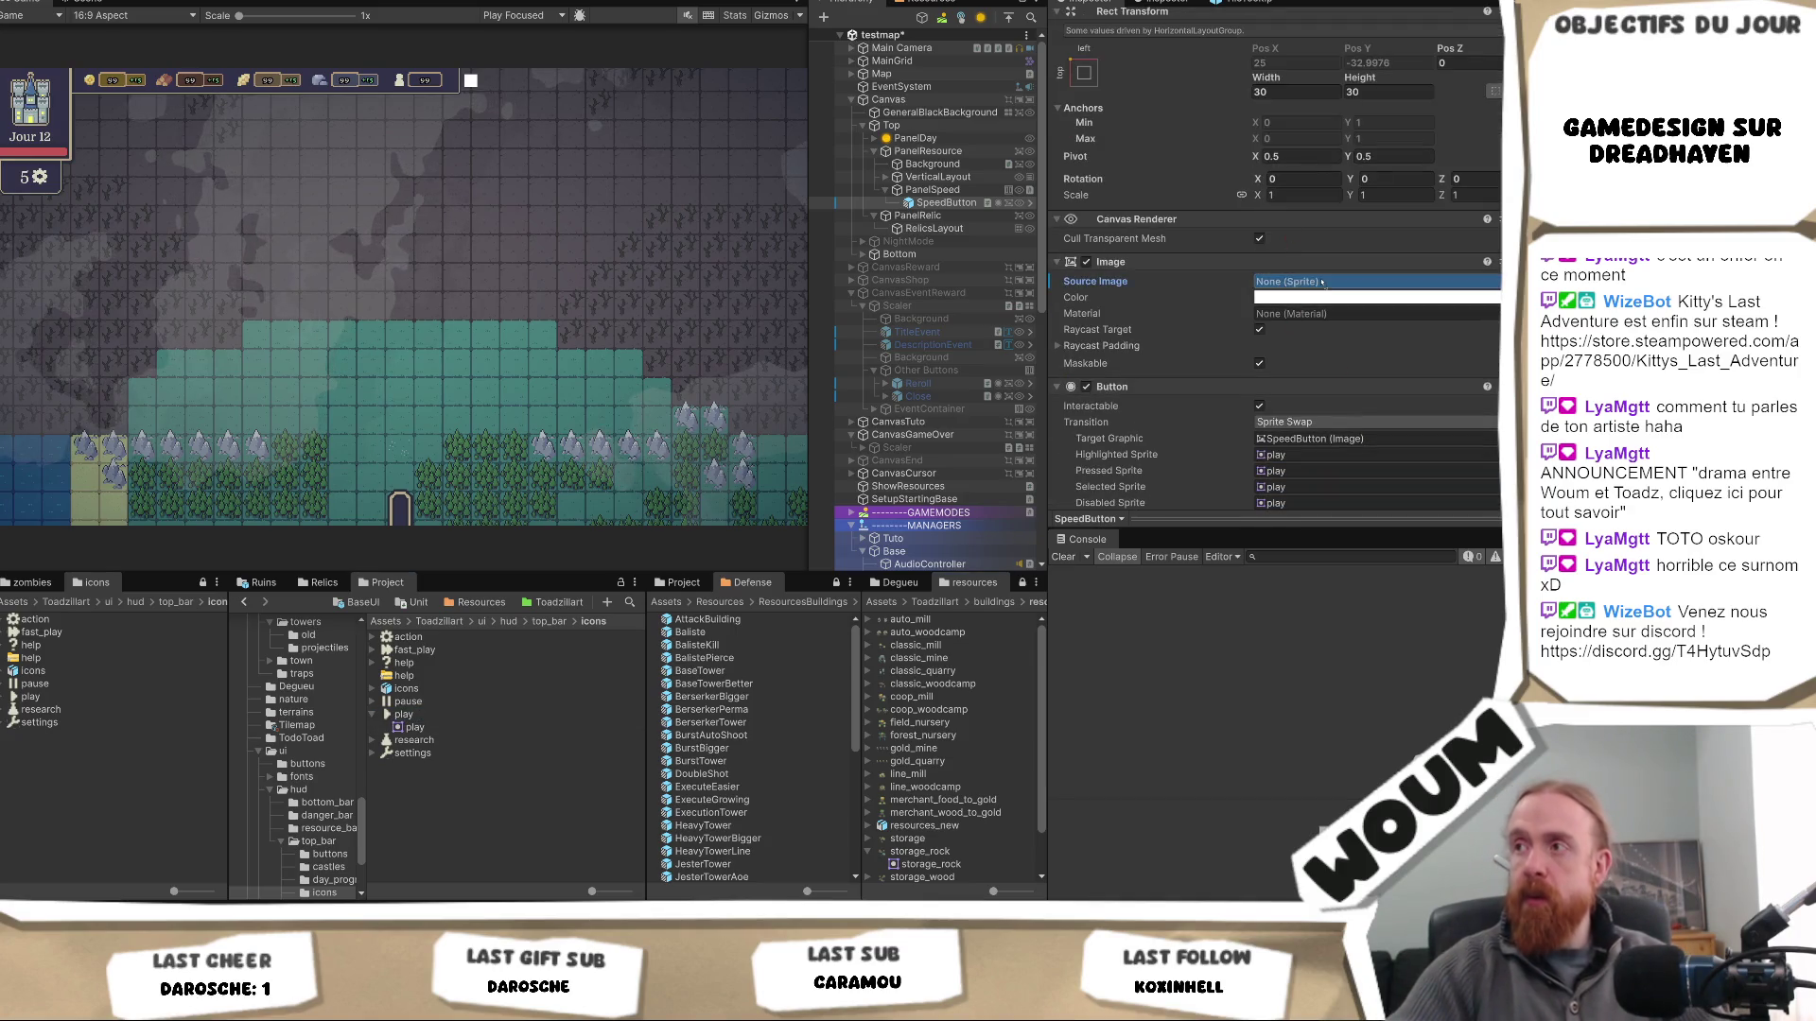
pyautogui.click(1286, 282)
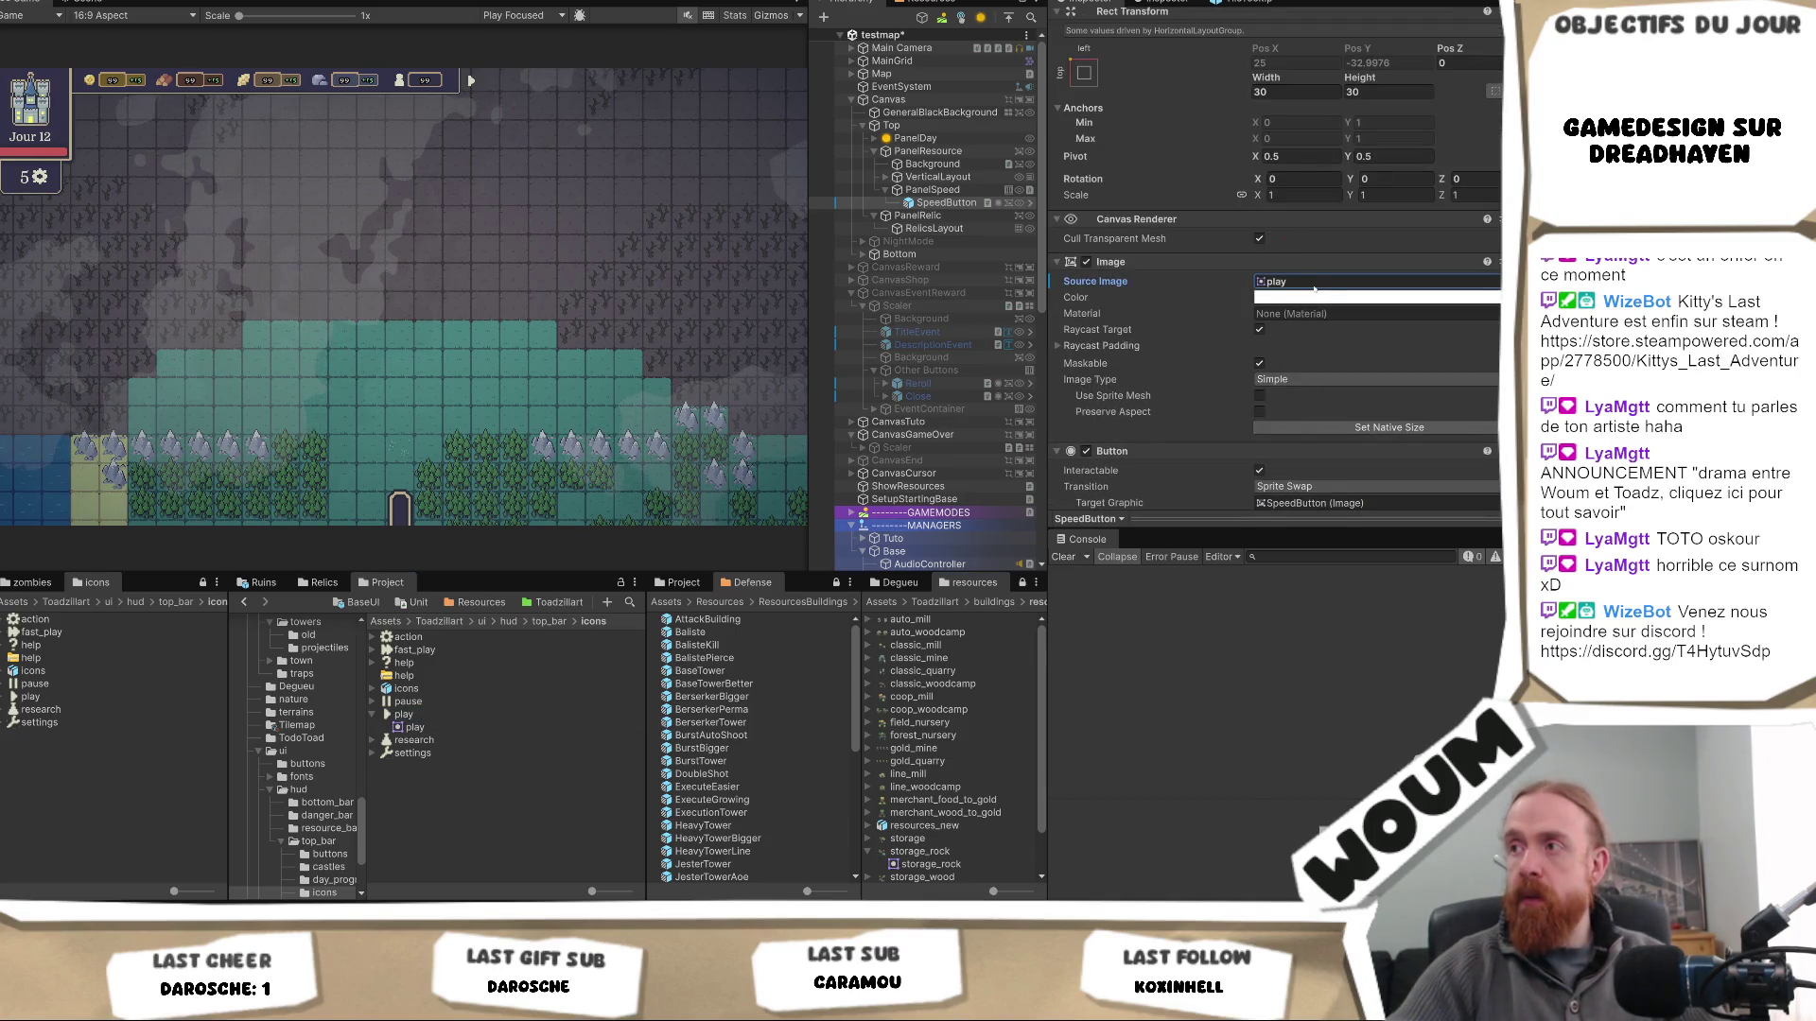
pyautogui.click(1322, 486)
pyautogui.click(1286, 503)
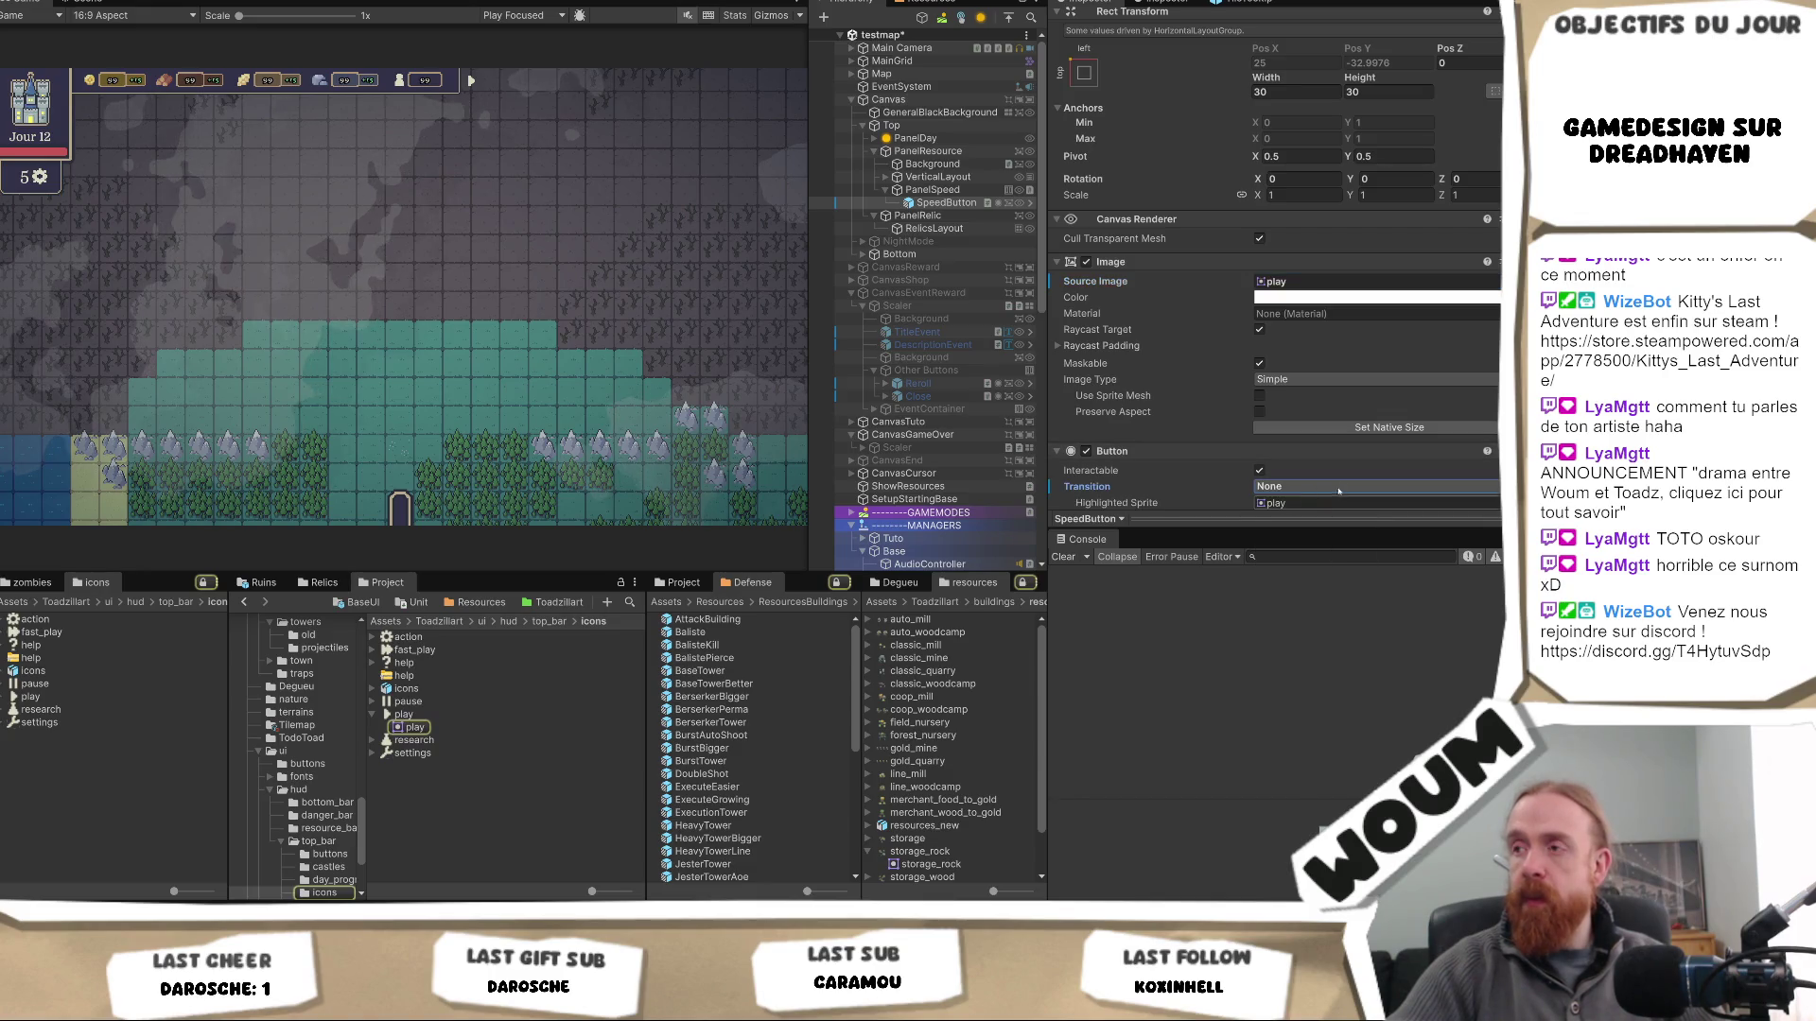
pyautogui.scroll(-1, 1127, 434)
pyautogui.rightClick(1104, 442)
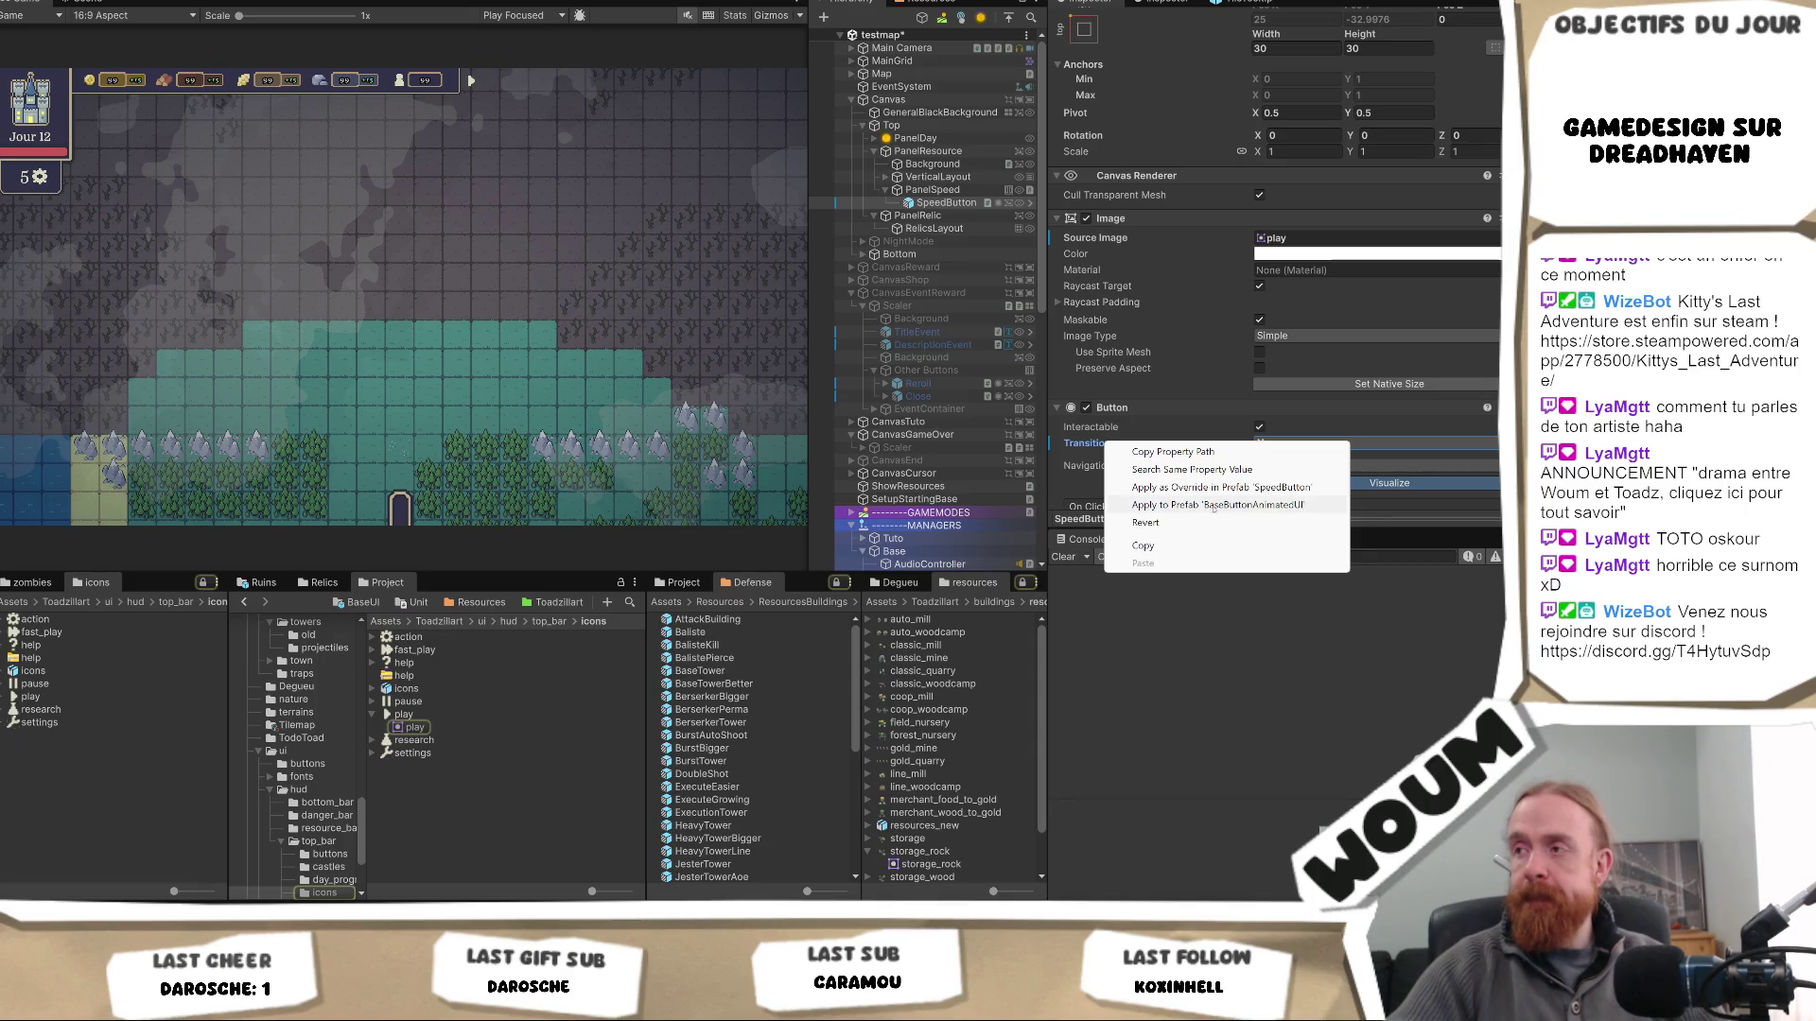
pyautogui.click(1213, 506)
# - Delete the On Click entry and apply the empty list to the base prefab
pyautogui.scroll(-4, 1428, 457)
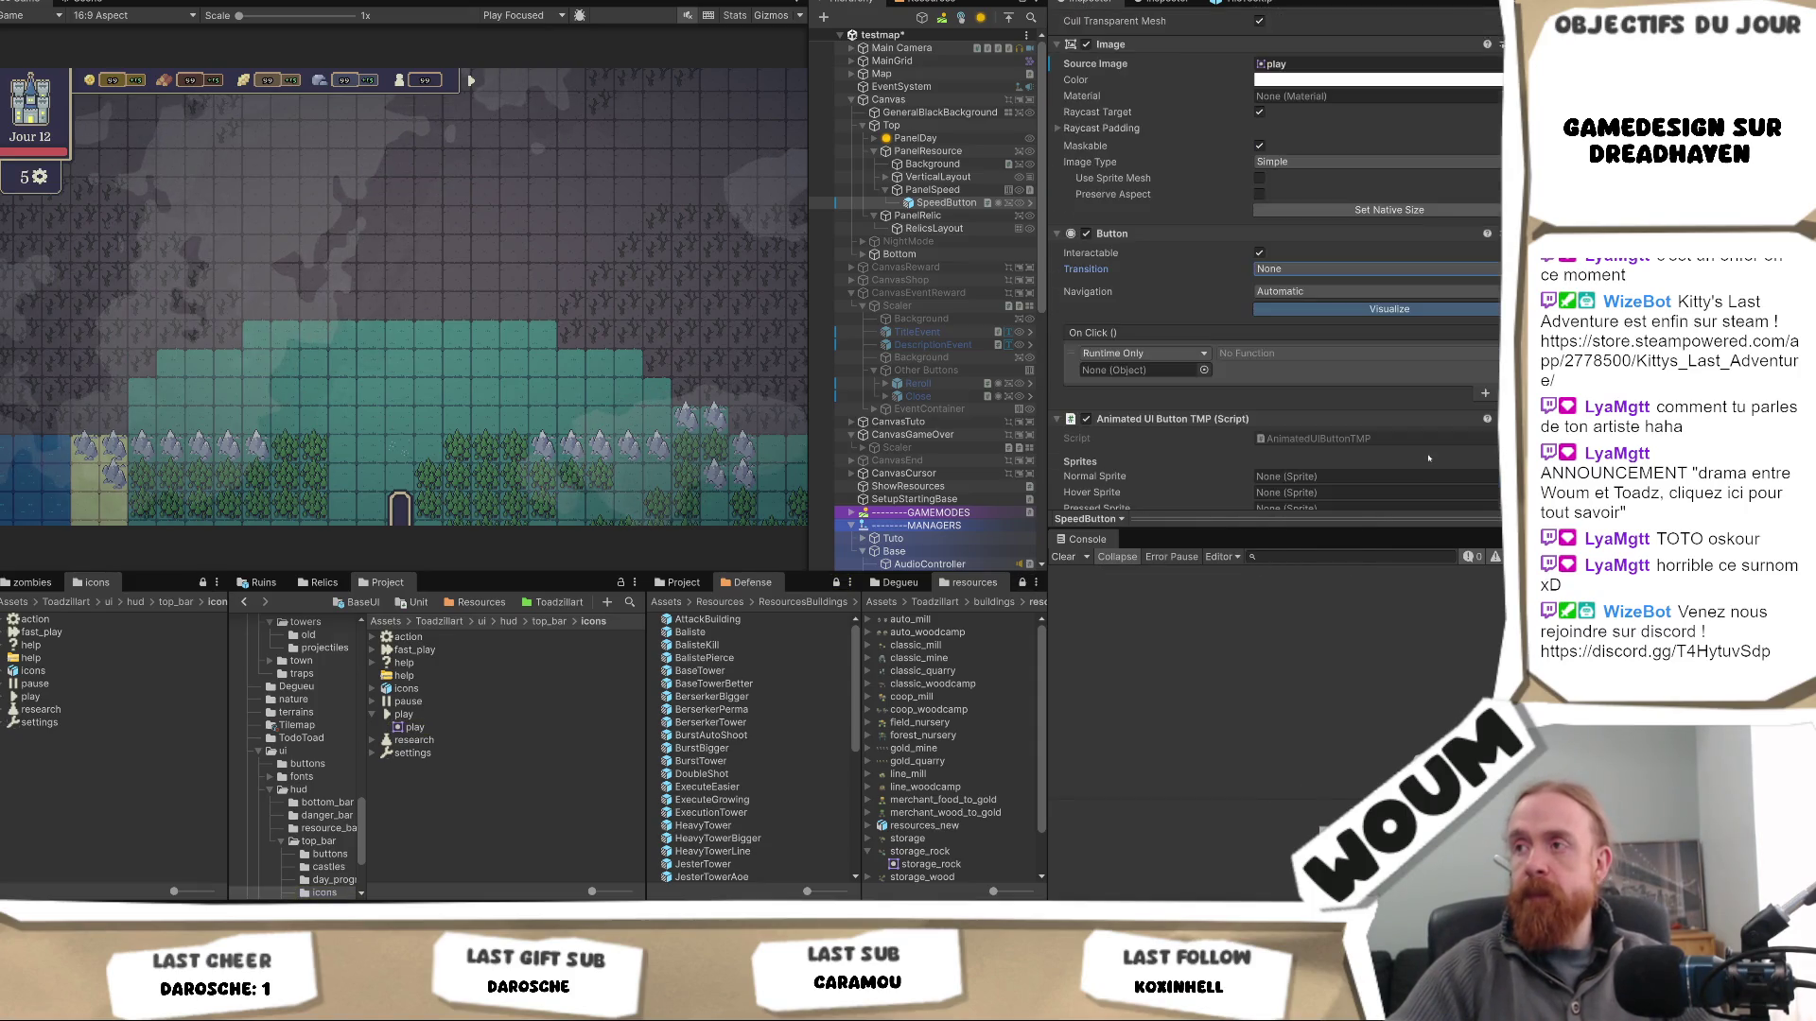
pyautogui.scroll(-1, 1429, 458)
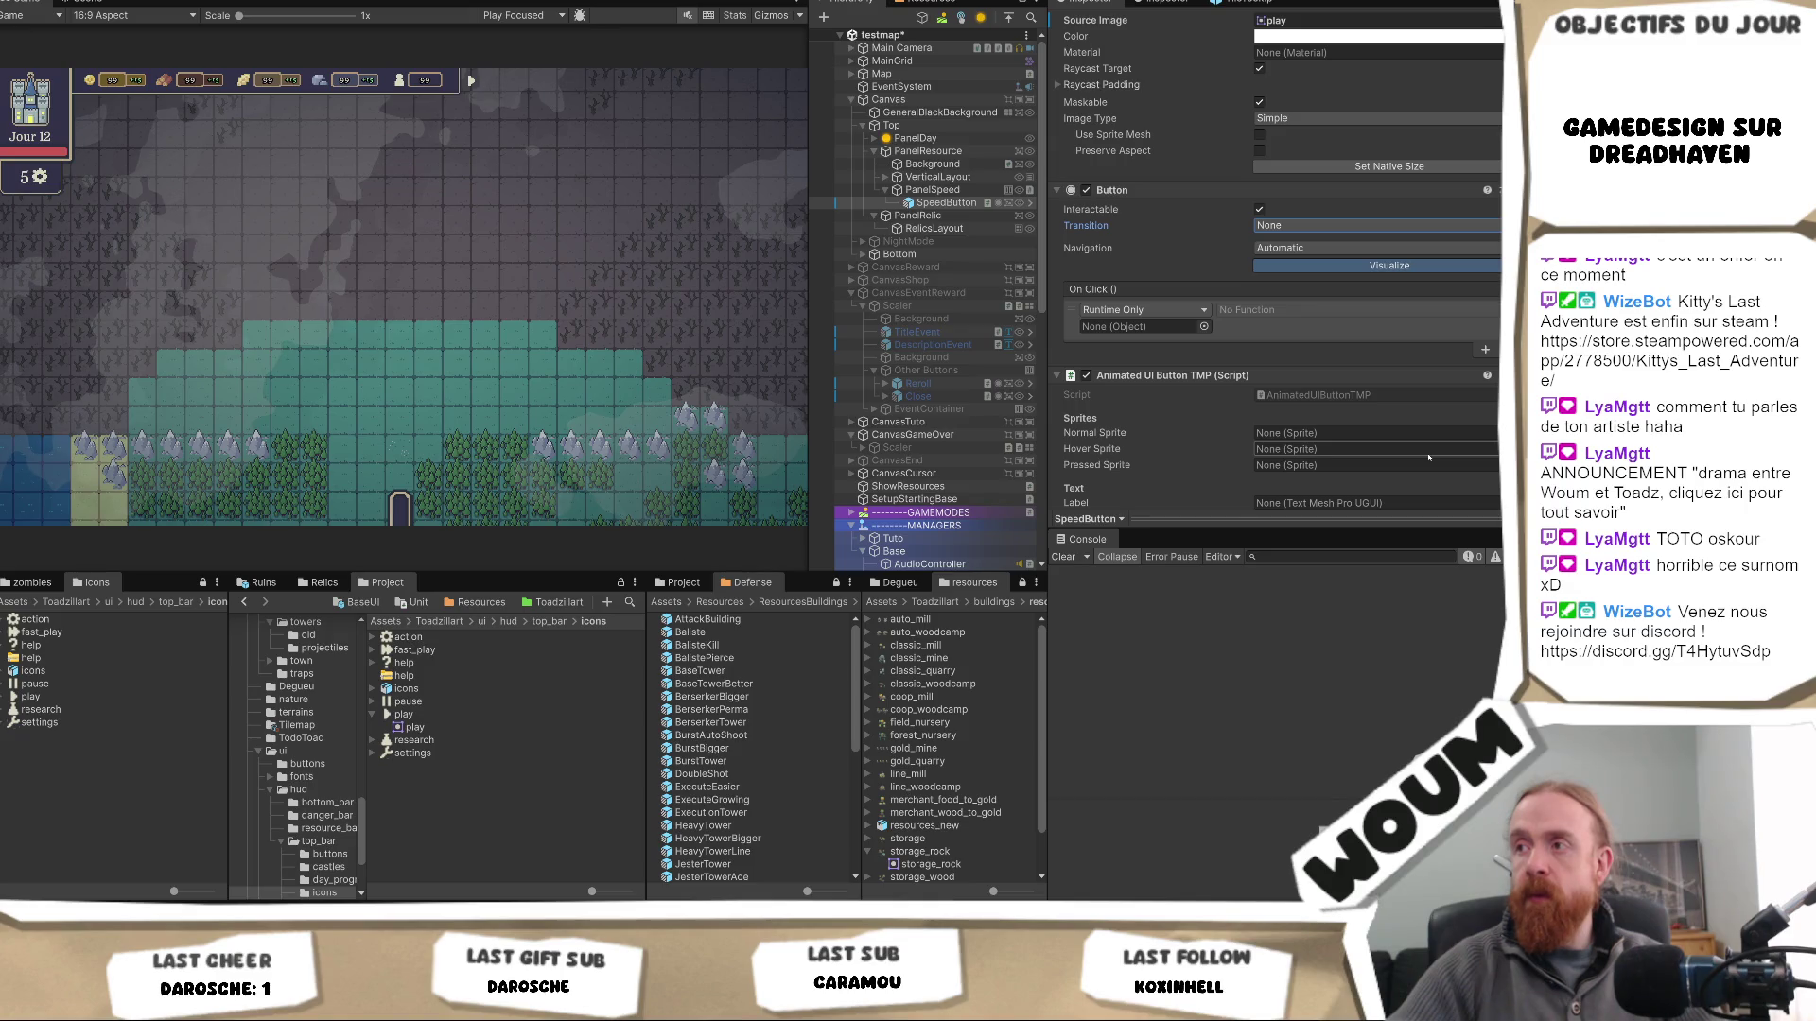
pyautogui.click(1292, 332)
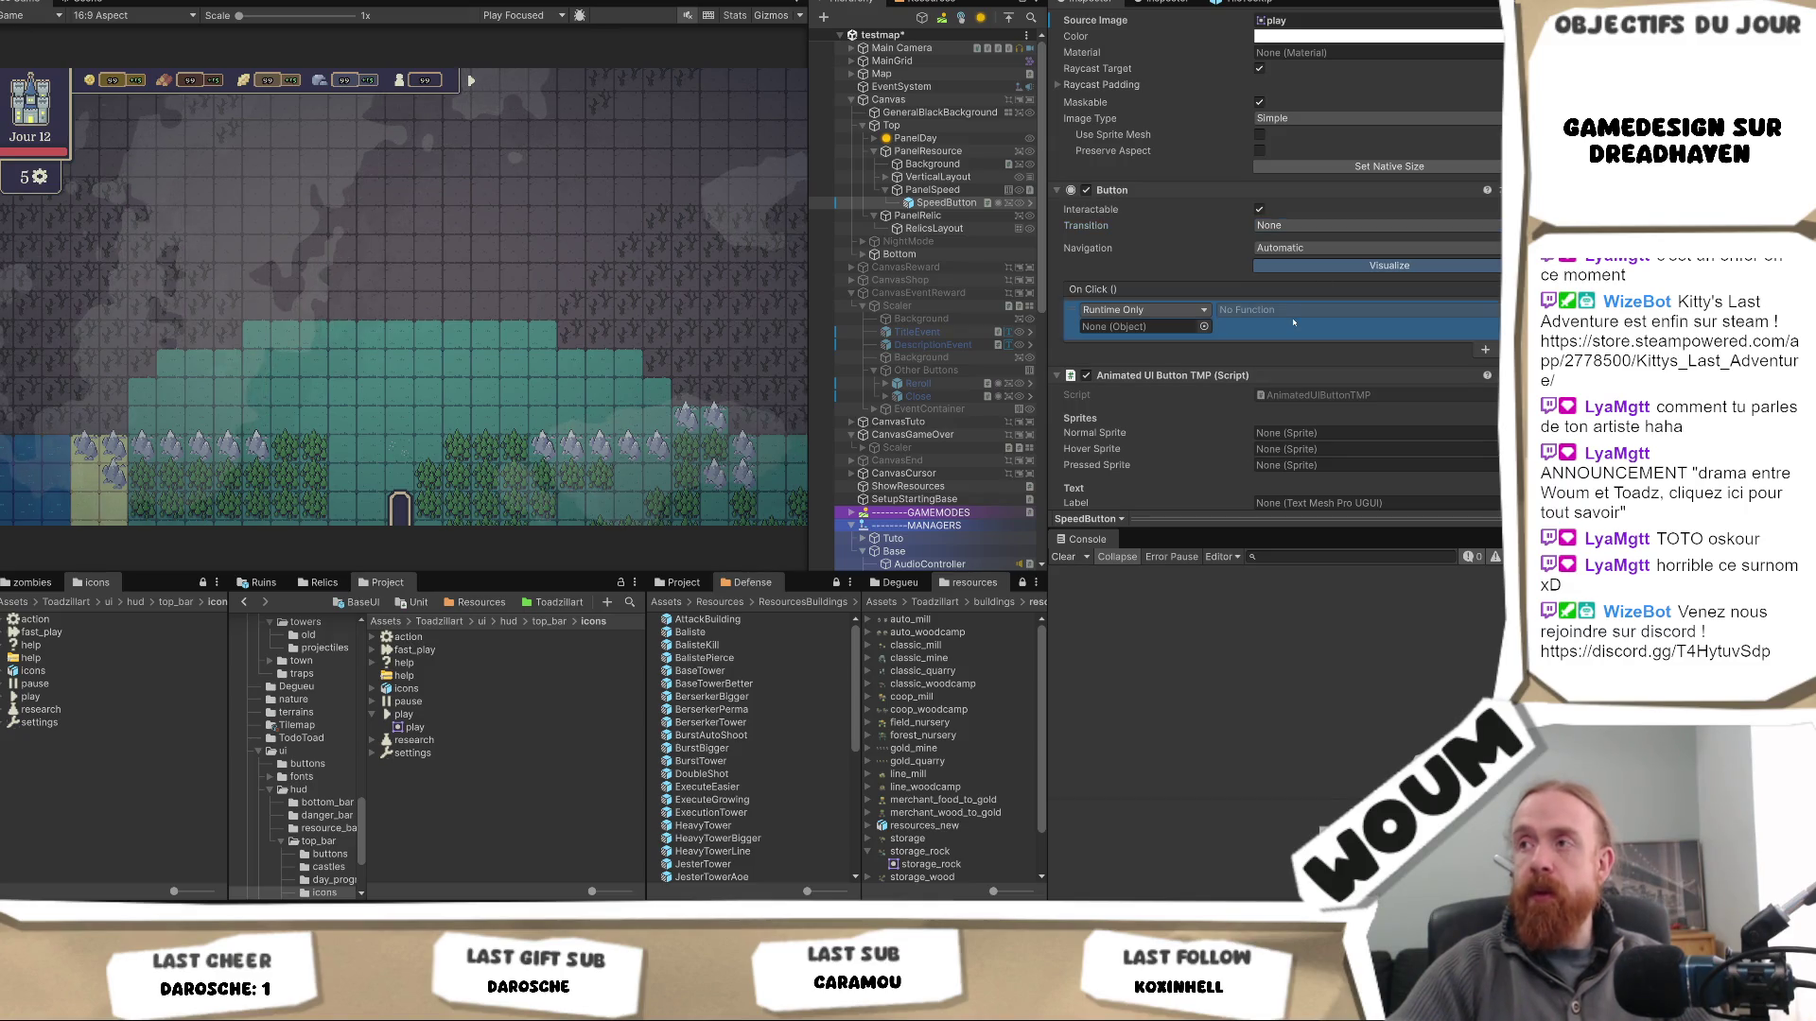
pyautogui.press('Delete')
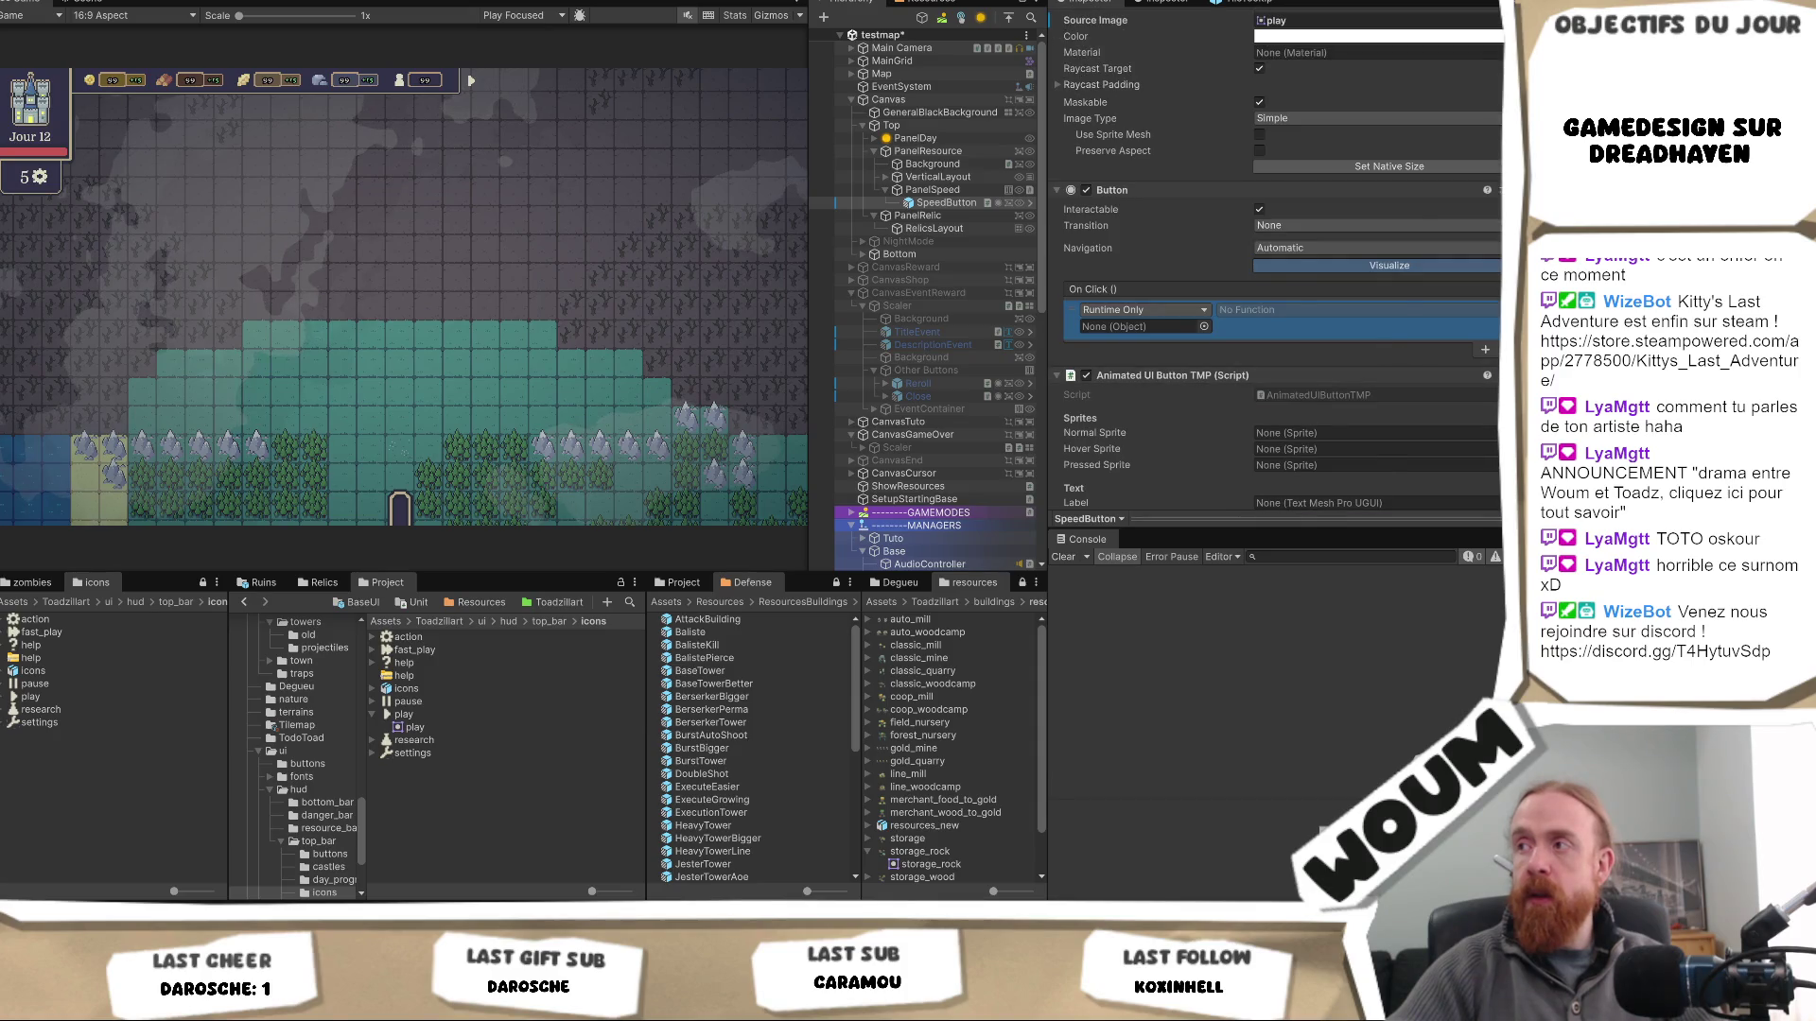
pyautogui.rightClick(1171, 292)
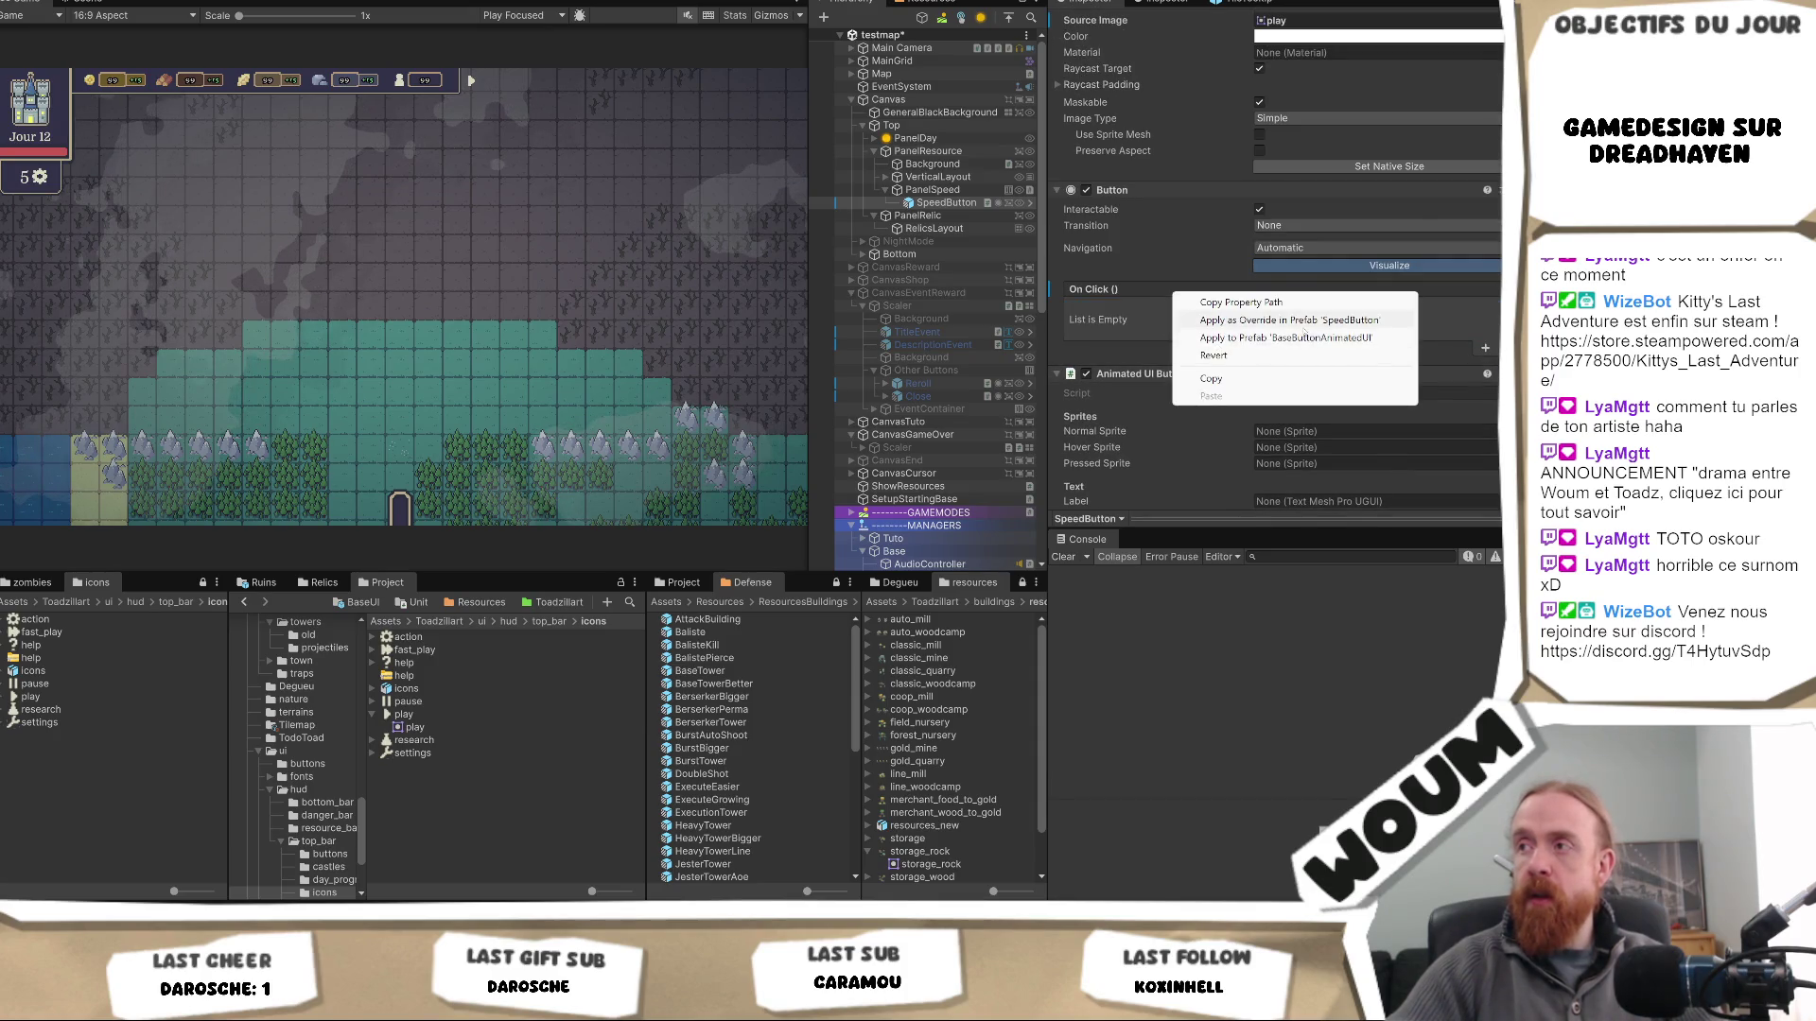
pyautogui.click(1315, 337)
# - Paste the play sprite into Normal, Hover and Pressed Sprite, then duplicate SpeedButton
pyautogui.scroll(-4, 1376, 389)
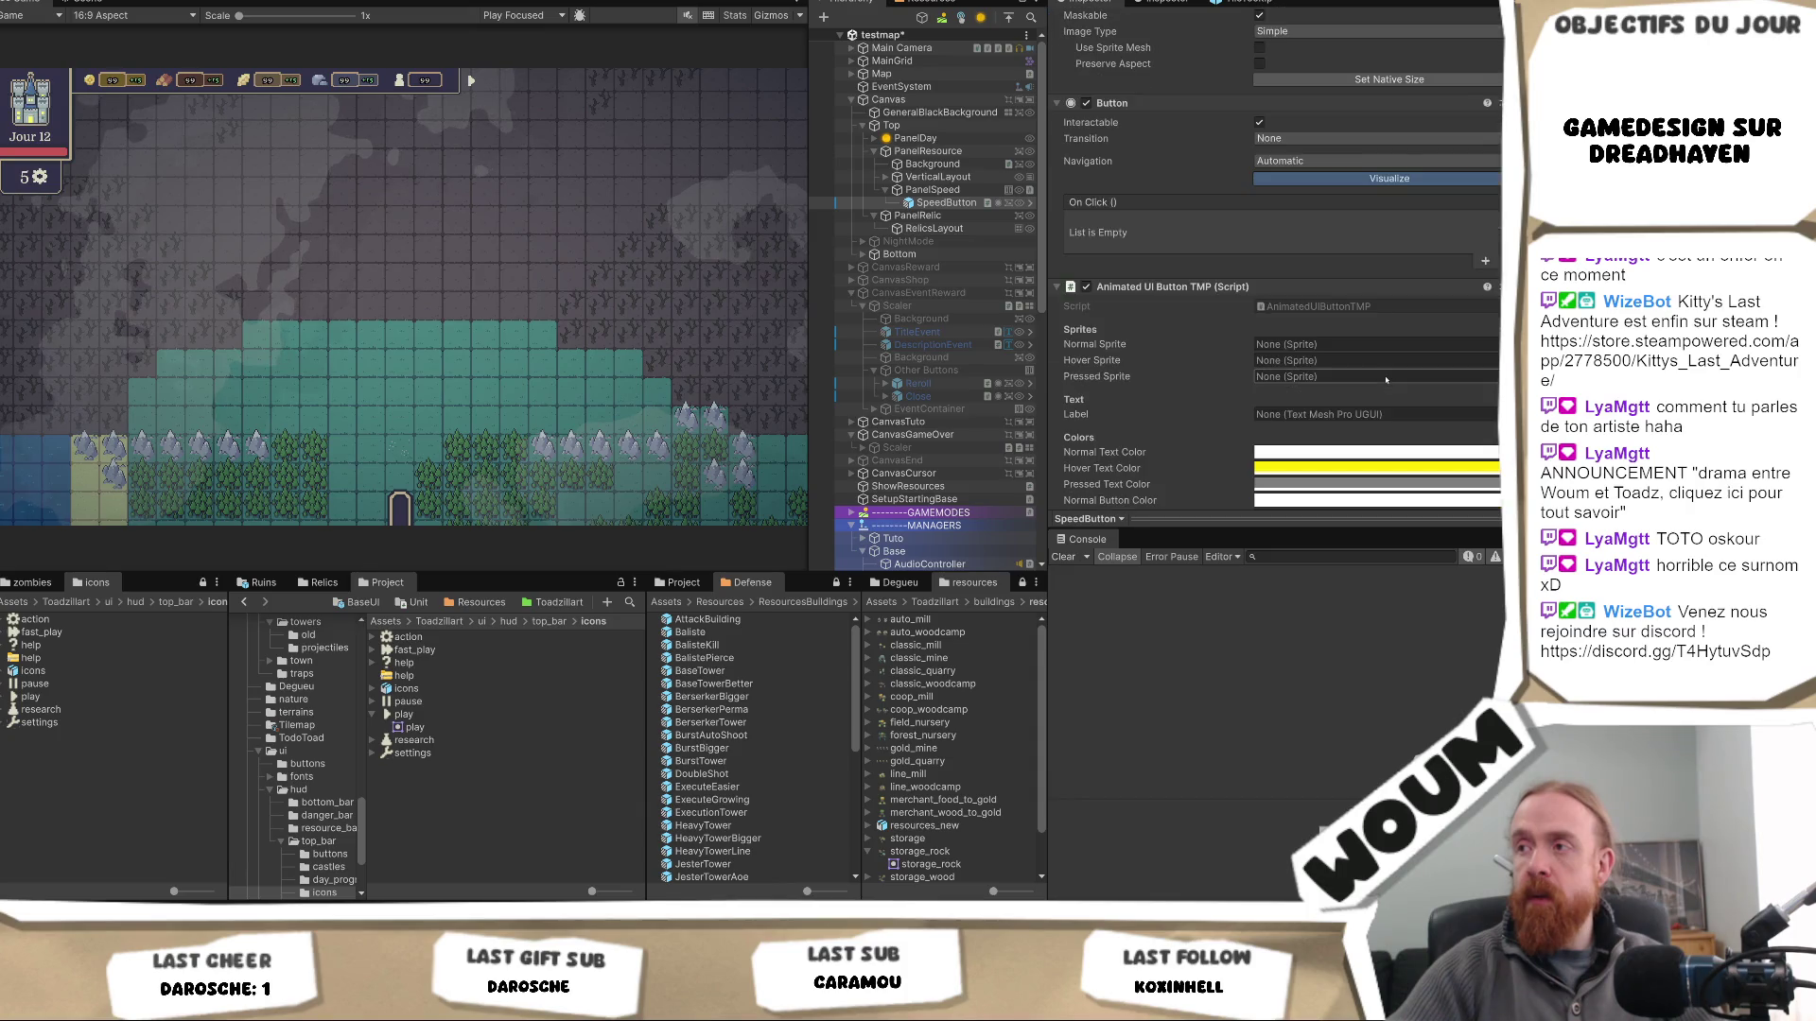
pyautogui.scroll(-3, 1376, 389)
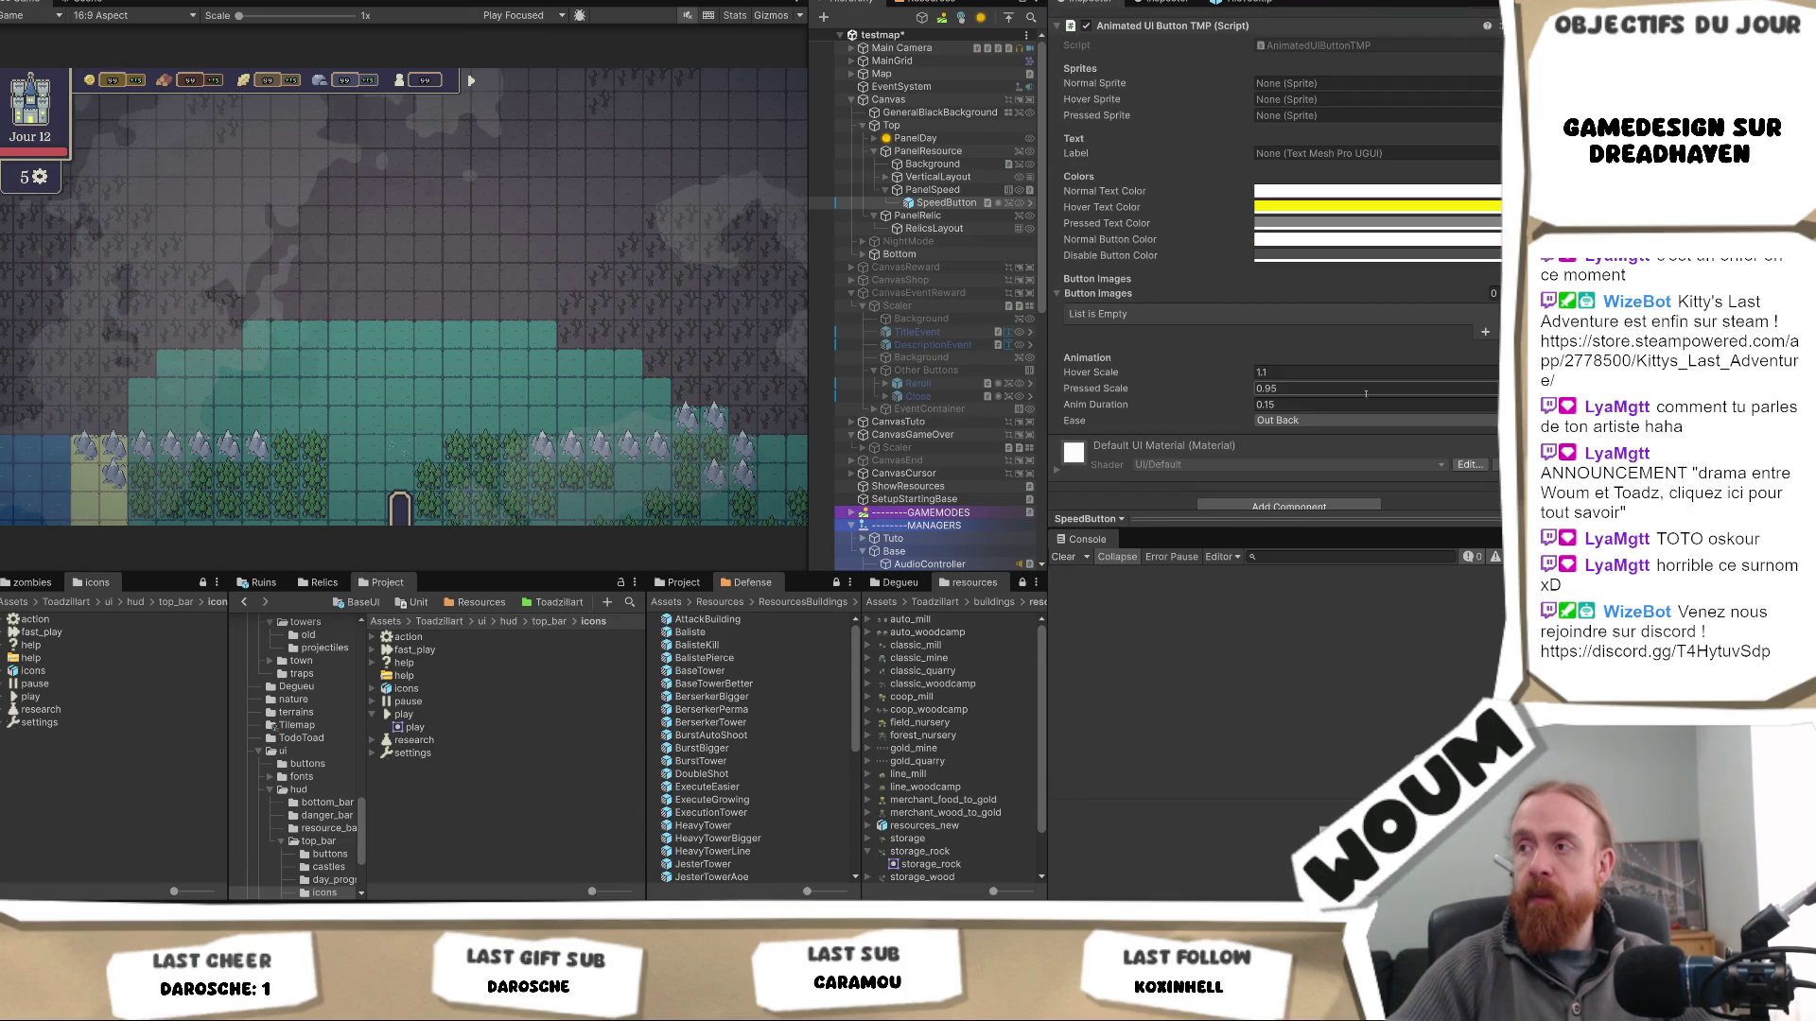
pyautogui.scroll(5, 1366, 394)
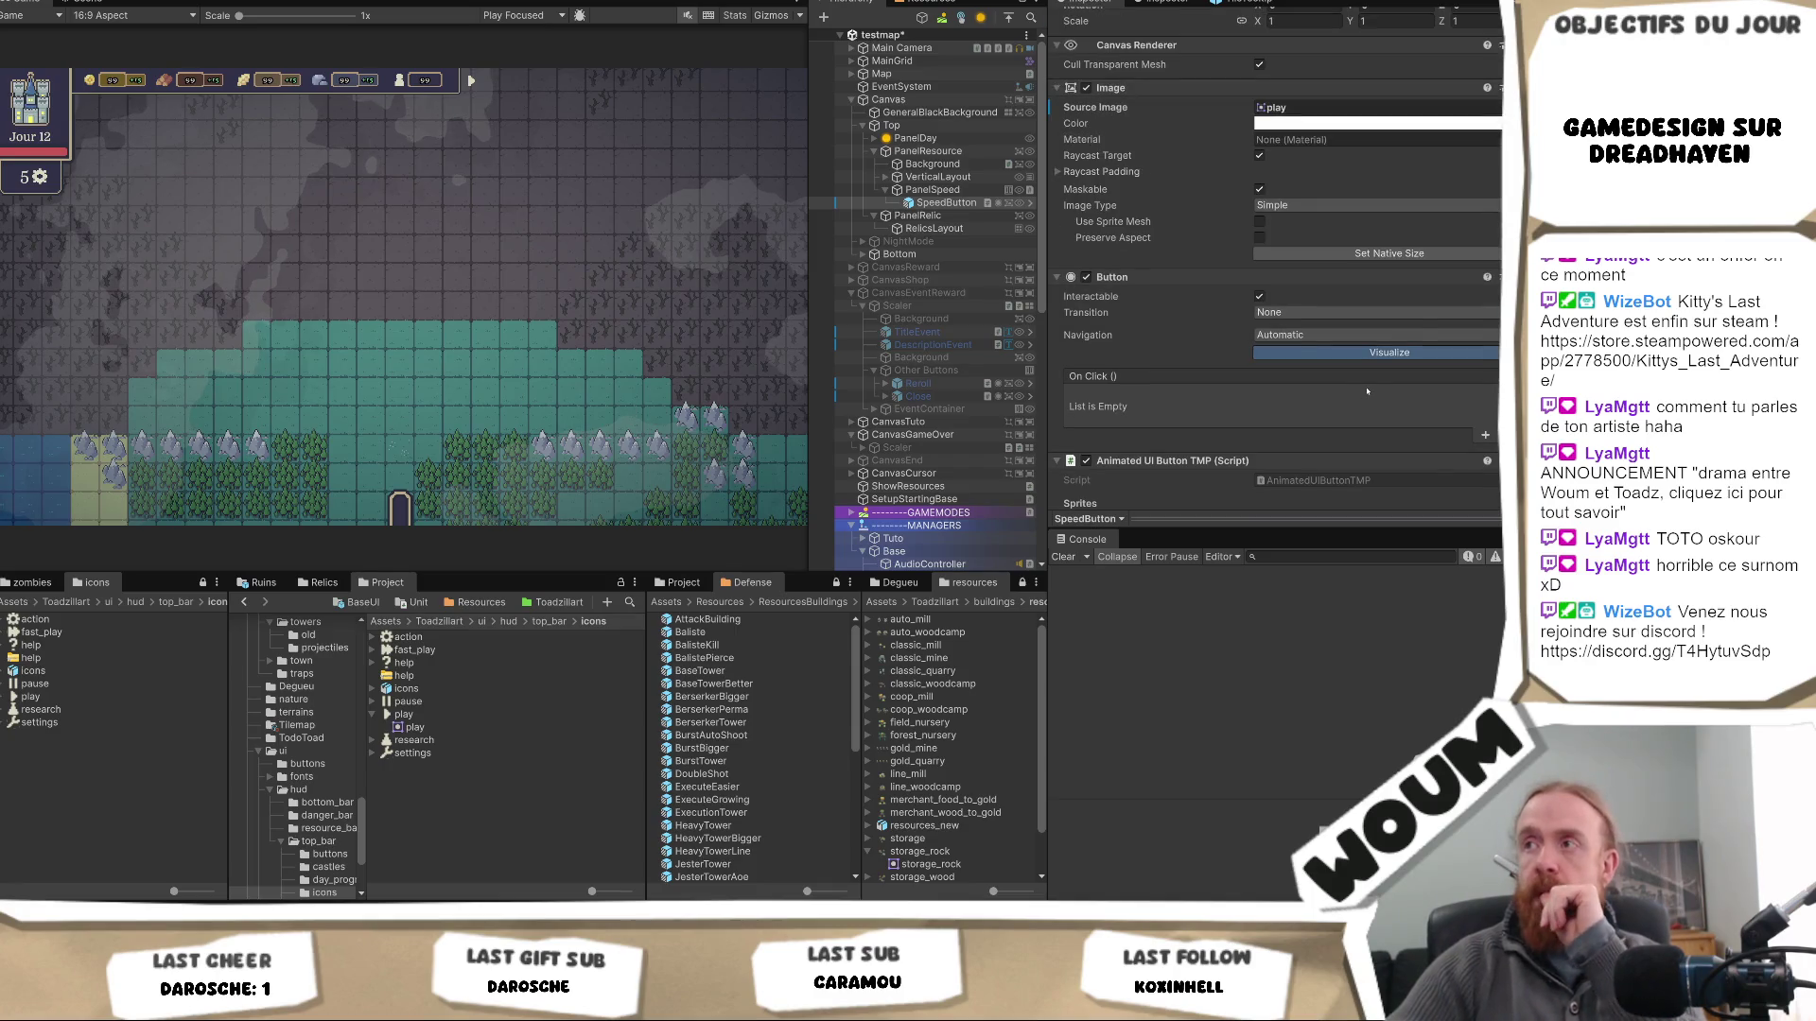
pyautogui.scroll(2, 1366, 391)
pyautogui.click(1322, 110)
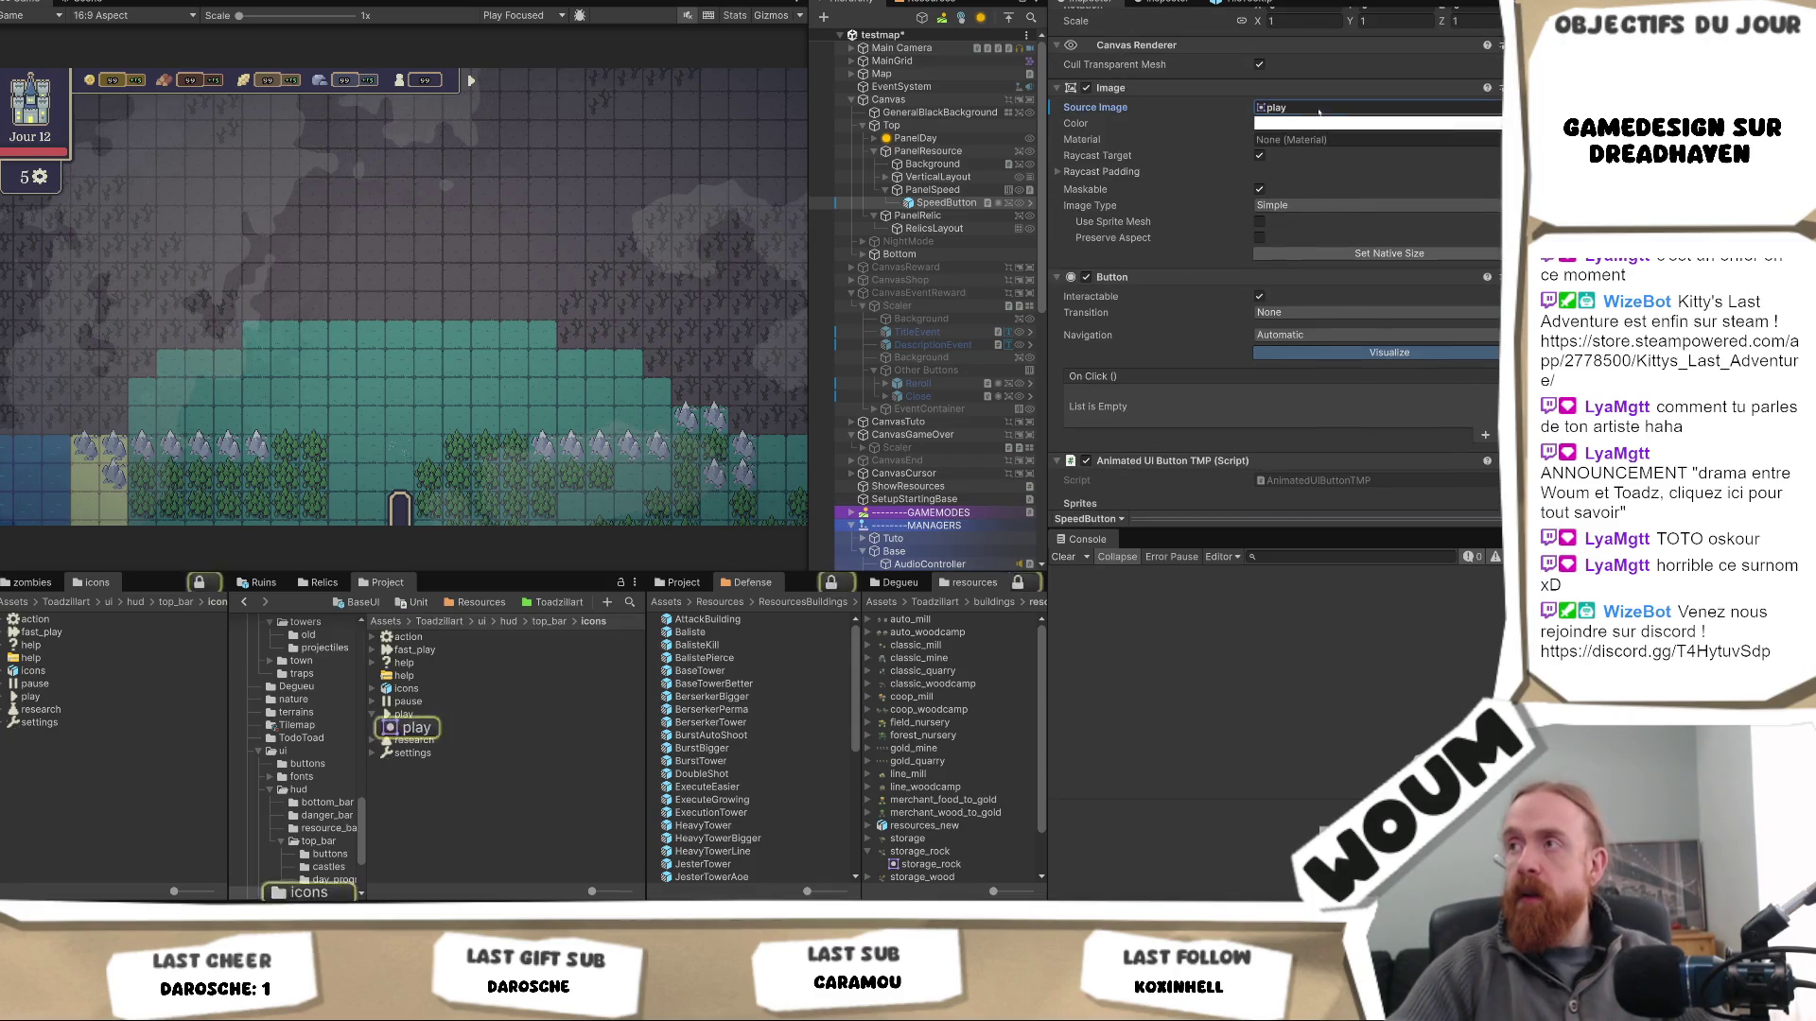
pyautogui.scroll(-3, 1312, 360)
pyautogui.hotkey('ctrl', 'v')
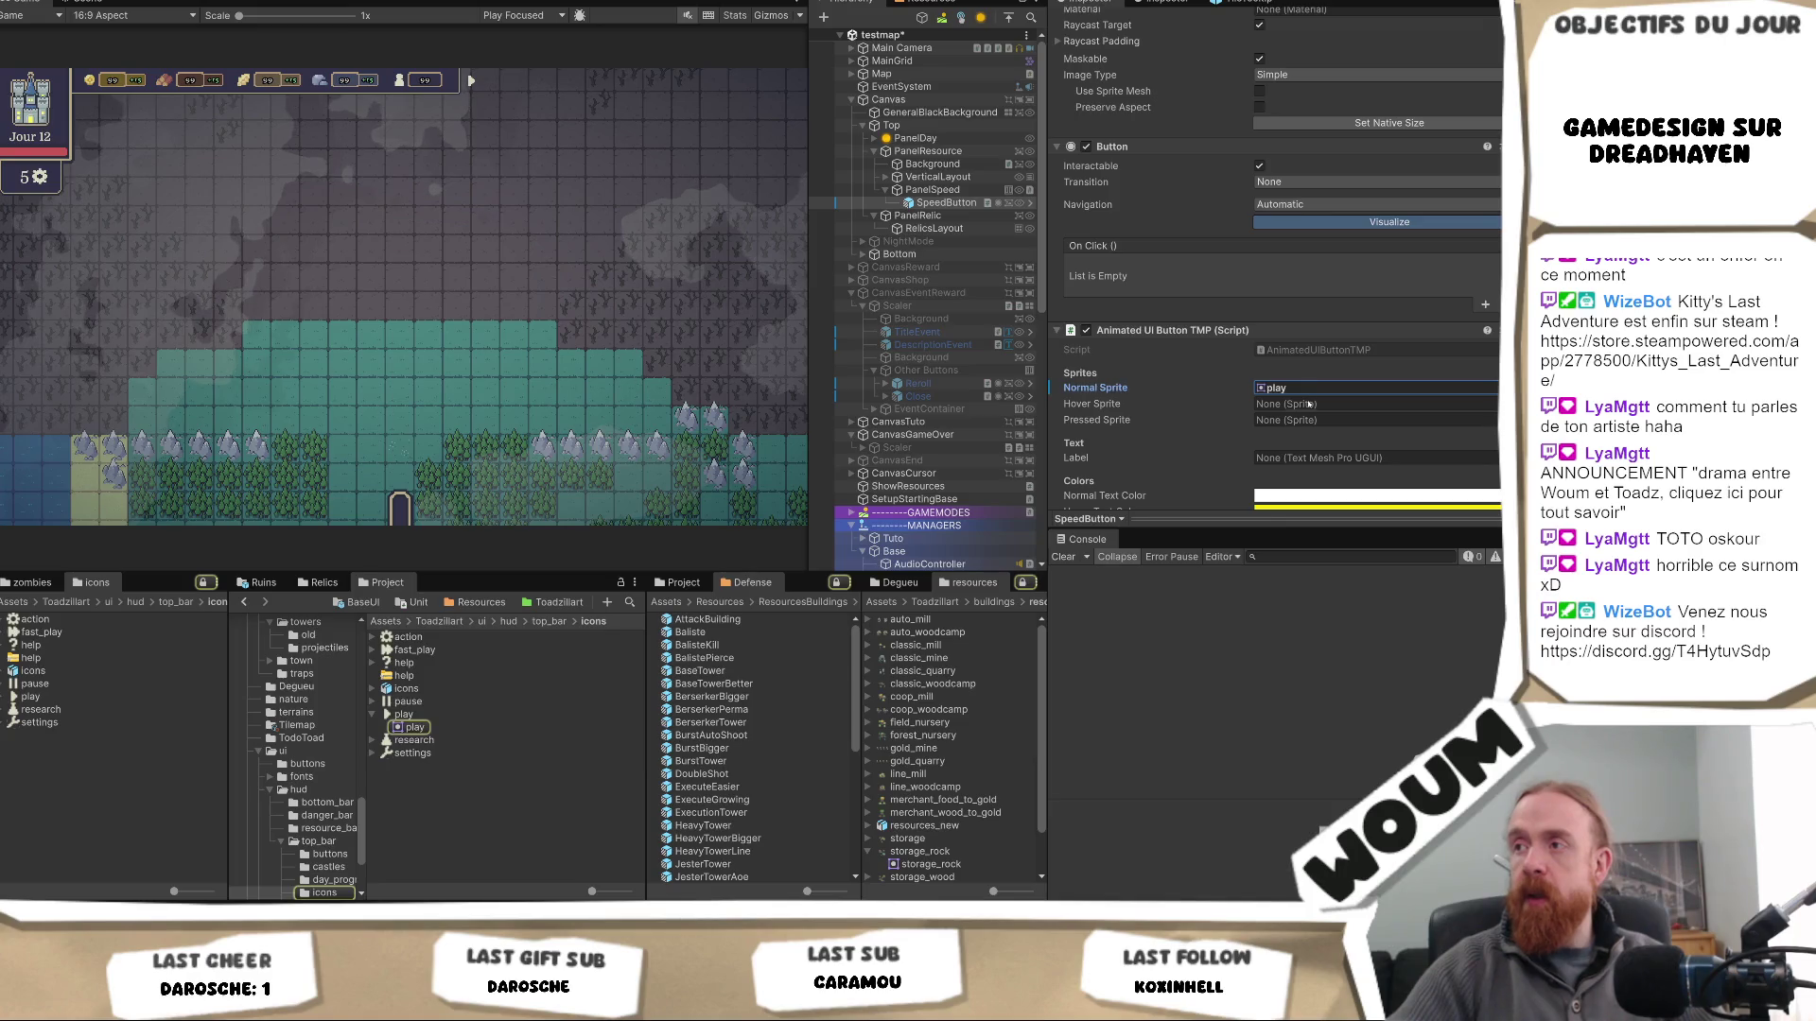
pyautogui.click(1312, 404)
pyautogui.hotkey('ctrl', 'v')
pyautogui.click(1312, 419)
pyautogui.hotkey('ctrl', 'v')
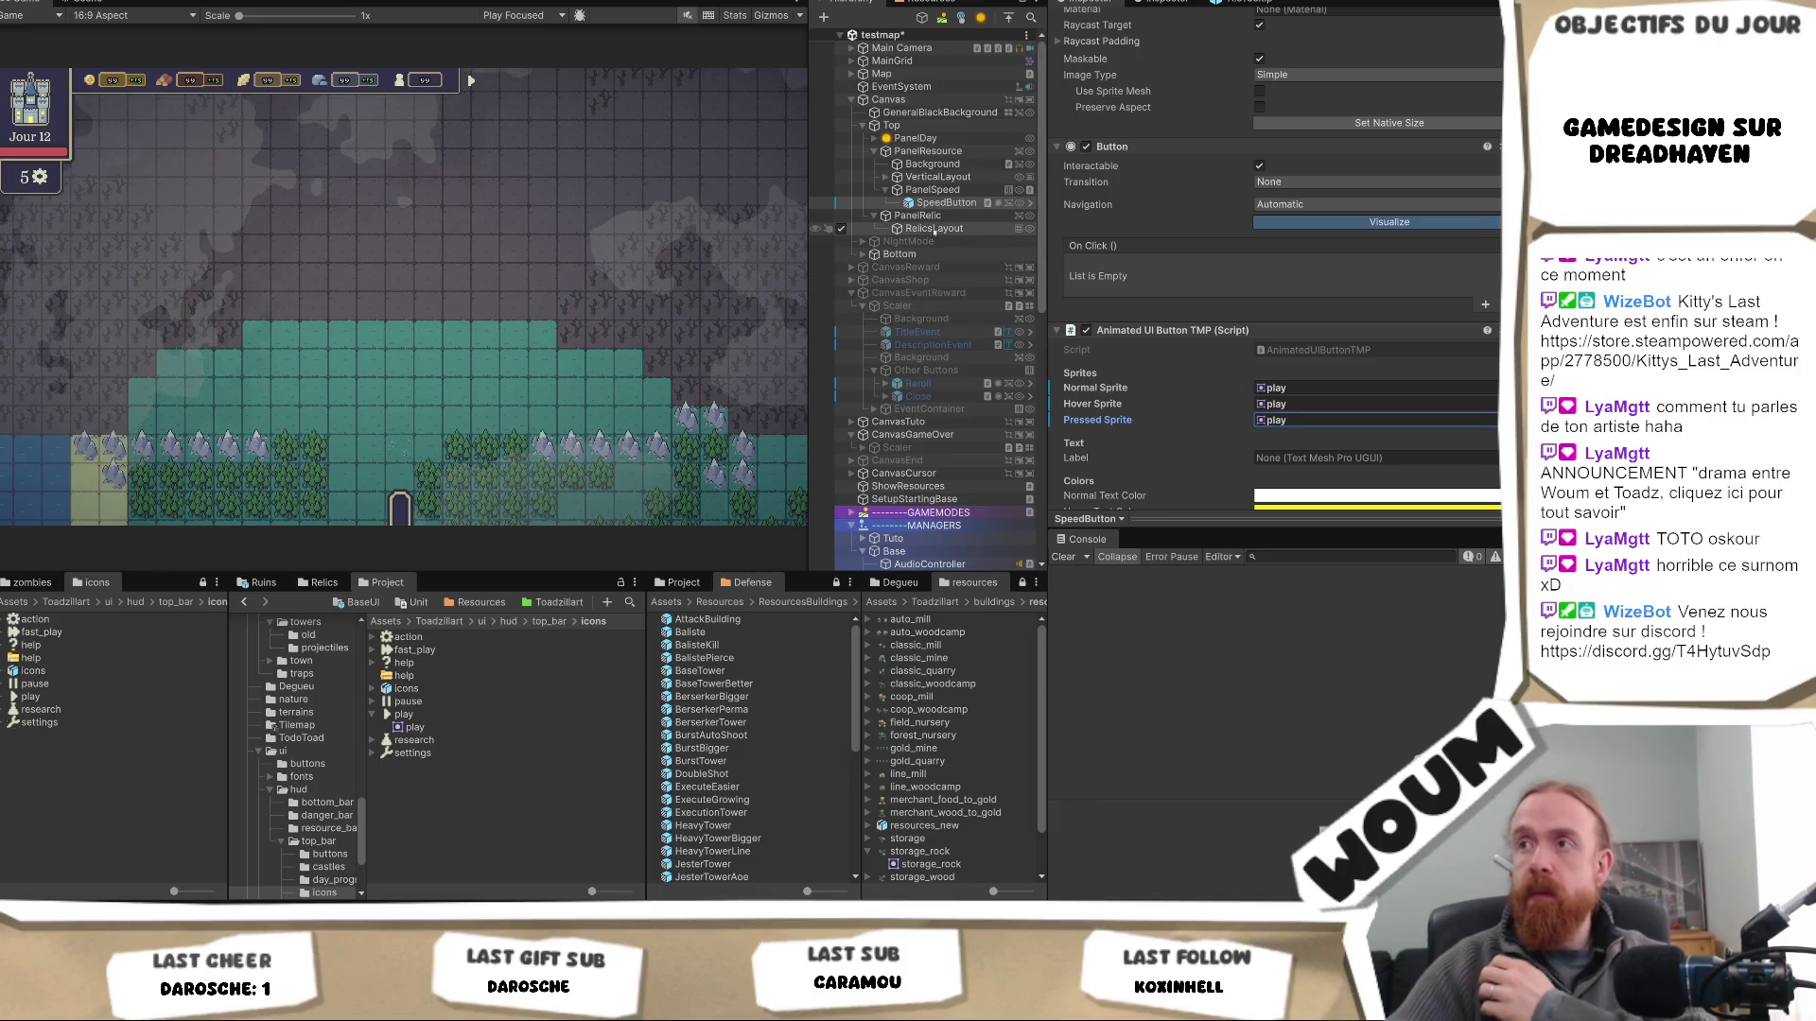
pyautogui.click(993, 202)
pyautogui.hotkey('ctrl', 'd')
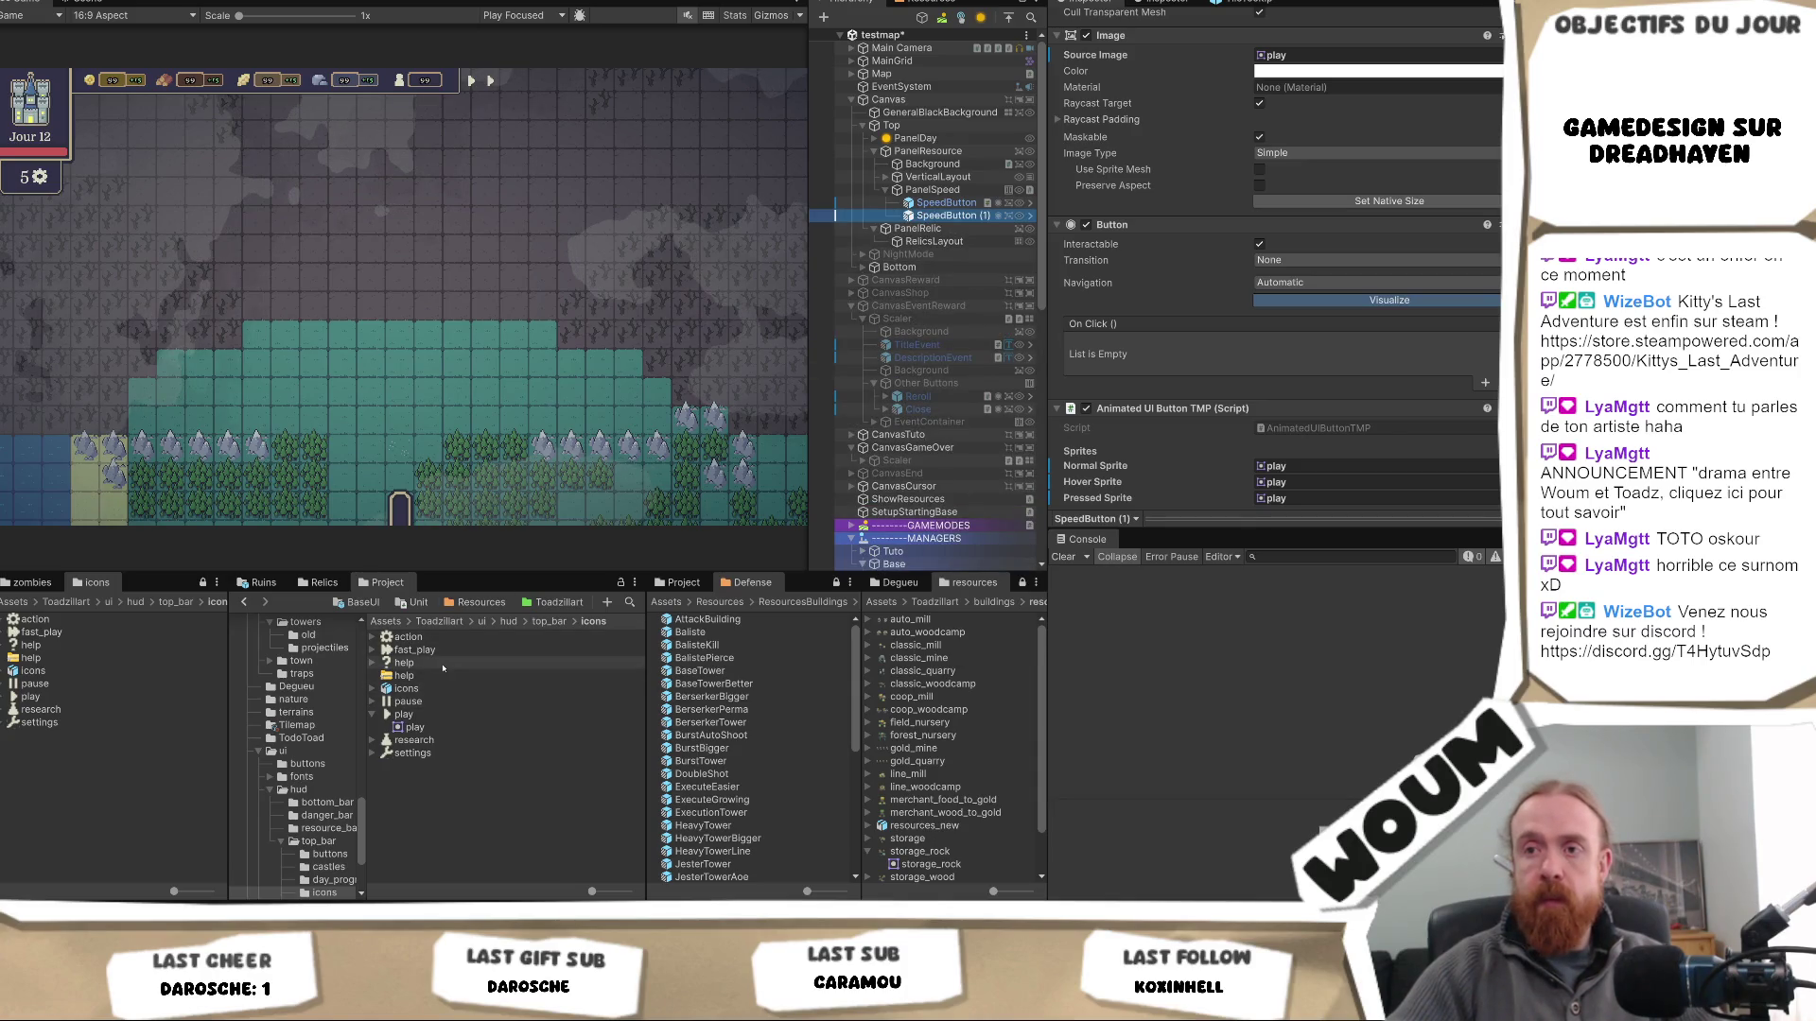
# - Give the first speed button the pause sprite for Normal, Hover, Pressed and Source Image
pyautogui.click(946, 203)
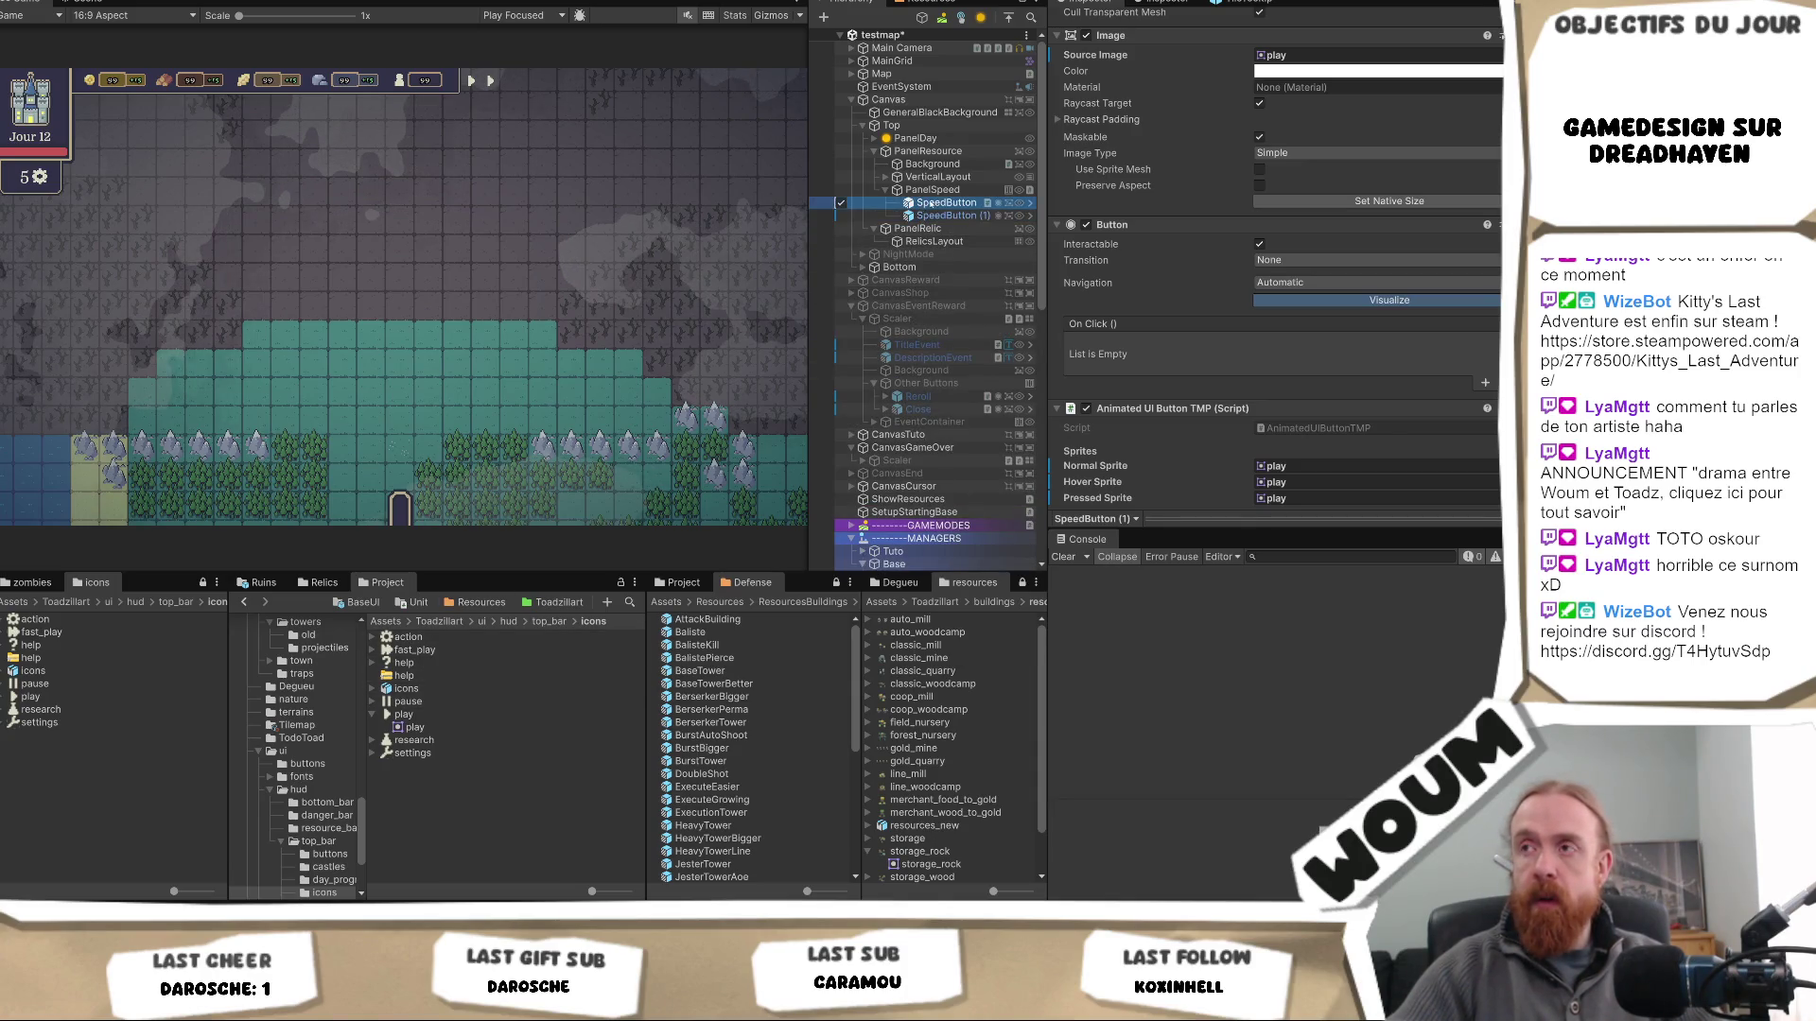
pyautogui.moveTo(438, 707)
pyautogui.mouseDown()
pyautogui.moveTo(1277, 397)
pyautogui.moveTo(1325, 322)
pyautogui.mouseUp()
pyautogui.click(1324, 322)
pyautogui.hotkey('ctrl', 'c')
pyautogui.click(1320, 353)
pyautogui.hotkey('ctrl', 'v')
pyautogui.scroll(5, 1287, 217)
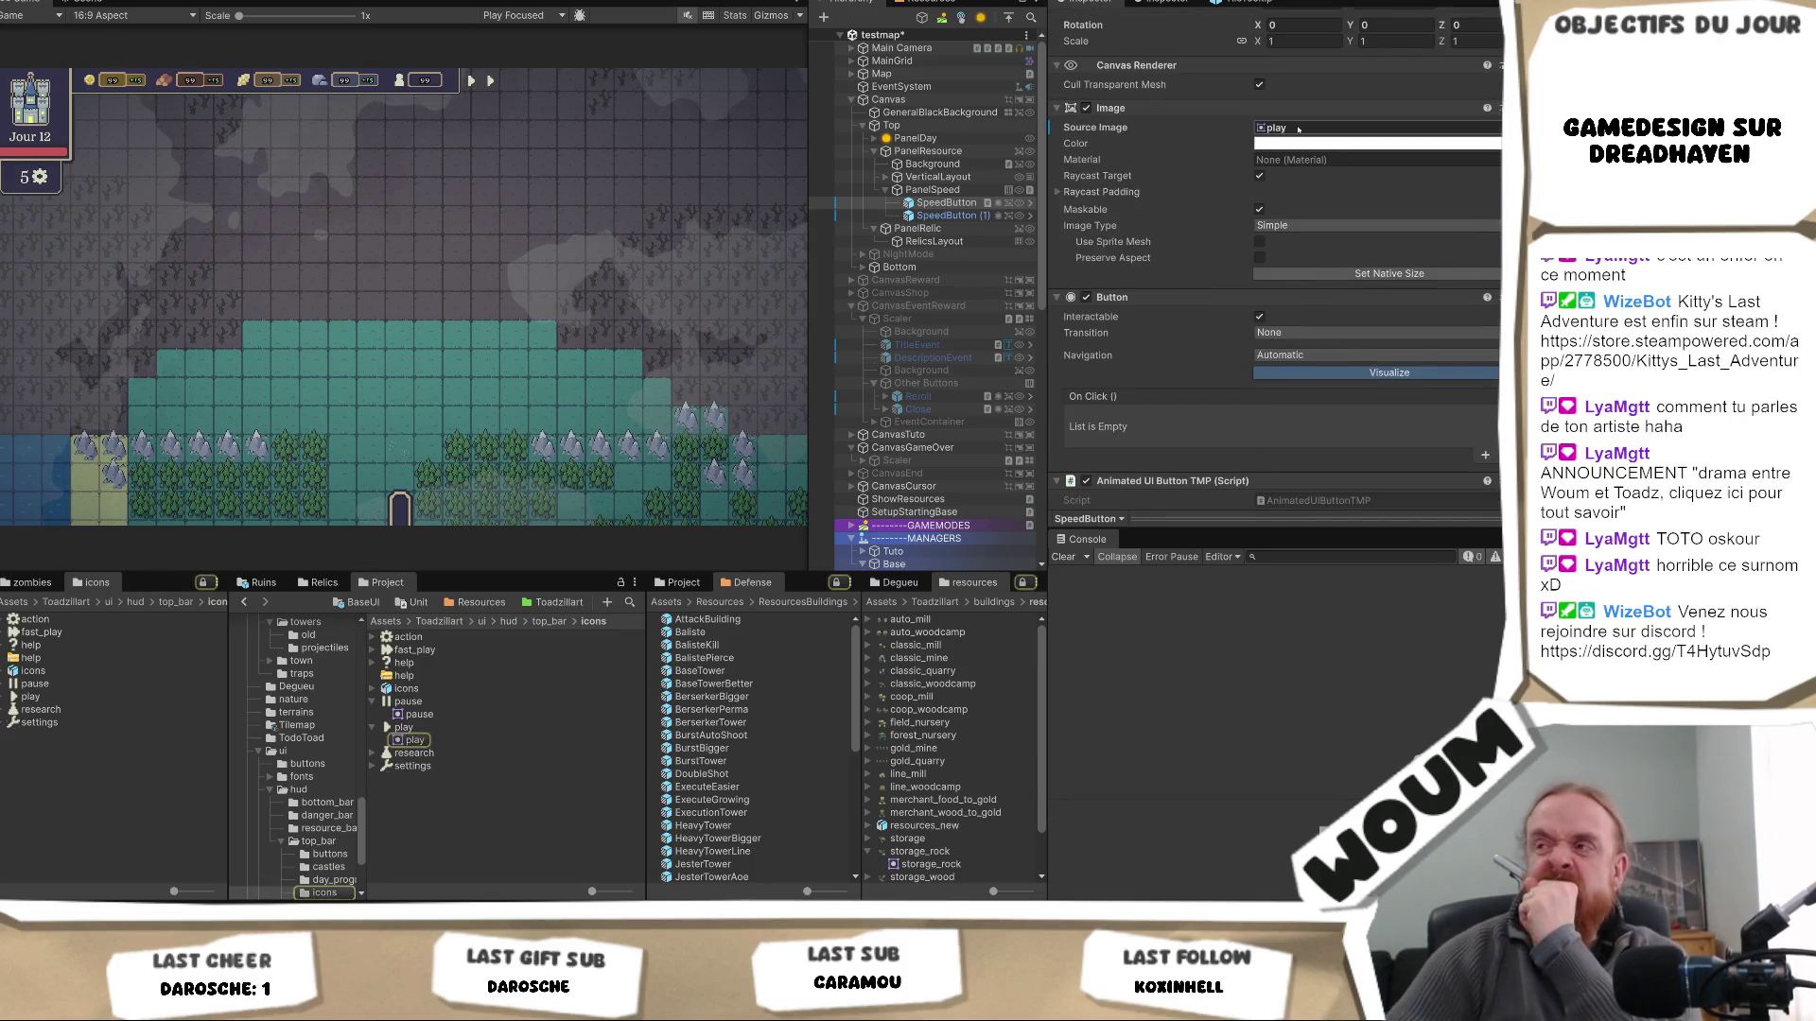
pyautogui.click(1285, 143)
pyautogui.click(1277, 128)
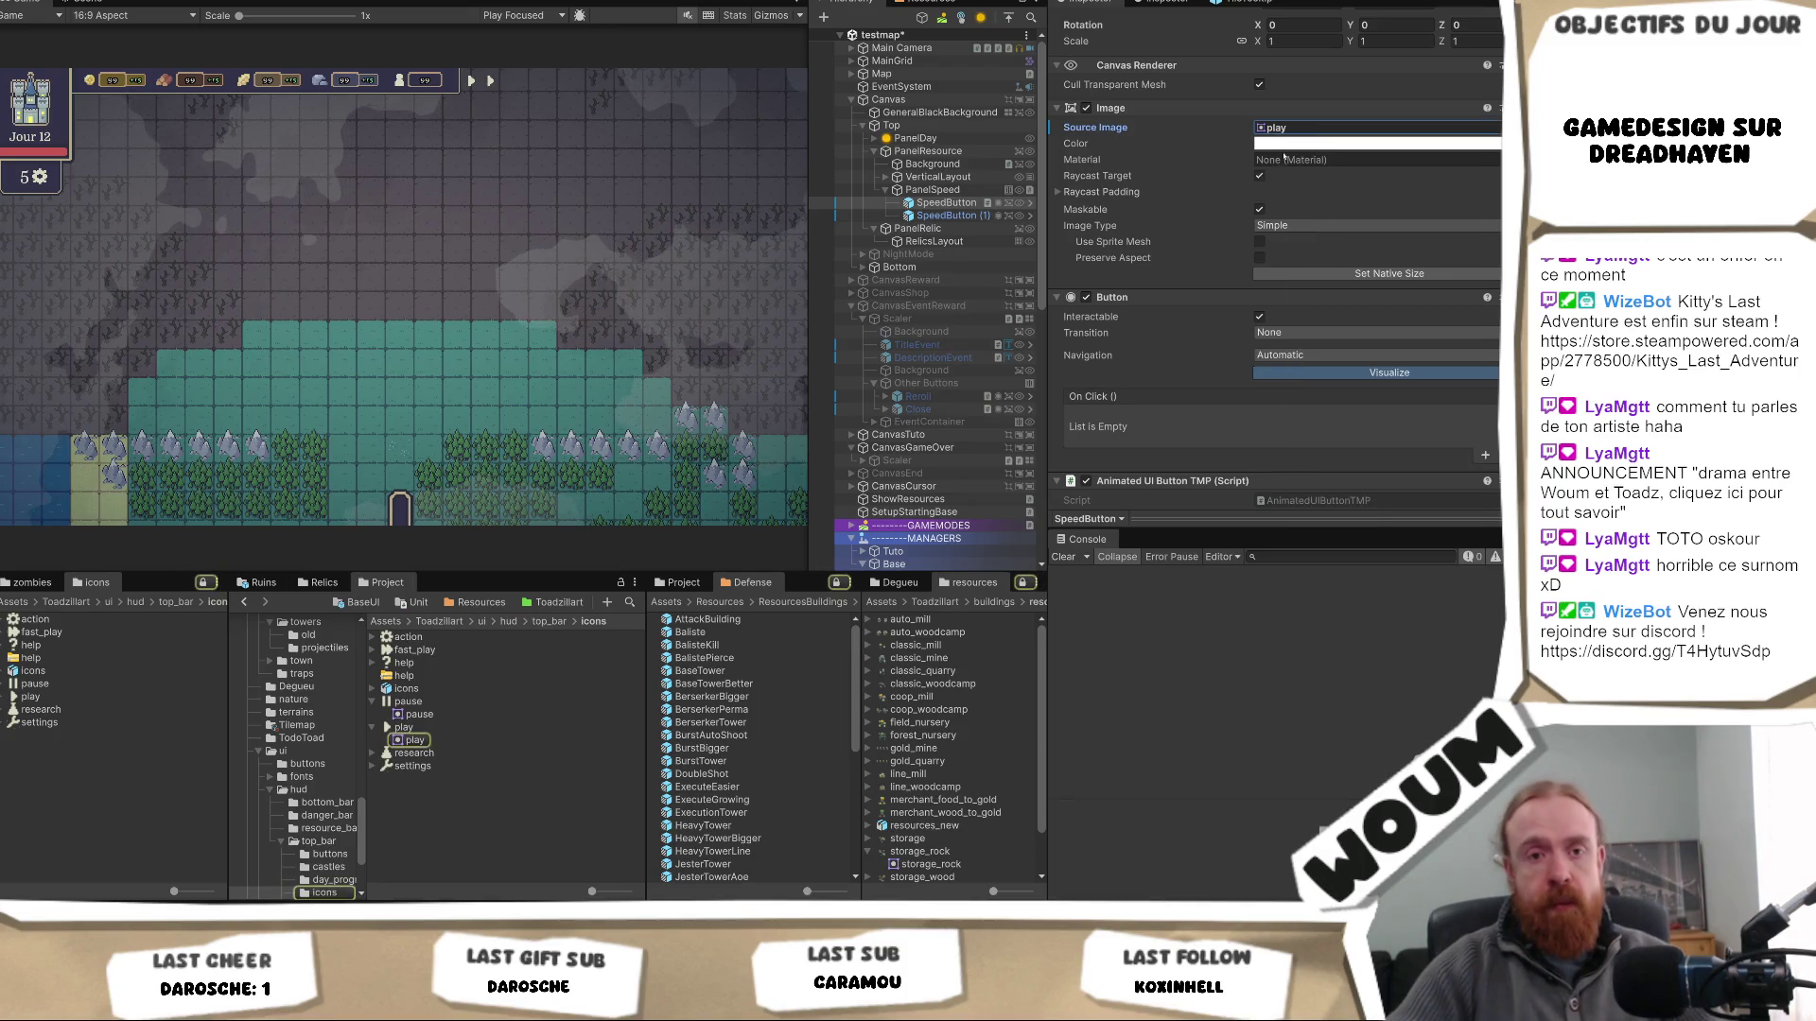
pyautogui.hotkey('ctrl', 'v')
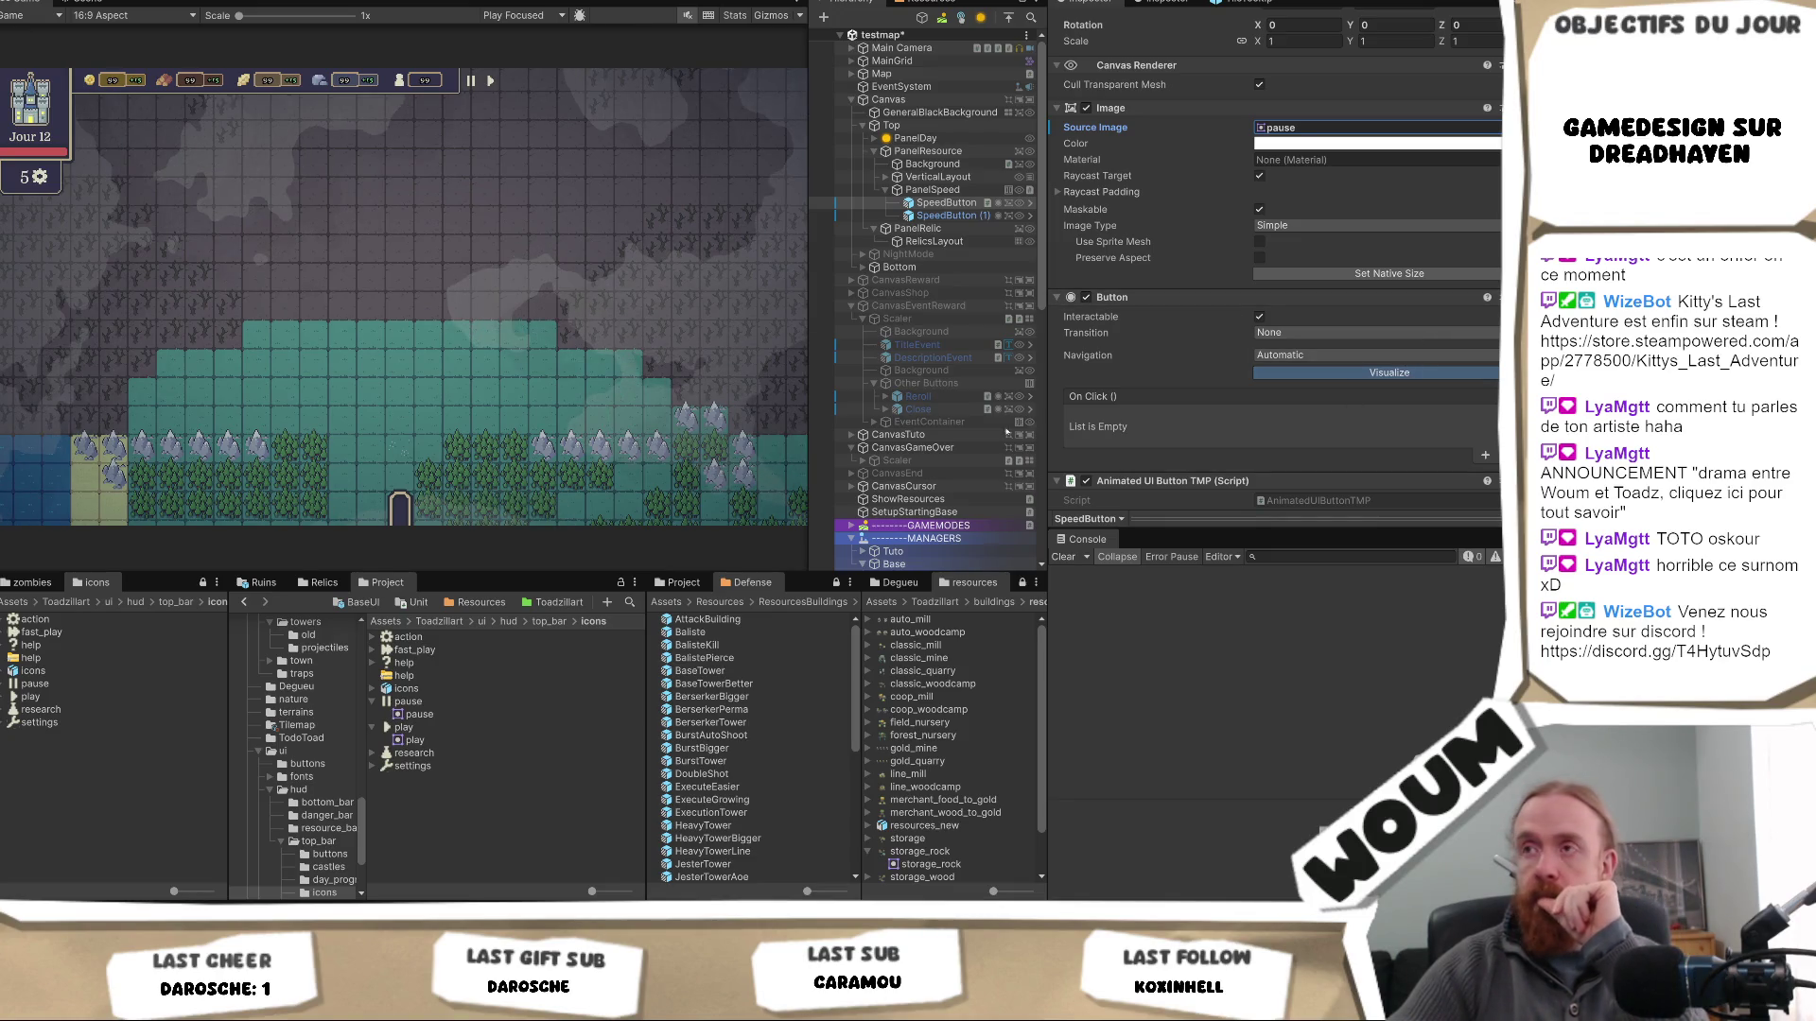
# - Rename the two buttons SpeedButton Pause and SpeedButton Play
pyautogui.click(941, 204)
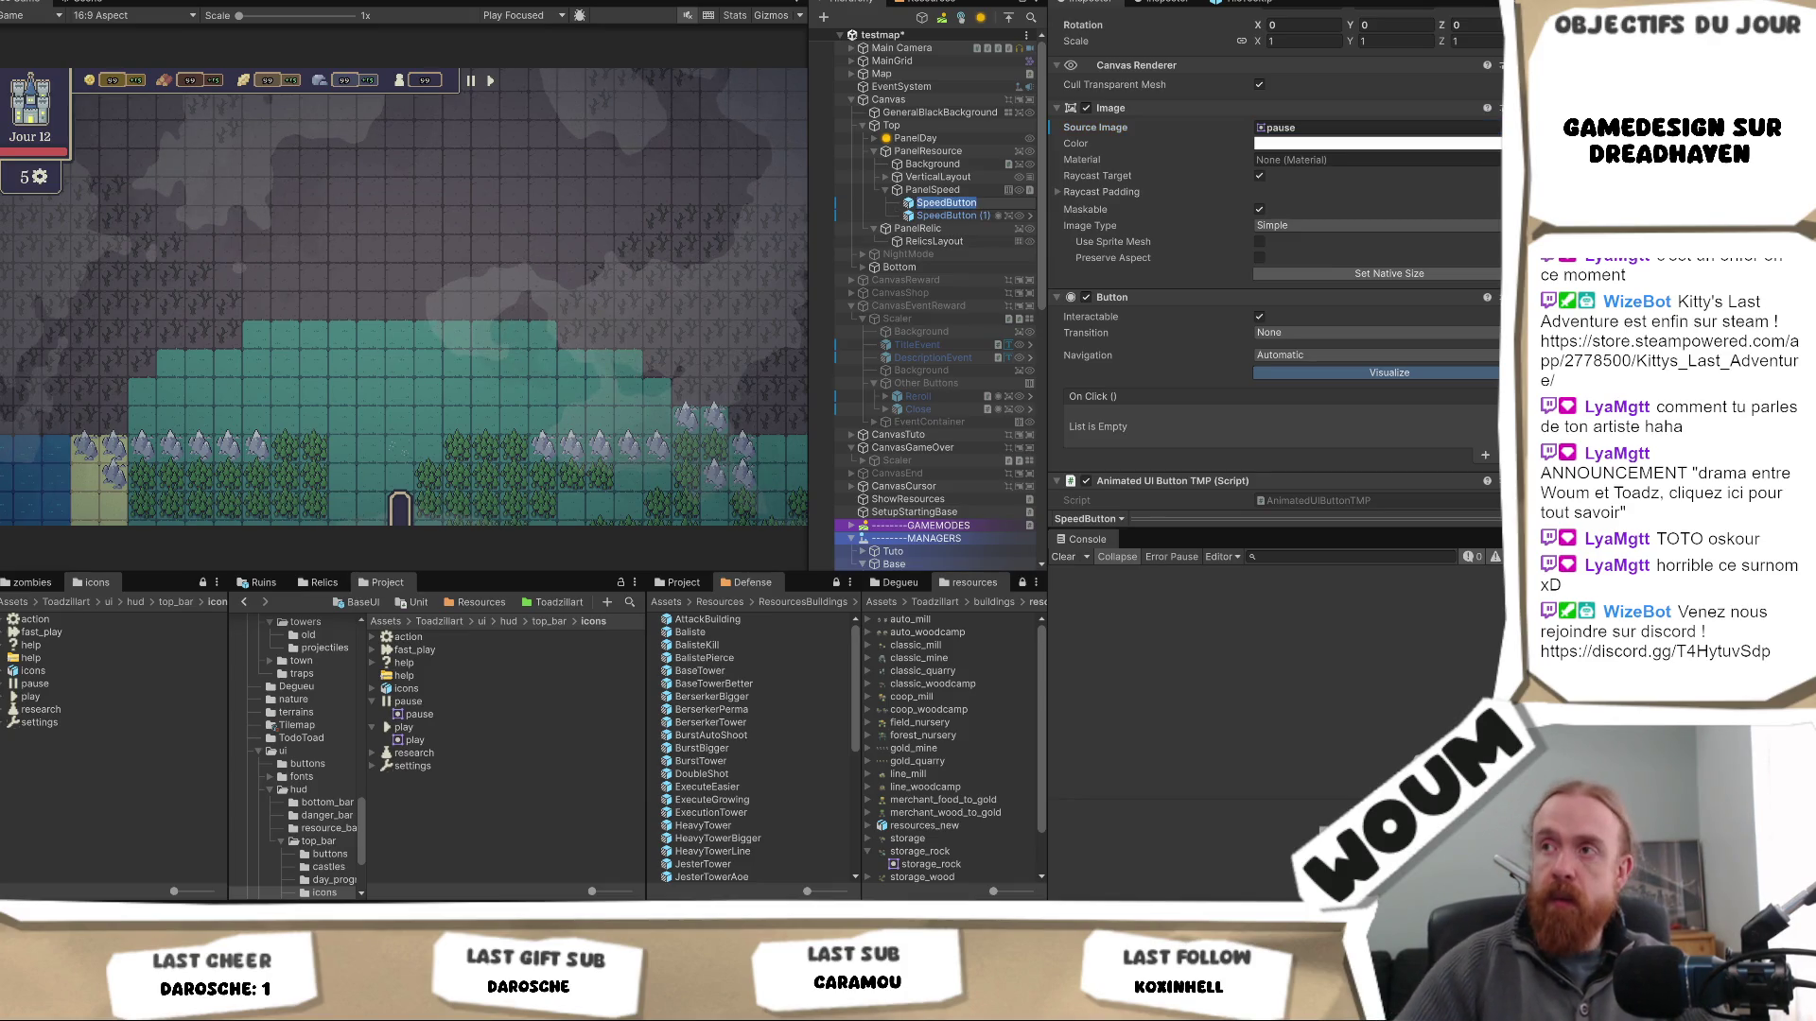
pyautogui.write('Pause')
pyautogui.press('Return')
pyautogui.press('Down')
pyautogui.press('F2')
pyautogui.press('BackSpace')
pyautogui.press('BackSpace')
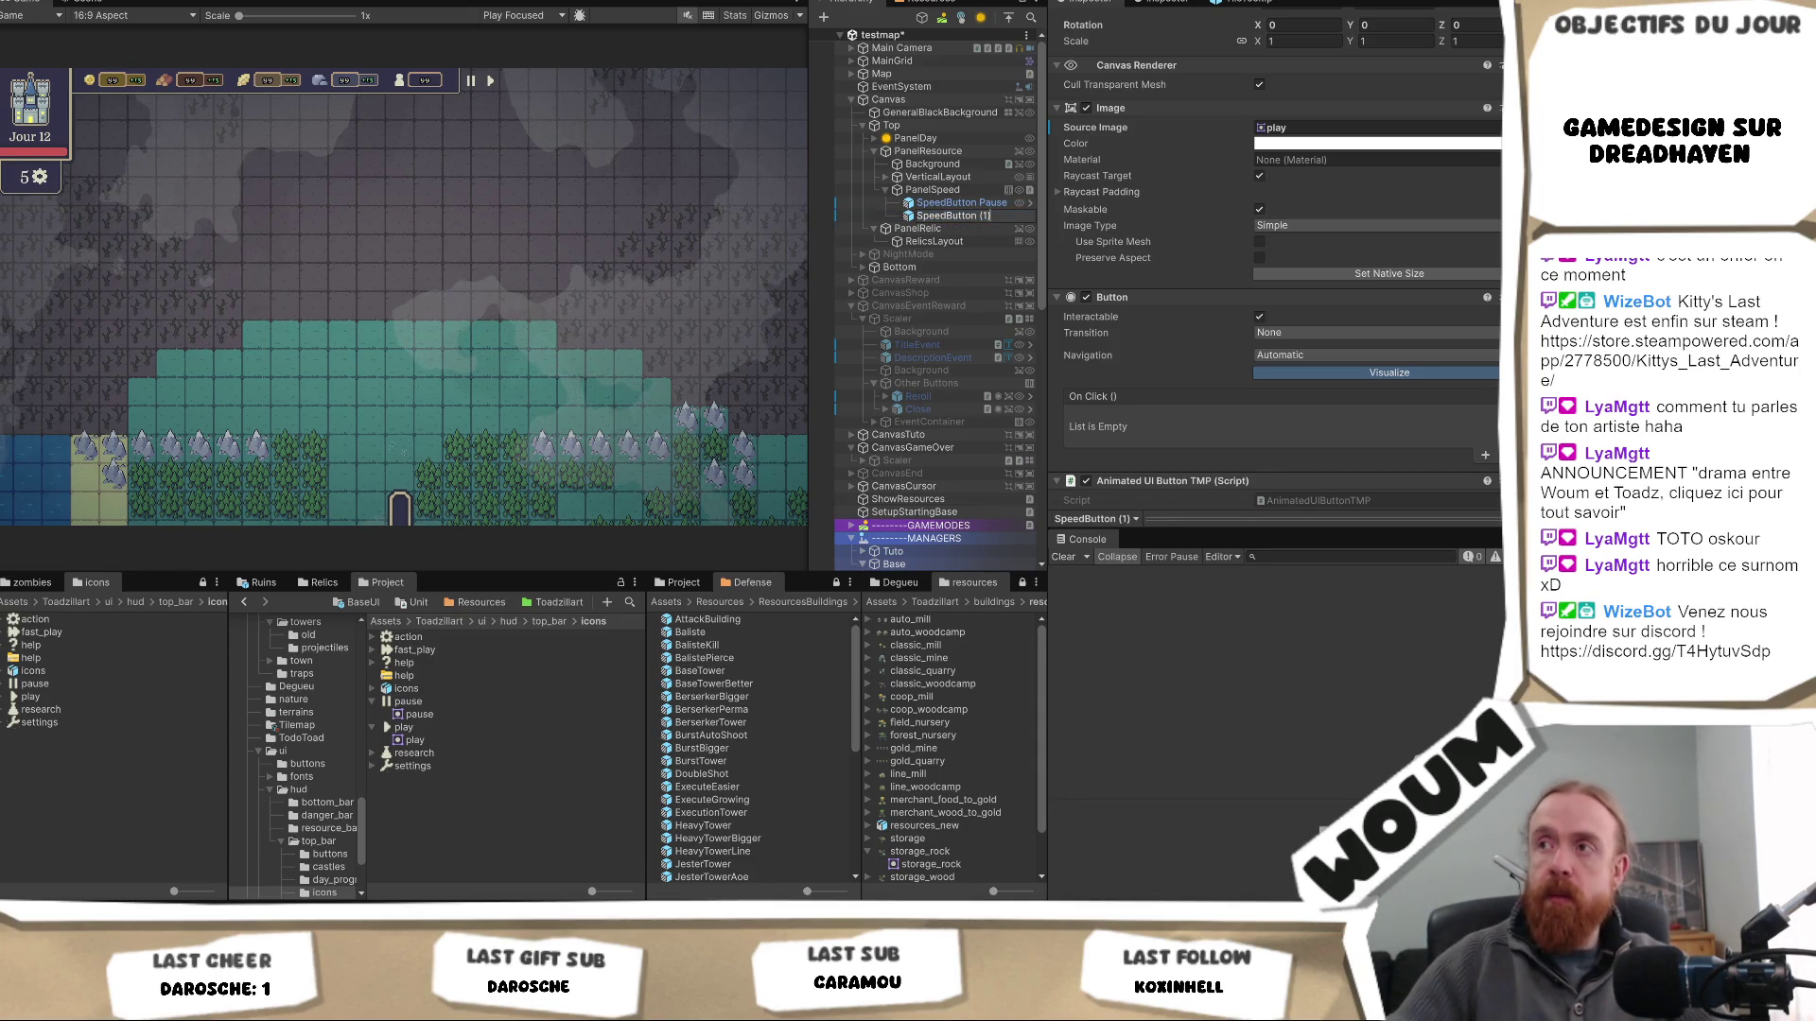
pyautogui.write('Pla')
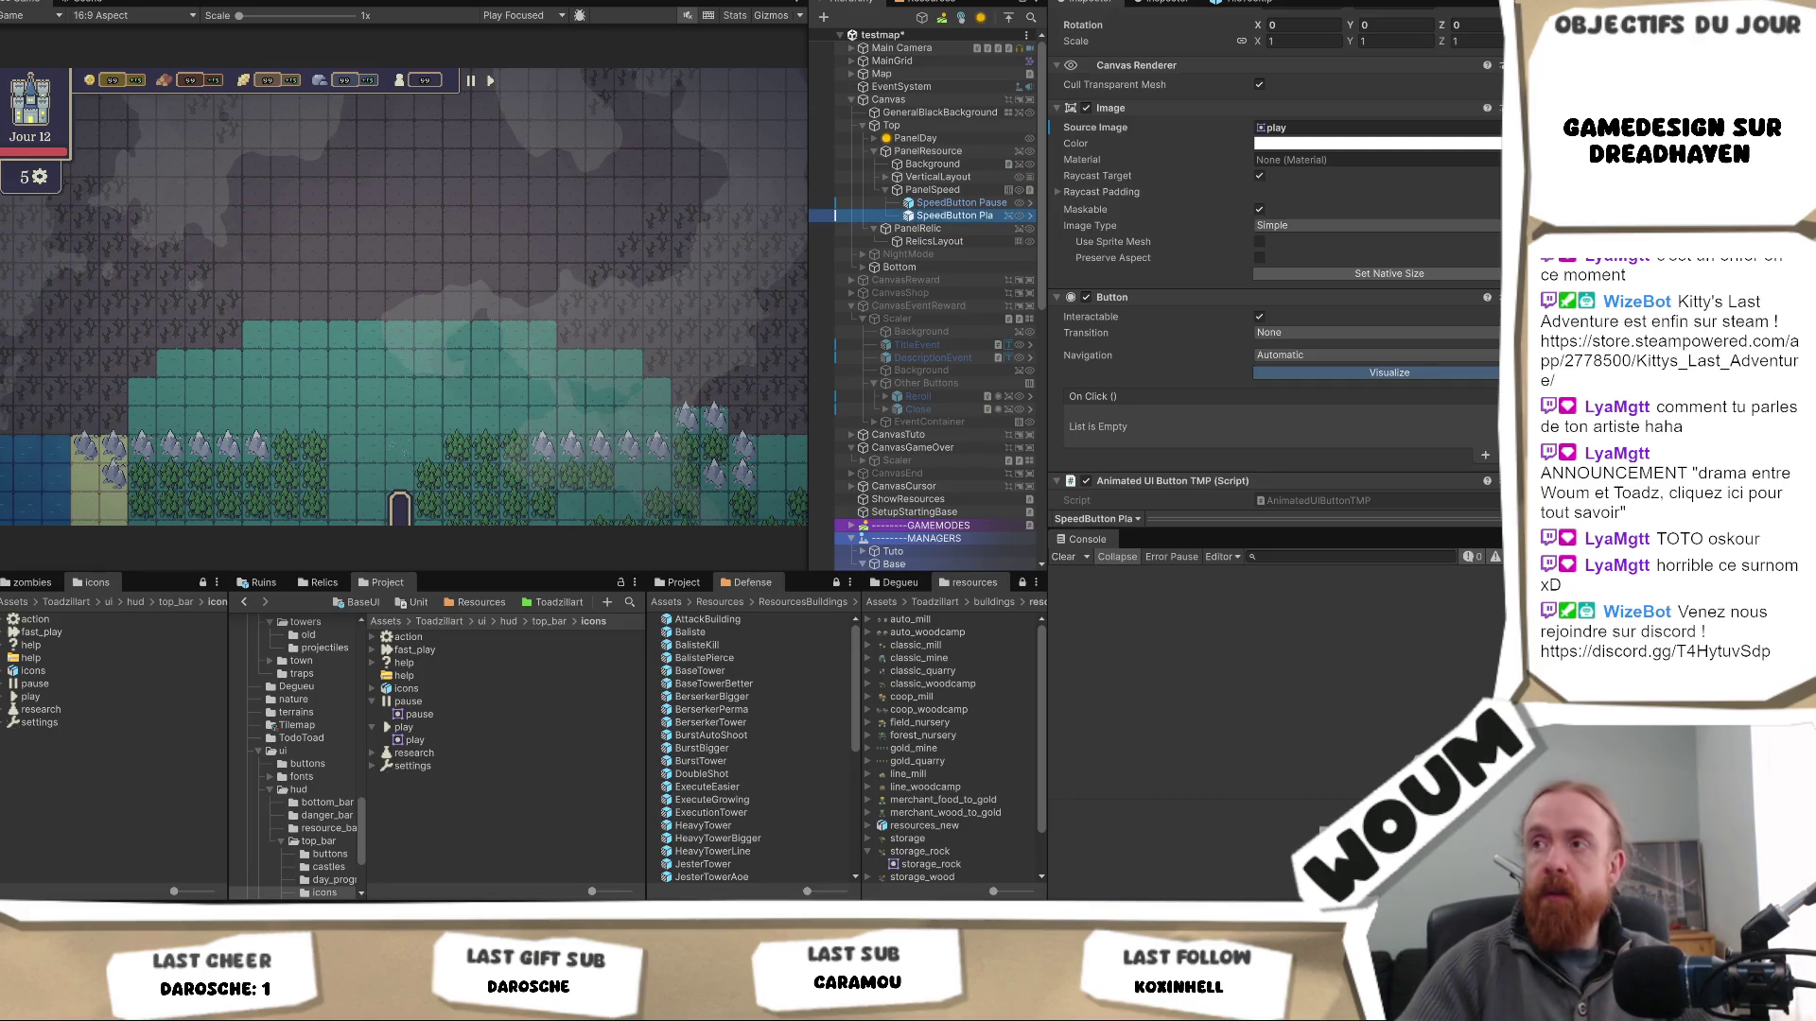
pyautogui.press('Return')
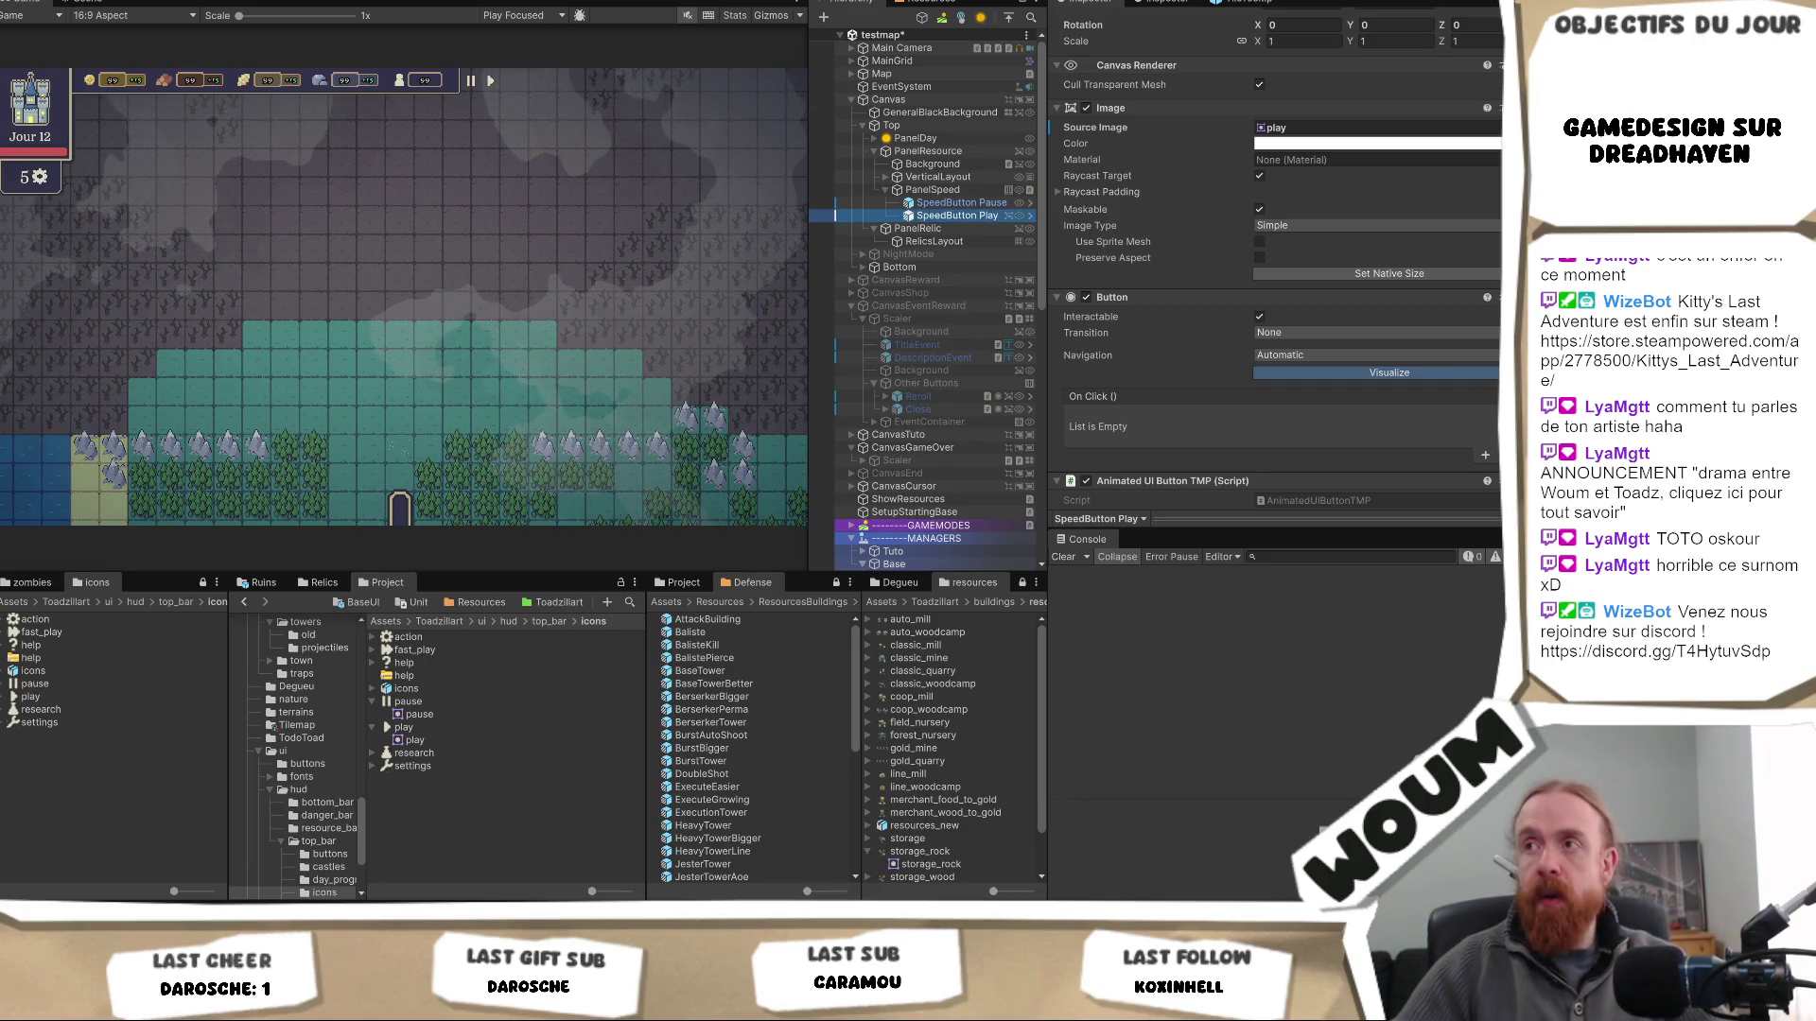
# - Duplicate the play button and name the copy SpeedButton Speed
pyautogui.hotkey('ctrl', 'd')
pyautogui.press('F2')
pyautogui.press('BackSpace')
pyautogui.press('BackSpace')
pyautogui.press('BackSpace')
pyautogui.write('Speed')
pyautogui.press('Return')
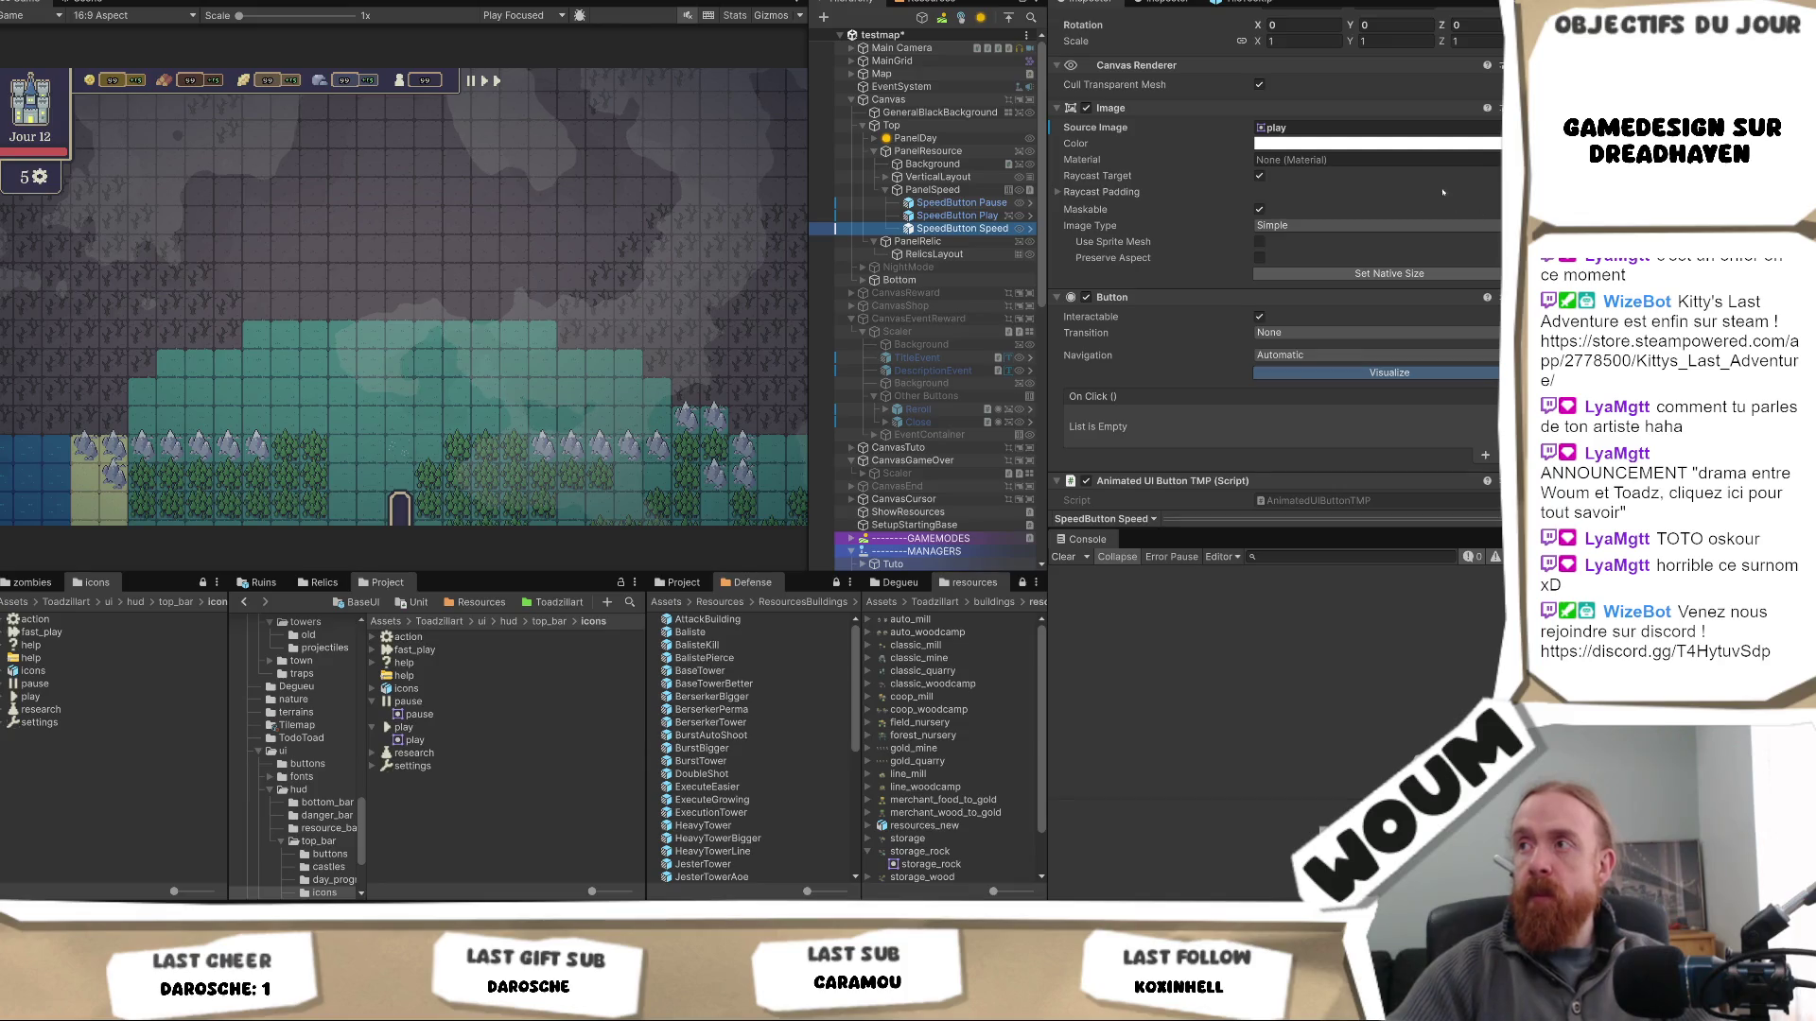
# - Set SpeedButton Speed's Source Image and Normal, Hover and Pressed sprites to fast_play
pyautogui.moveTo(38, 632)
pyautogui.mouseDown()
pyautogui.moveTo(183, 608)
pyautogui.moveTo(662, 378)
pyautogui.moveTo(1040, 236)
pyautogui.moveTo(1450, 121)
pyautogui.mouseUp()
pyautogui.scroll(-3, 1350, 401)
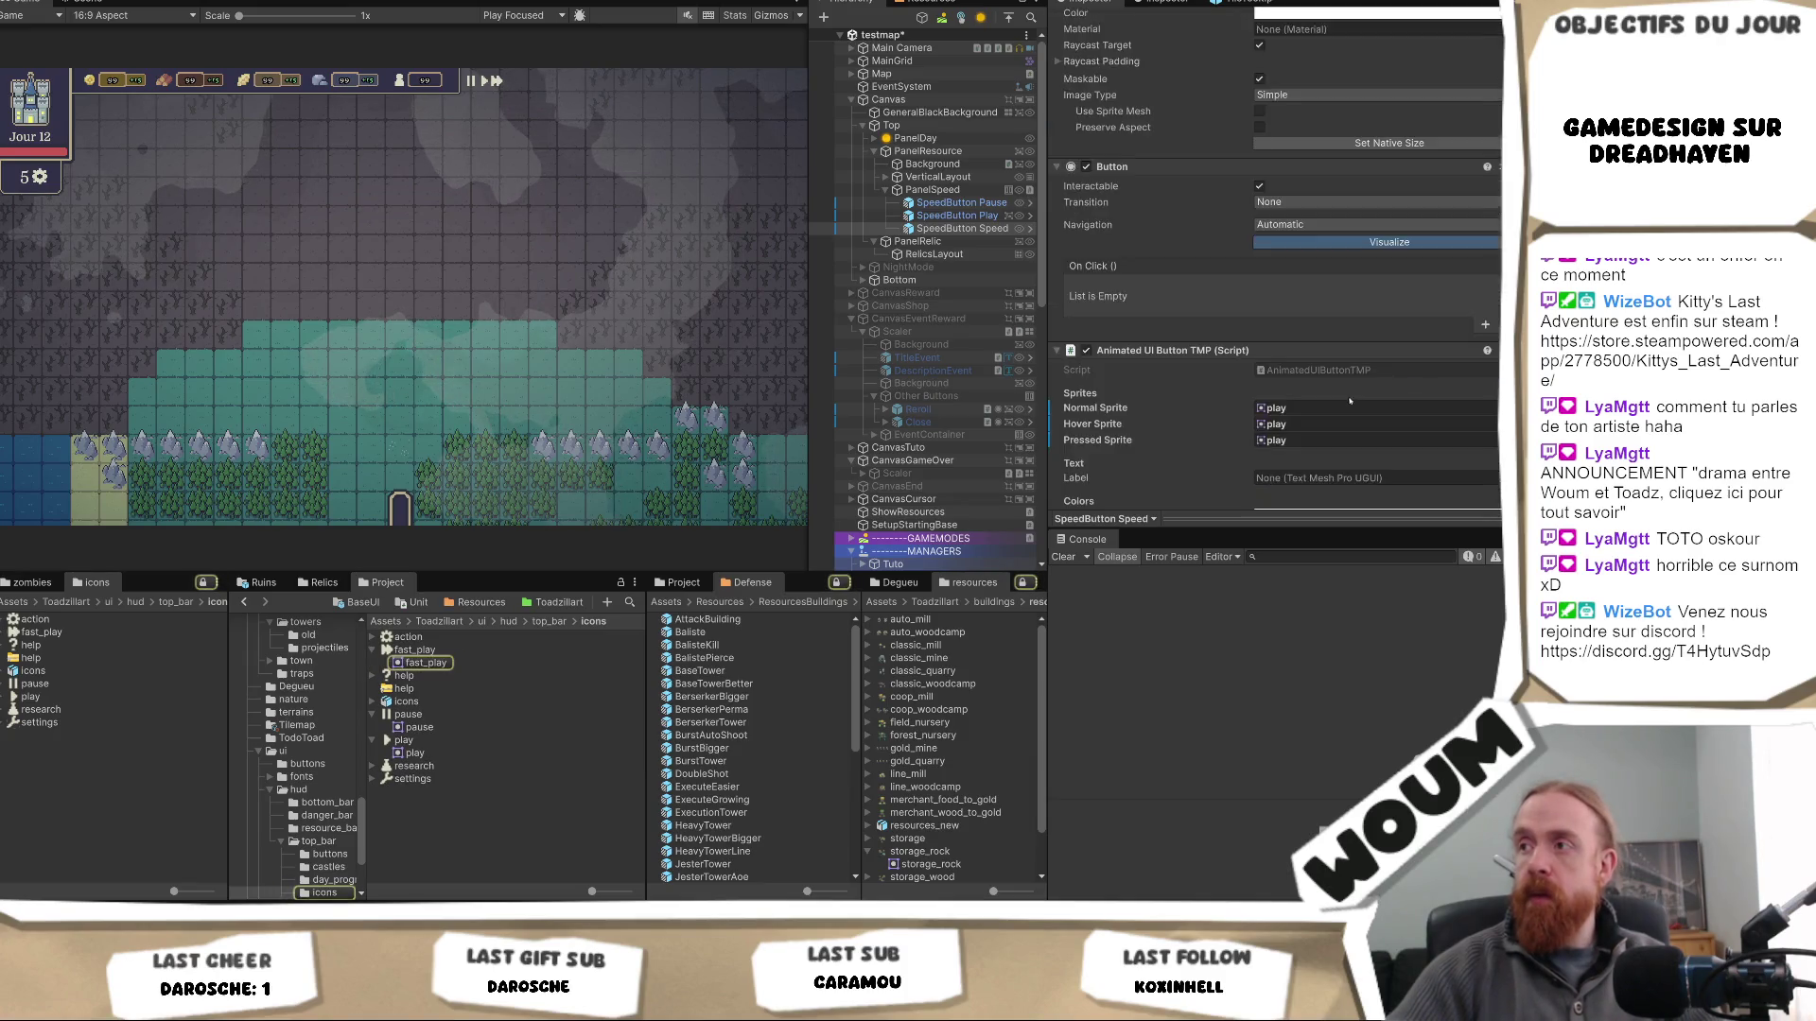
pyautogui.scroll(-3, 1349, 401)
pyautogui.moveTo(1350, 401); pyautogui.dragTo(1367, 277)
pyautogui.click(1372, 310)
pyautogui.scroll(-5, 1341, 298)
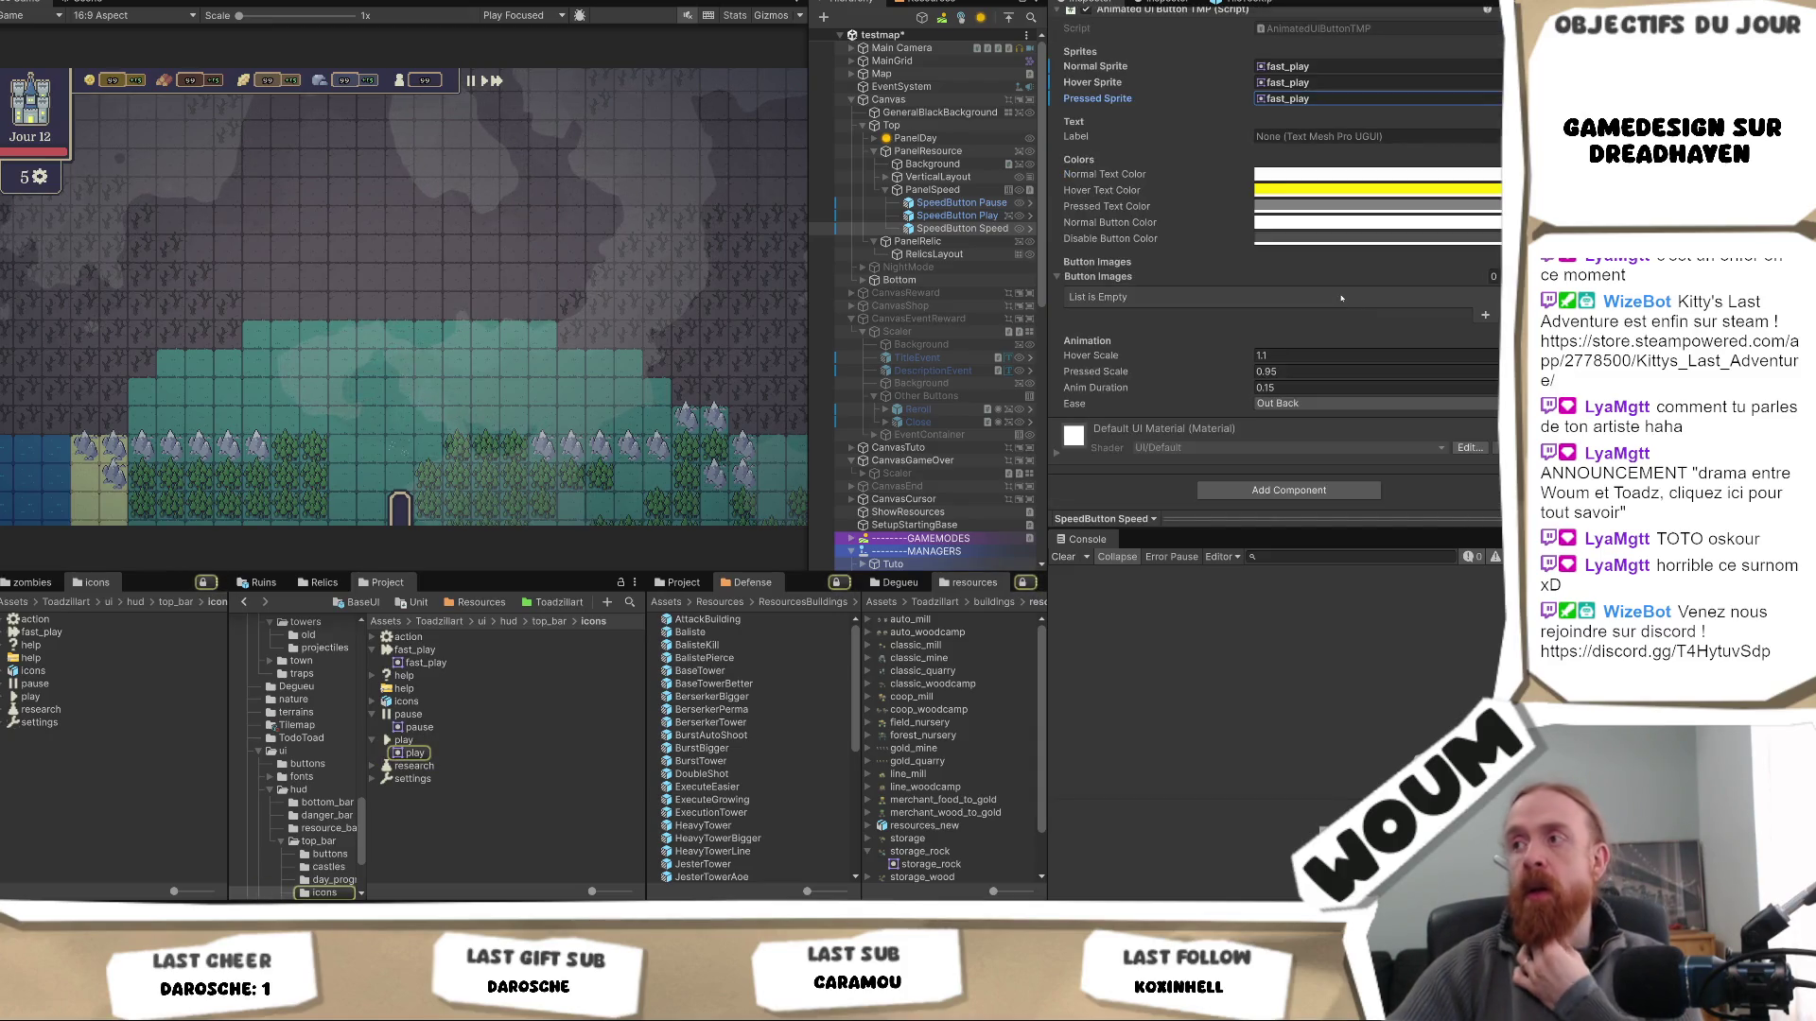
pyautogui.scroll(15, 1333, 283)
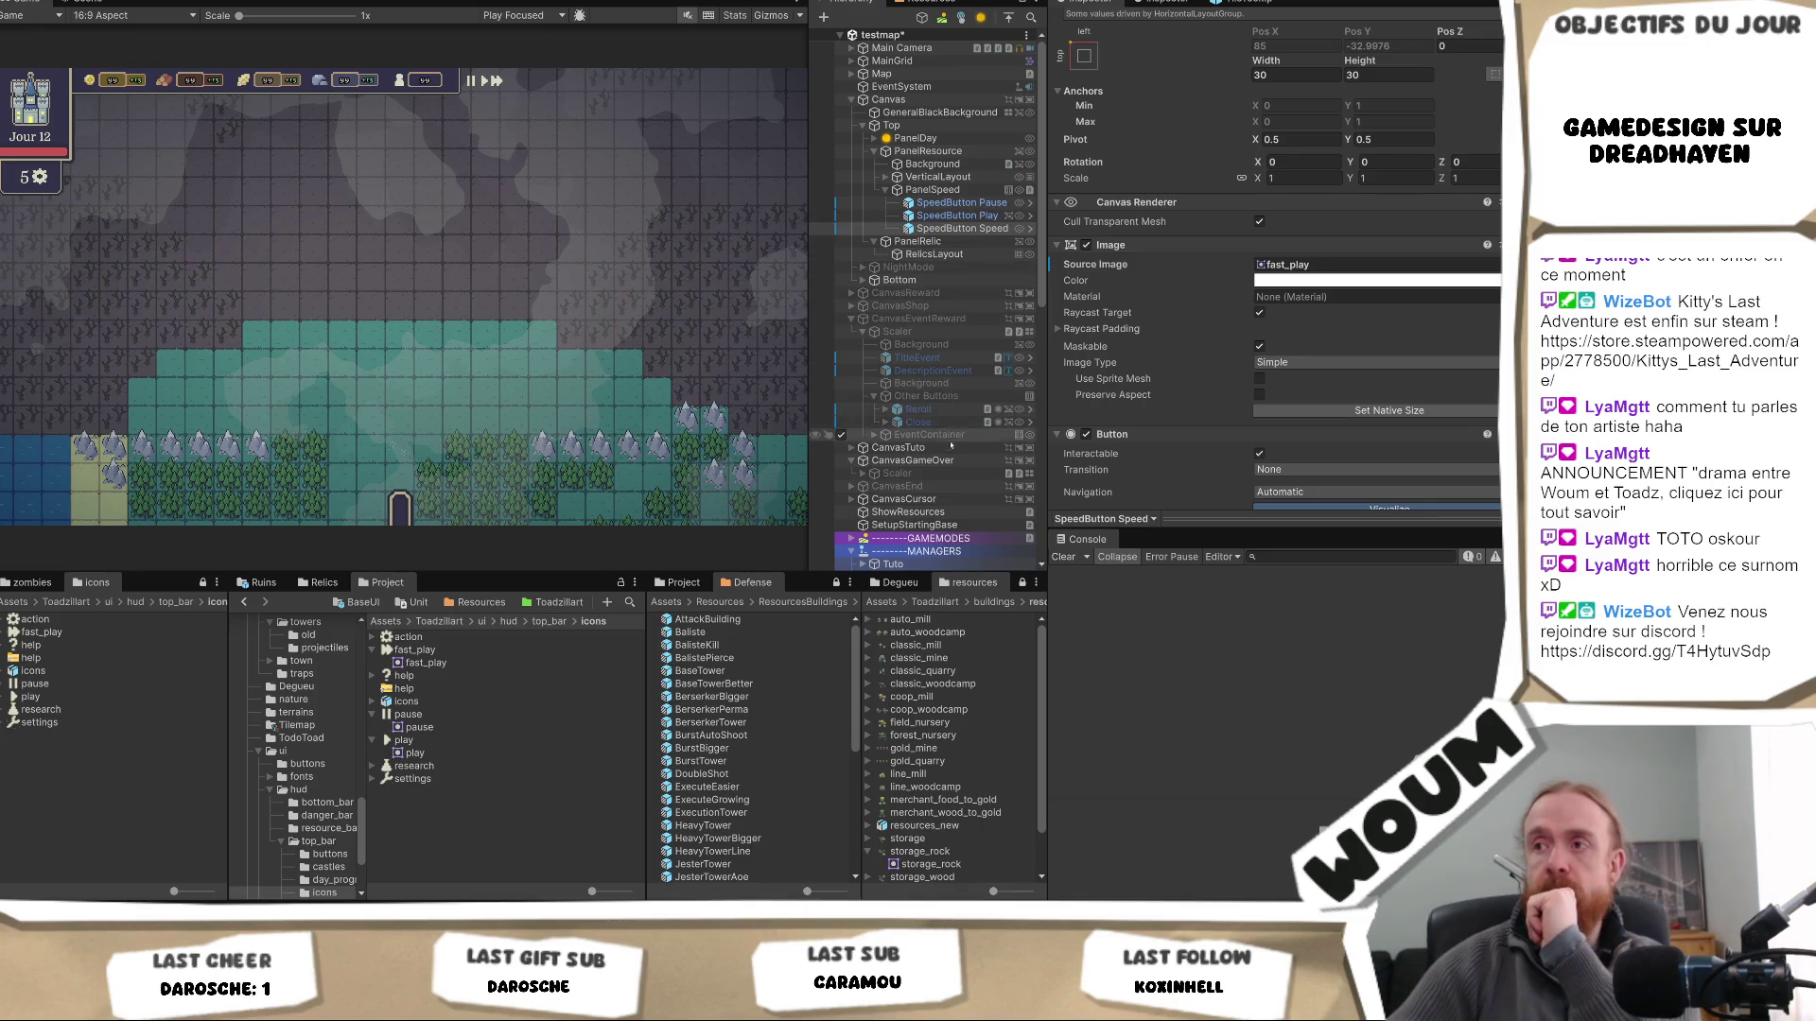
# - Select the FightSpeedController manager under MANAGERS > Base
pyautogui.scroll(-3, 908, 445)
pyautogui.scroll(-3, 913, 456)
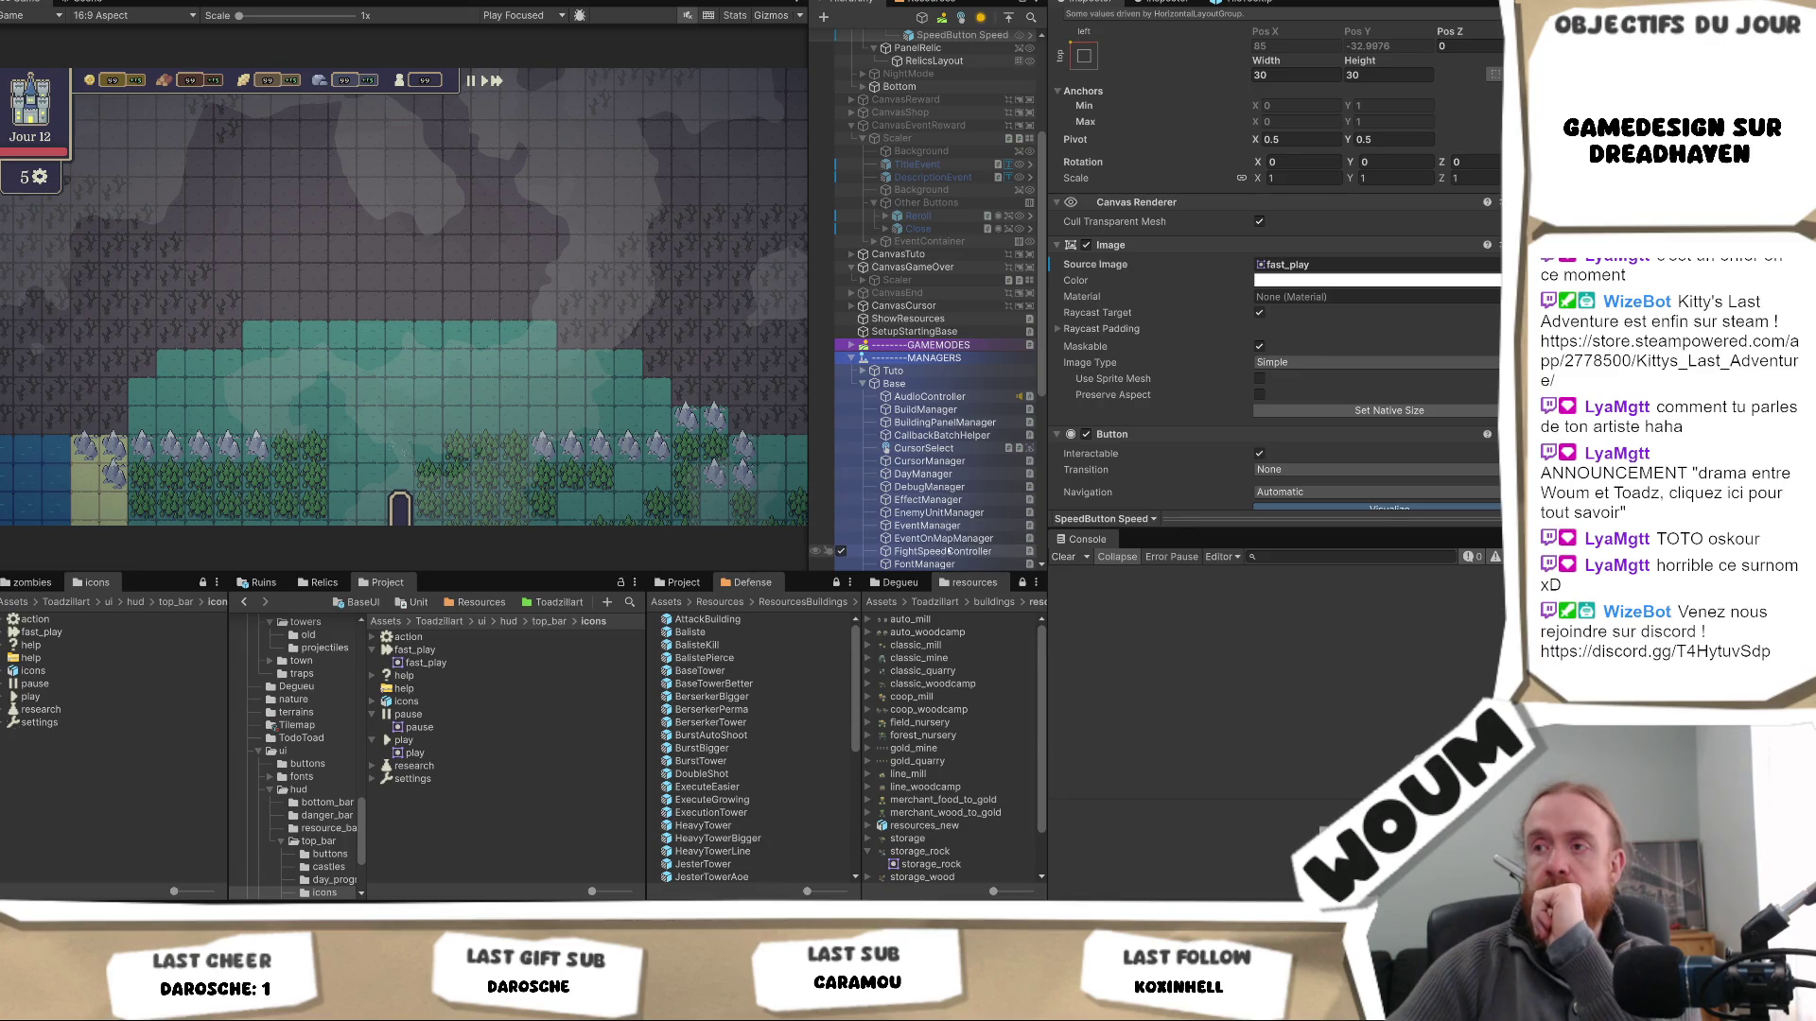
pyautogui.scroll(-2, 945, 532)
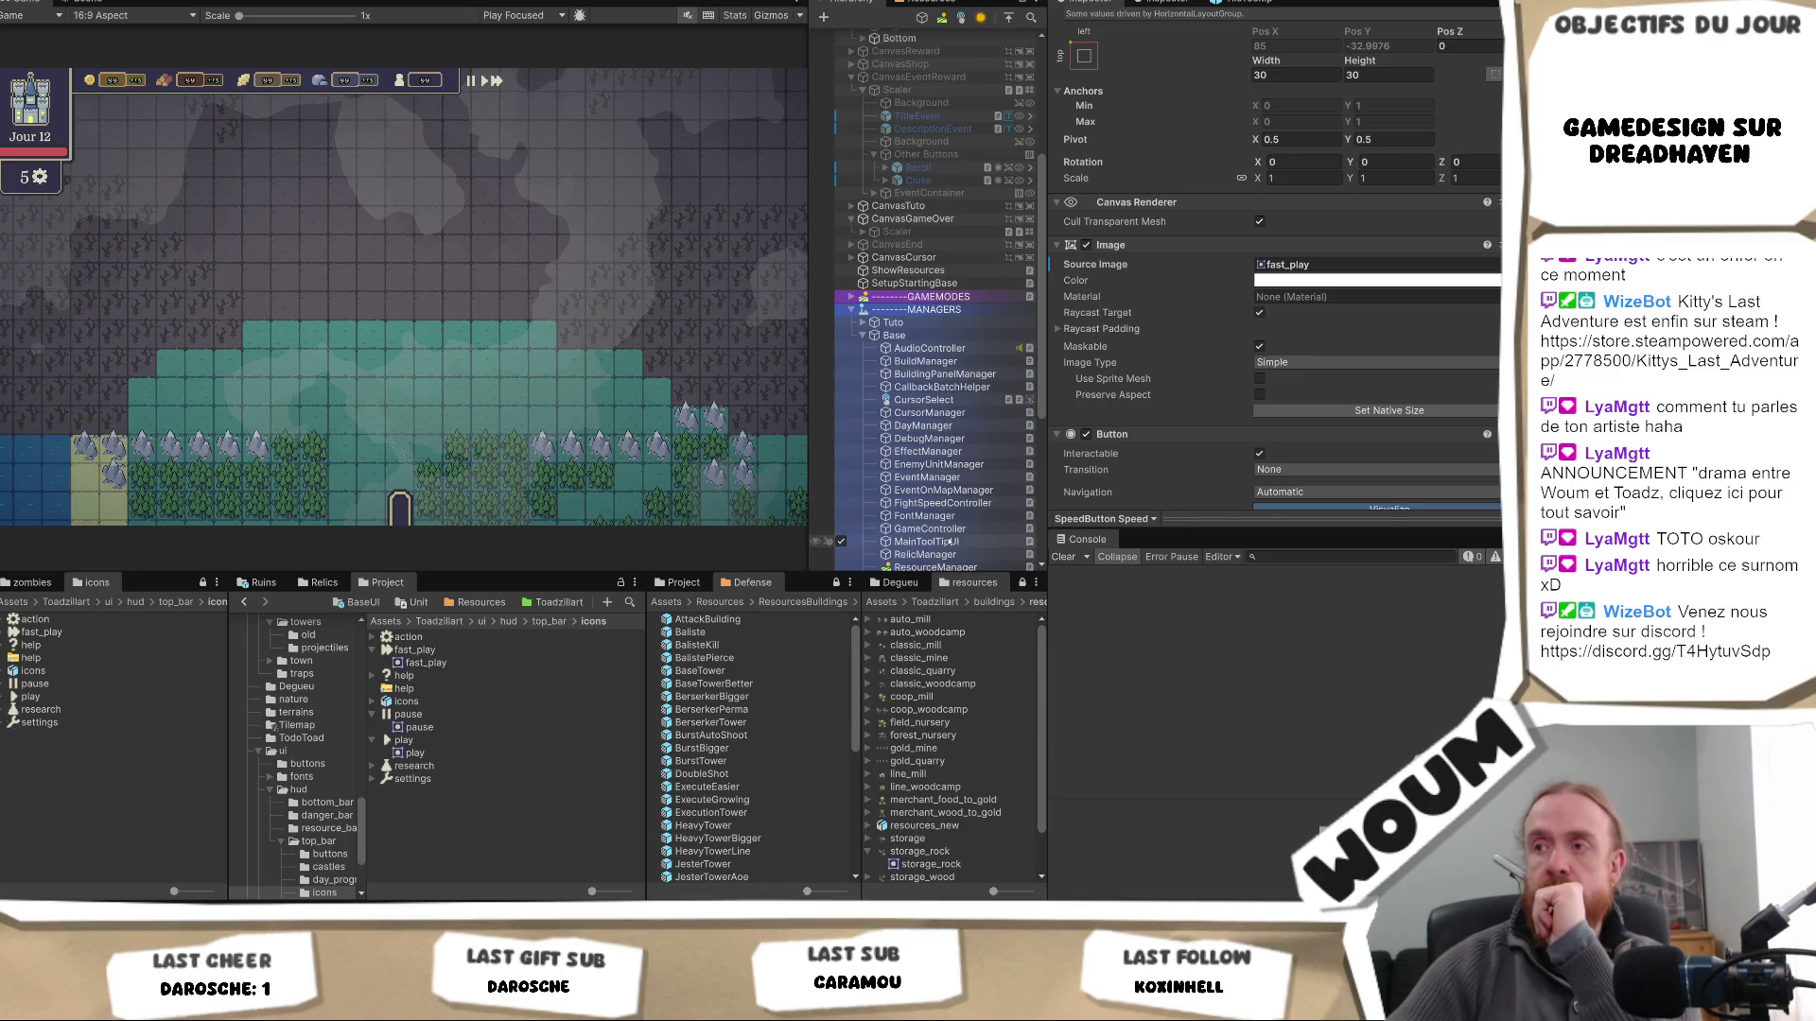
pyautogui.click(947, 504)
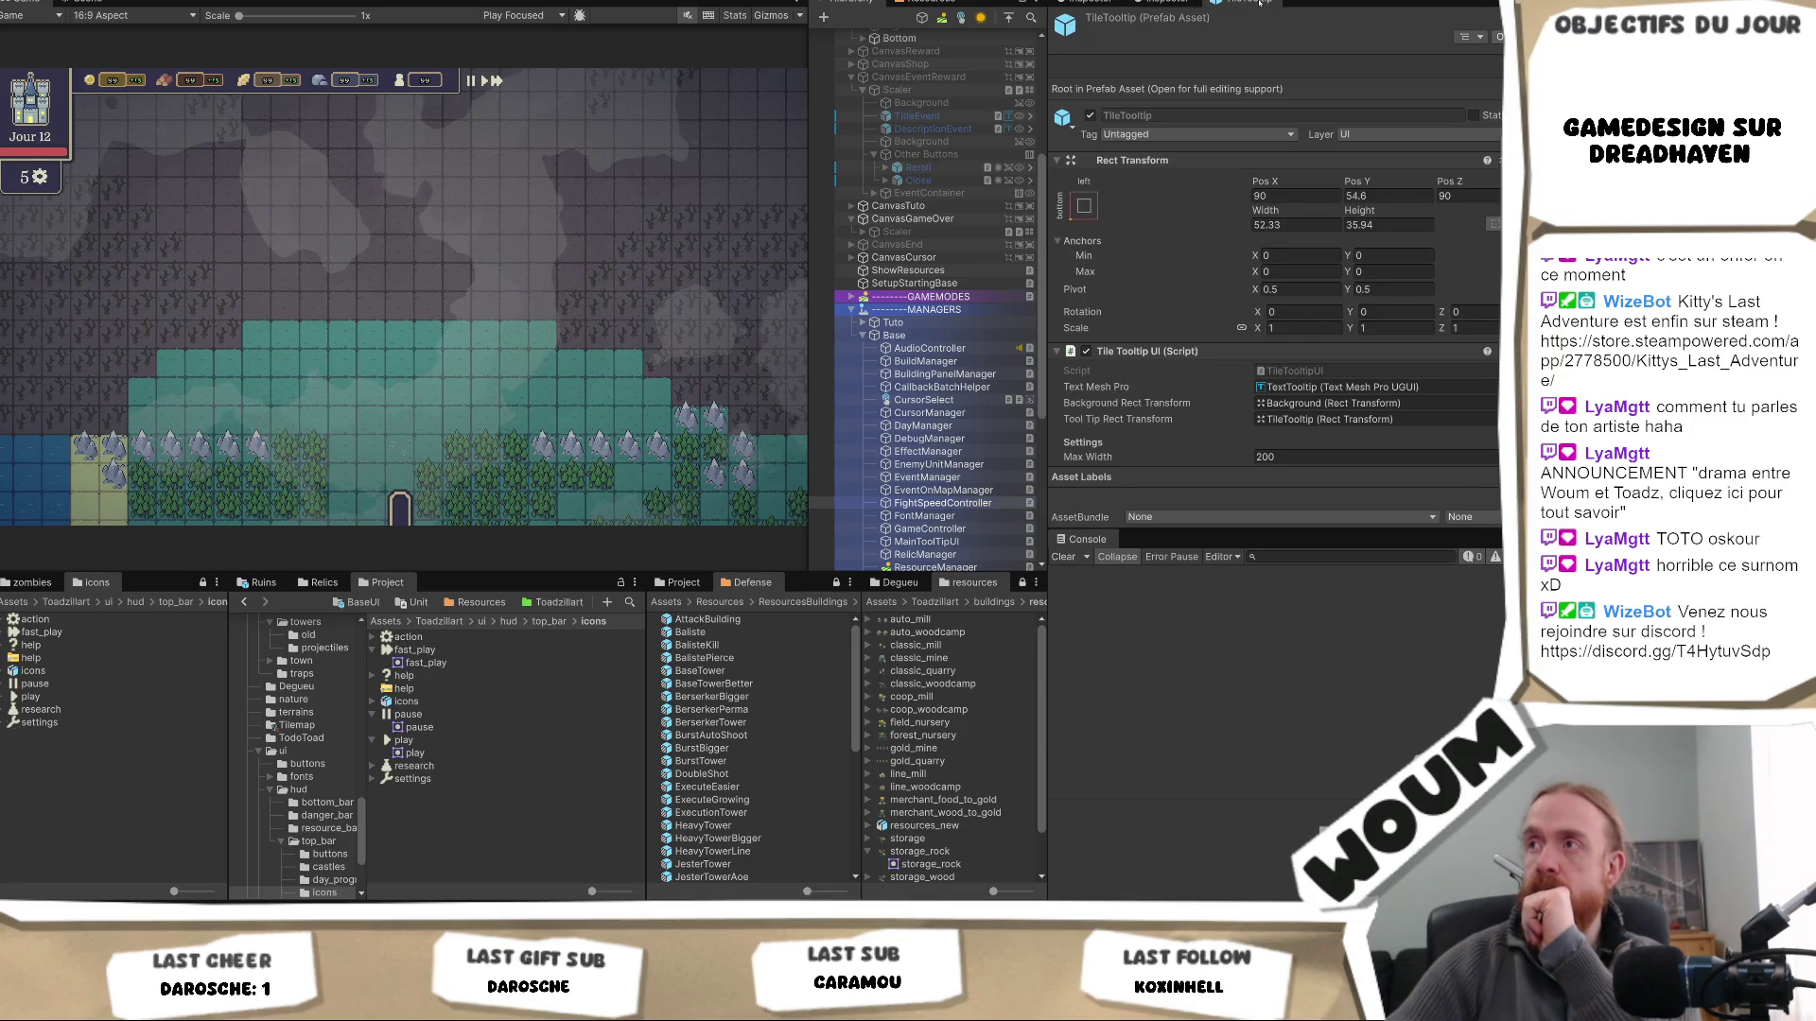
# - Close the extra TileTooltip Inspector tab
pyautogui.rightClick(1262, 3)
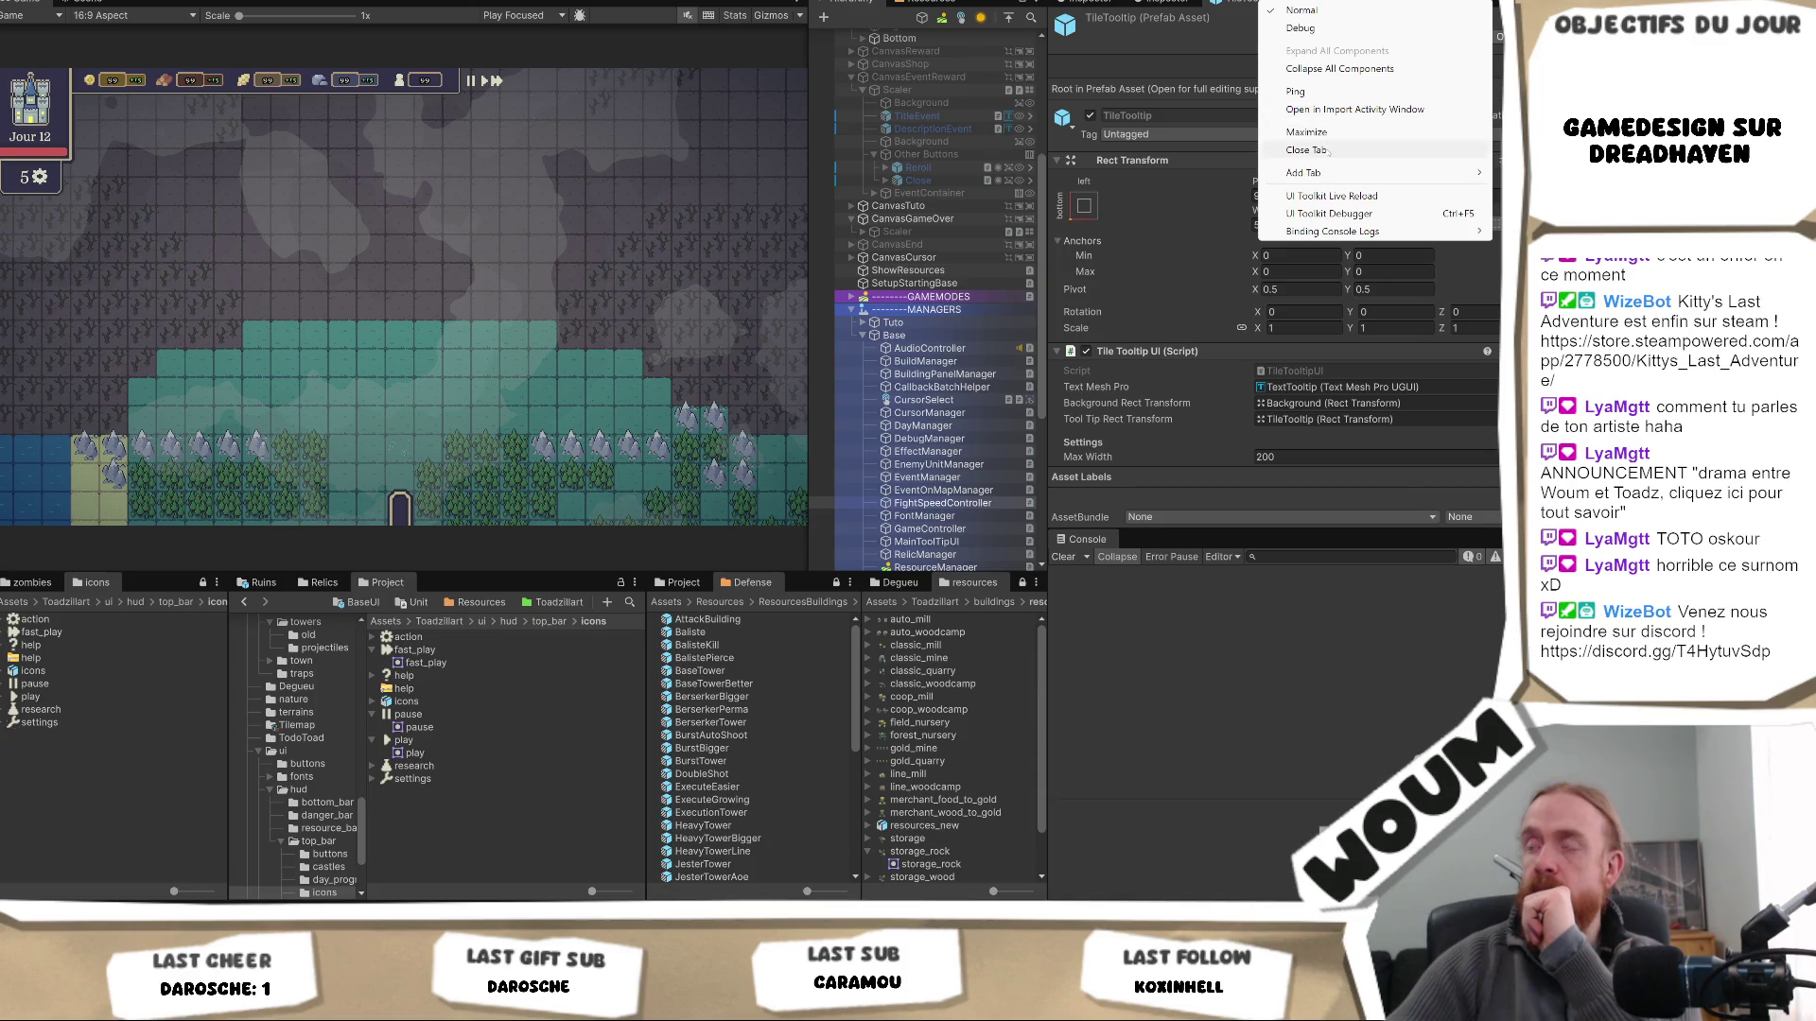
pyautogui.click(1329, 150)
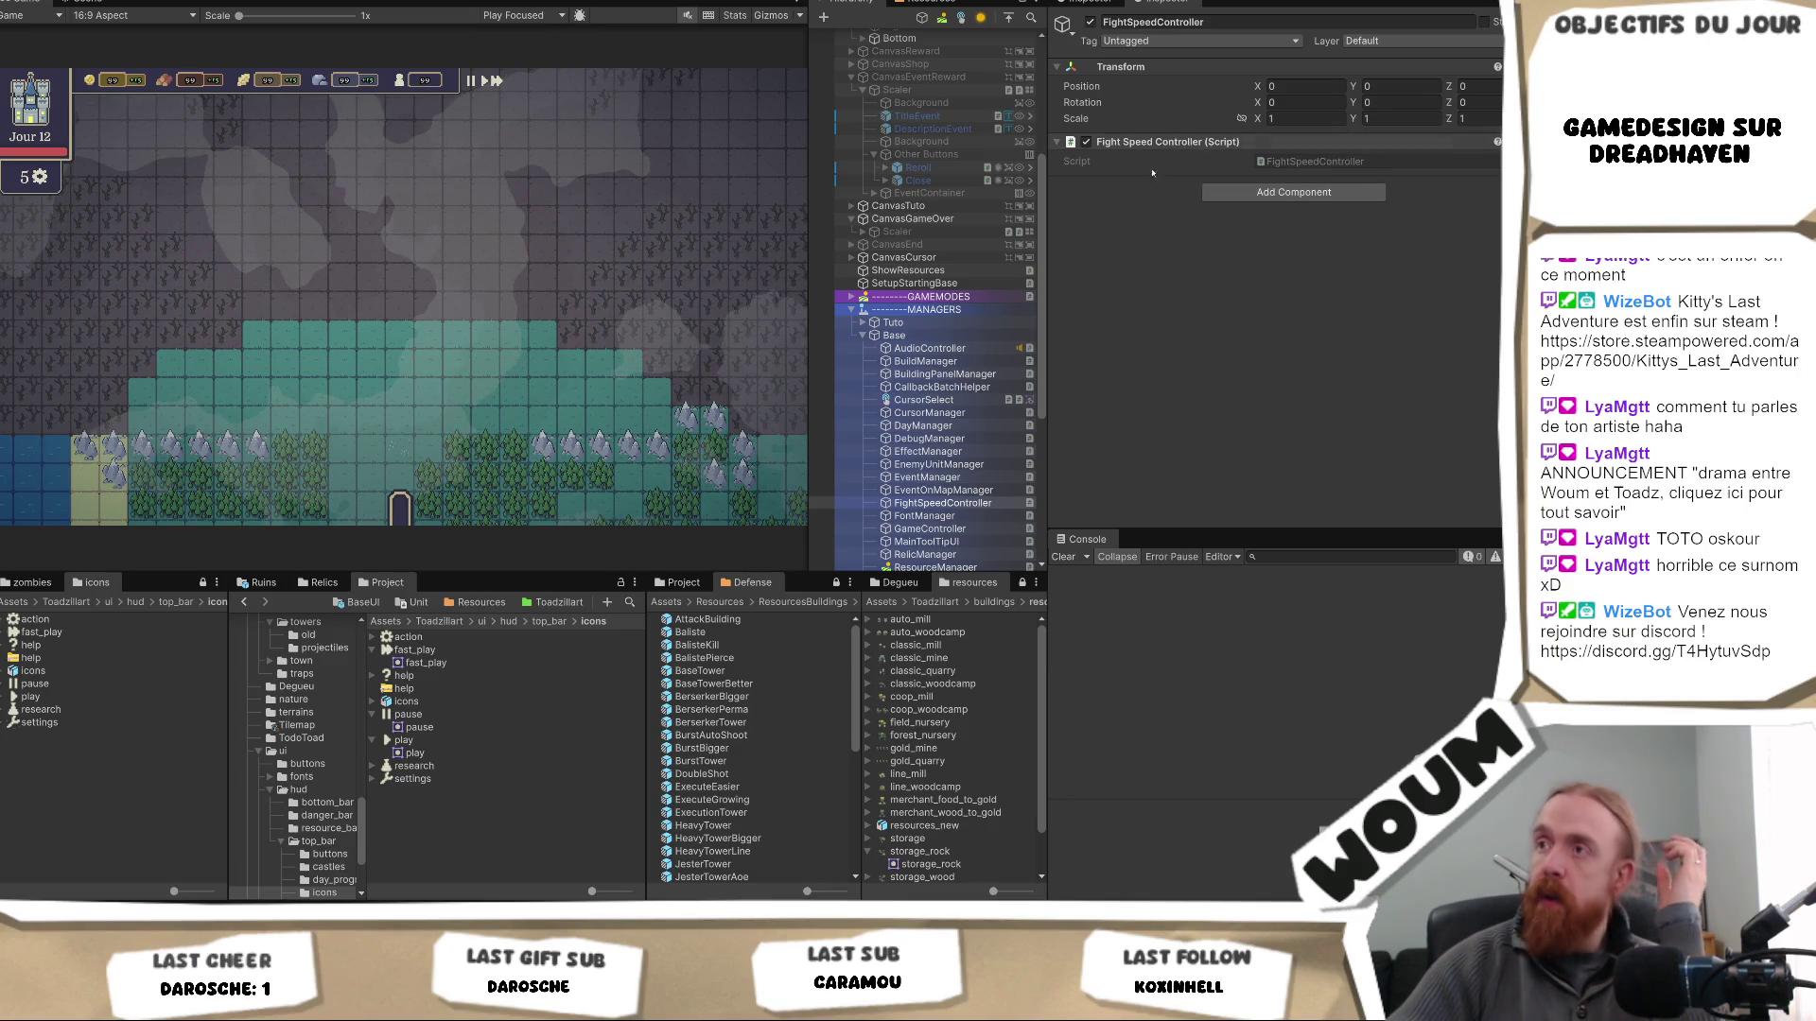
pyautogui.scroll(5, 921, 218)
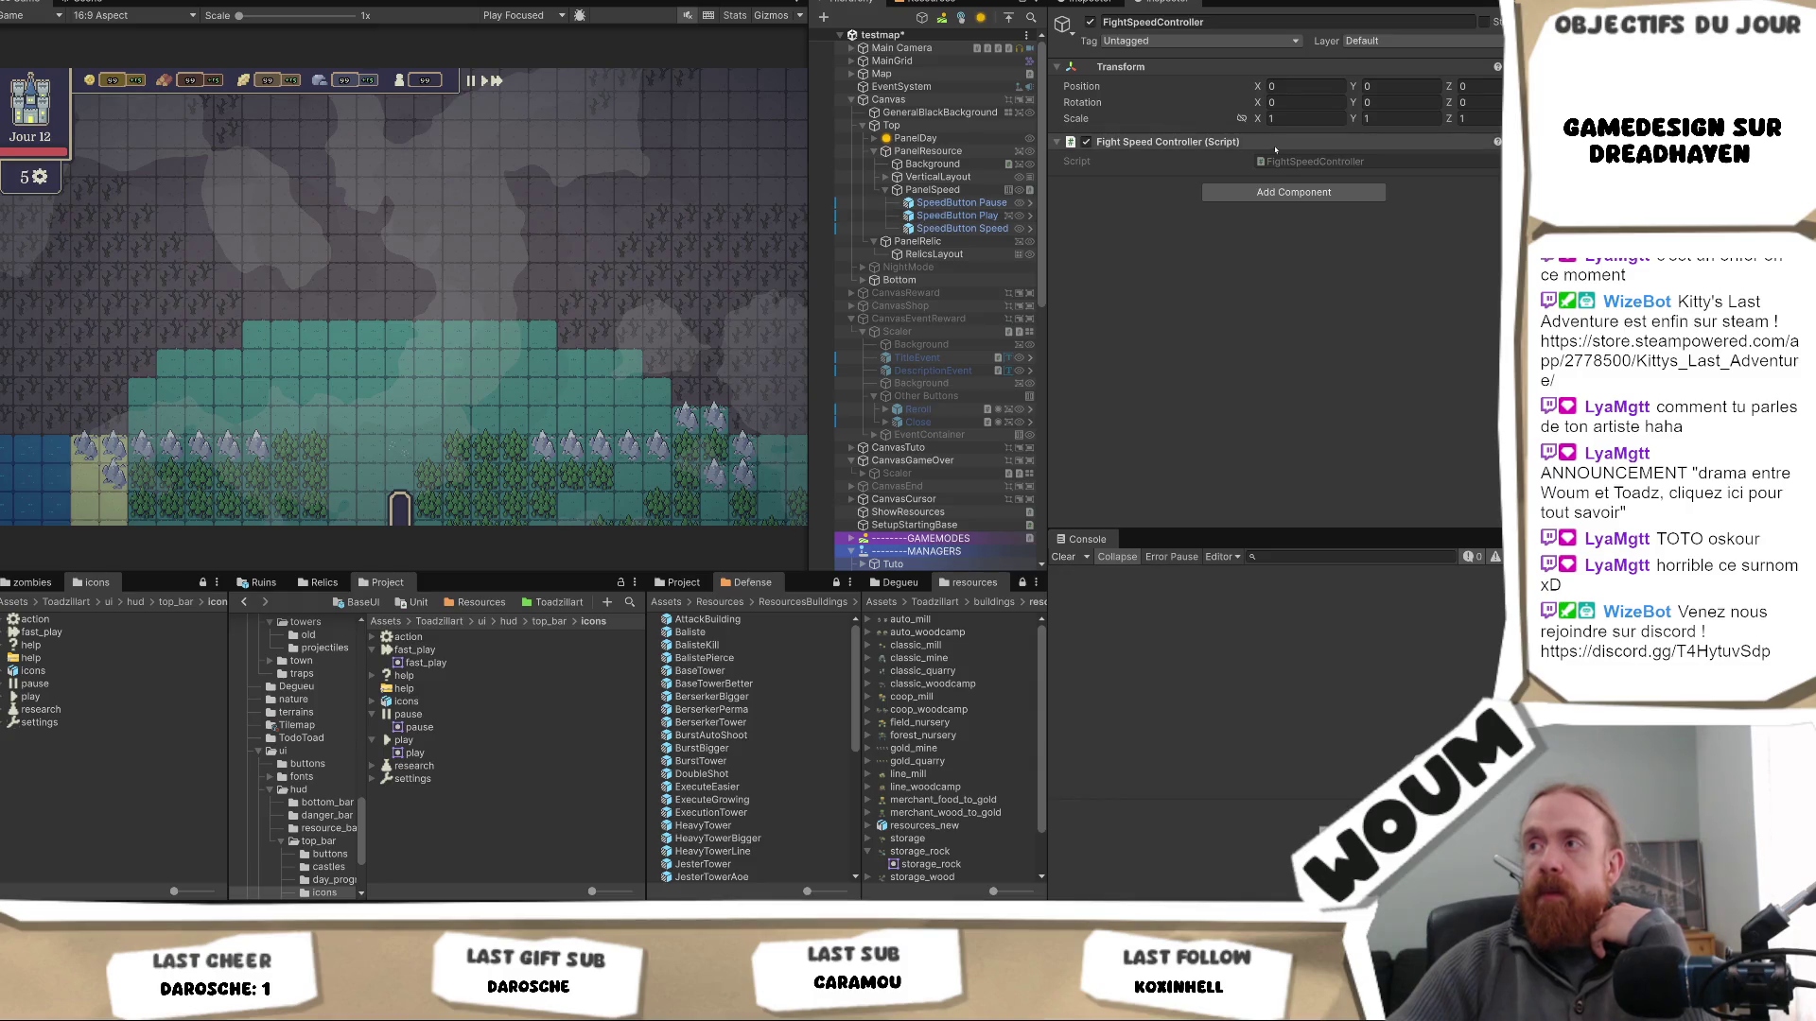
# - Open FightSpeedController.cs in Visual Studio and read its SpeedMode enum and SetSpeed methods
pyautogui.doubleClick(1314, 160)
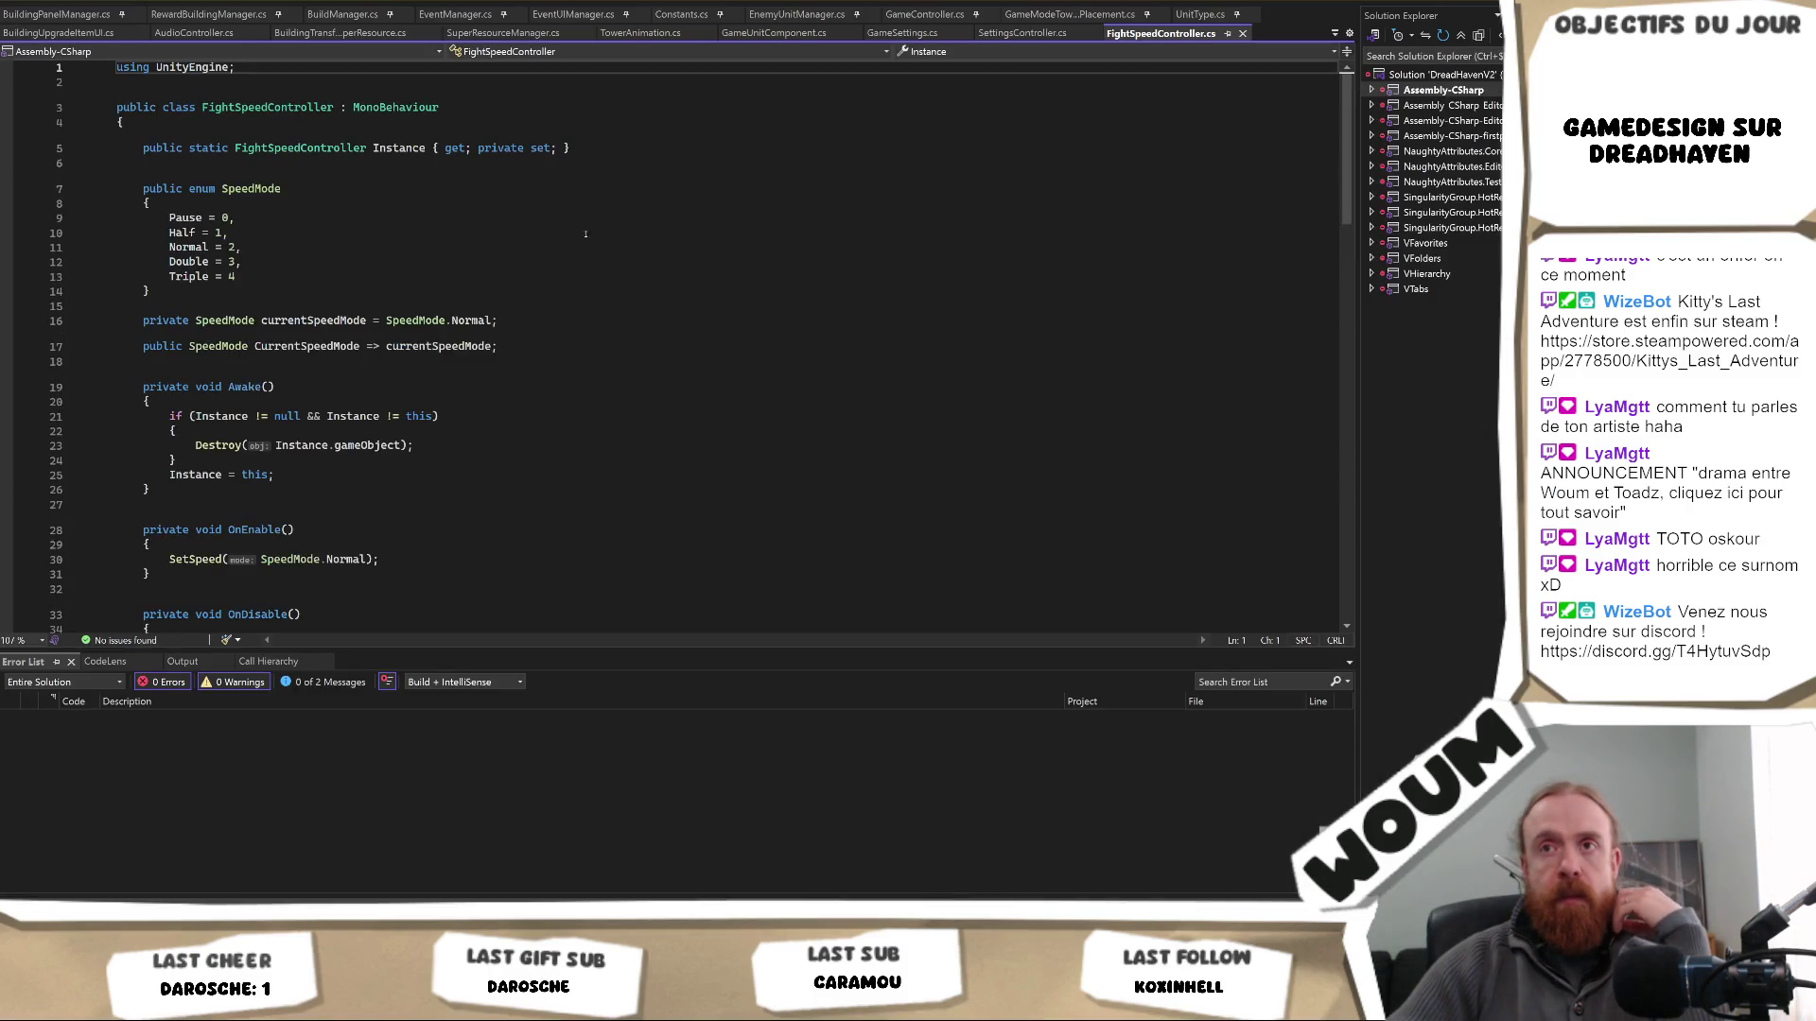
pyautogui.scroll(-6, 550, 206)
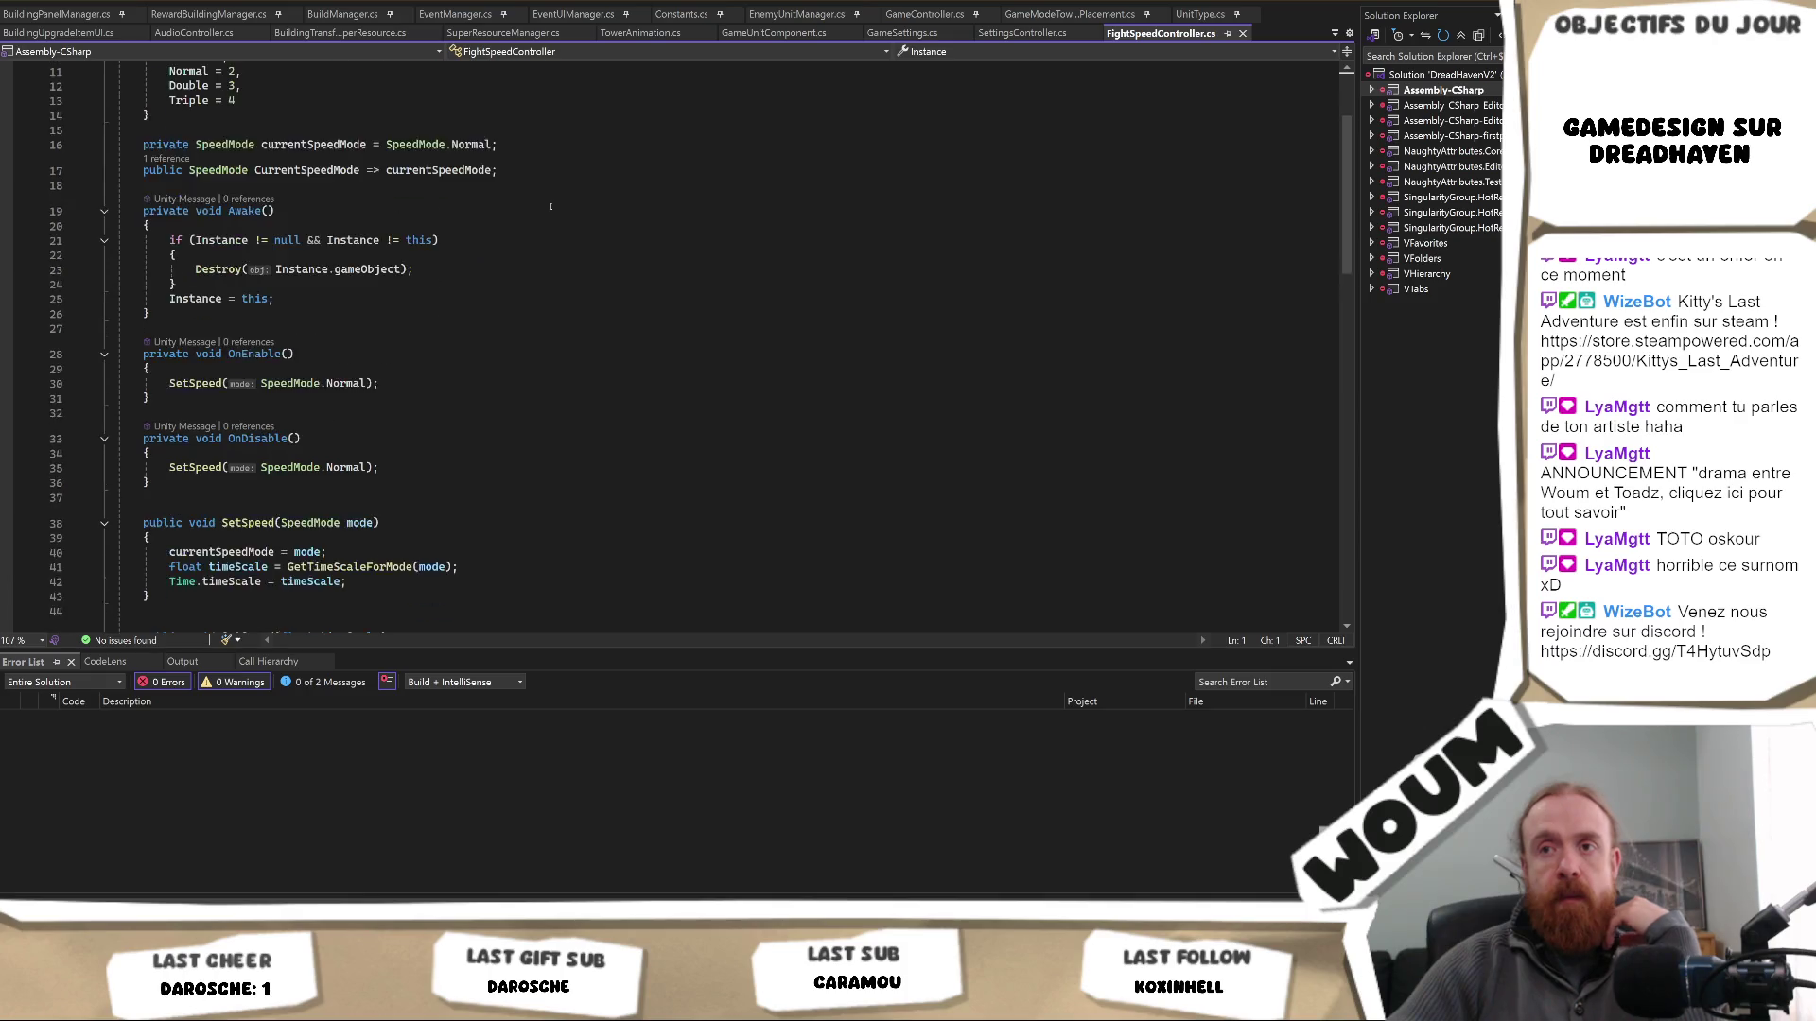
pyautogui.scroll(-5, 550, 206)
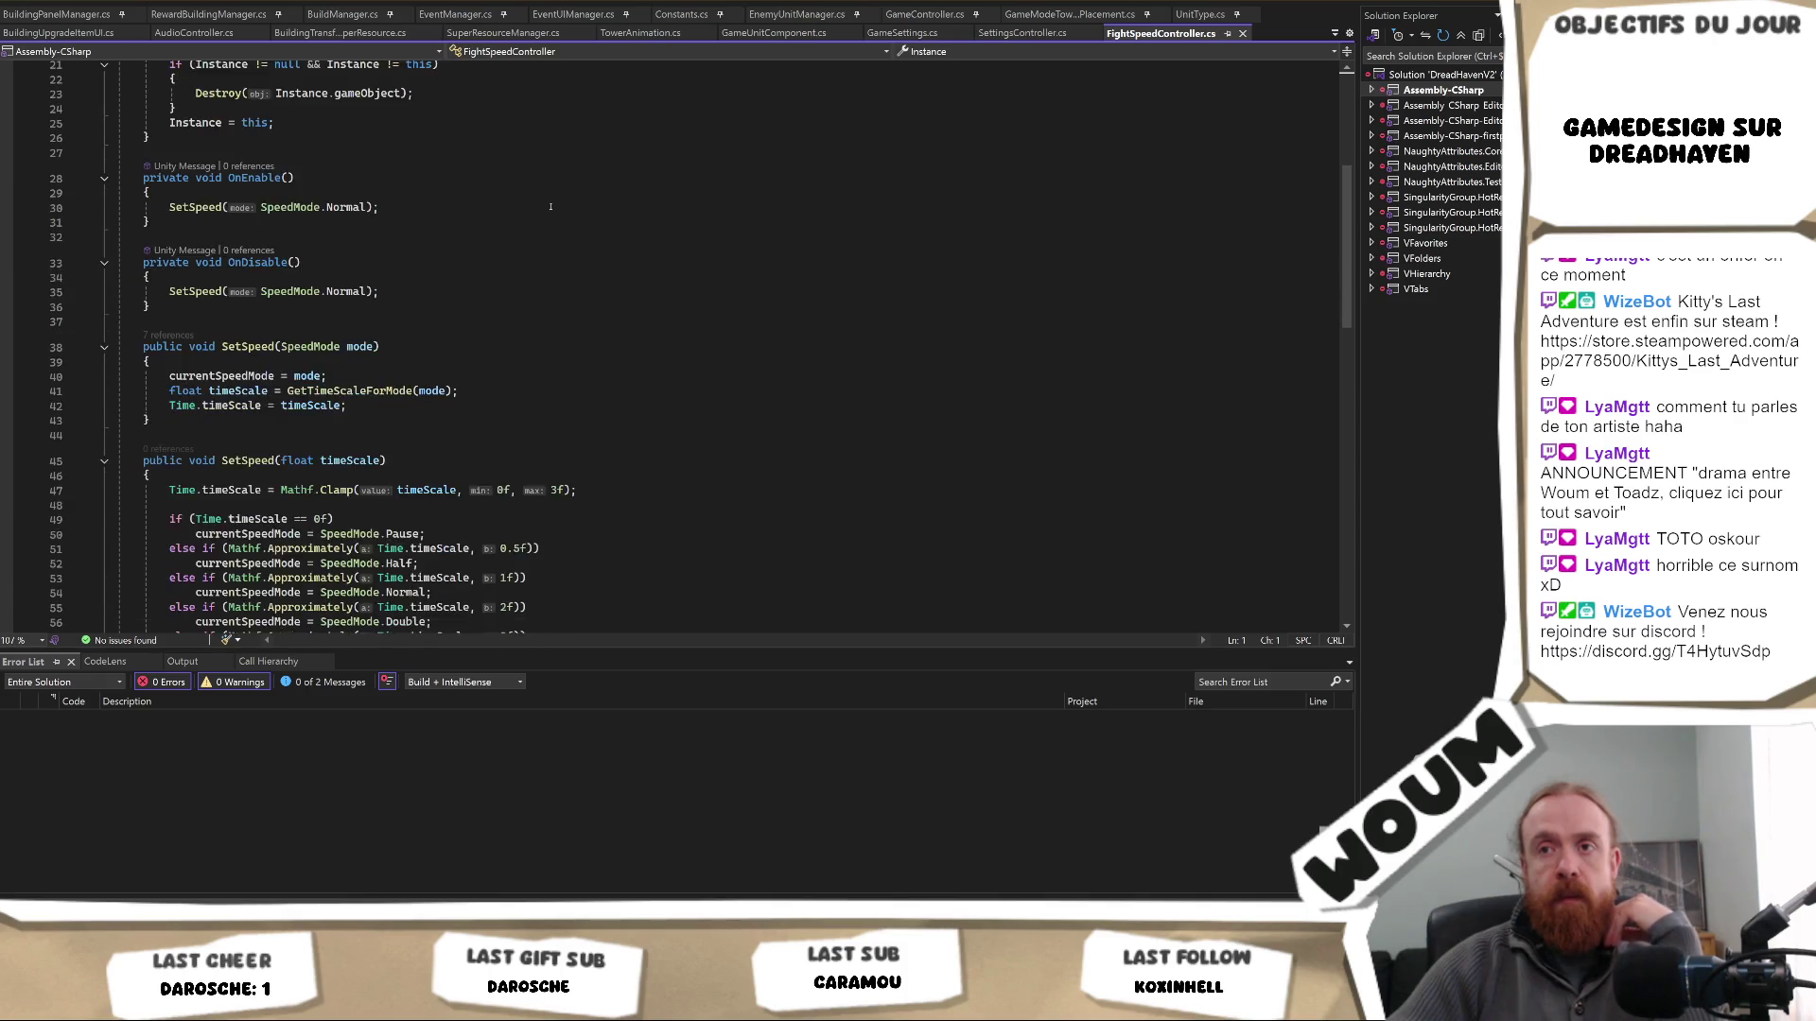
pyautogui.scroll(-5, 550, 206)
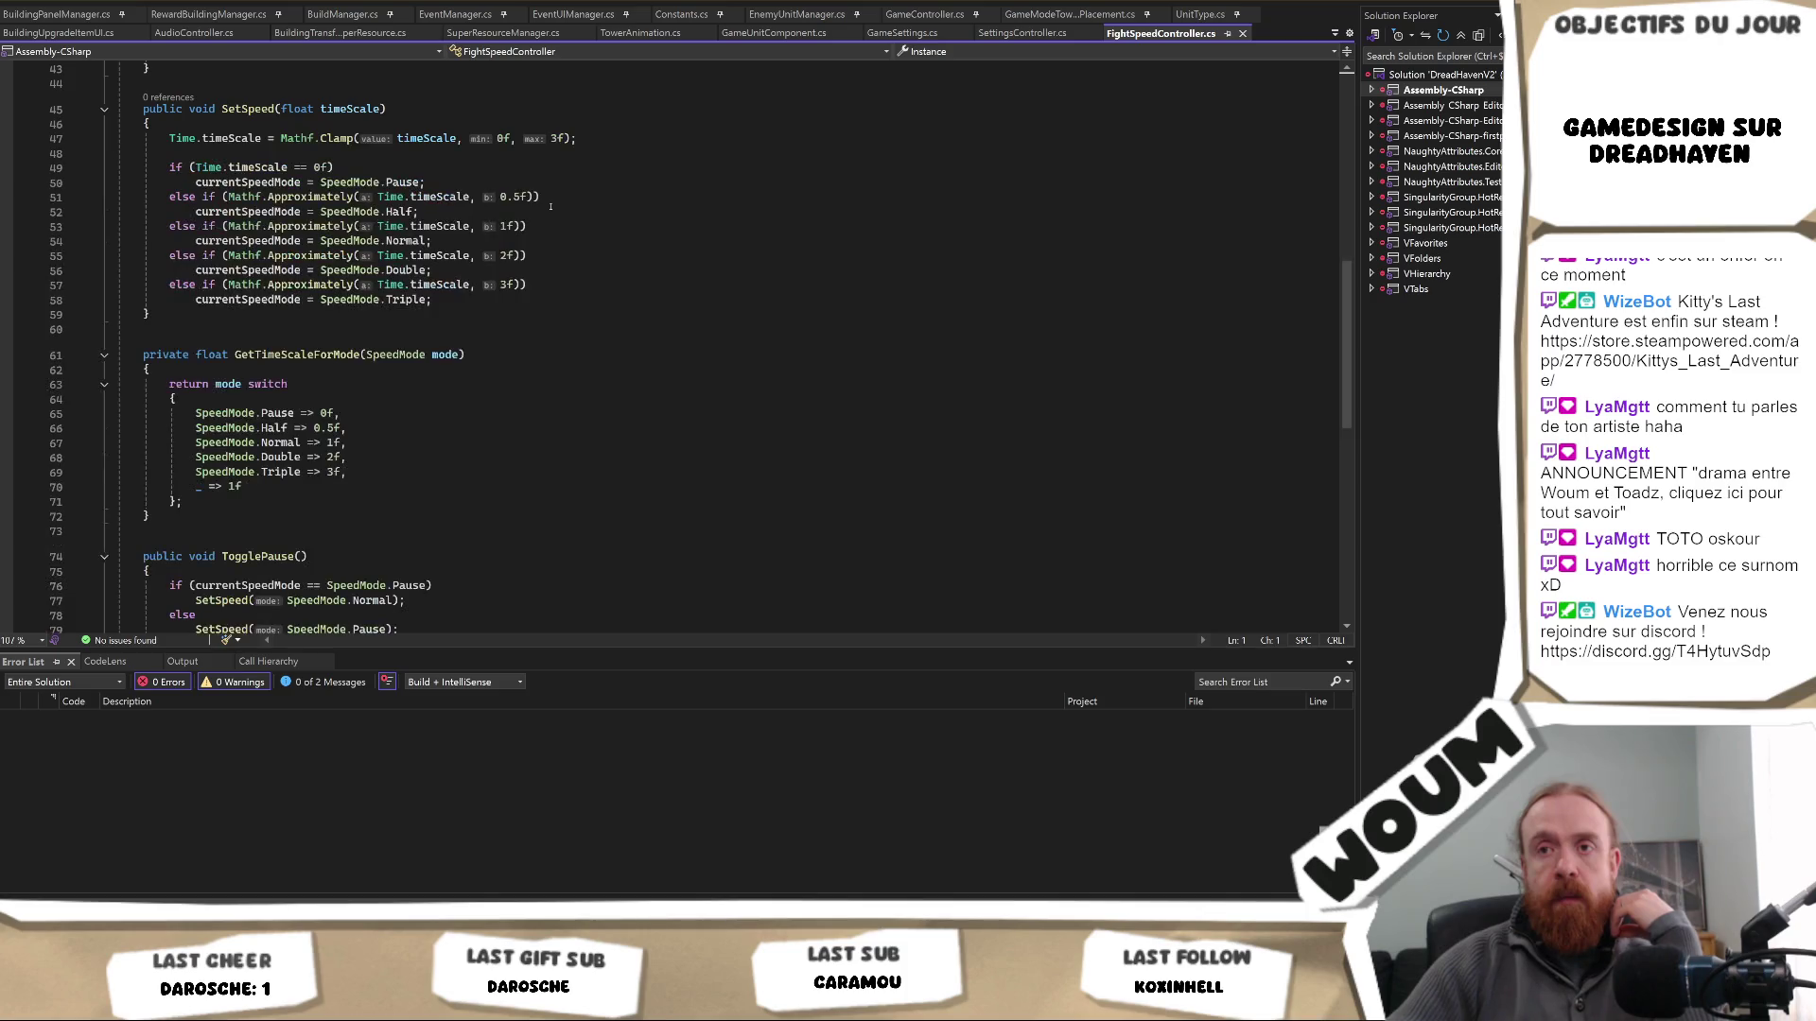
pyautogui.scroll(4, 550, 206)
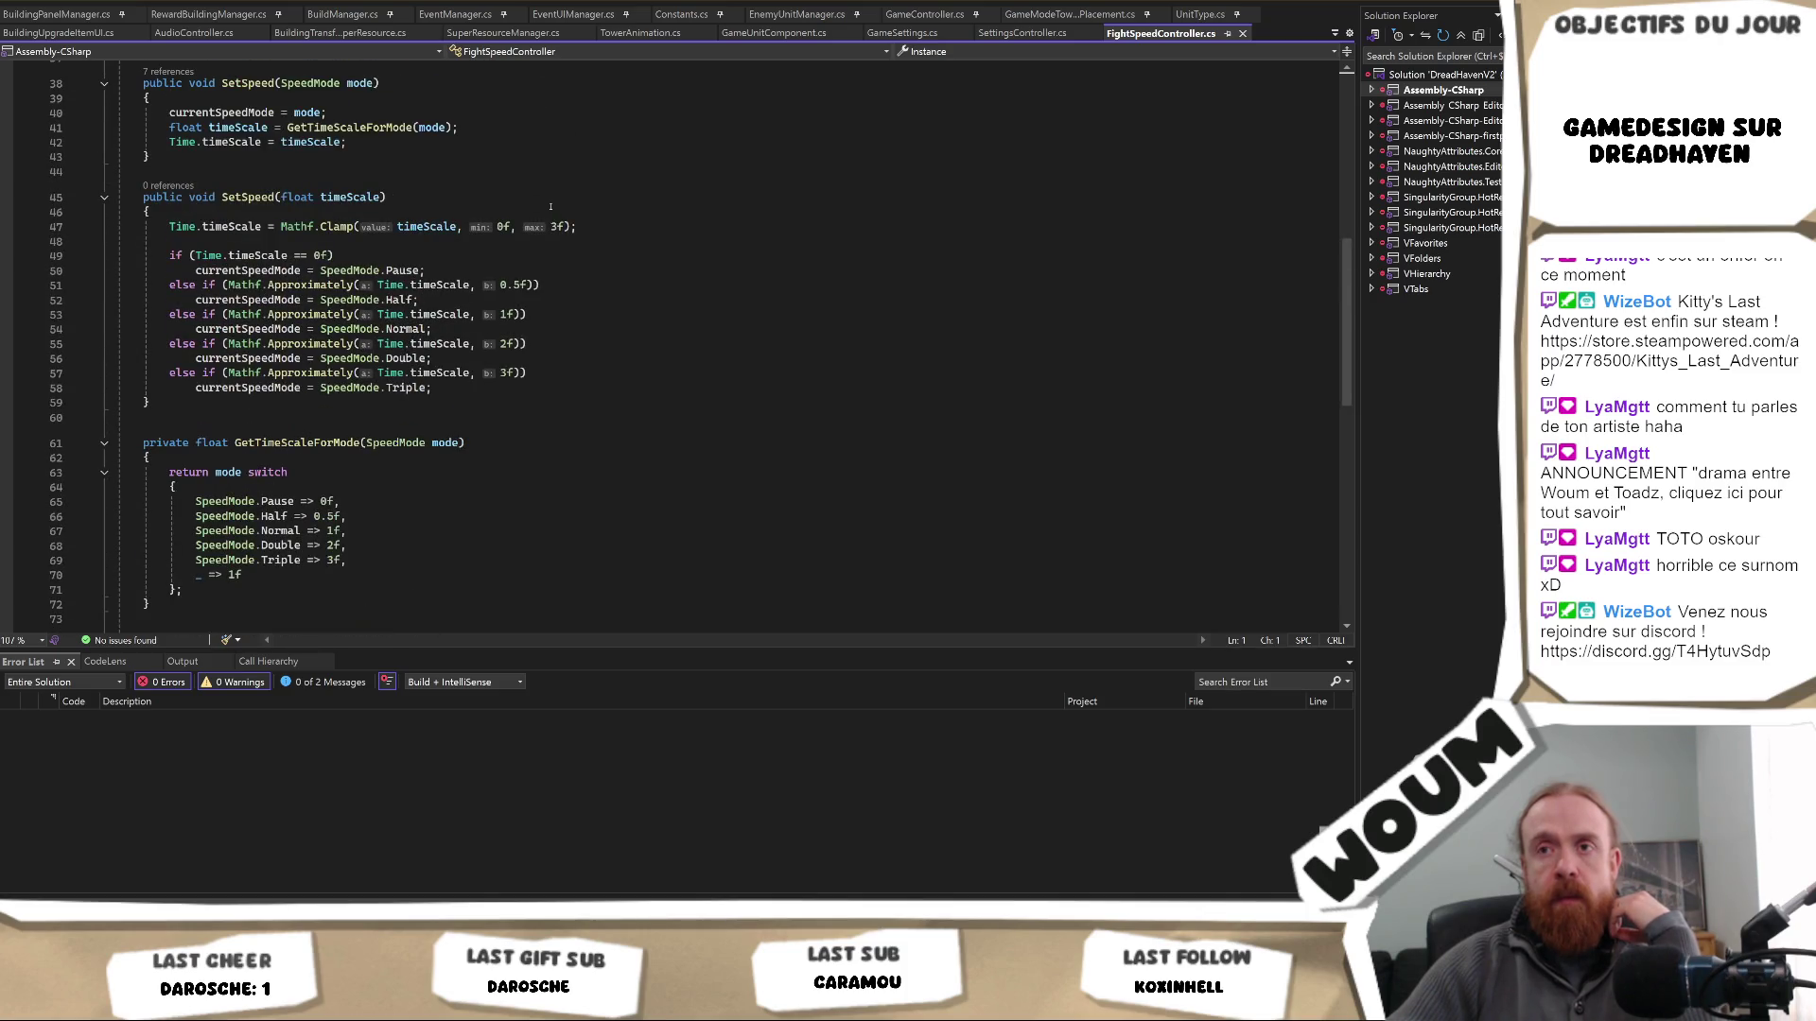
pyautogui.scroll(6, 550, 206)
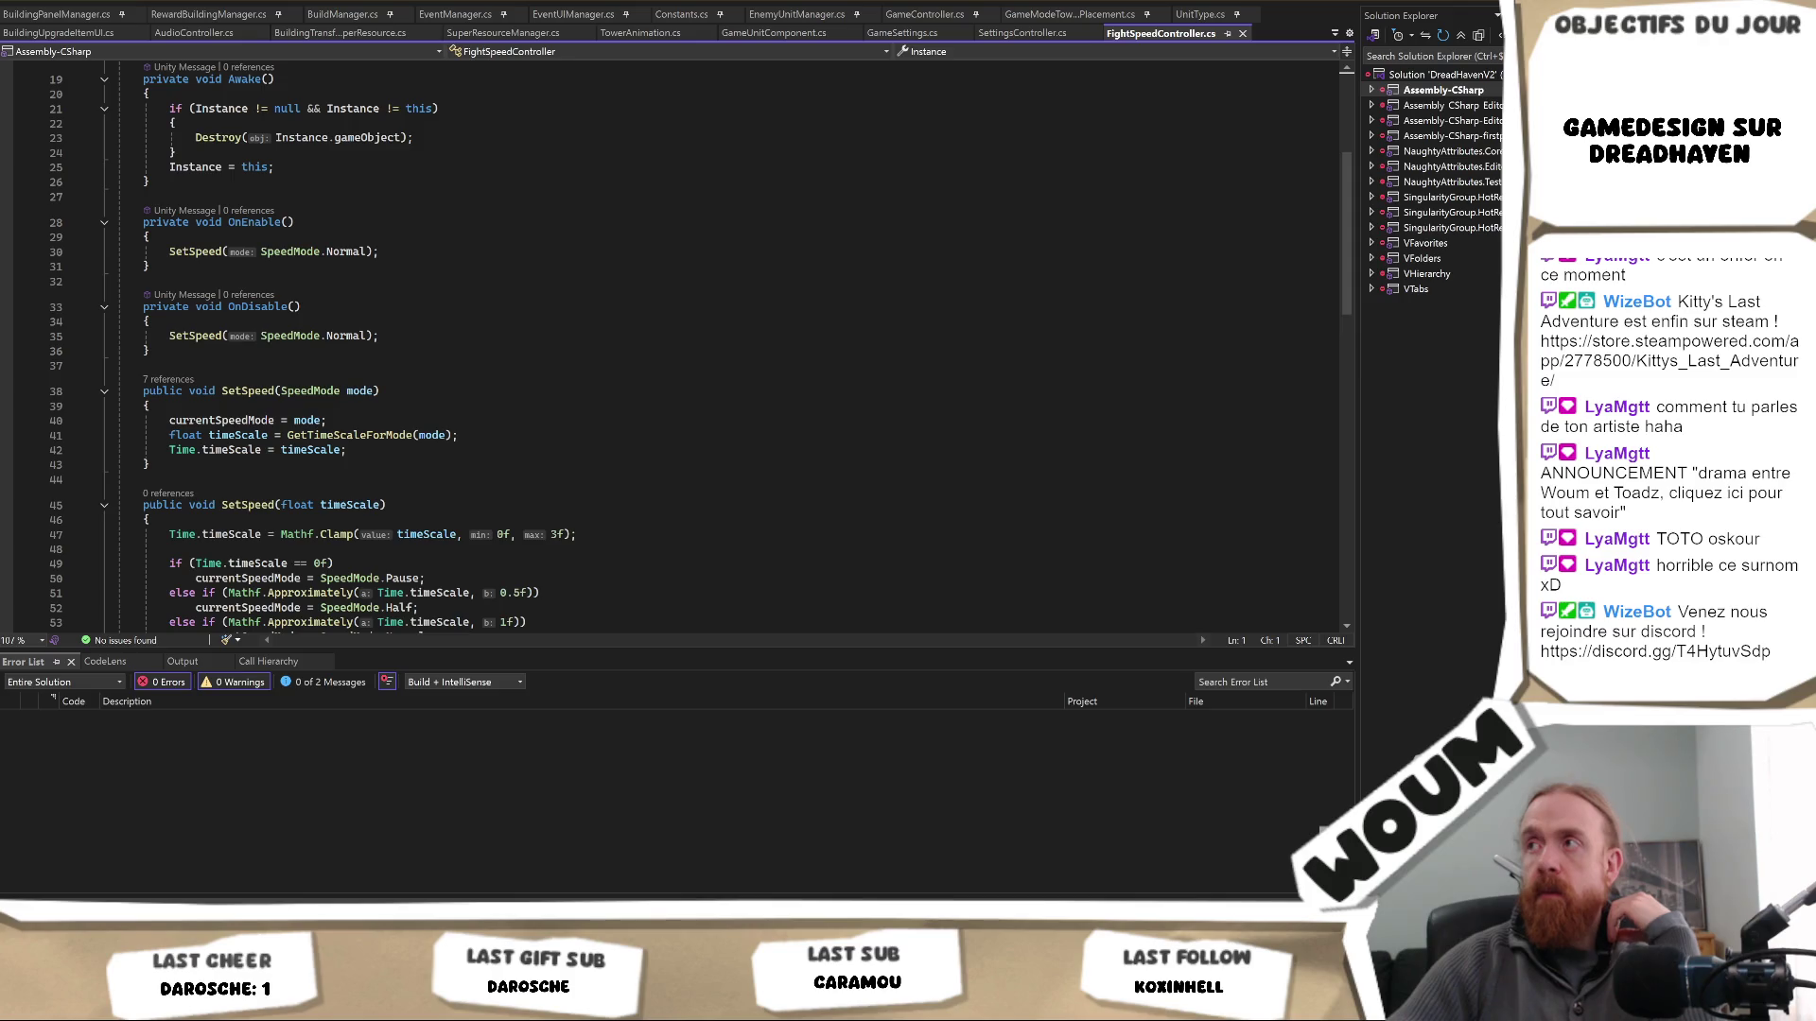
pyautogui.hotkey('alt', 'Tab')
# - Assign SpeedButton Pause, Play and Speed as PanelSpeed's pause, normal and double speed buttons
pyautogui.click(945, 189)
pyautogui.scroll(-2, 1481, 202)
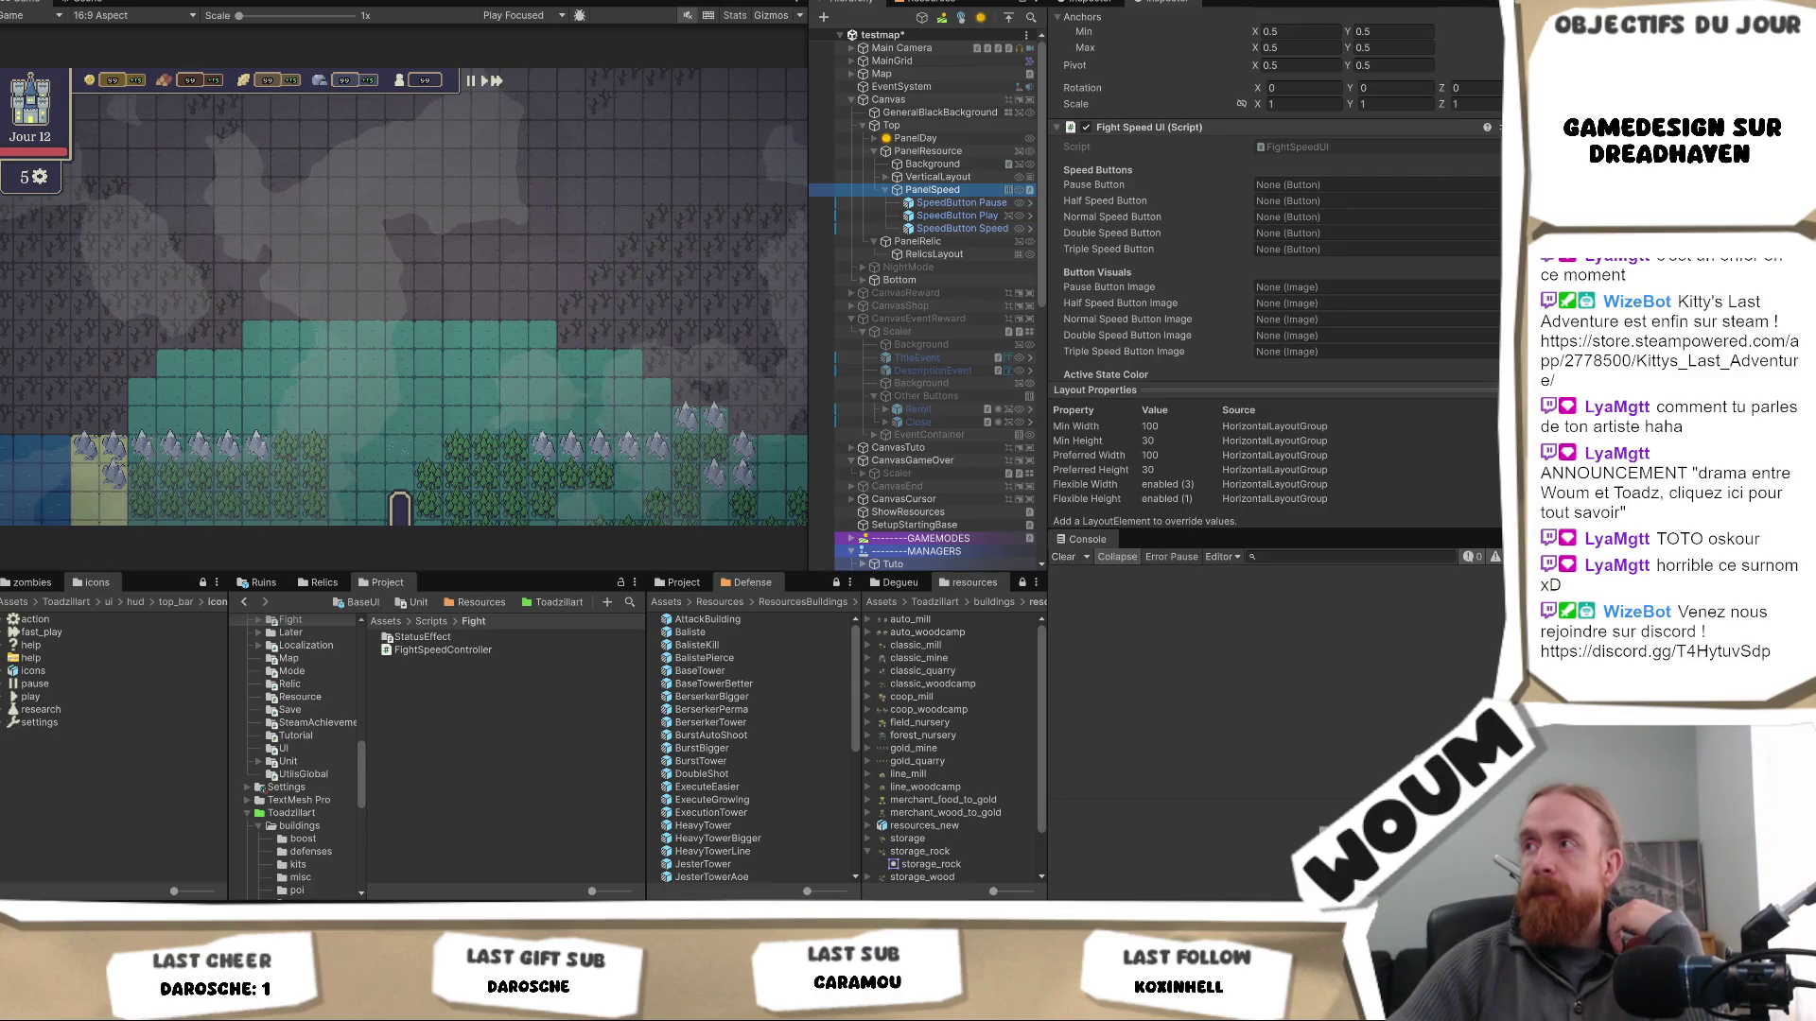
pyautogui.moveTo(946, 203); pyautogui.dragTo(1286, 186)
pyautogui.moveTo(955, 216); pyautogui.dragTo(1312, 216)
pyautogui.moveTo(960, 228); pyautogui.dragTo(1337, 243)
pyautogui.click(1272, 217)
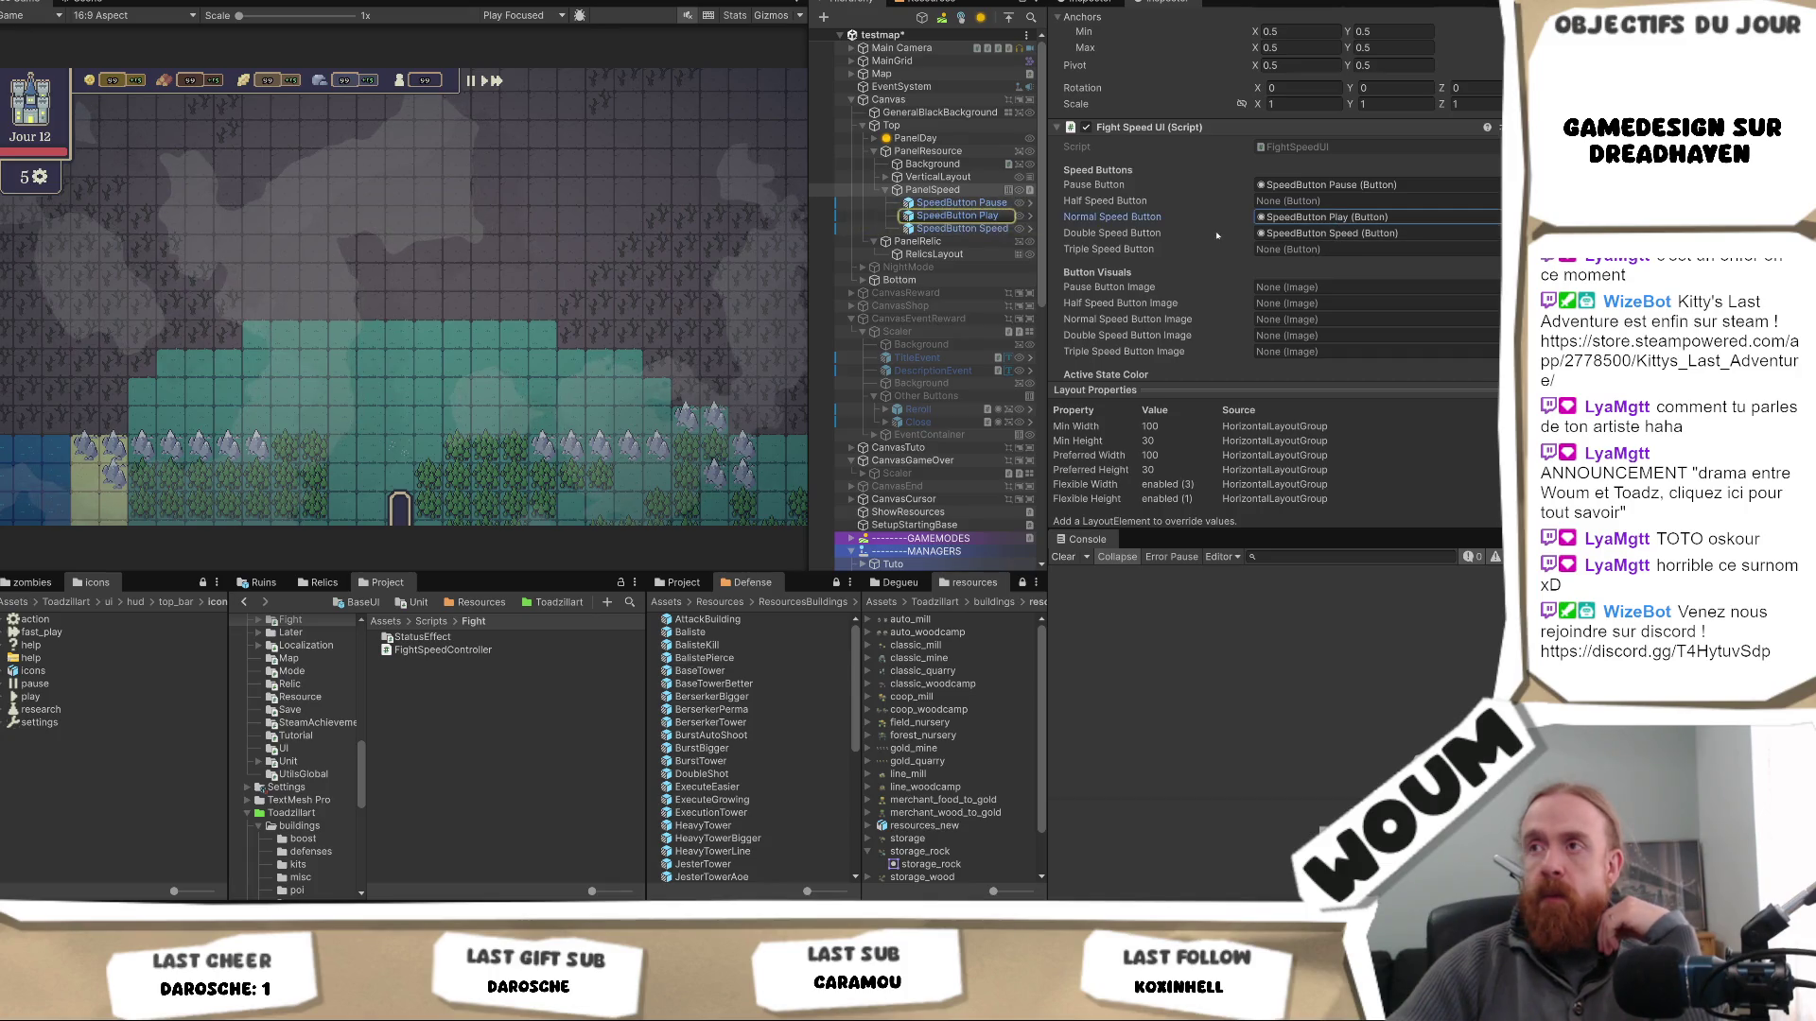
# - Assign SpeedButton Pause, Play and Speed as the matching Button Image fields
pyautogui.moveTo(961, 205)
pyautogui.mouseDown()
pyautogui.moveTo(1324, 186)
pyautogui.moveTo(1344, 249)
pyautogui.moveTo(1386, 288)
pyautogui.mouseUp()
pyautogui.click(993, 217)
pyautogui.moveTo(994, 217)
pyautogui.mouseDown()
pyautogui.moveTo(1353, 301)
pyautogui.moveTo(1334, 319)
pyautogui.mouseUp()
pyautogui.moveTo(994, 229); pyautogui.dragTo(1333, 336)
pyautogui.scroll(-3, 1357, 287)
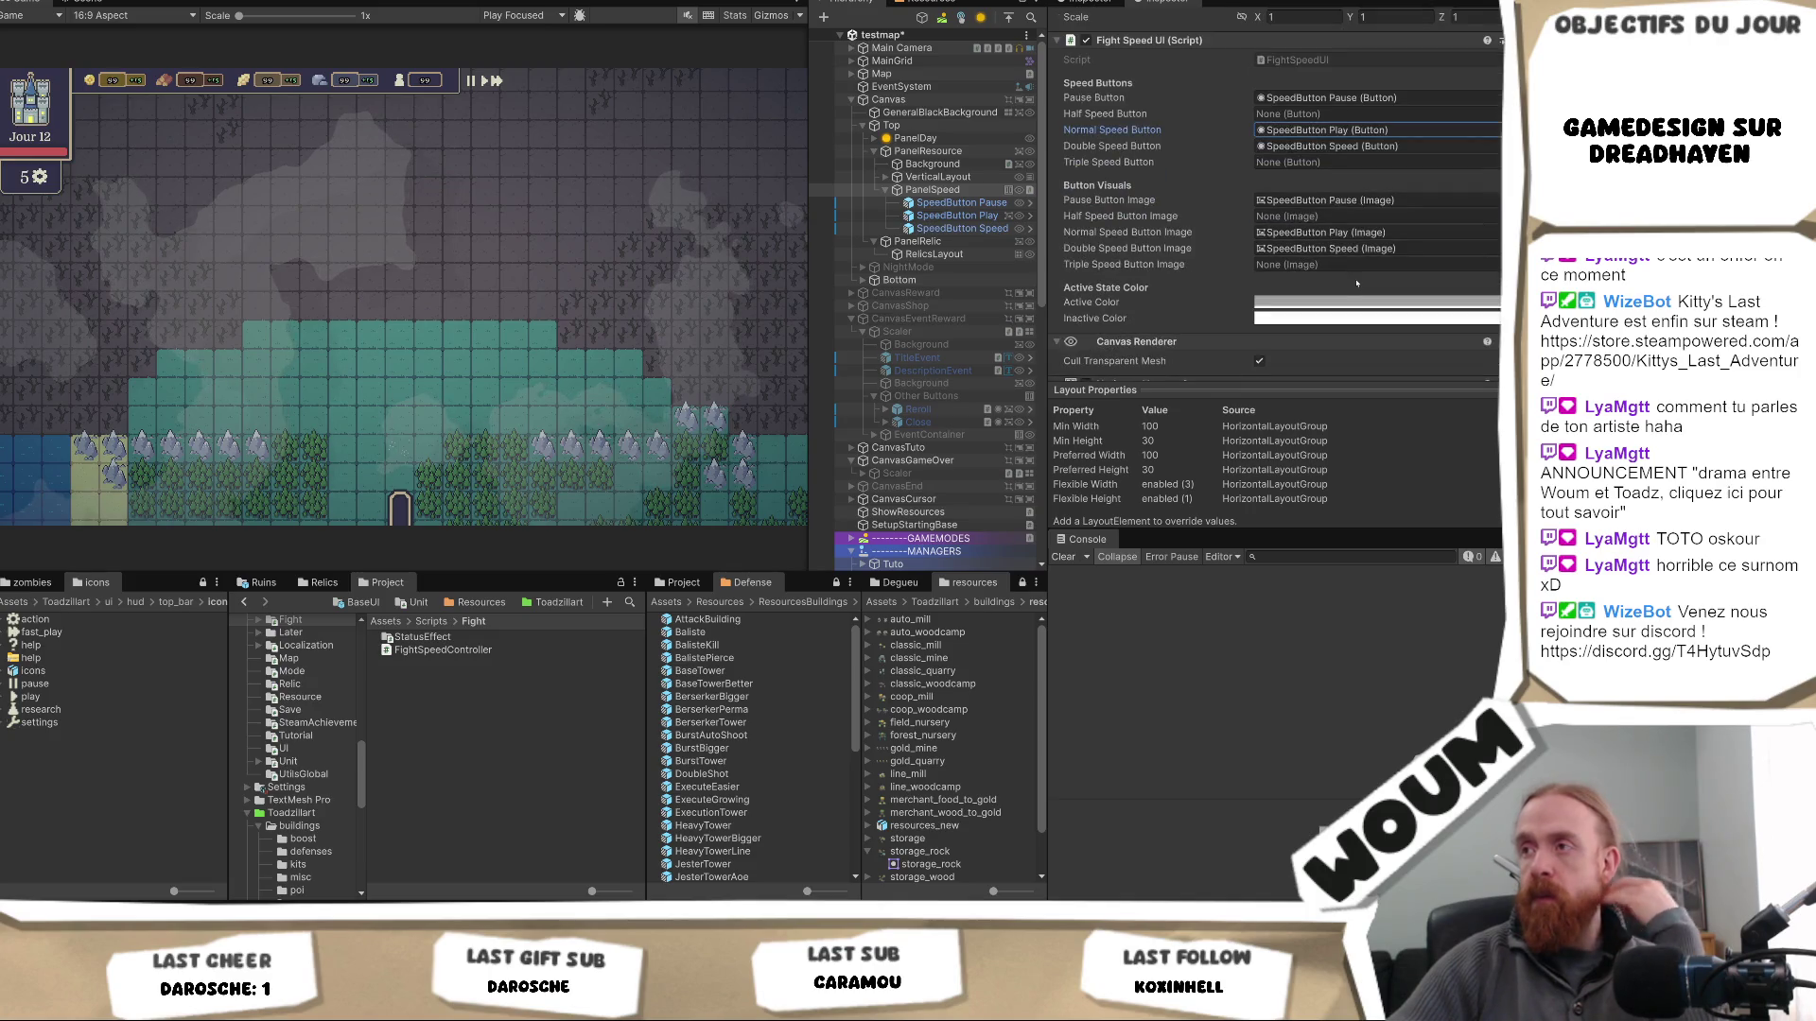
pyautogui.scroll(-1, 1359, 261)
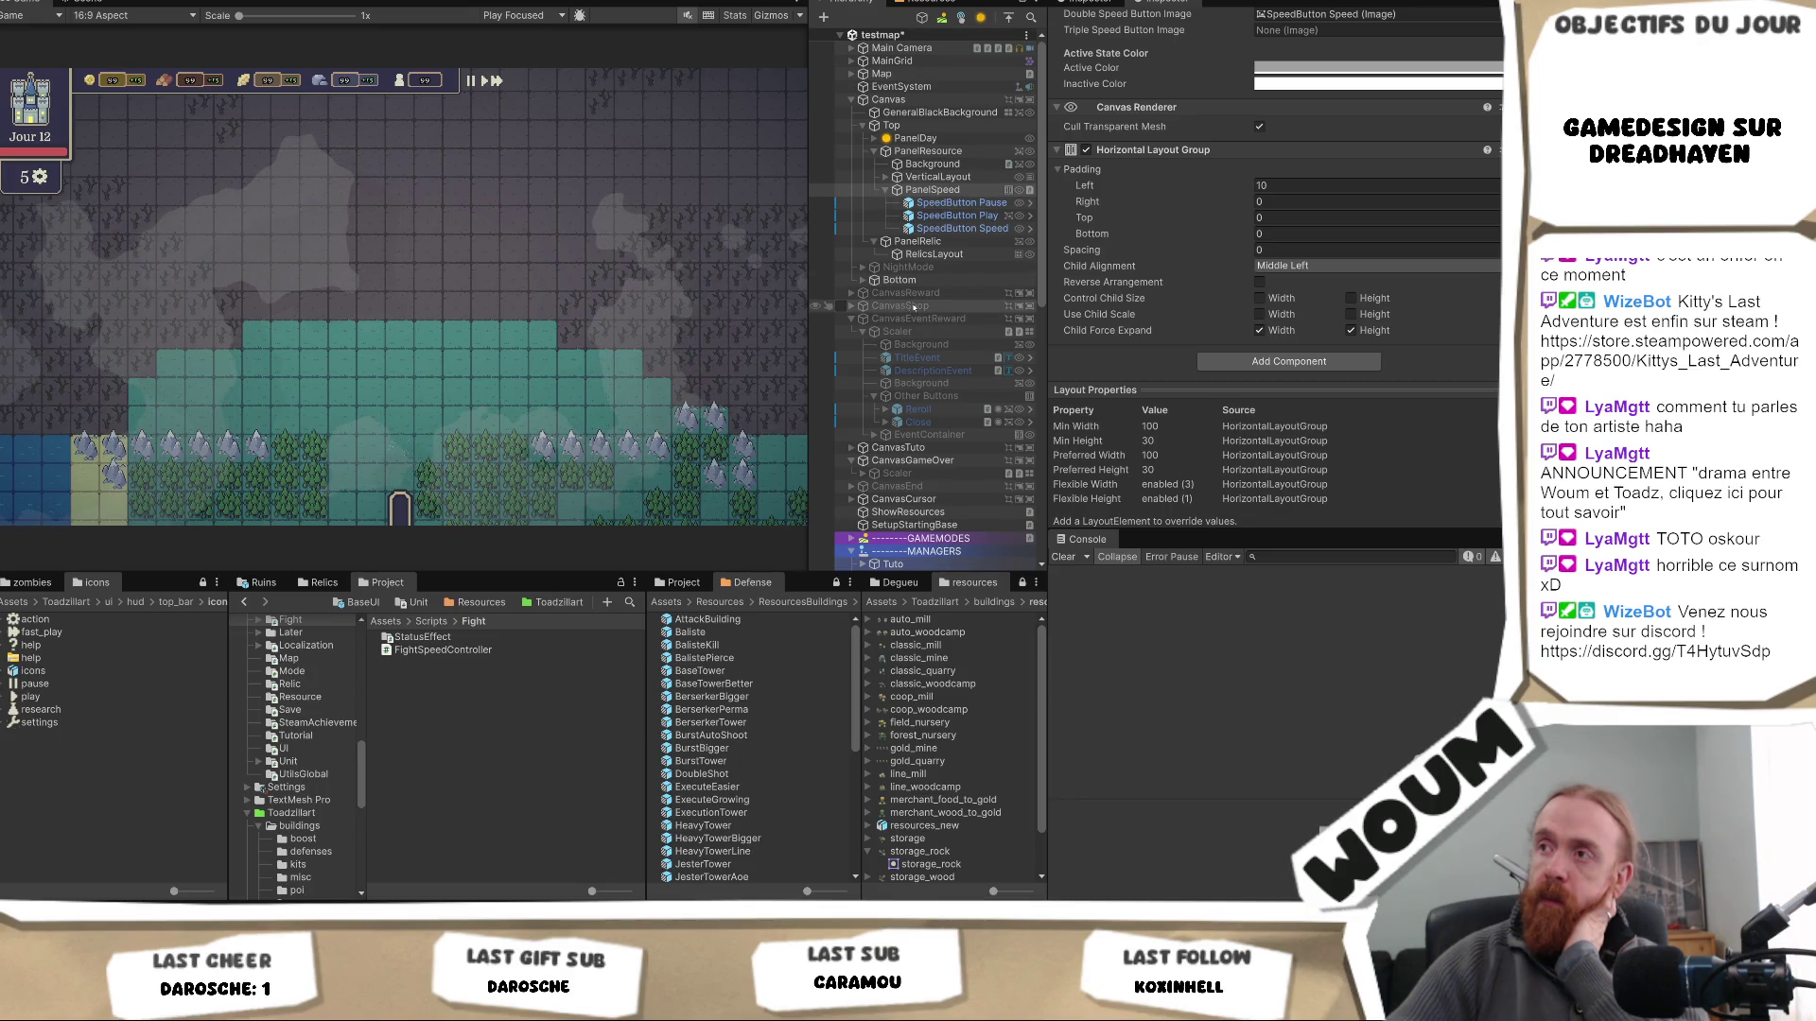
pyautogui.scroll(3, 1277, 189)
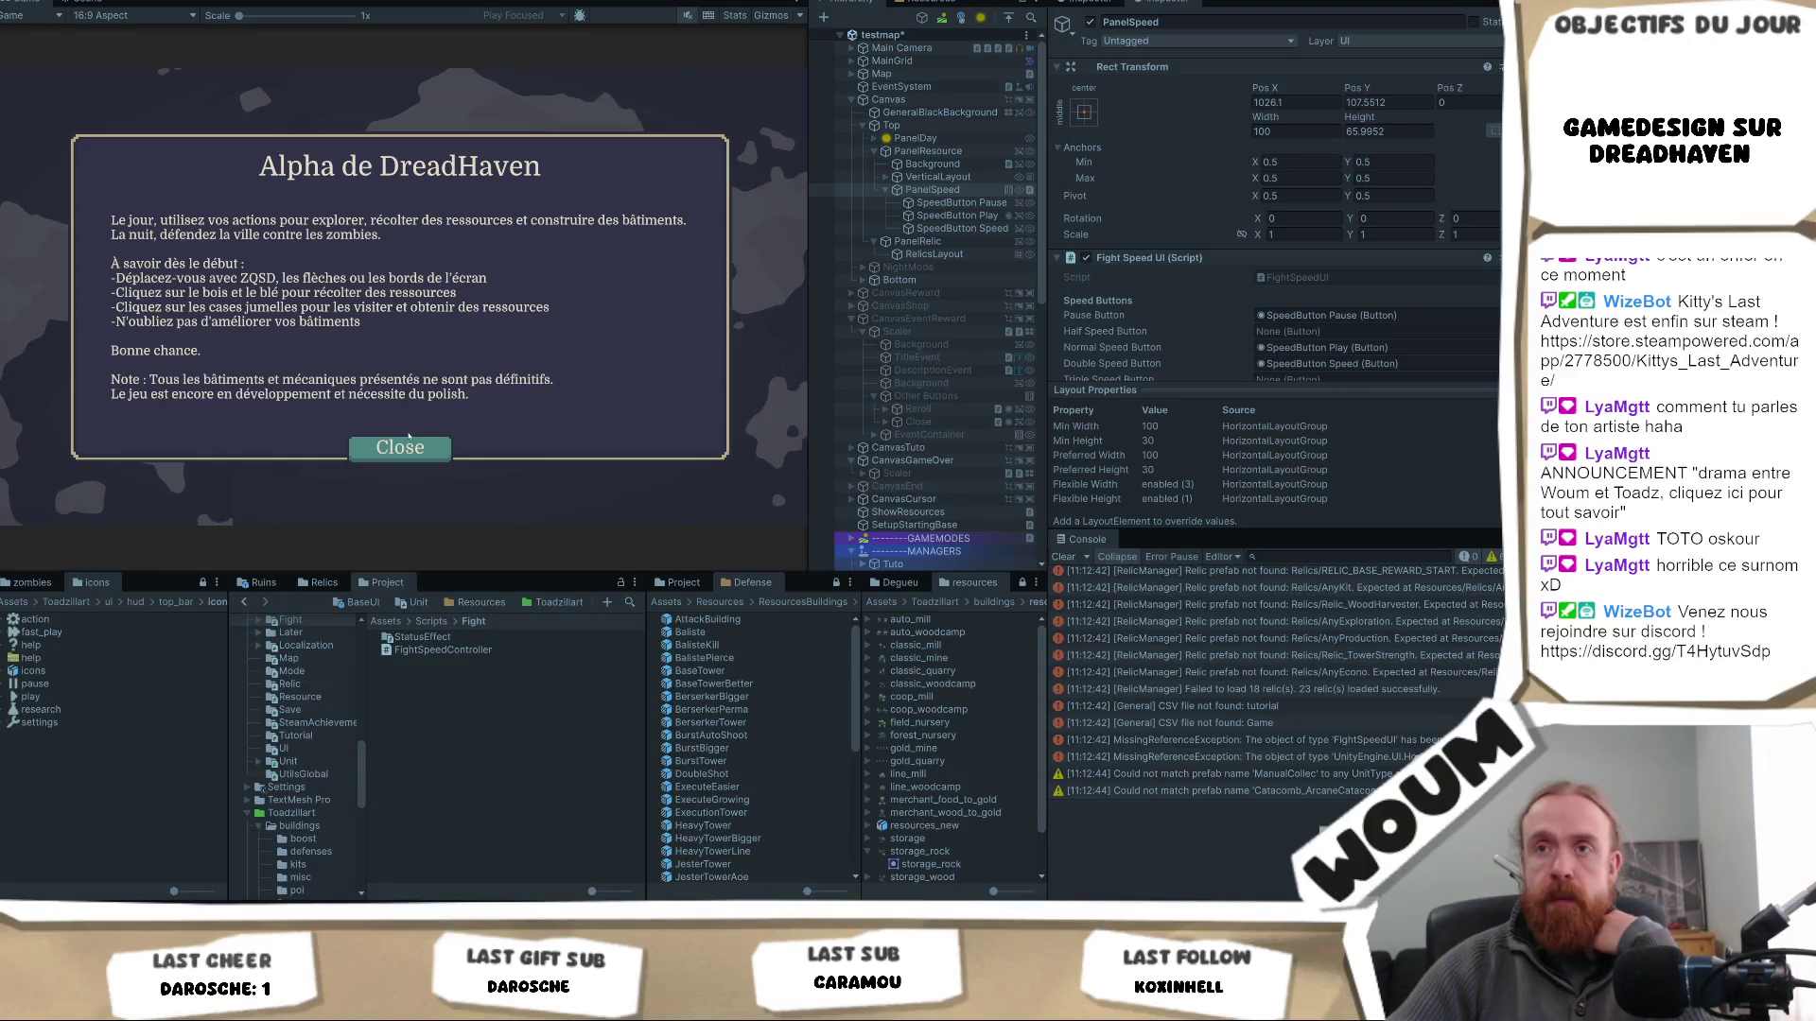
# - Dismiss the intro, skip into night with F1, reveal the tile, and fast-forward to Day 2
pyautogui.click(399, 447)
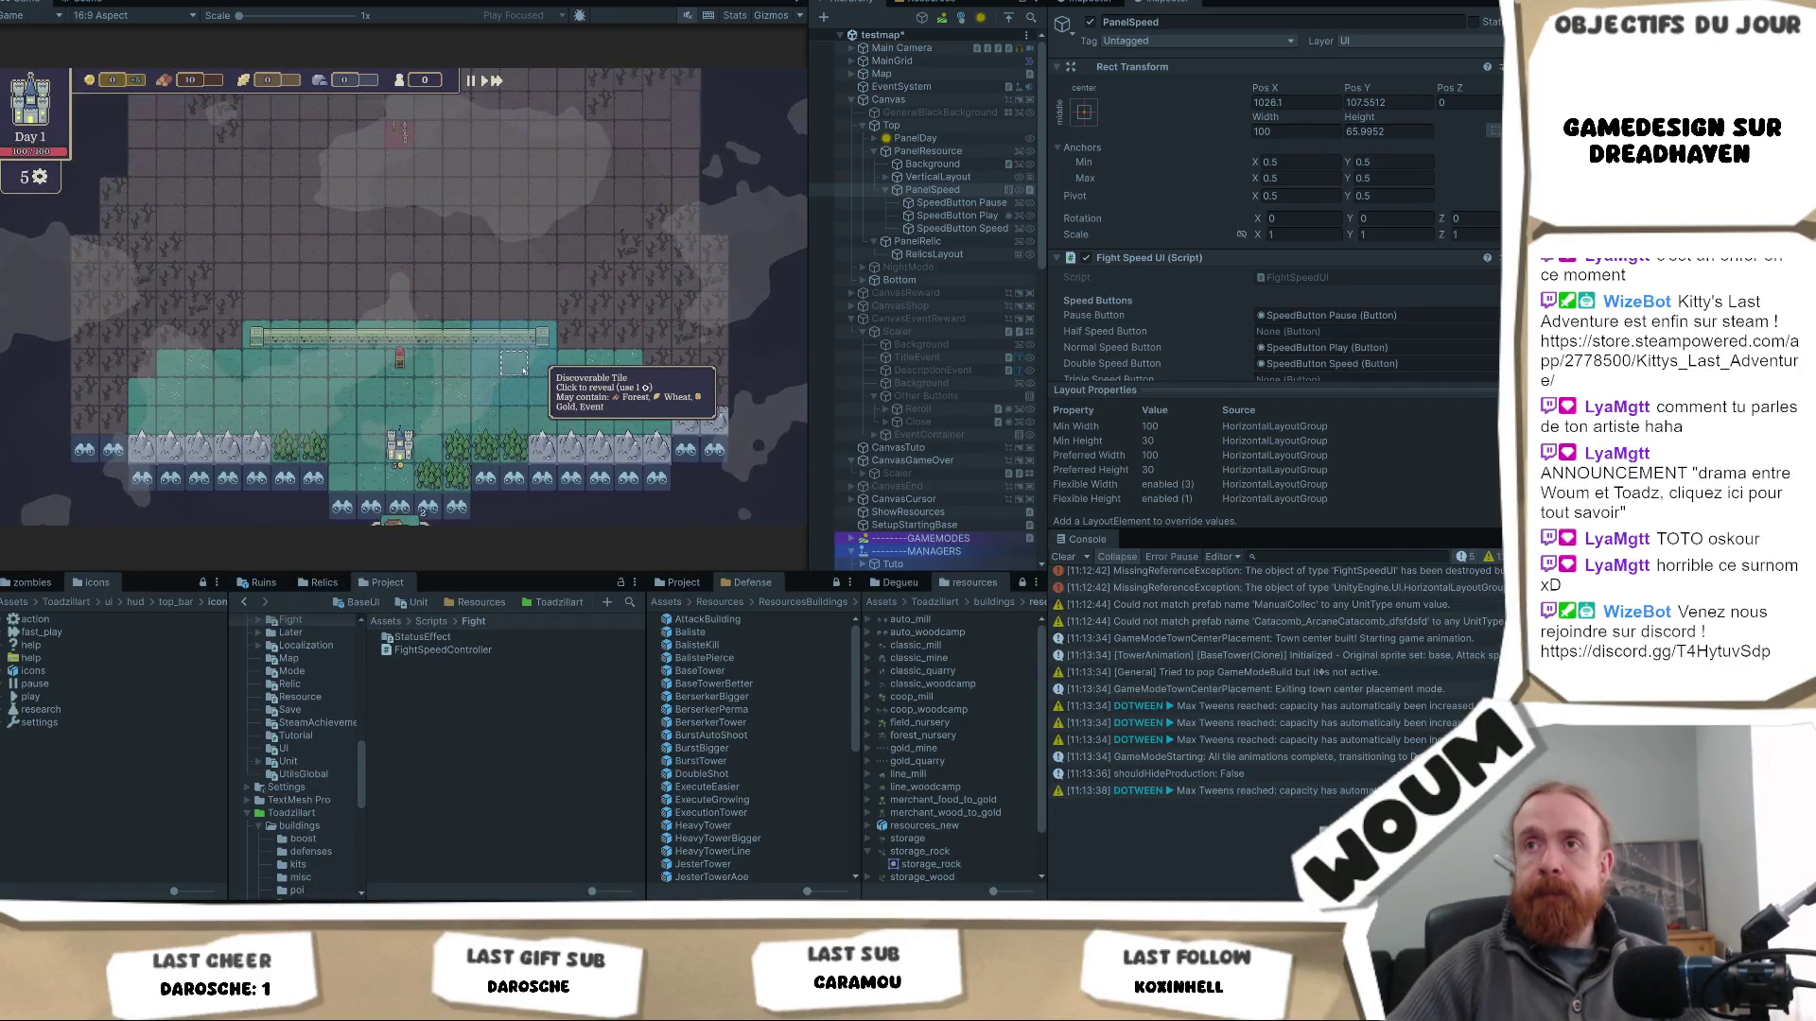
pyautogui.press('F1')
pyautogui.click(524, 370)
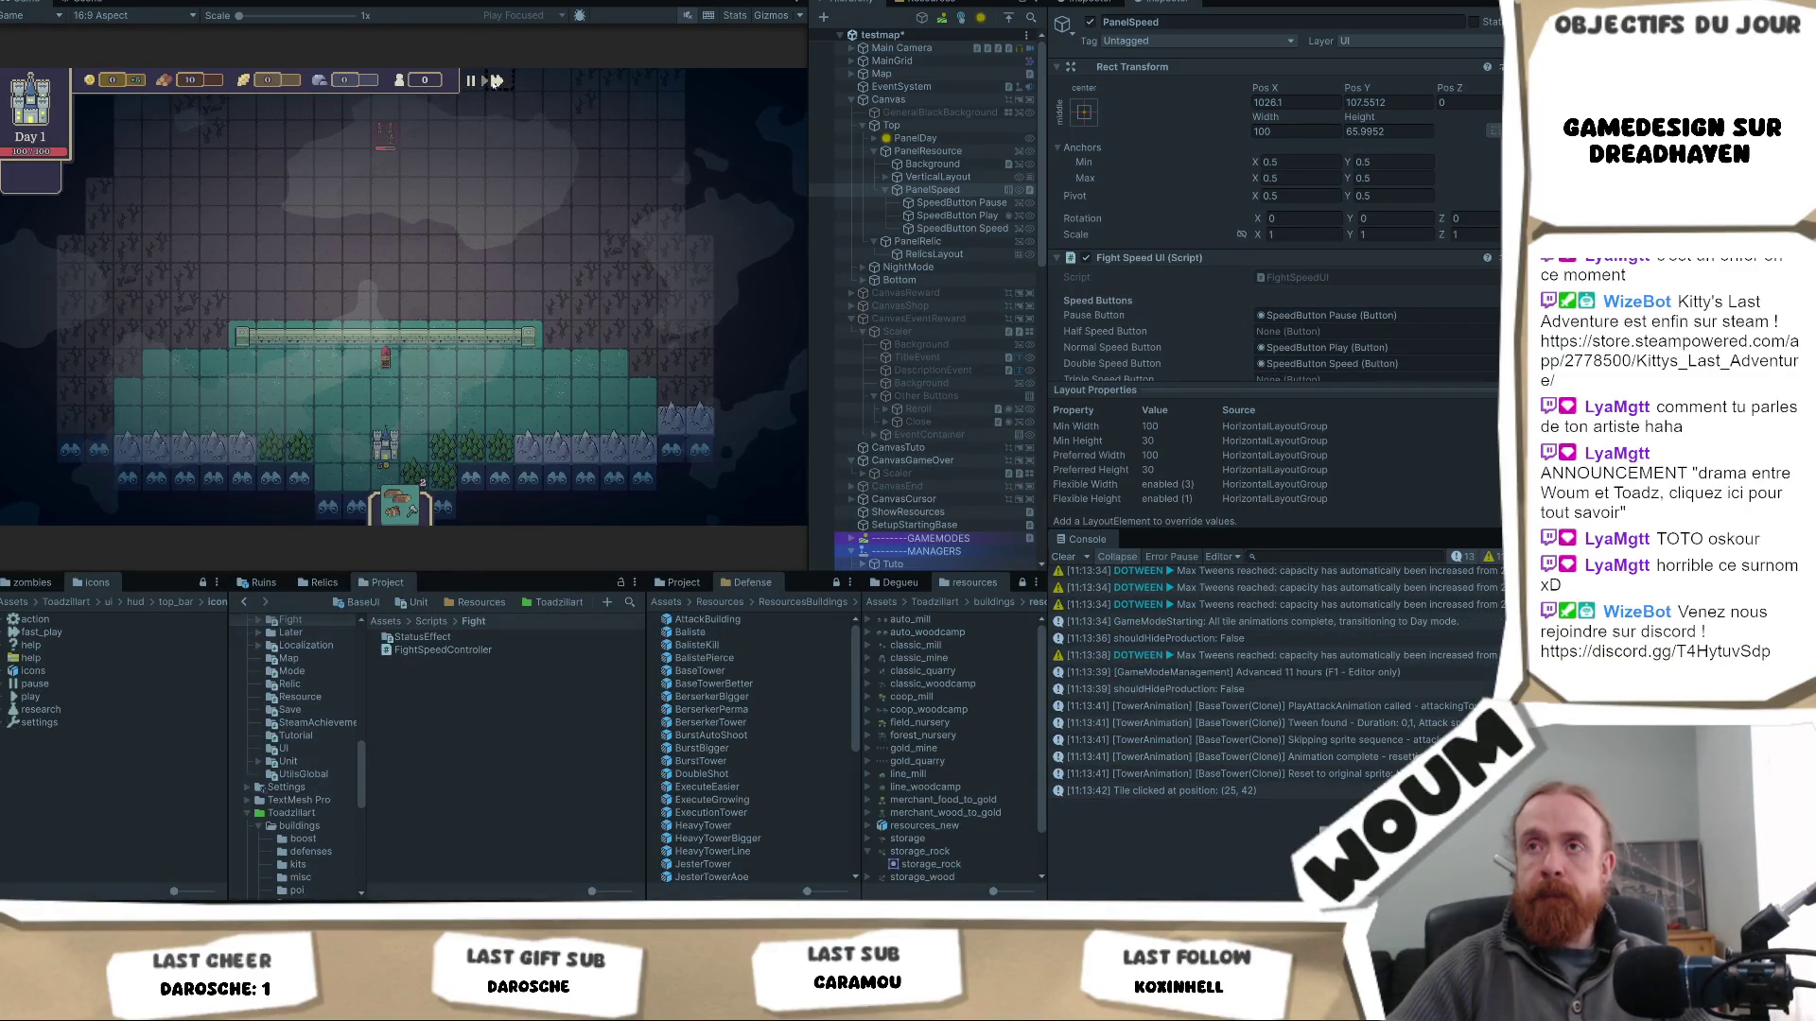
pyautogui.click(496, 81)
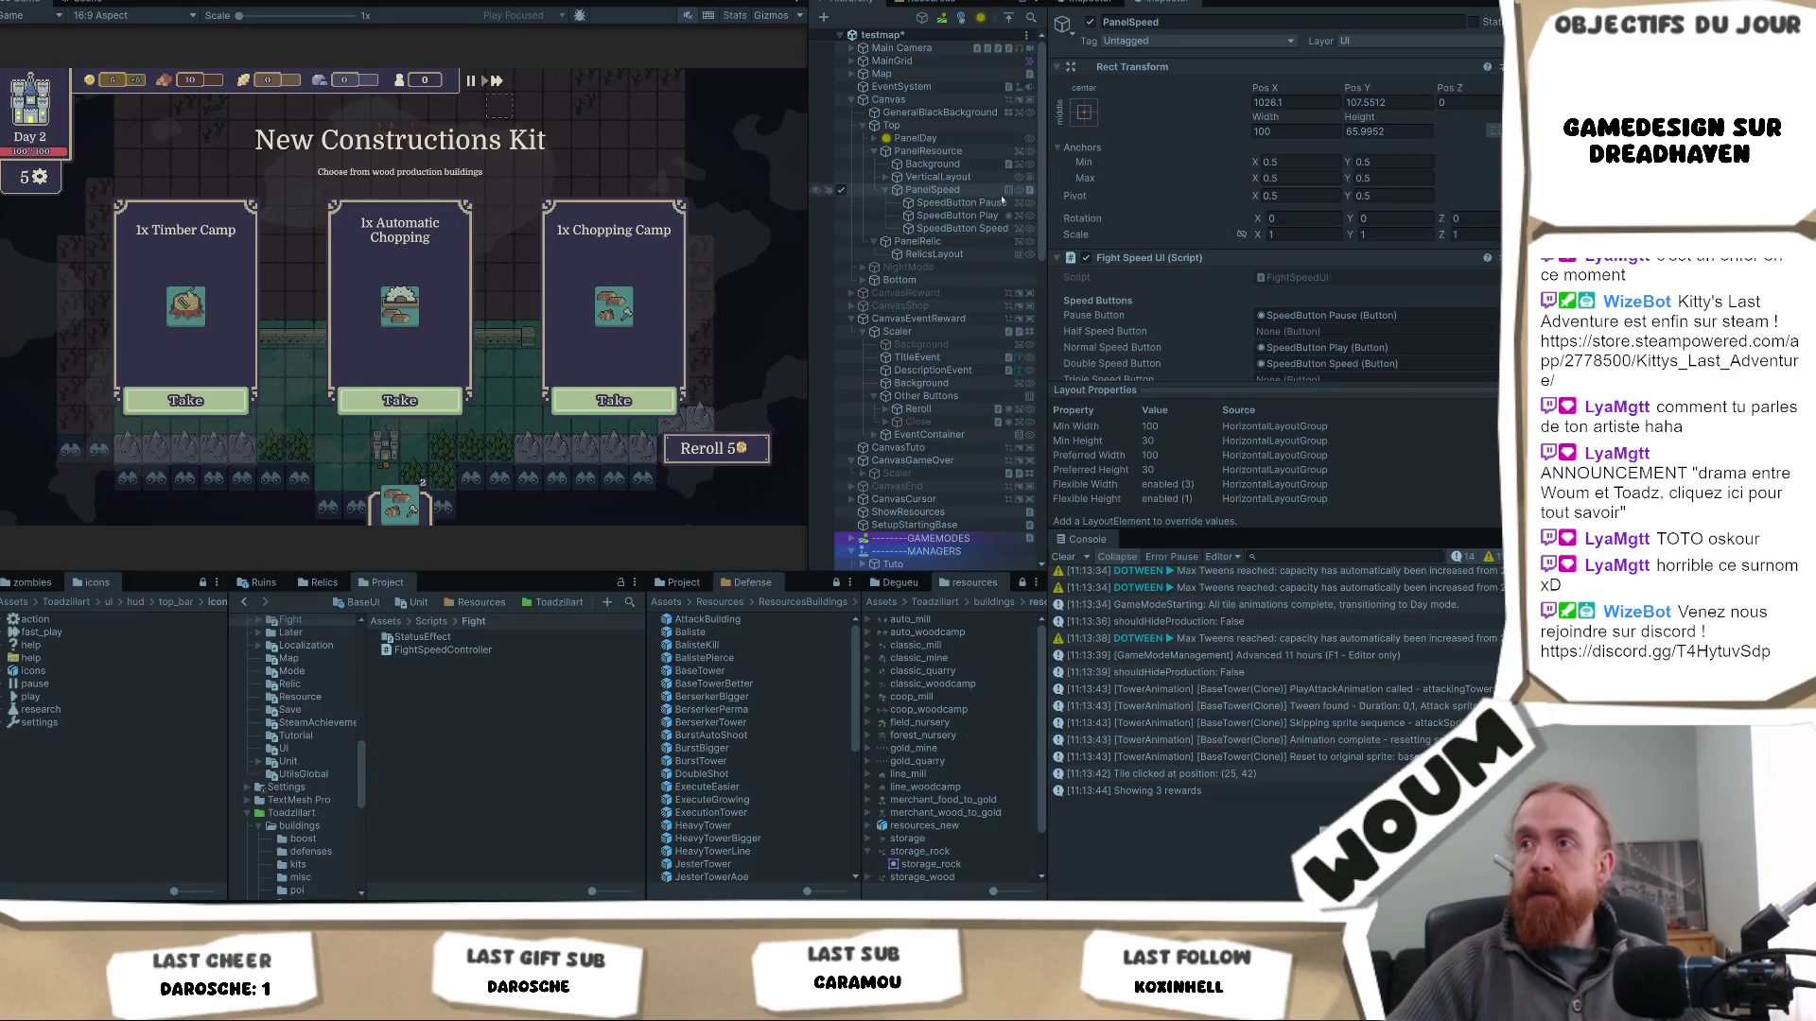
# - Darken the Fight Speed UI Active Color to light grey, then exit Play mode
pyautogui.scroll(-5, 1440, 311)
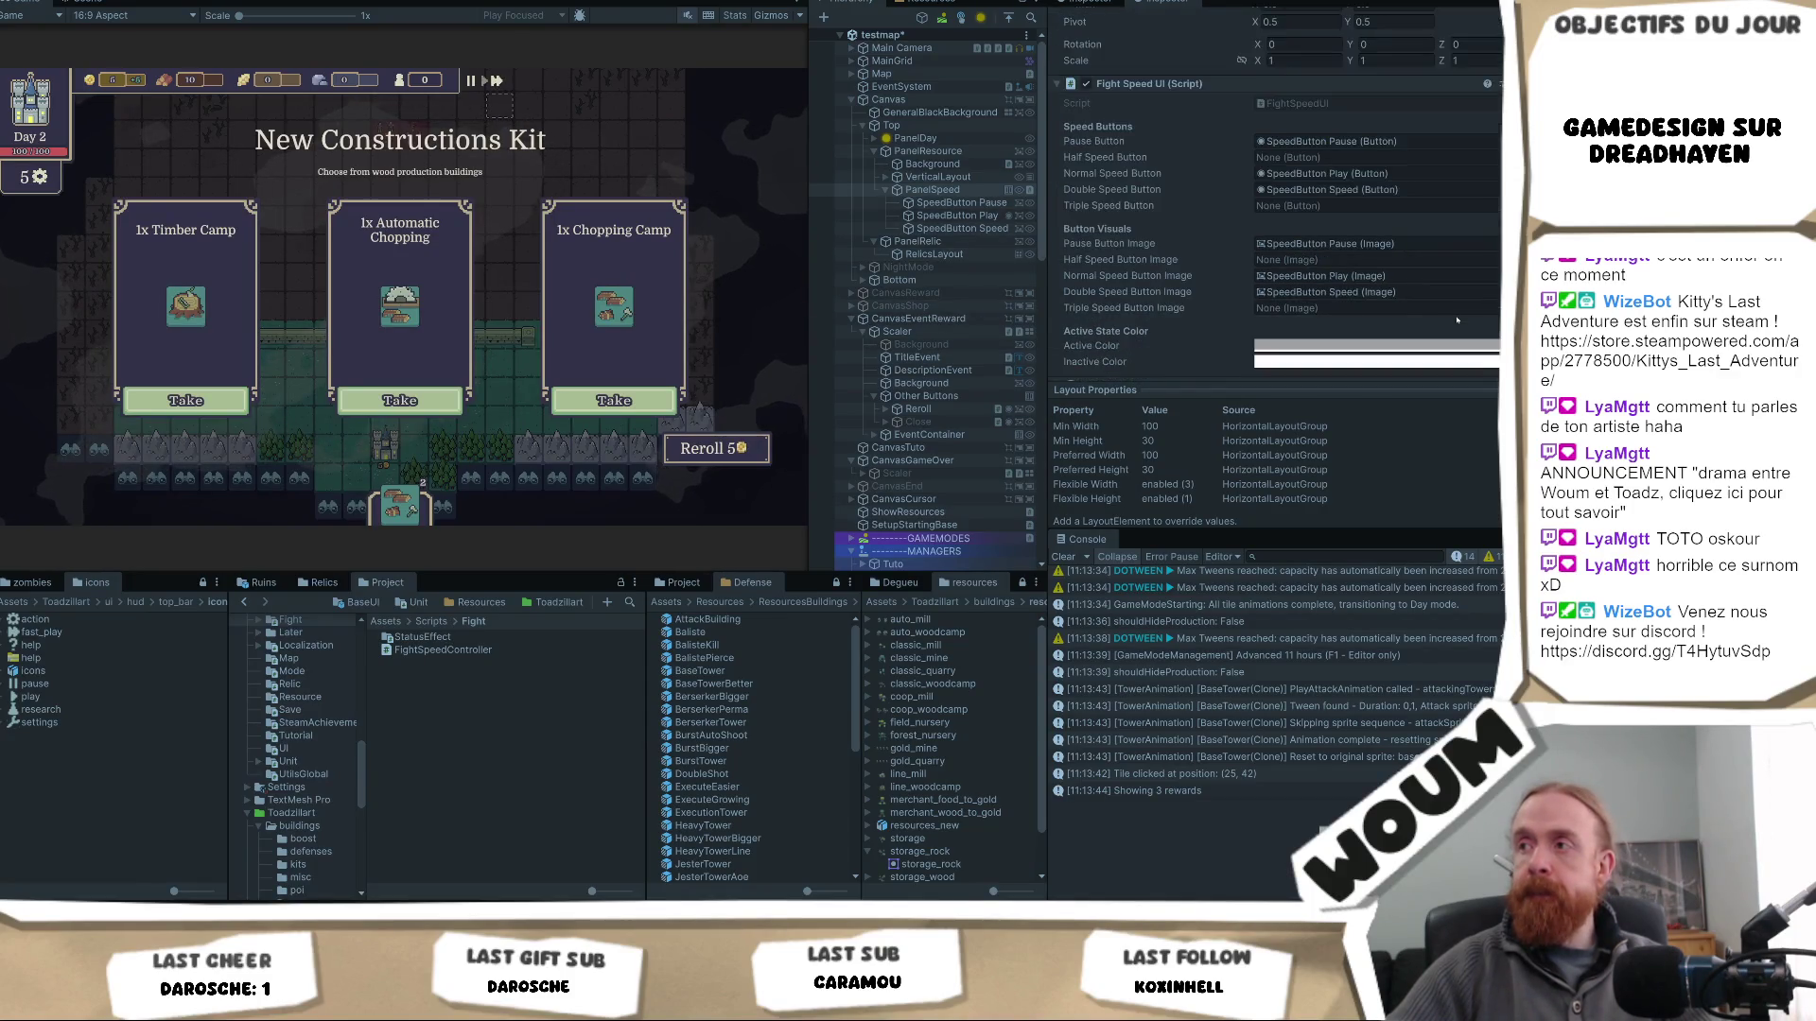
pyautogui.click(1369, 302)
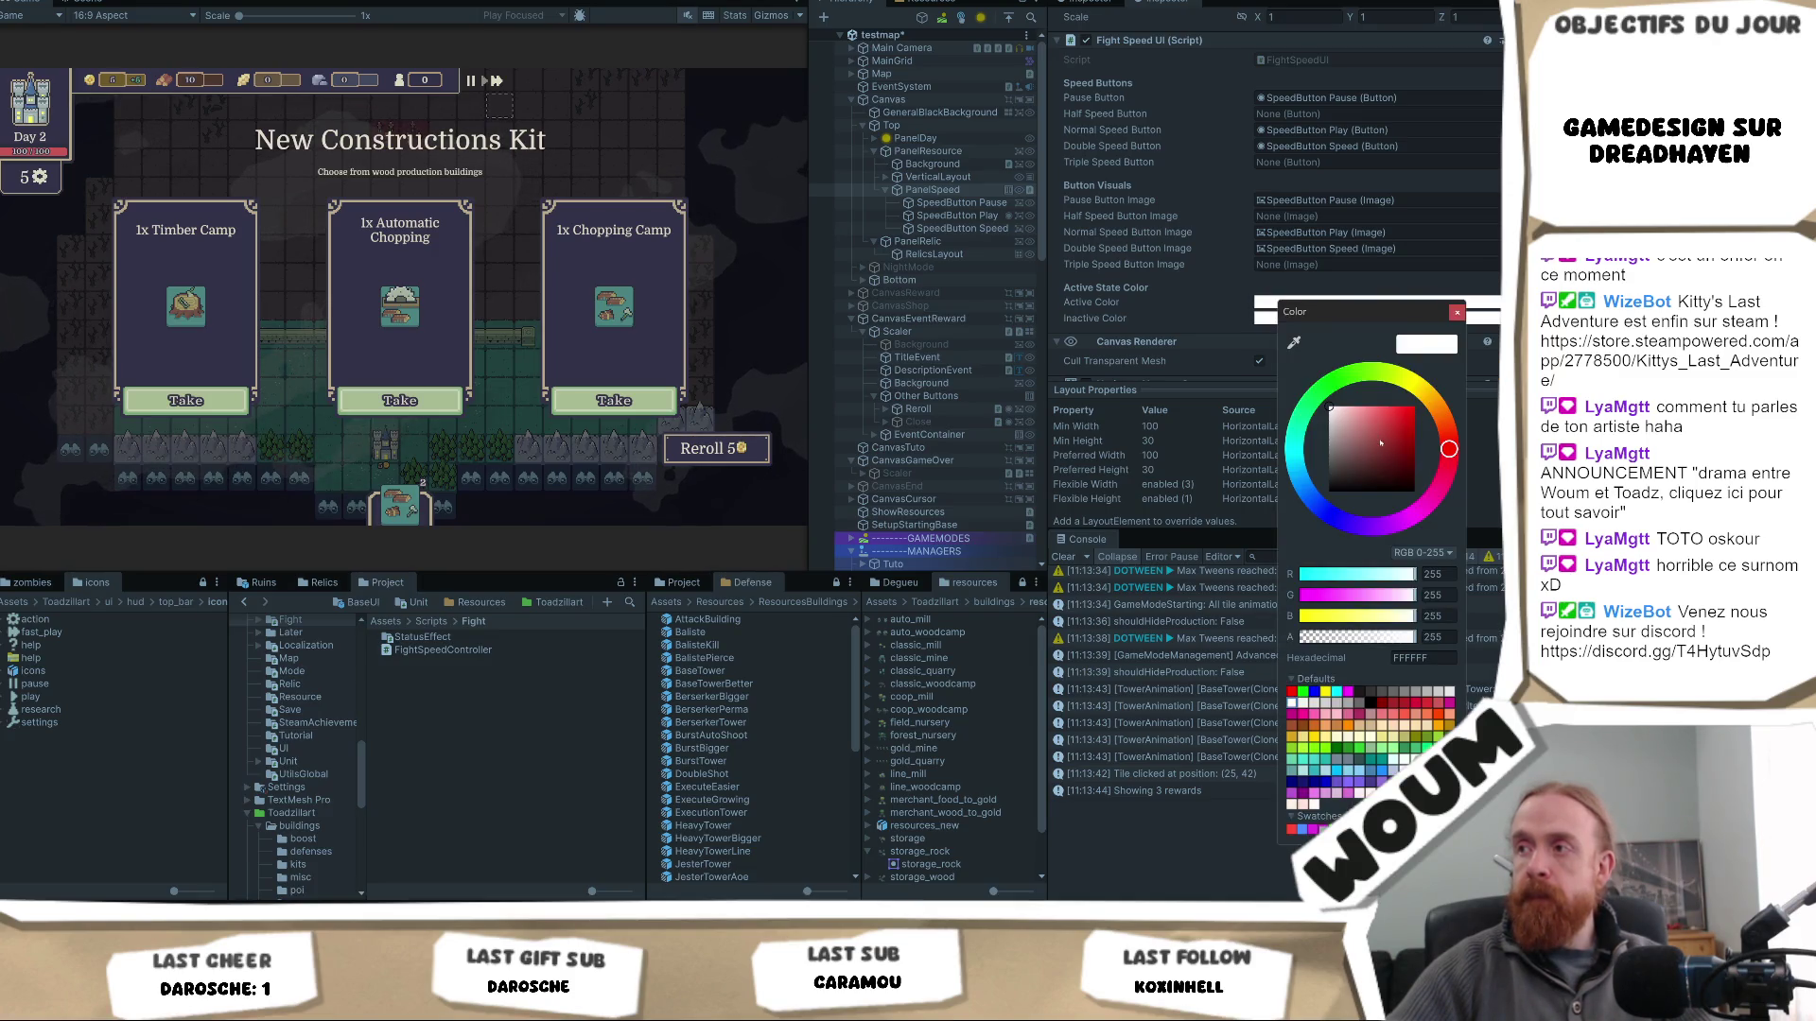
pyautogui.moveTo(1380, 442); pyautogui.dragTo(1327, 422)
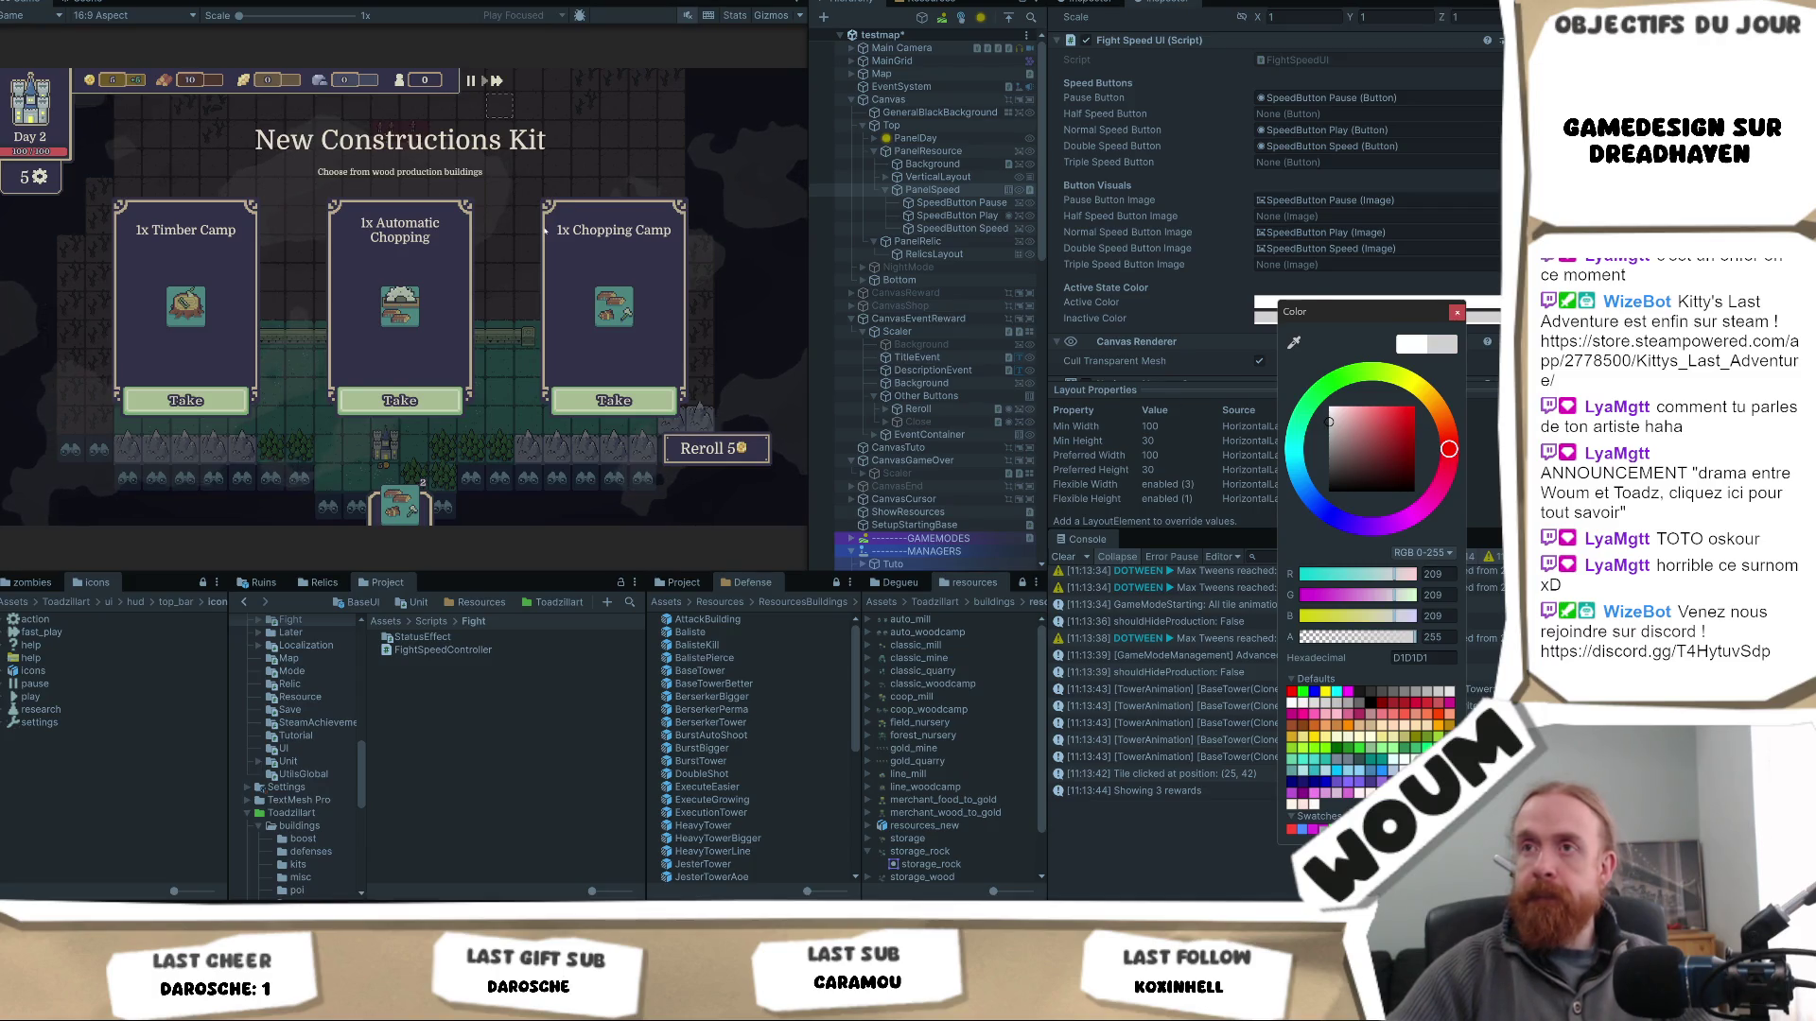
pyautogui.hotkey('ctrl', 'p')
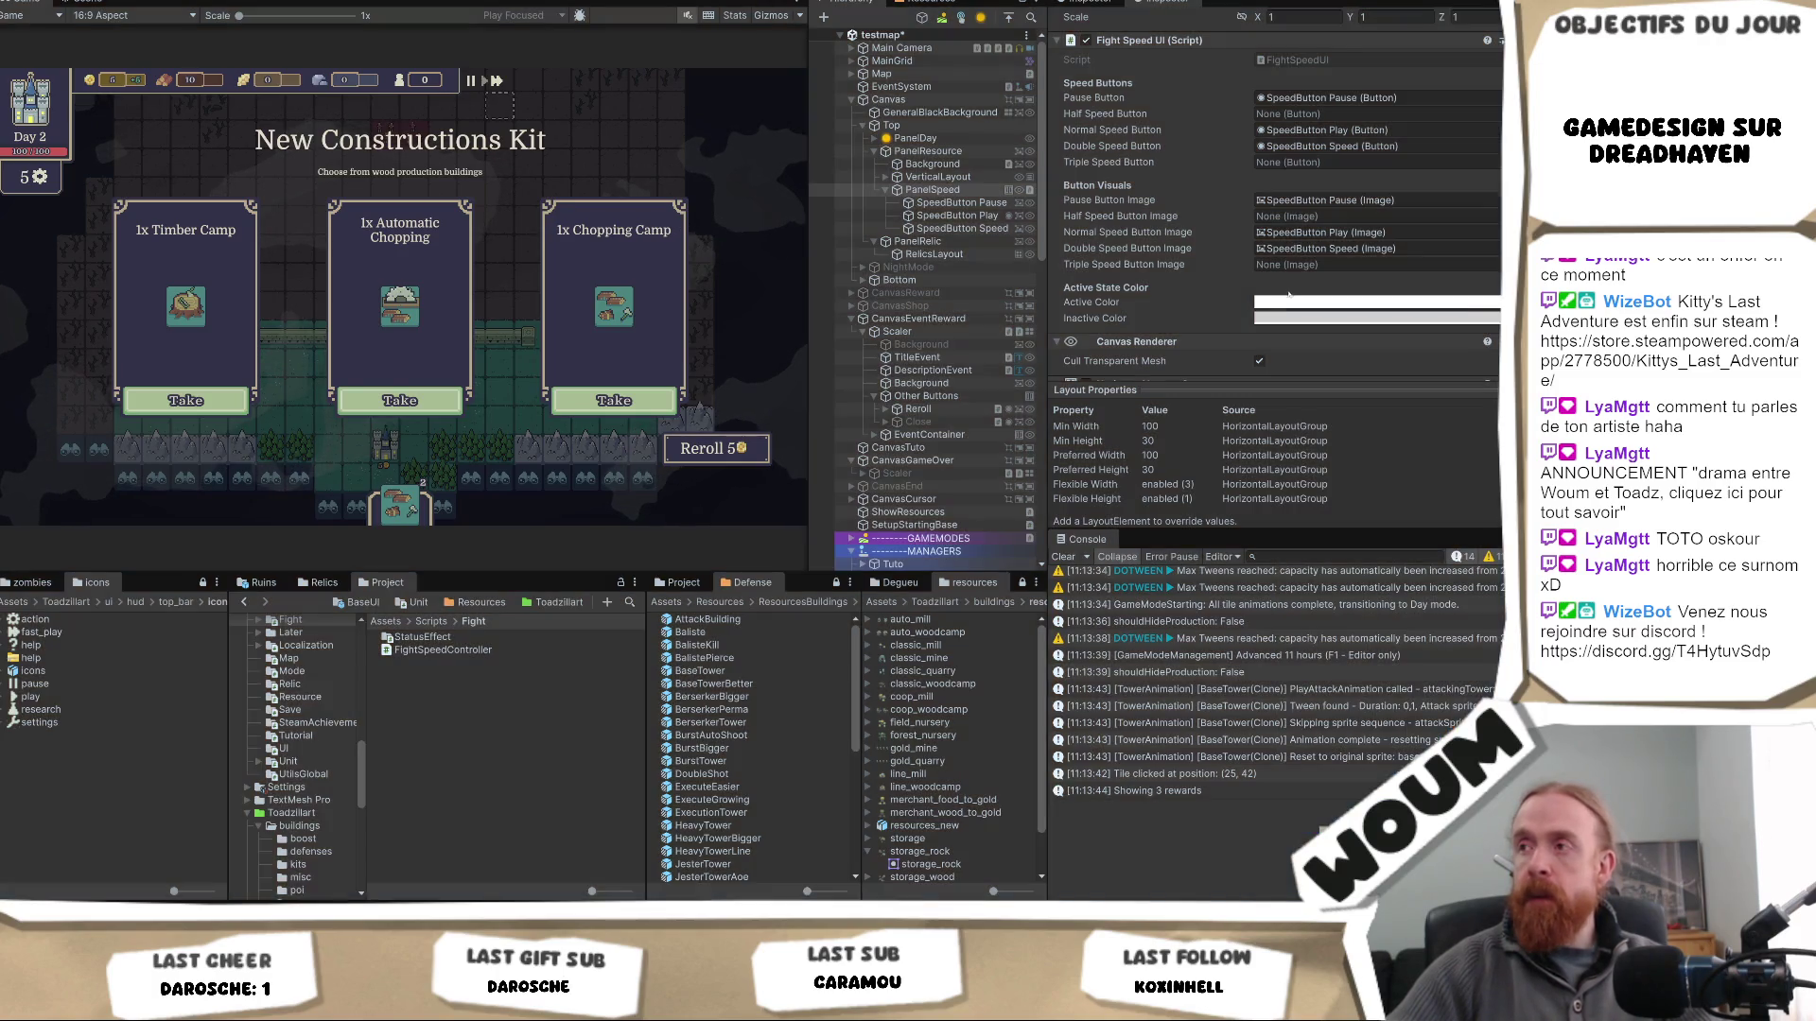
# - Set the Active Color to pure white (FFFFFF) and open the FightSpeedUI script
pyautogui.click(1292, 303)
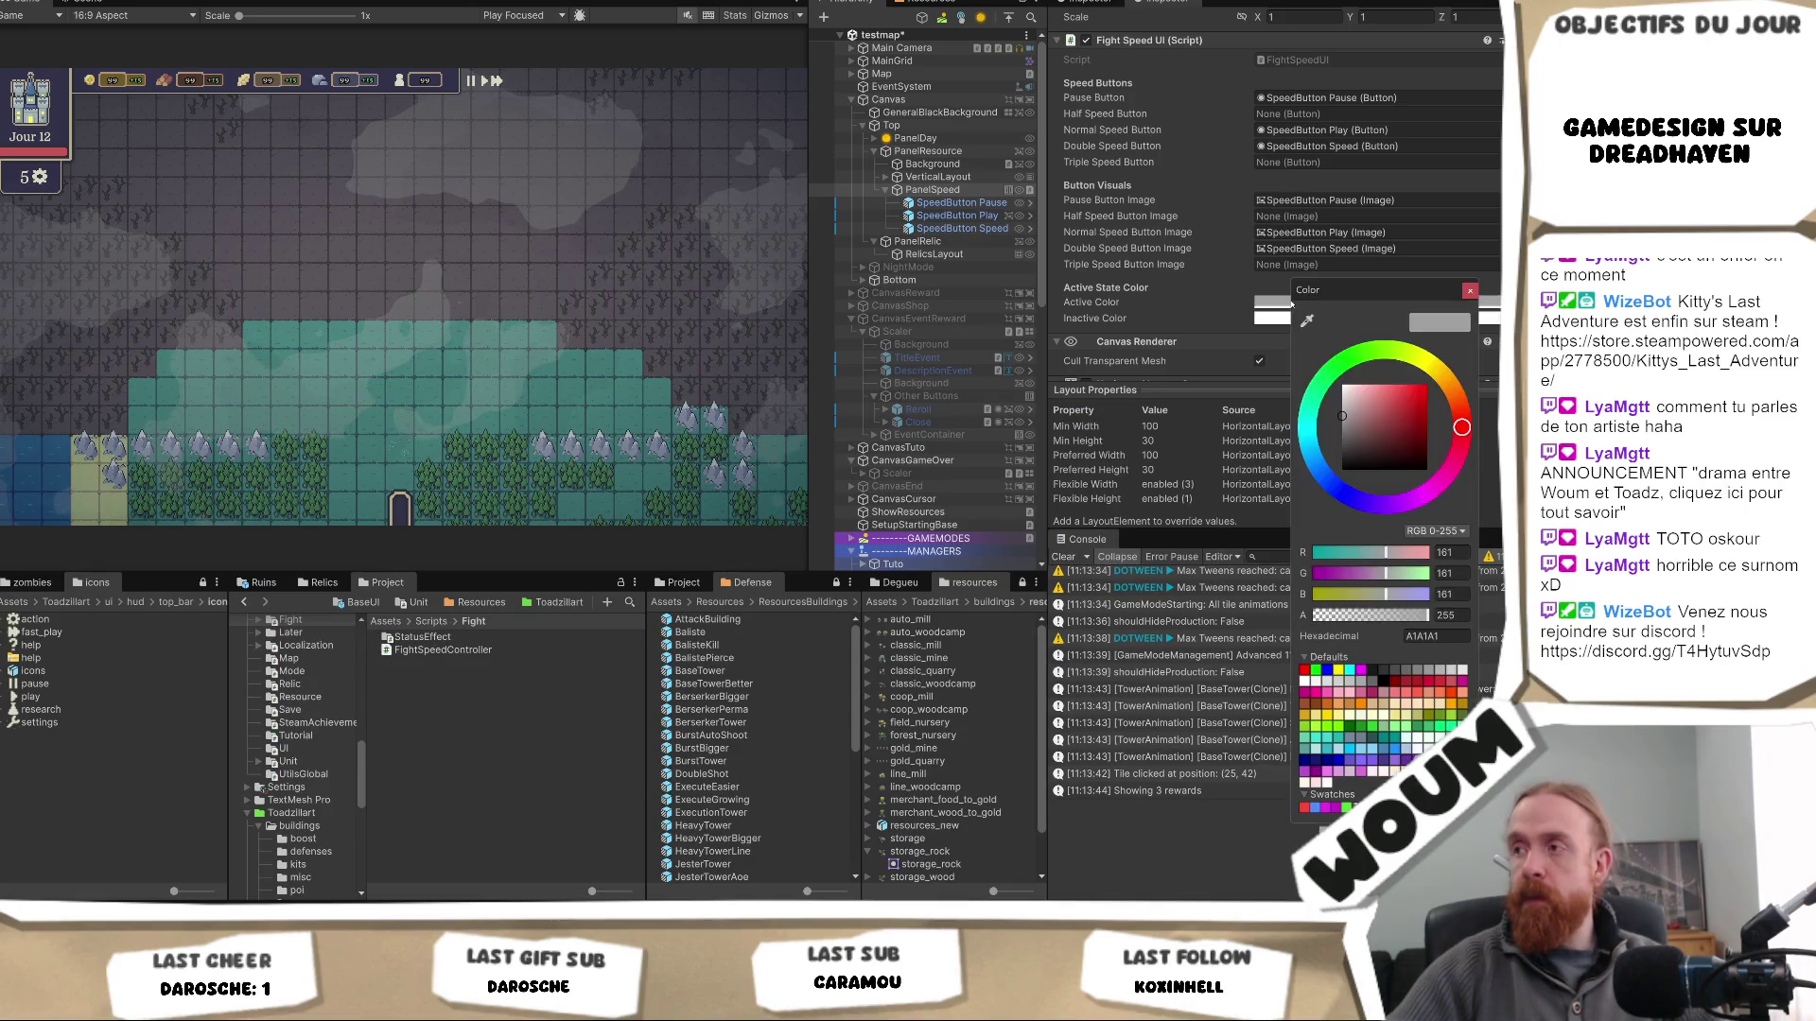
pyautogui.click(1442, 637)
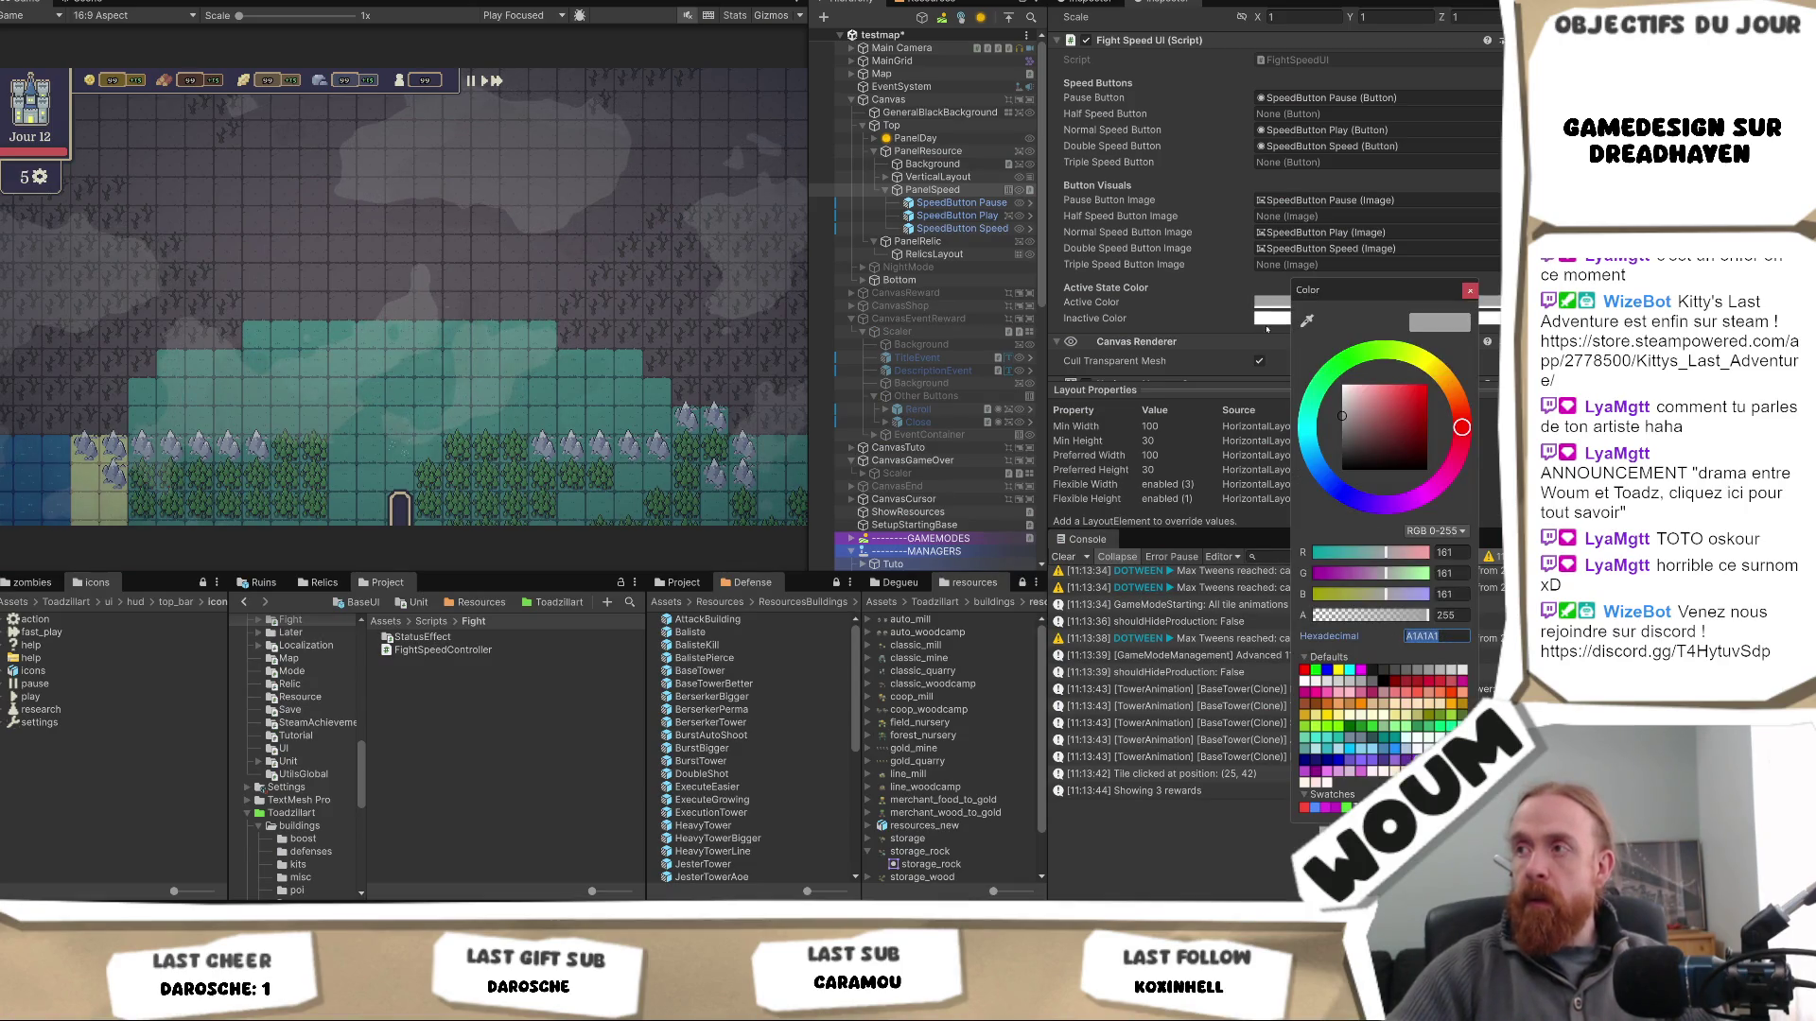
pyautogui.write('FFFFFF')
pyautogui.press('Return')
pyautogui.hotkey('ctrl', 'z')
pyautogui.click(1283, 305)
pyautogui.moveTo(1404, 416); pyautogui.dragTo(1173, 279)
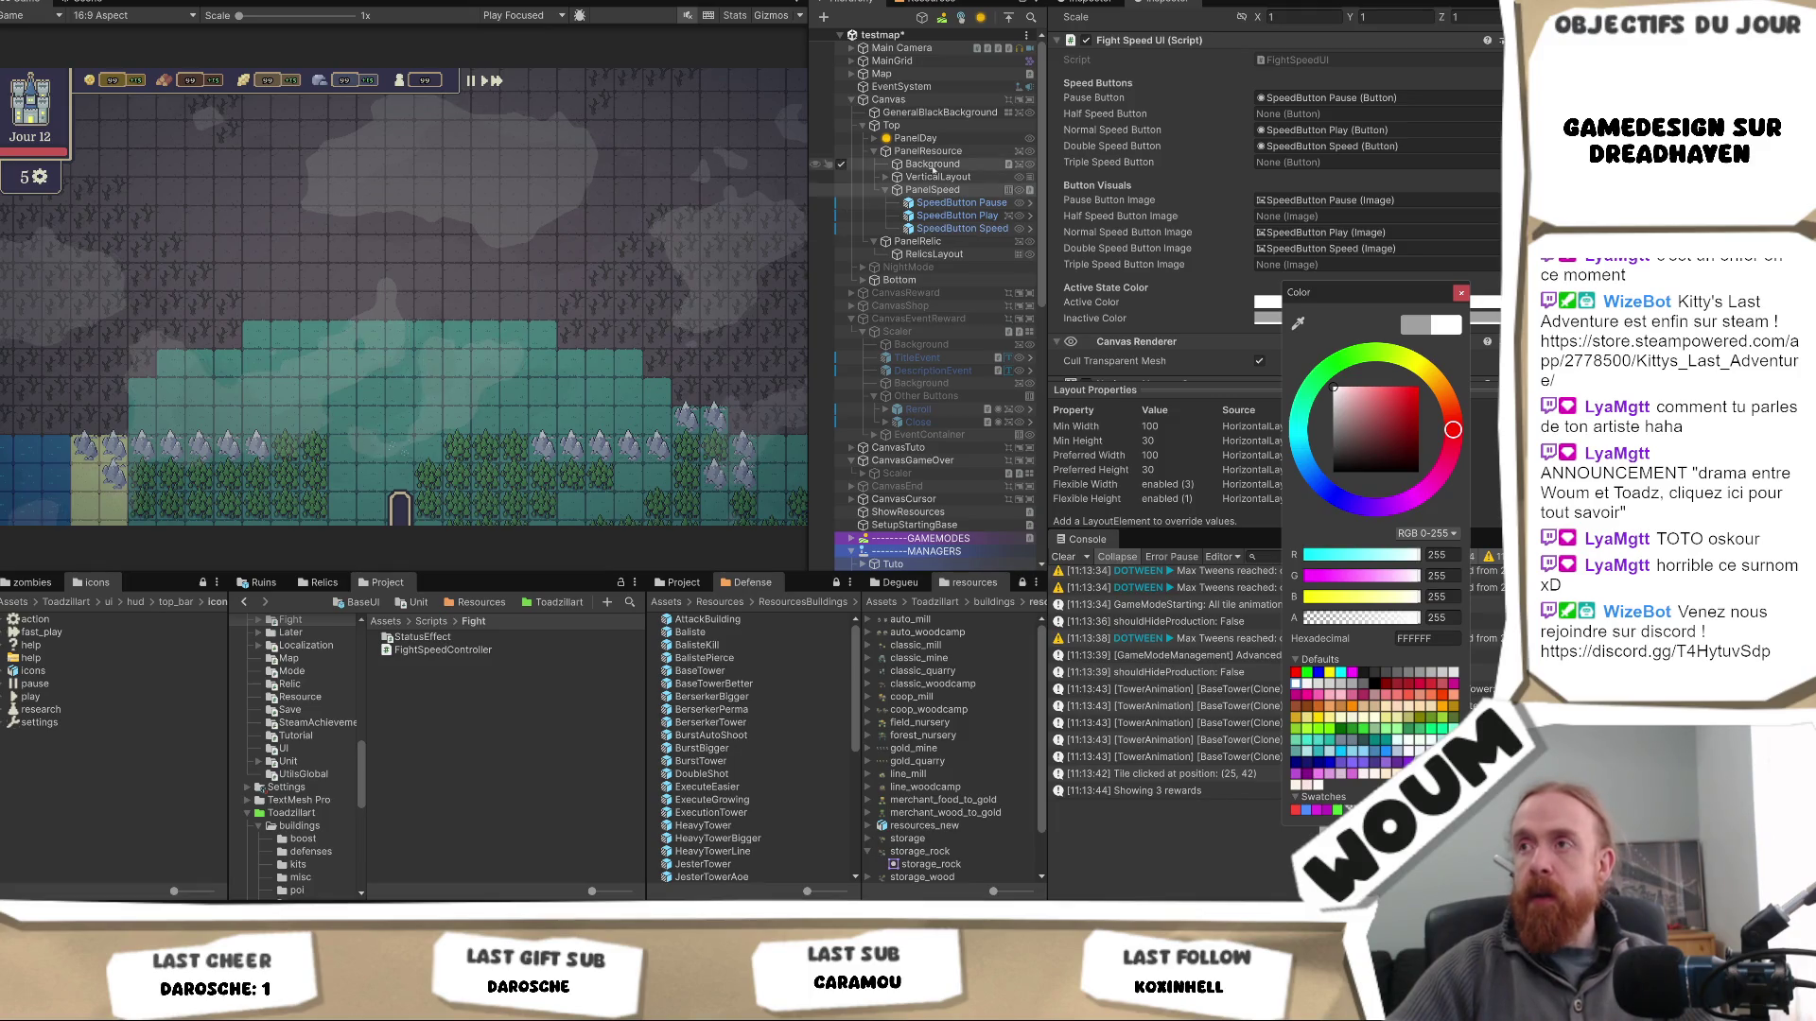
pyautogui.click(837, 190)
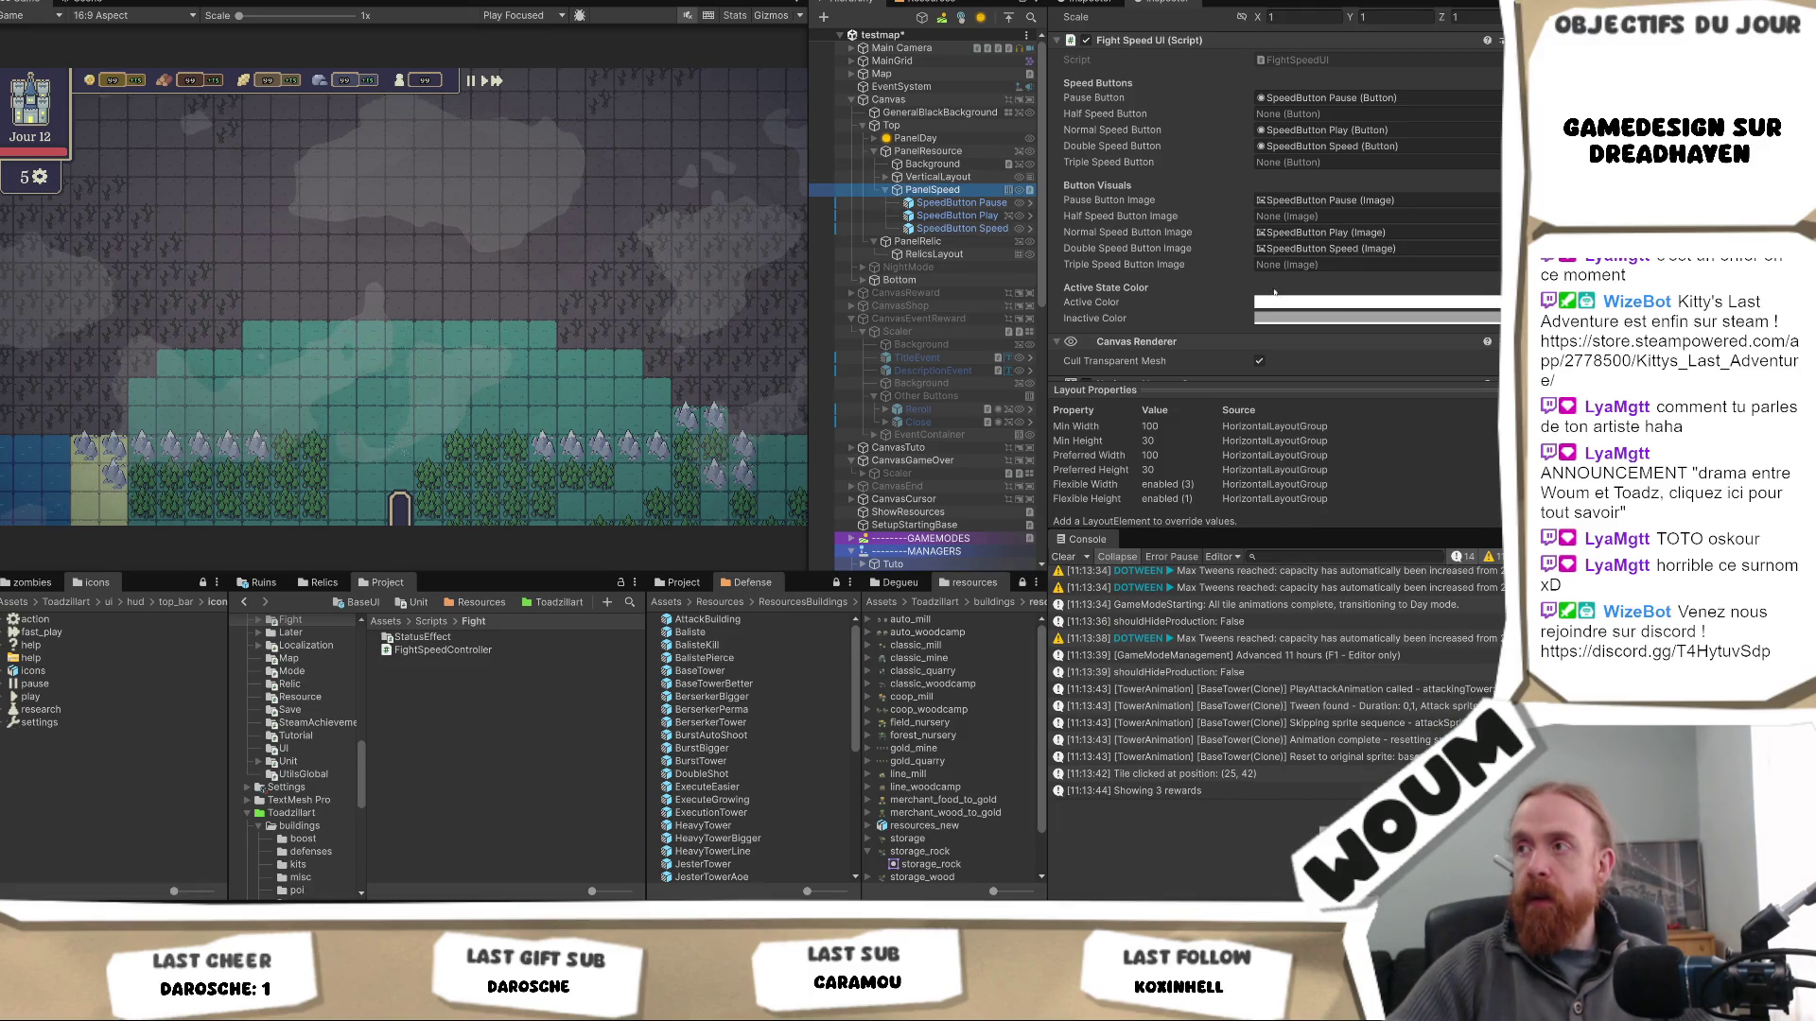
pyautogui.scroll(2, 1275, 292)
pyautogui.scroll(-1, 1275, 291)
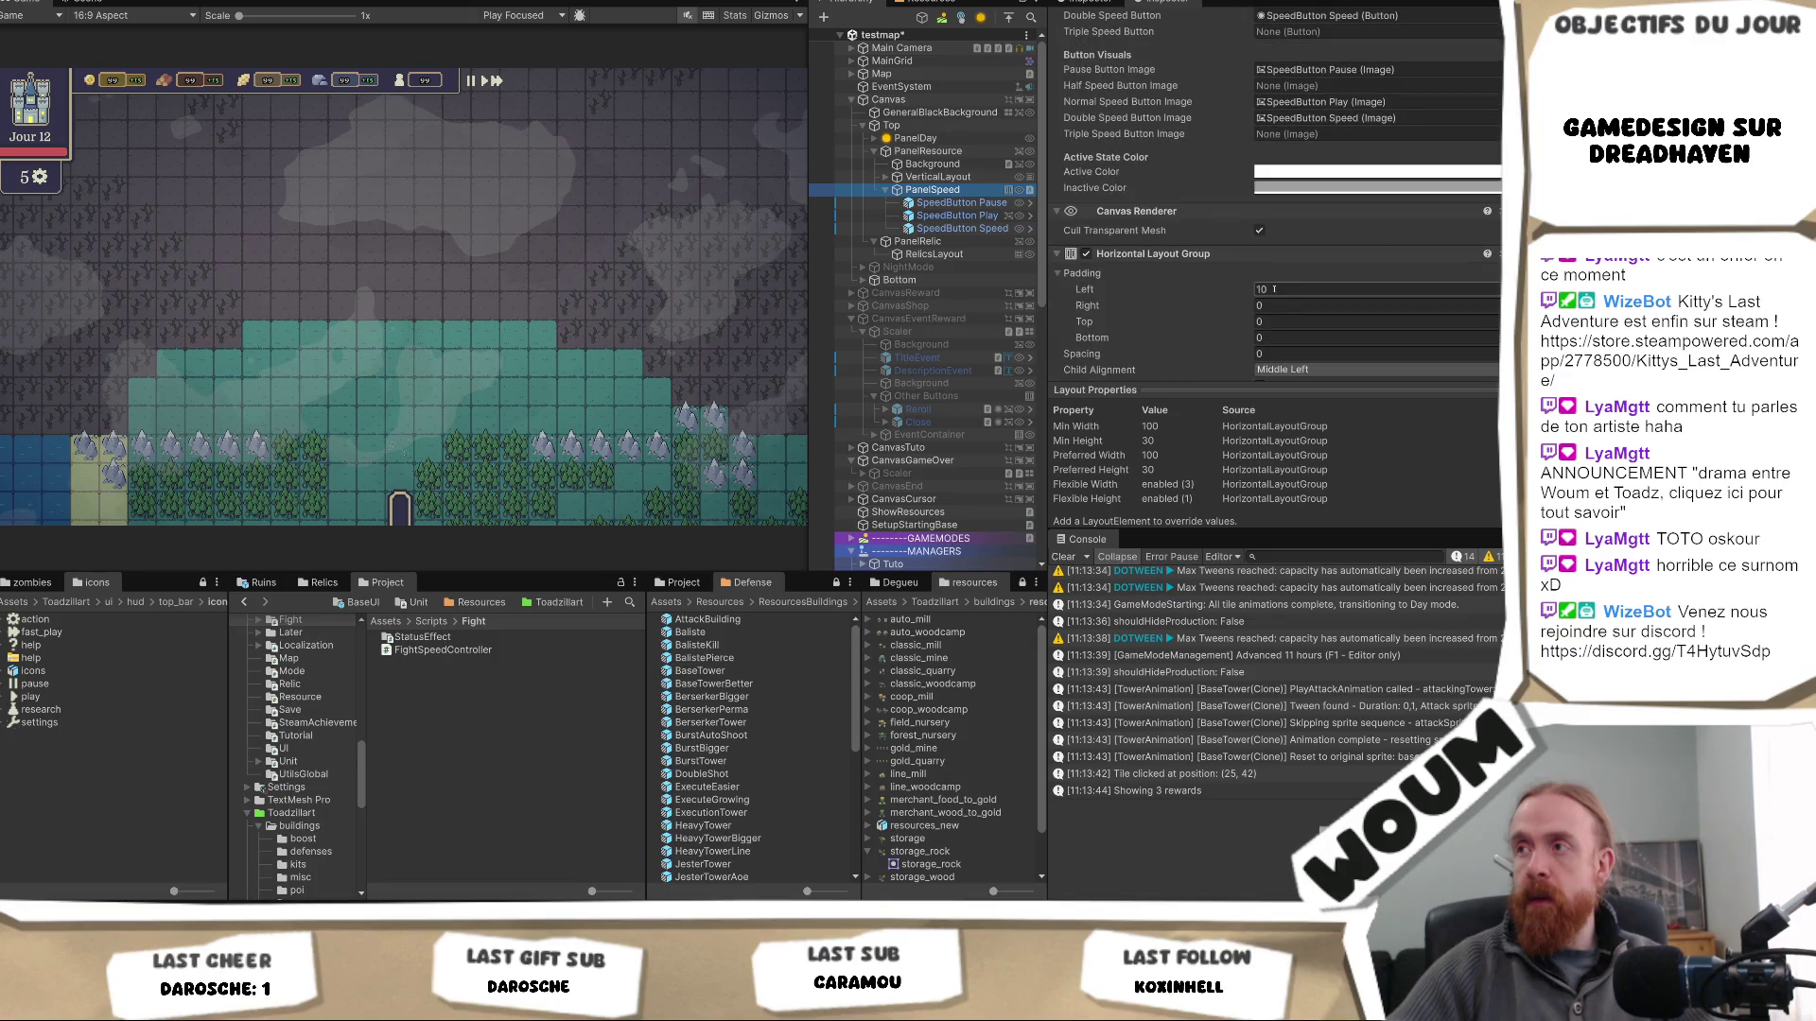
pyautogui.doubleClick(1302, 98)
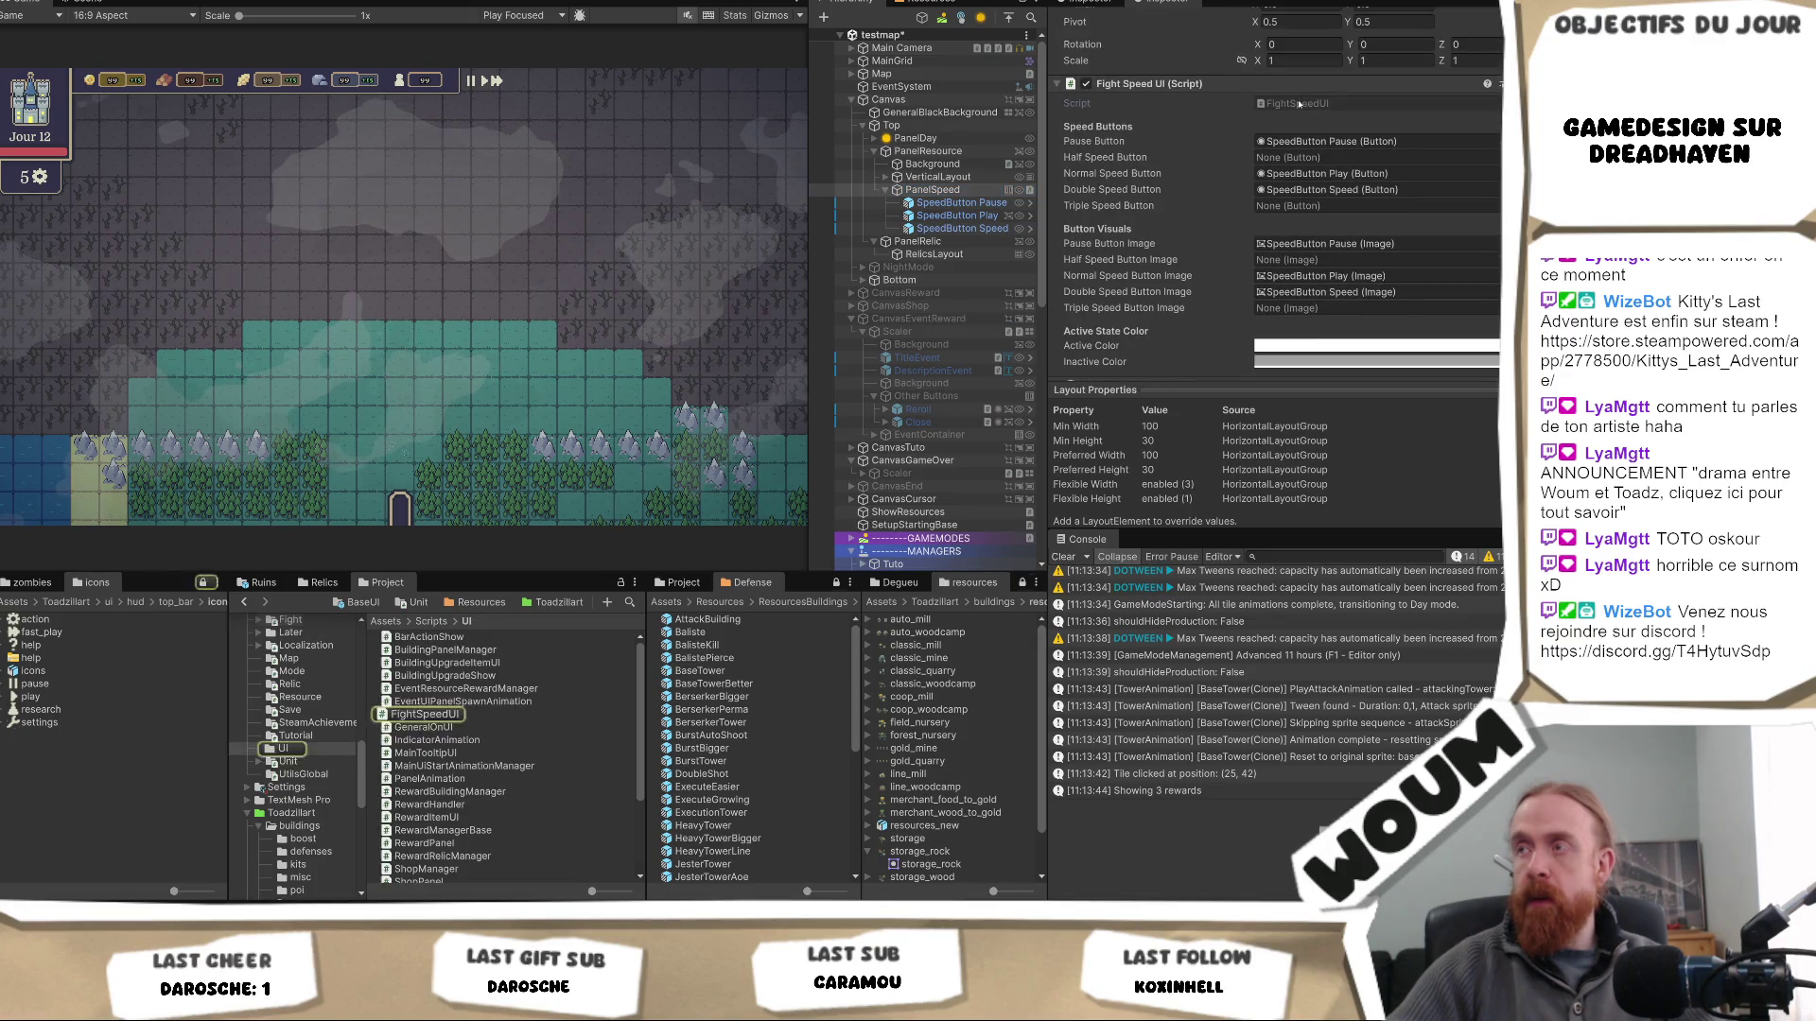
# - Review the UpdateButtonVisuals call in OnEnable and the method body, then return to Unity
pyautogui.scroll(-4, 610, 369)
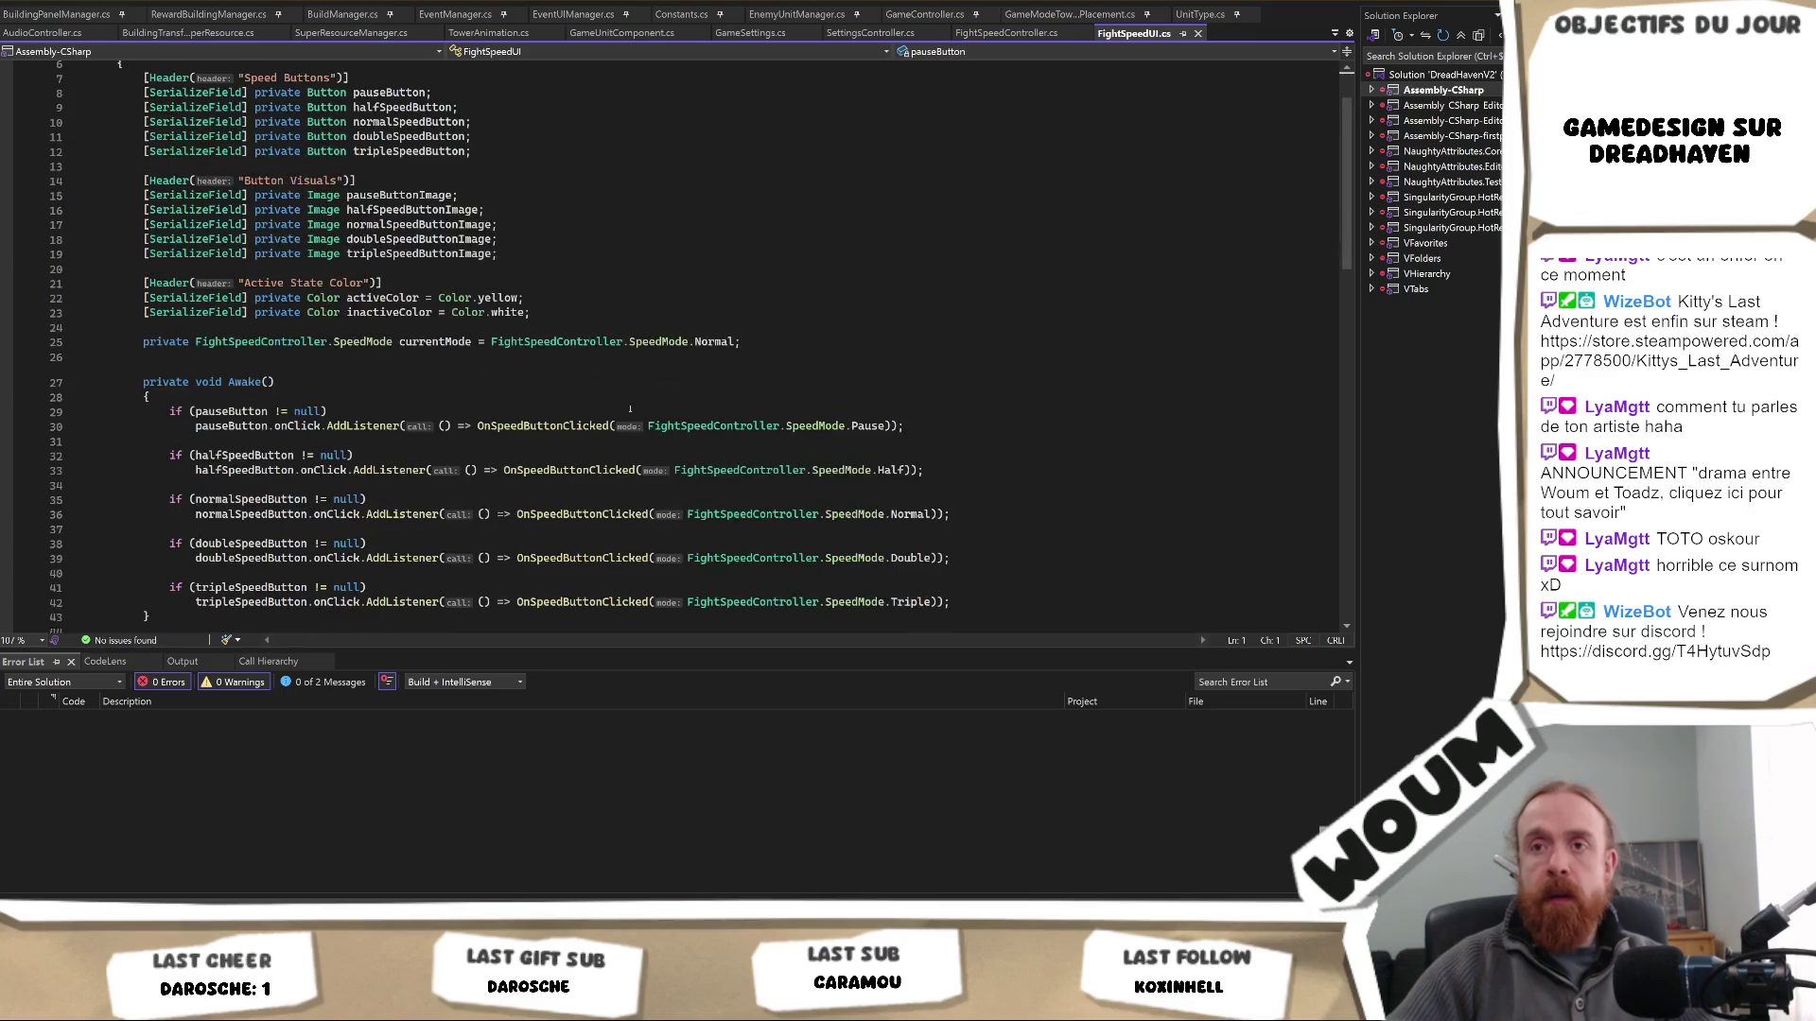
pyautogui.scroll(-4, 630, 409)
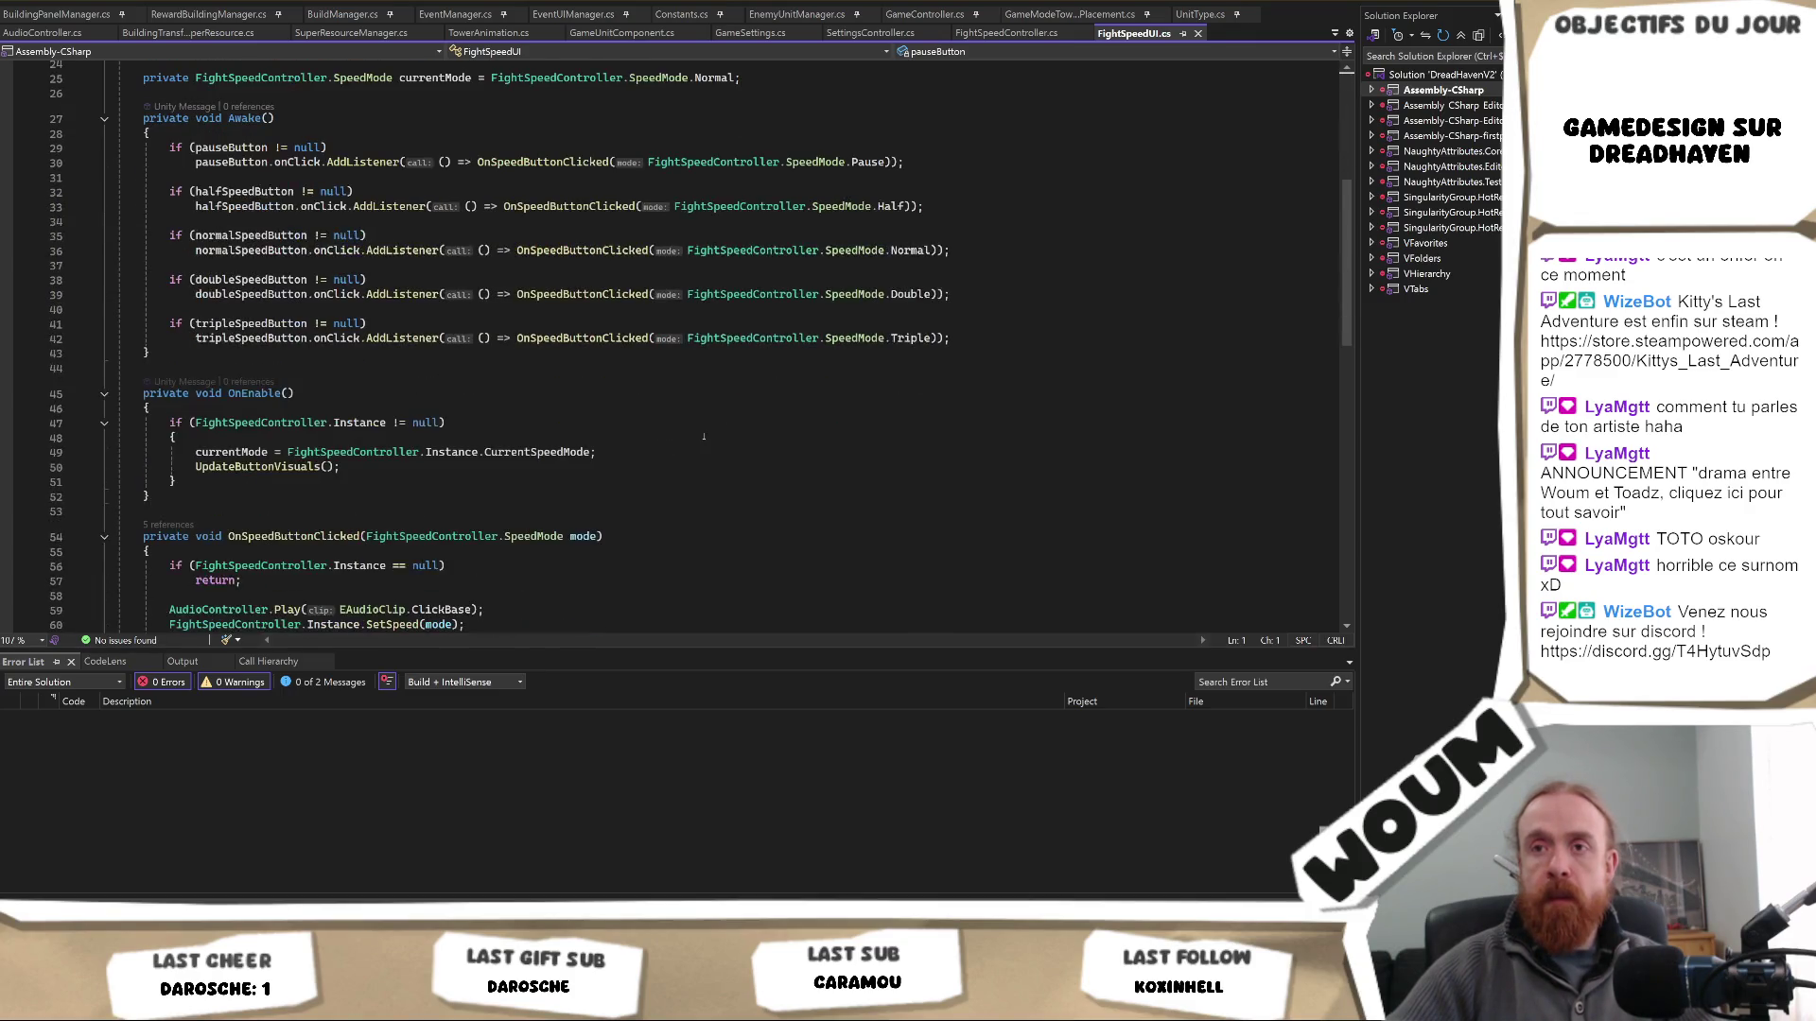
pyautogui.scroll(-1, 968, 358)
pyautogui.click(322, 423)
pyautogui.scroll(-2, 619, 459)
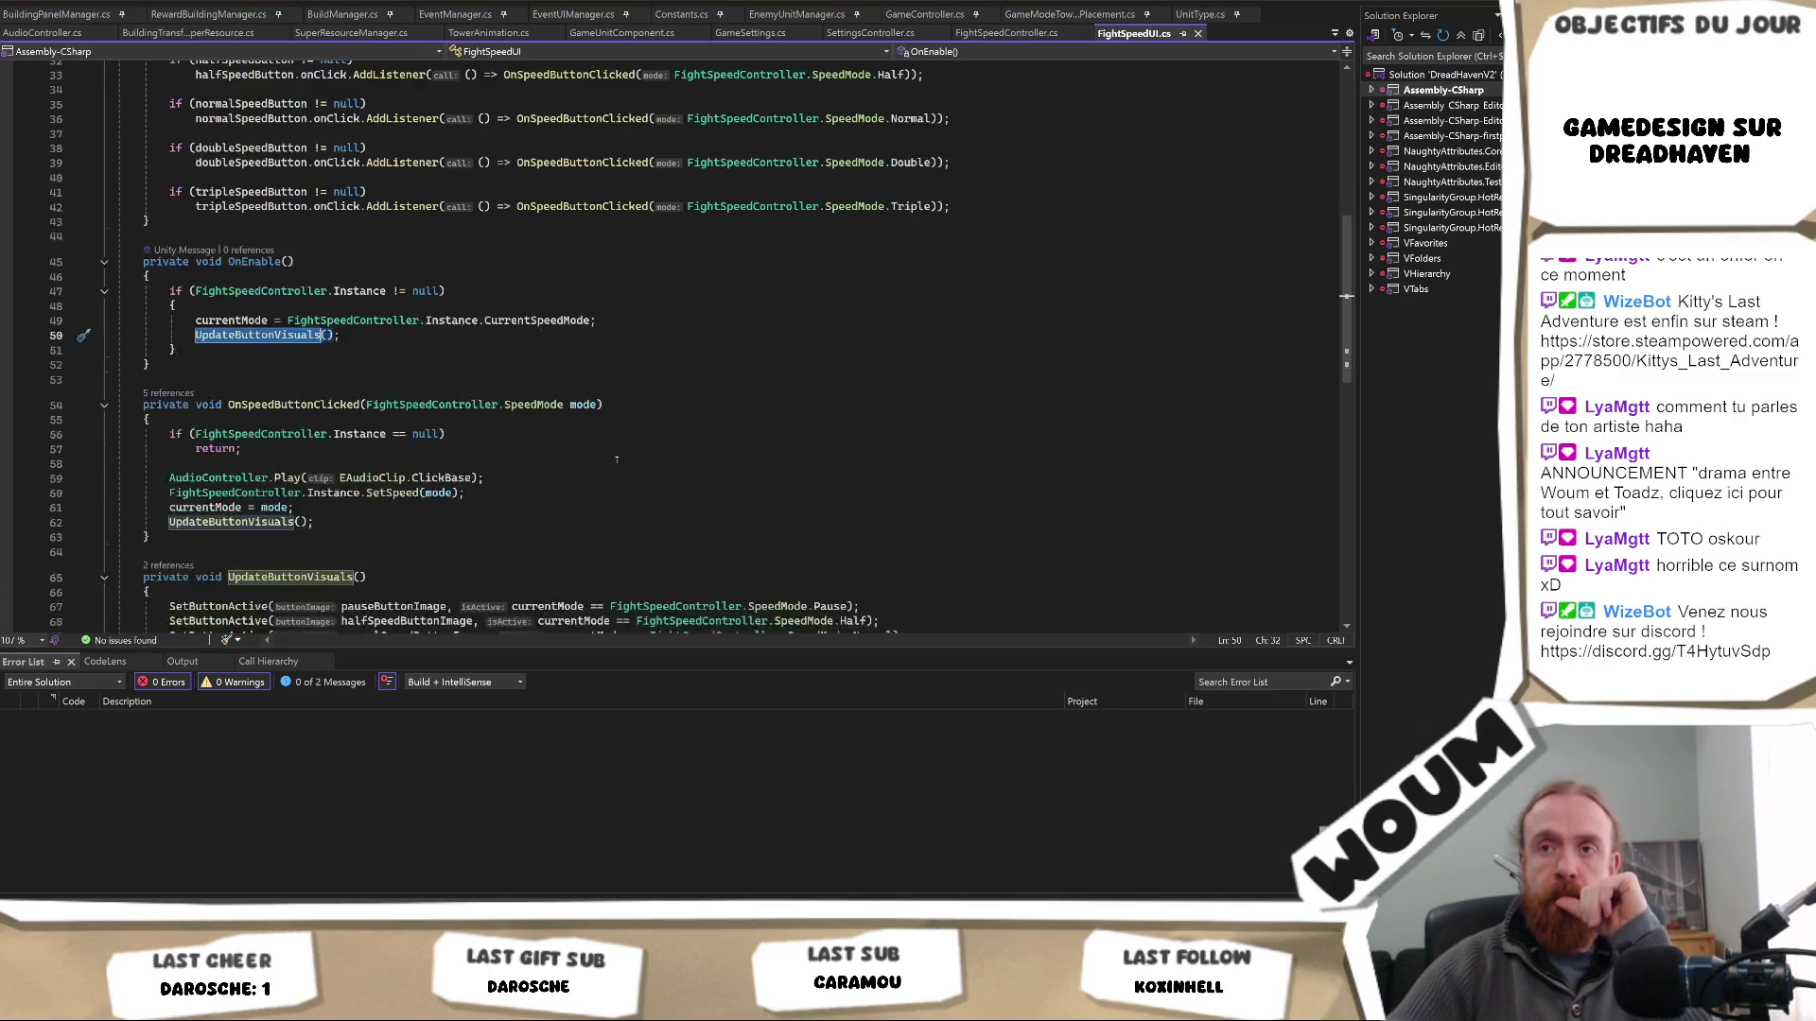
pyautogui.scroll(-1, 616, 460)
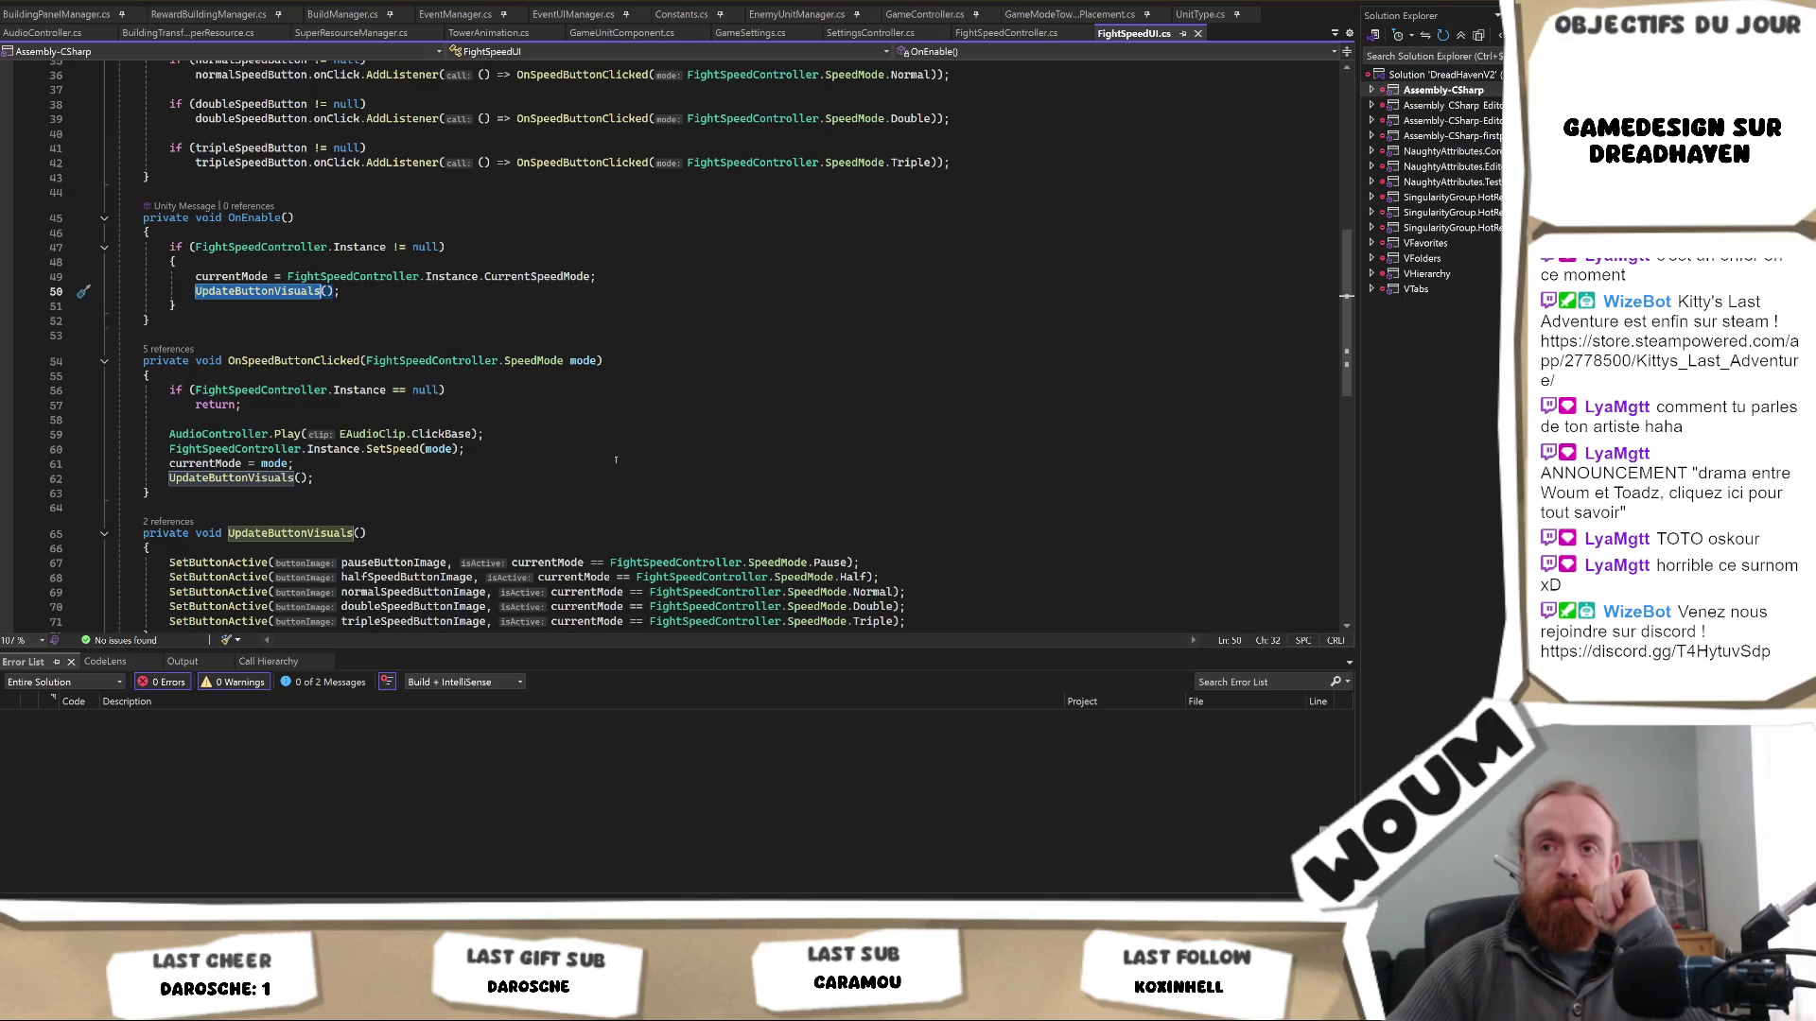
pyautogui.scroll(-2, 616, 460)
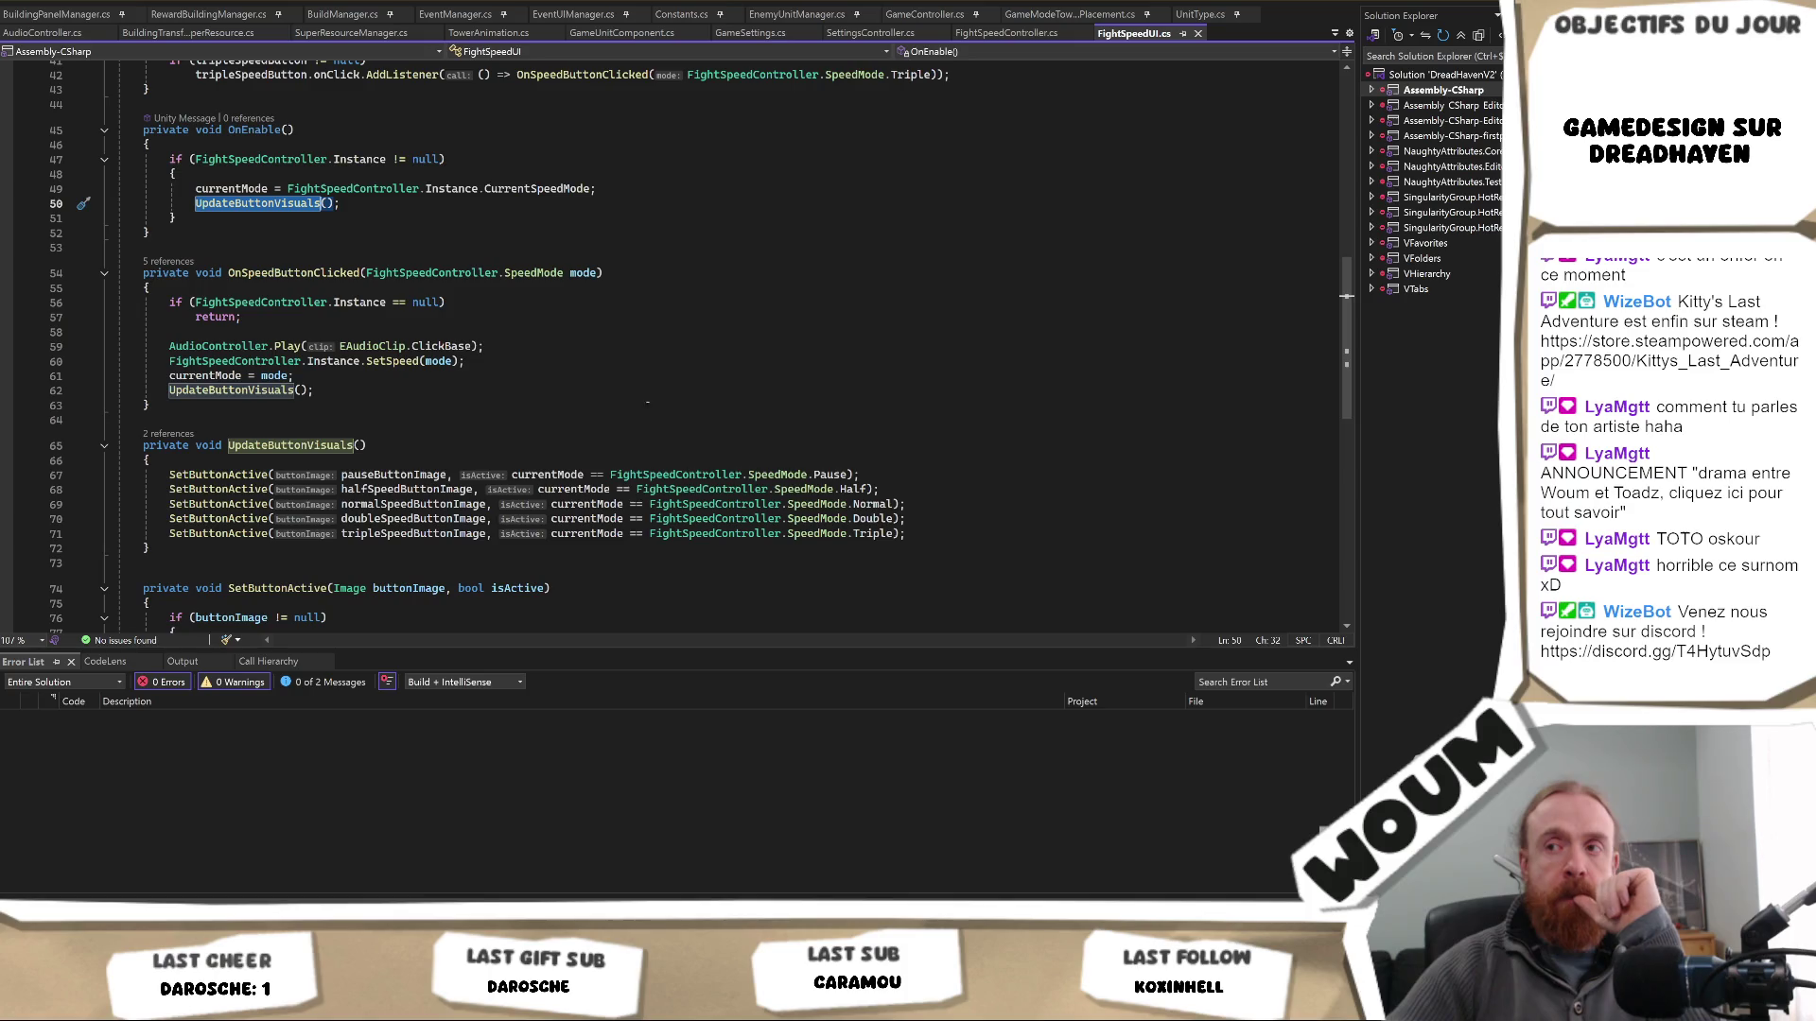
pyautogui.scroll(2, 654, 394)
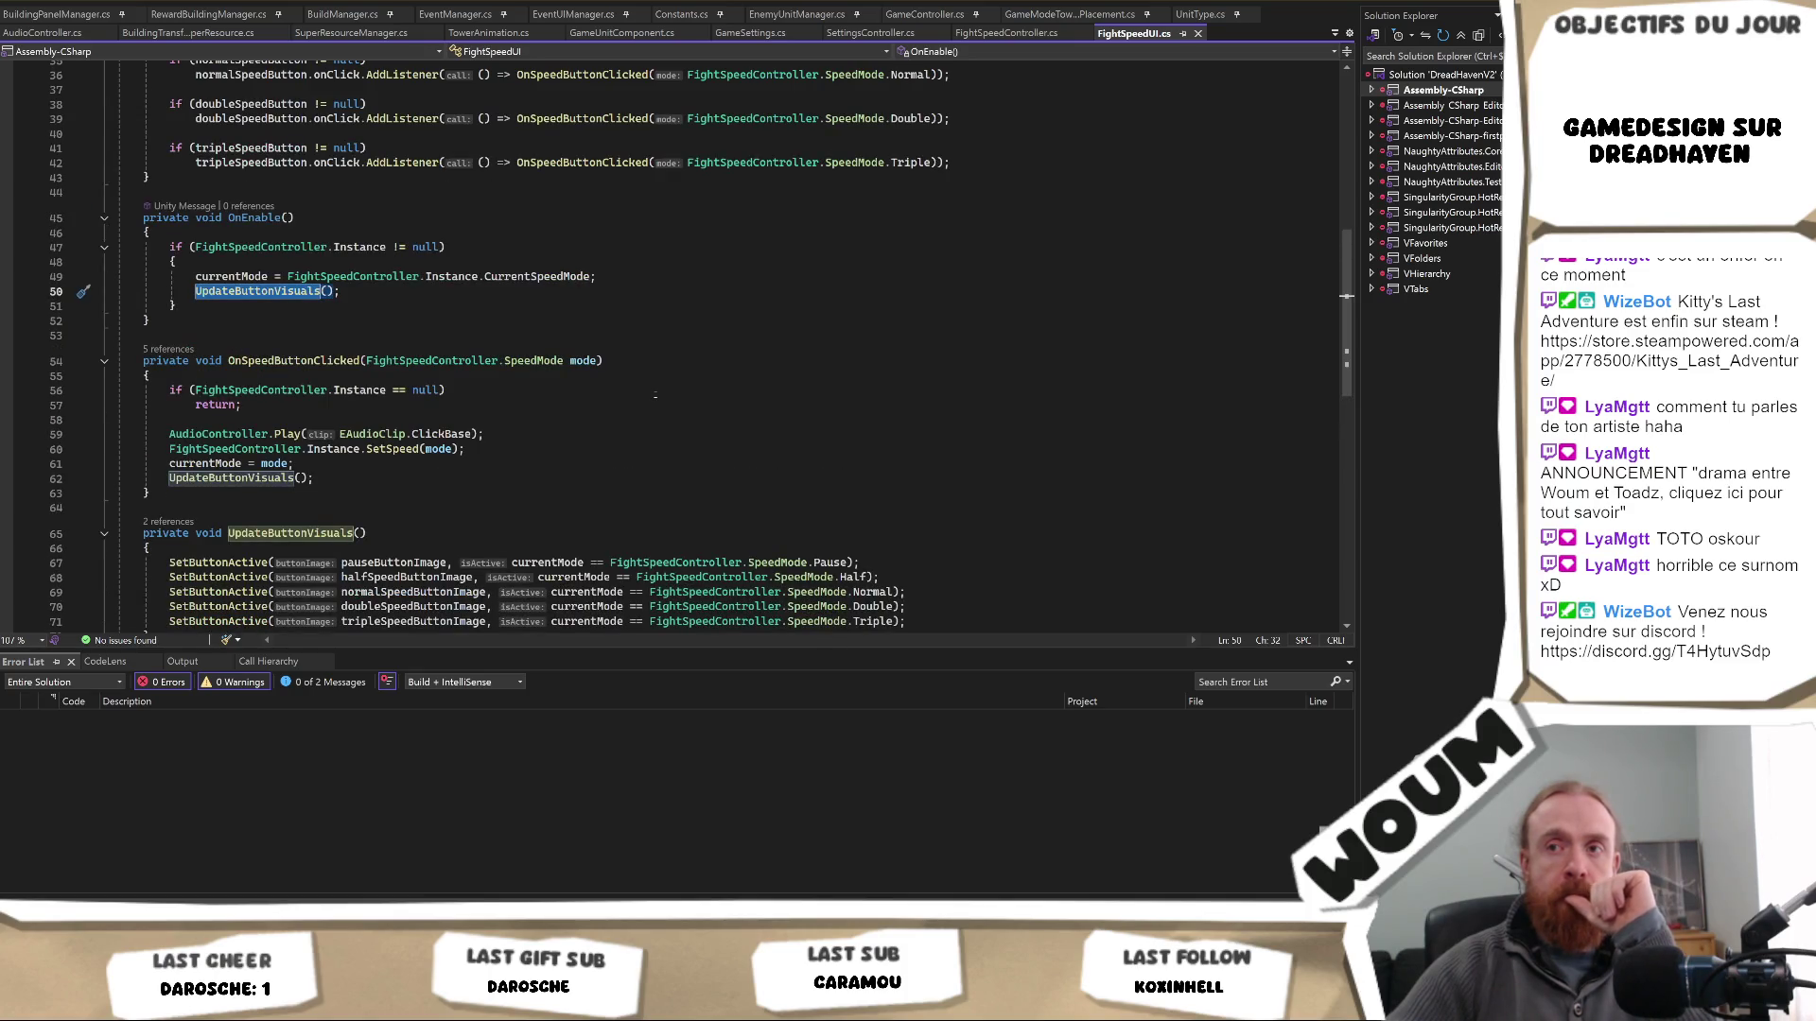
pyautogui.hotkey('alt', 'Tab')
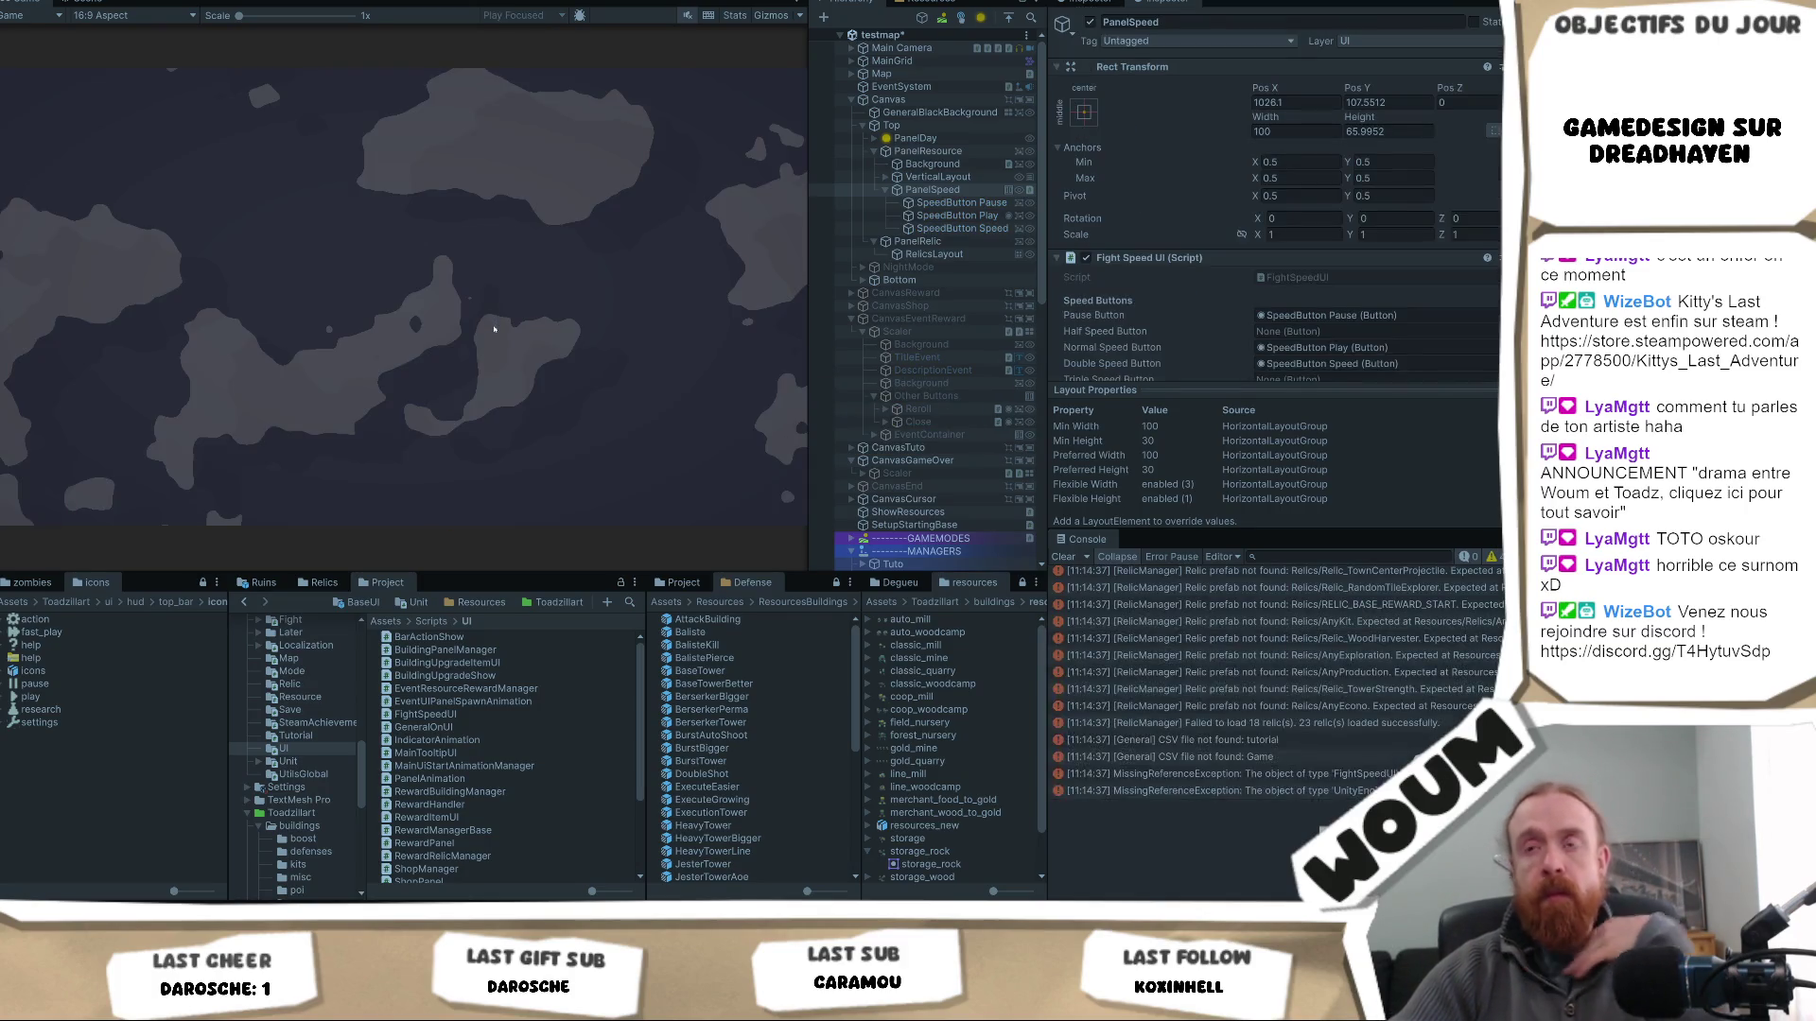
# - Dismiss the alpha notice, place the town centre, and use F1 to skip into night and Day 2
pyautogui.click(399, 448)
pyautogui.click(399, 445)
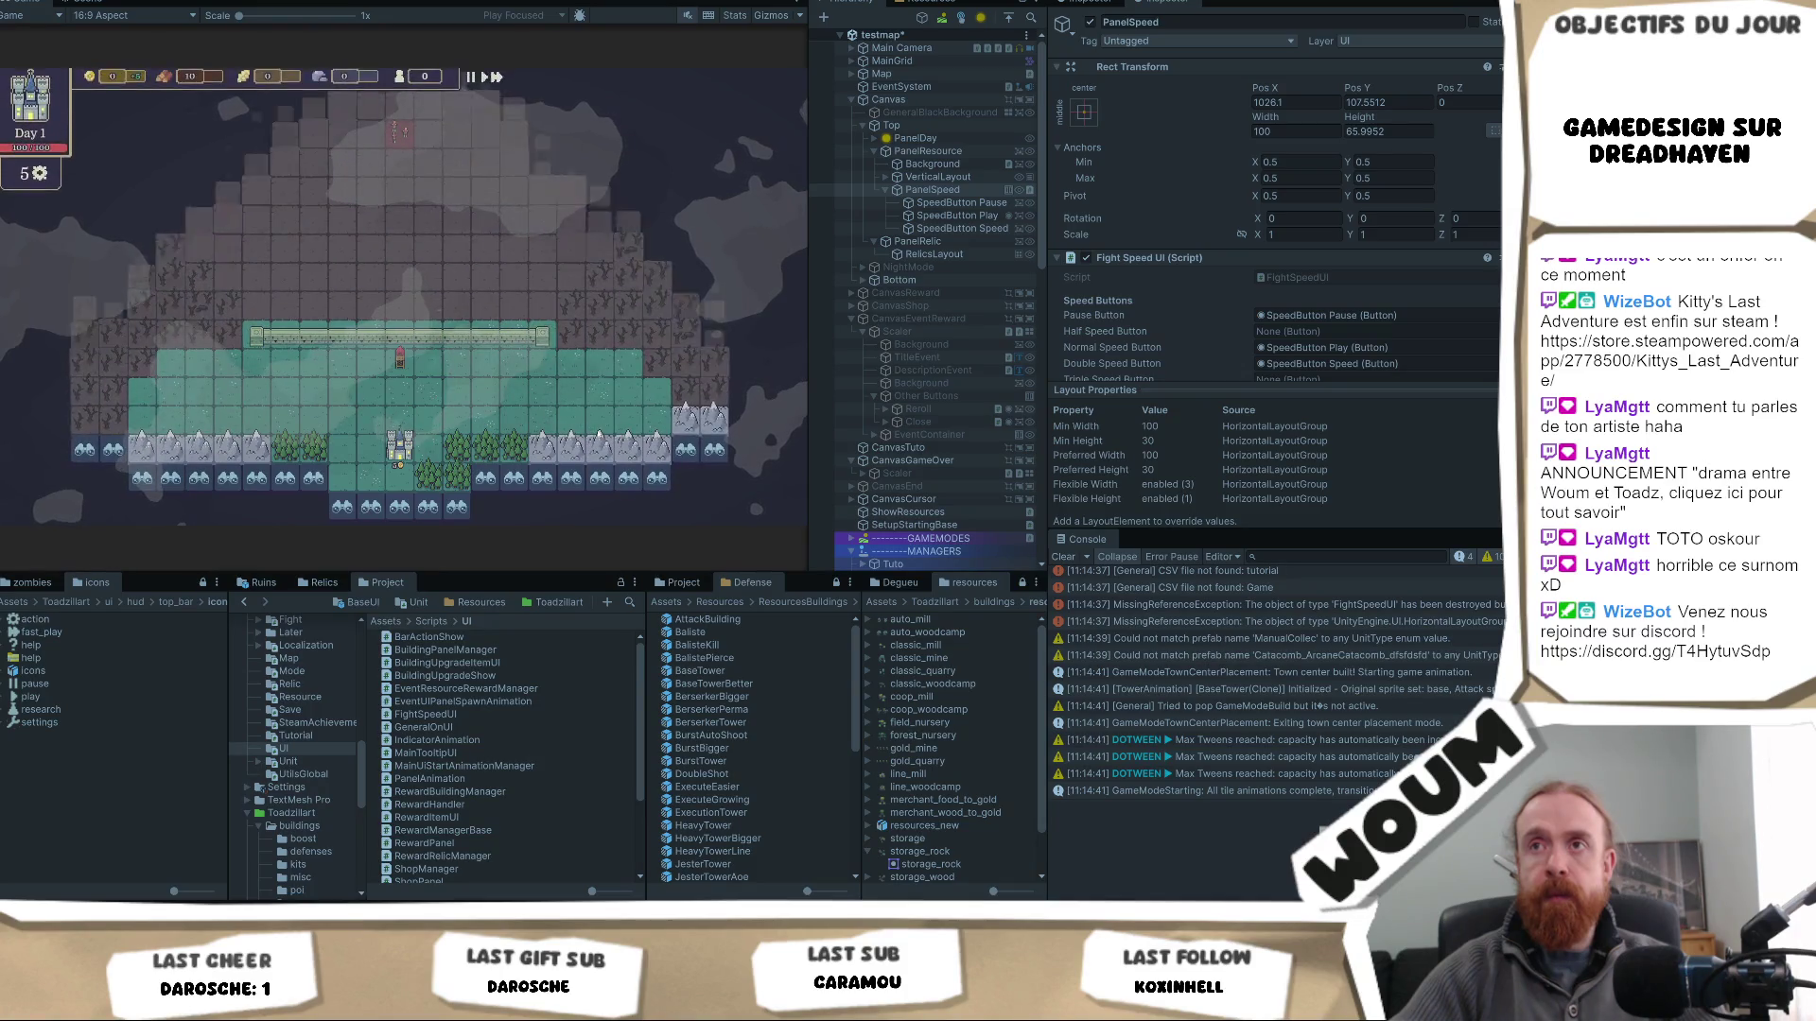
pyautogui.click(485, 191)
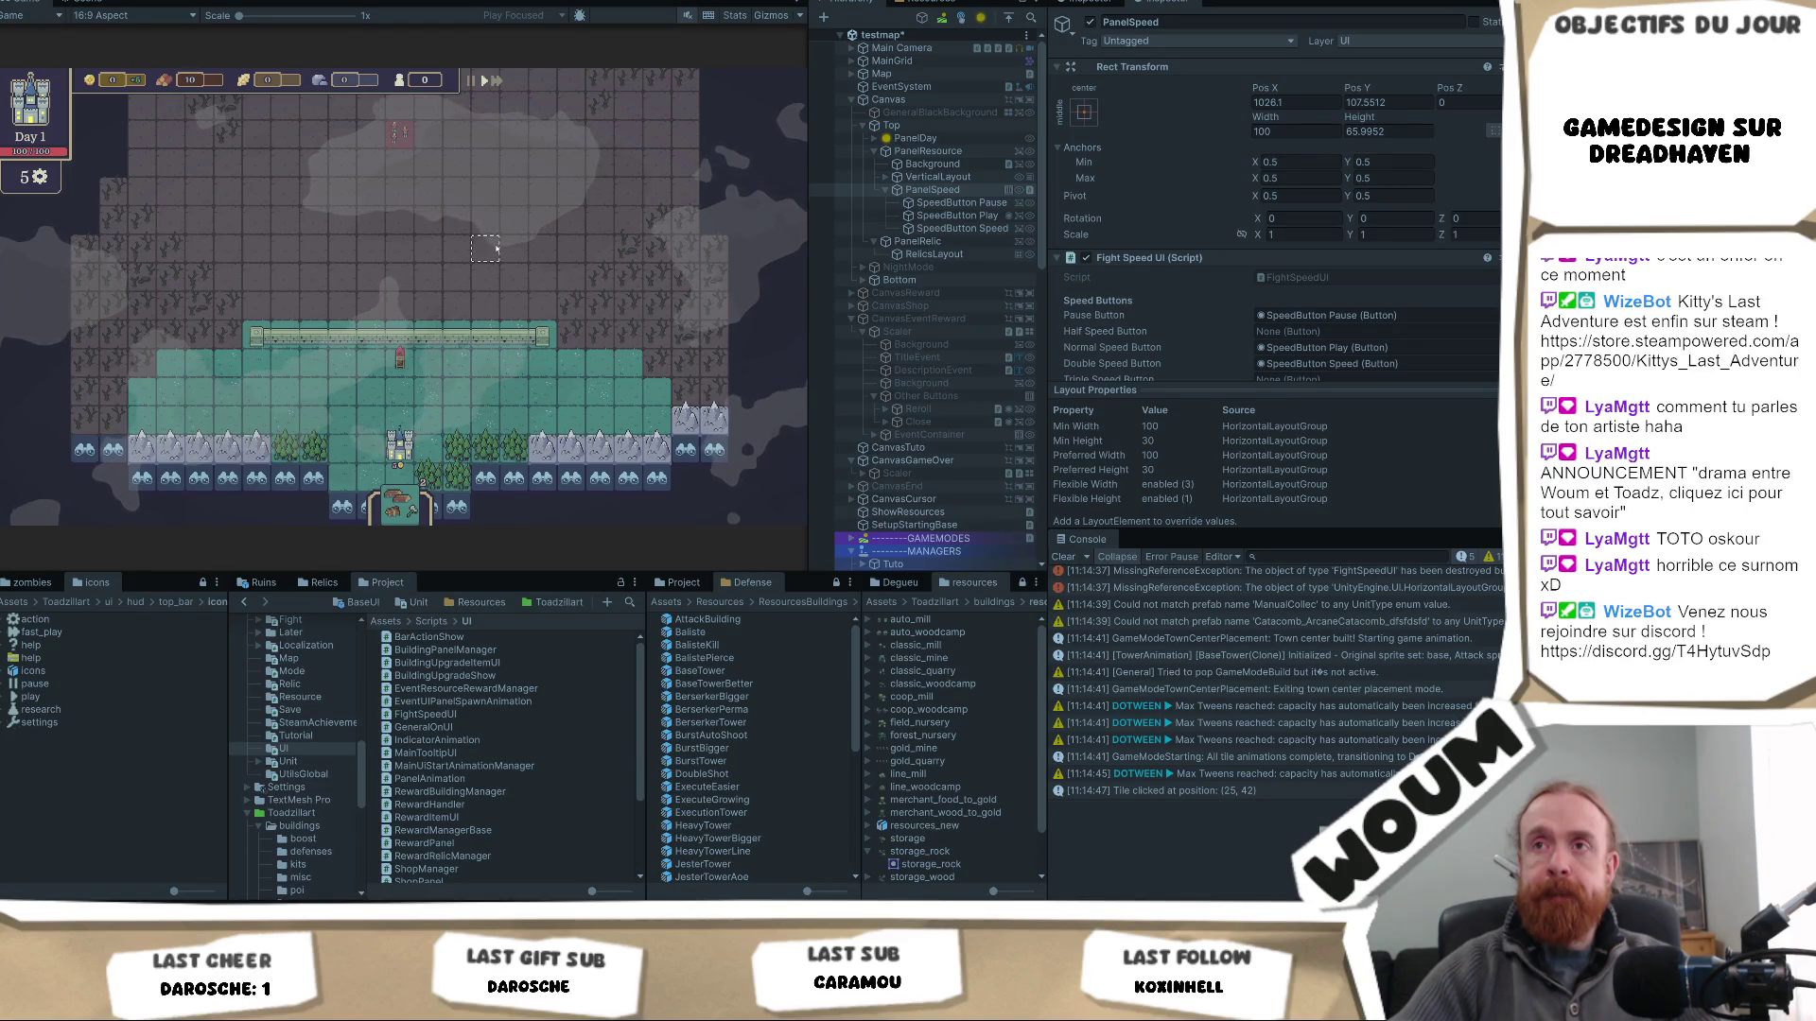
pyautogui.press('F1')
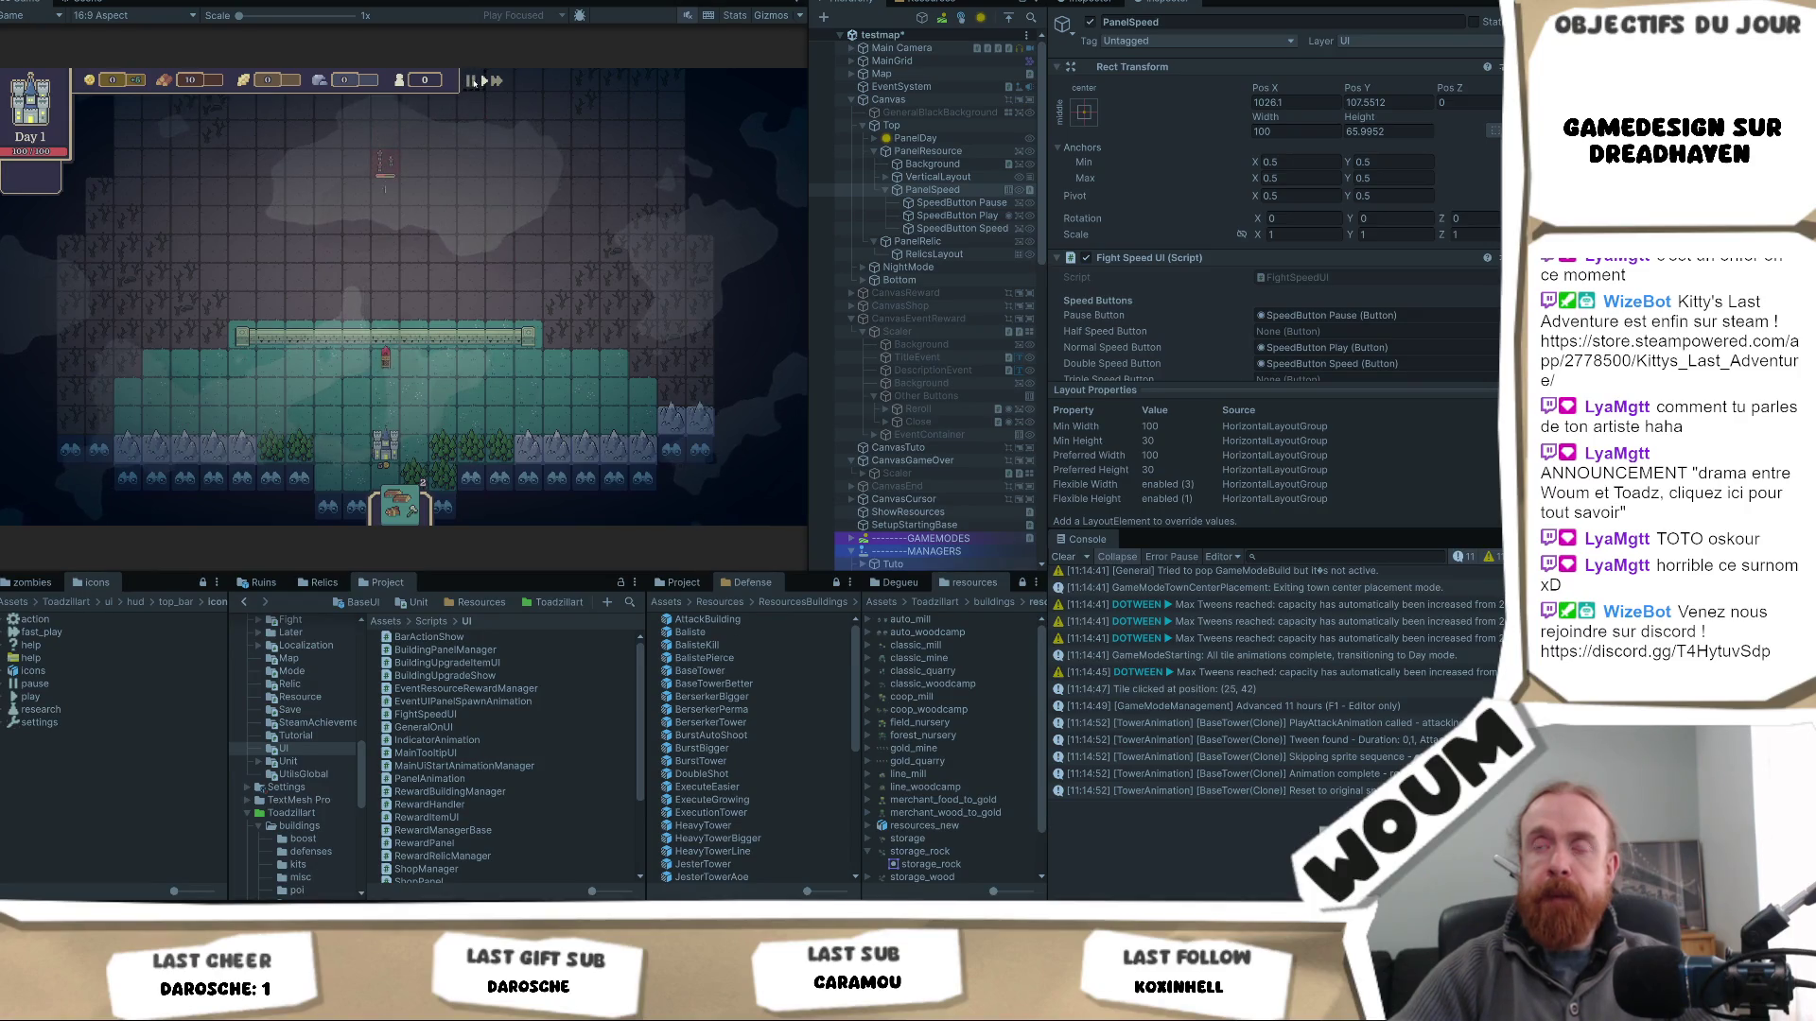
pyautogui.click(513, 193)
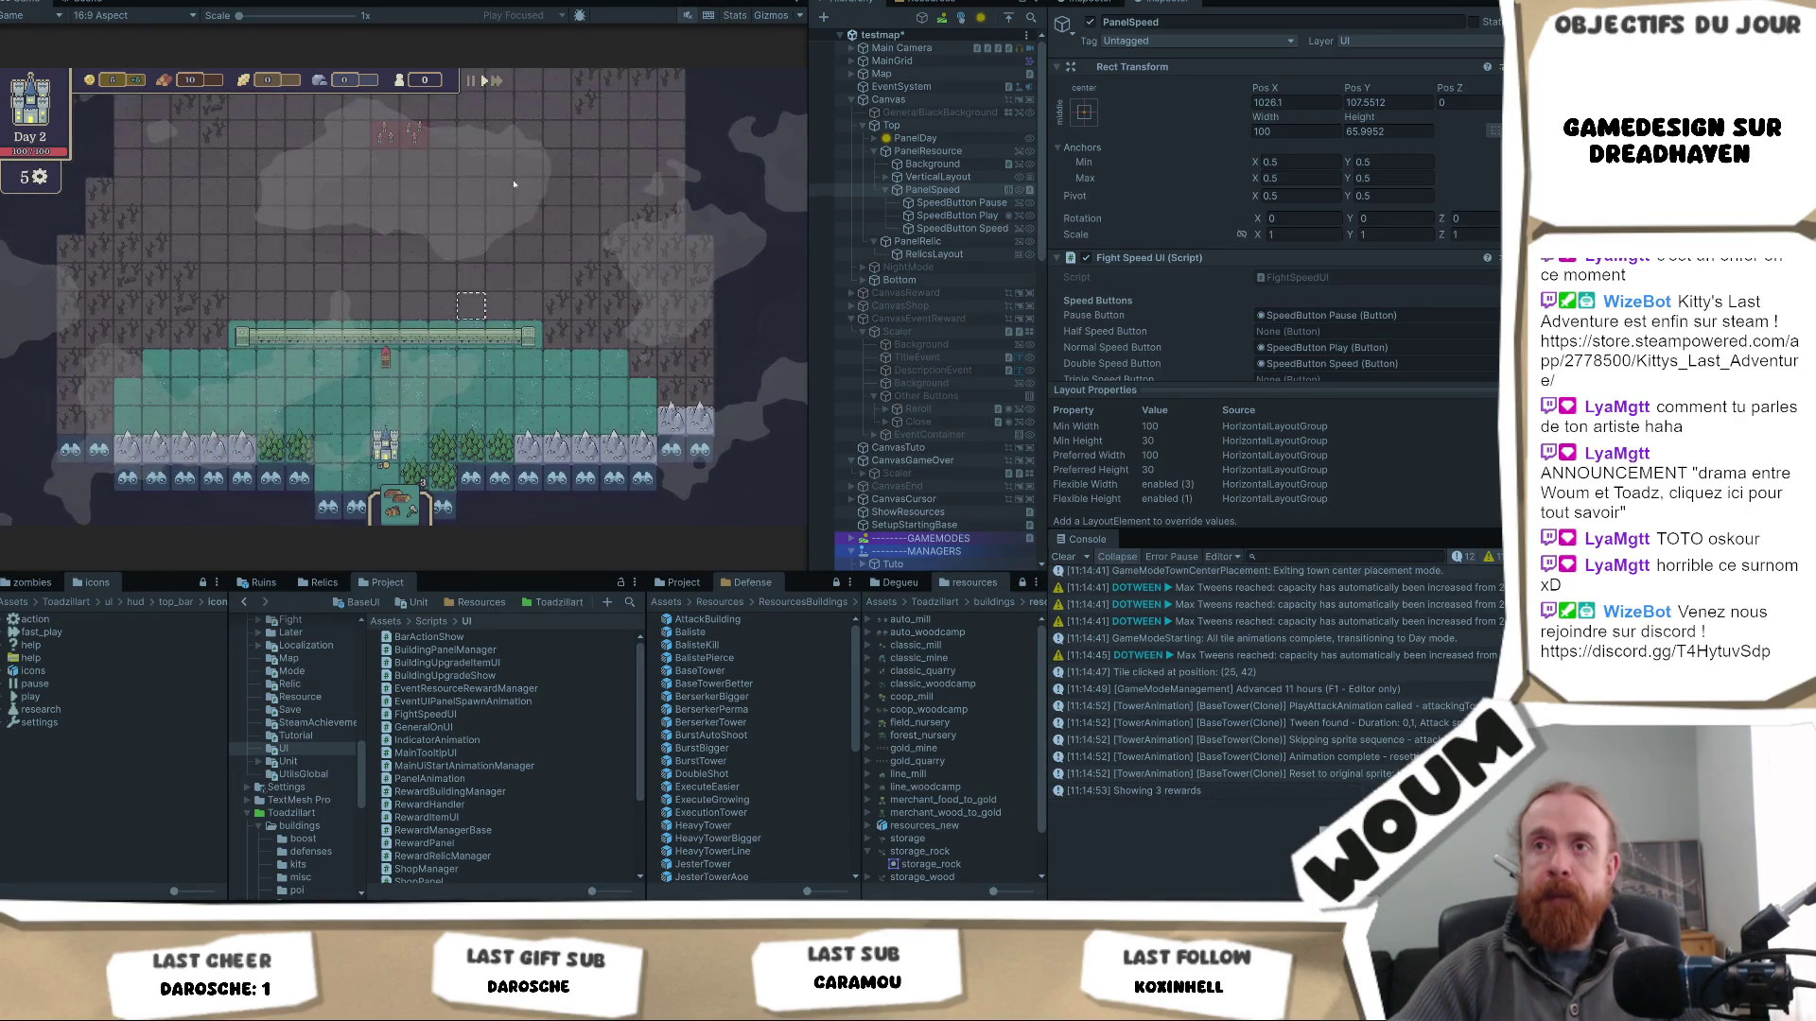
pyautogui.press('F1')
# - Cycle the speed buttons through Pause, another speed and Double, then take the Base Tower and WindMill/House kit rewards
pyautogui.click(471, 81)
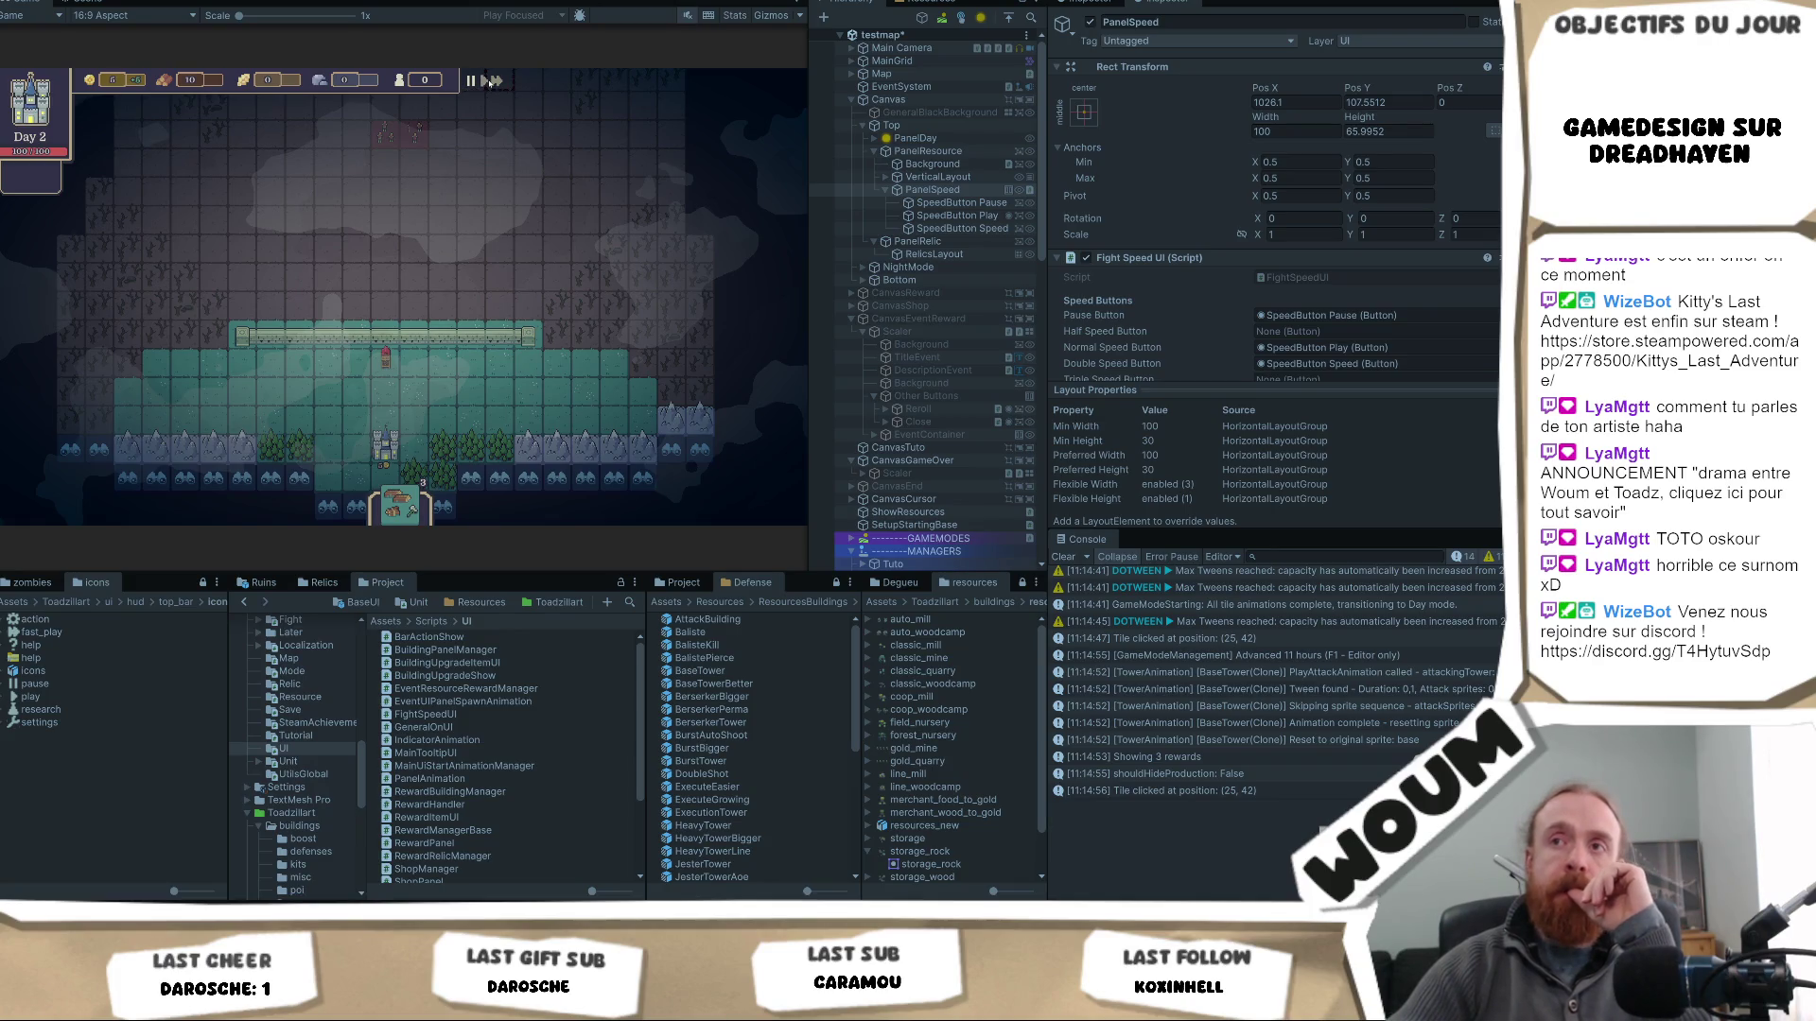
pyautogui.click(483, 81)
pyautogui.click(496, 82)
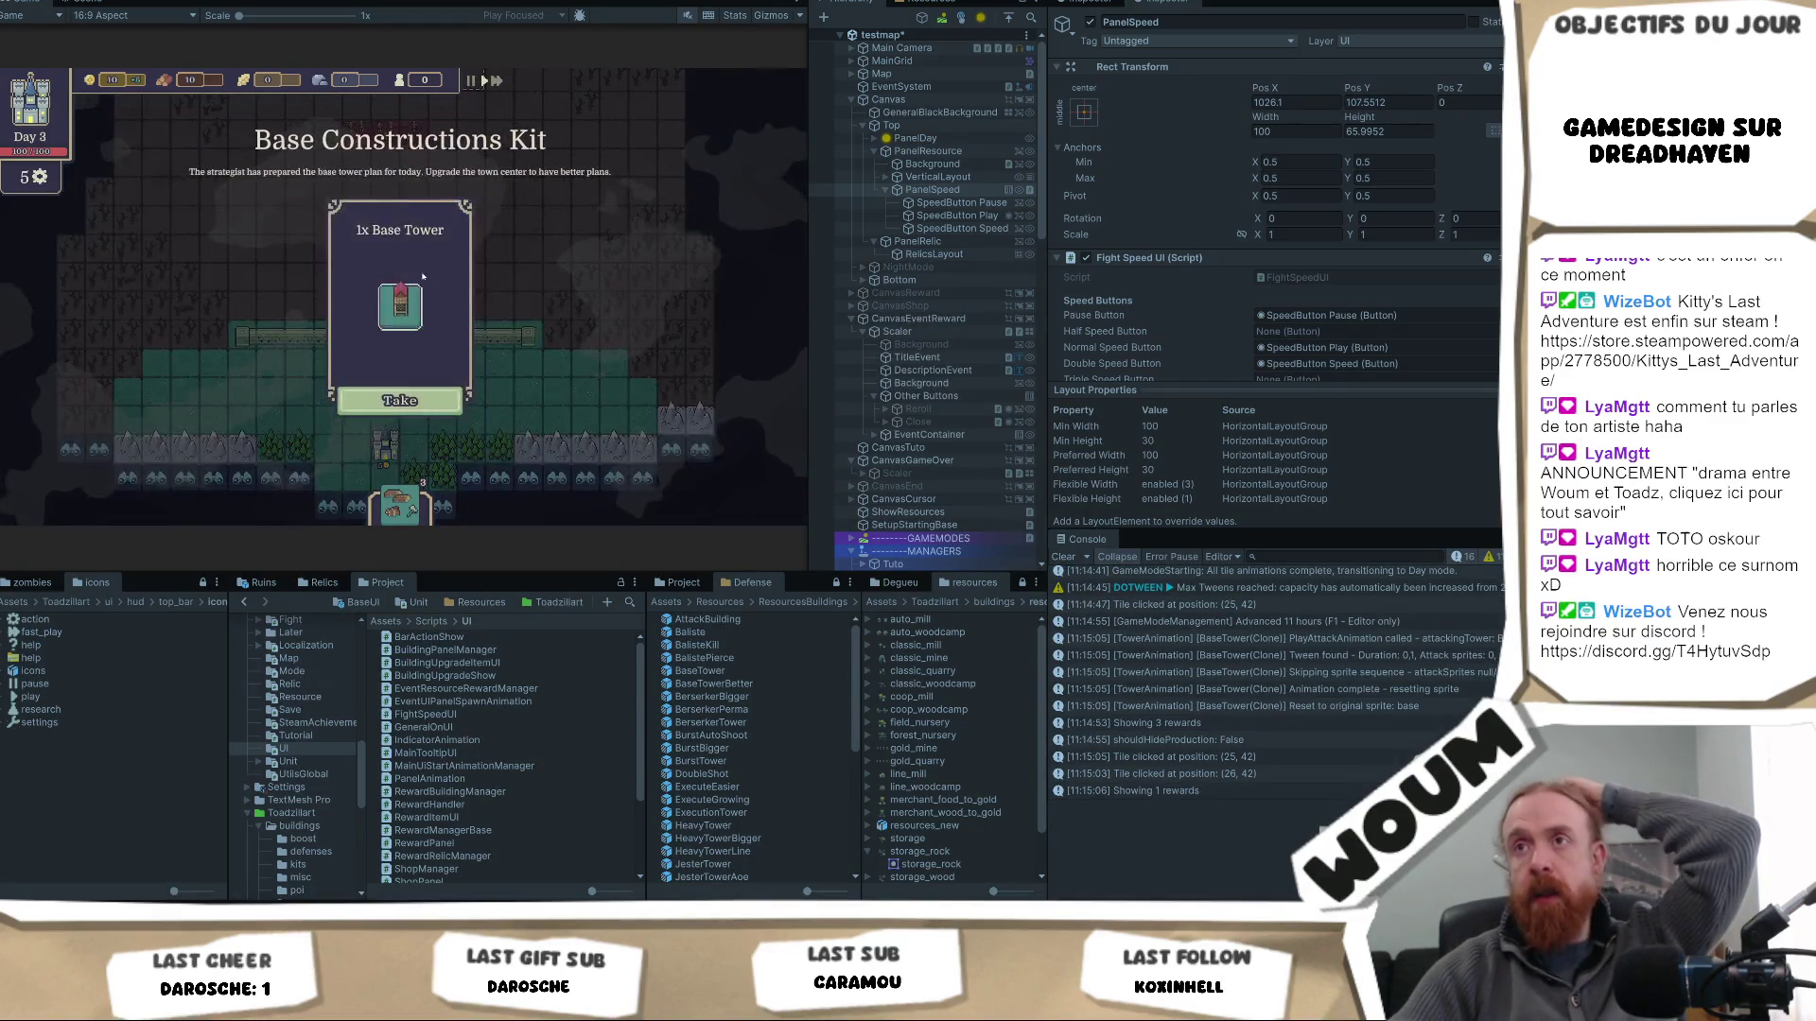
pyautogui.click(428, 406)
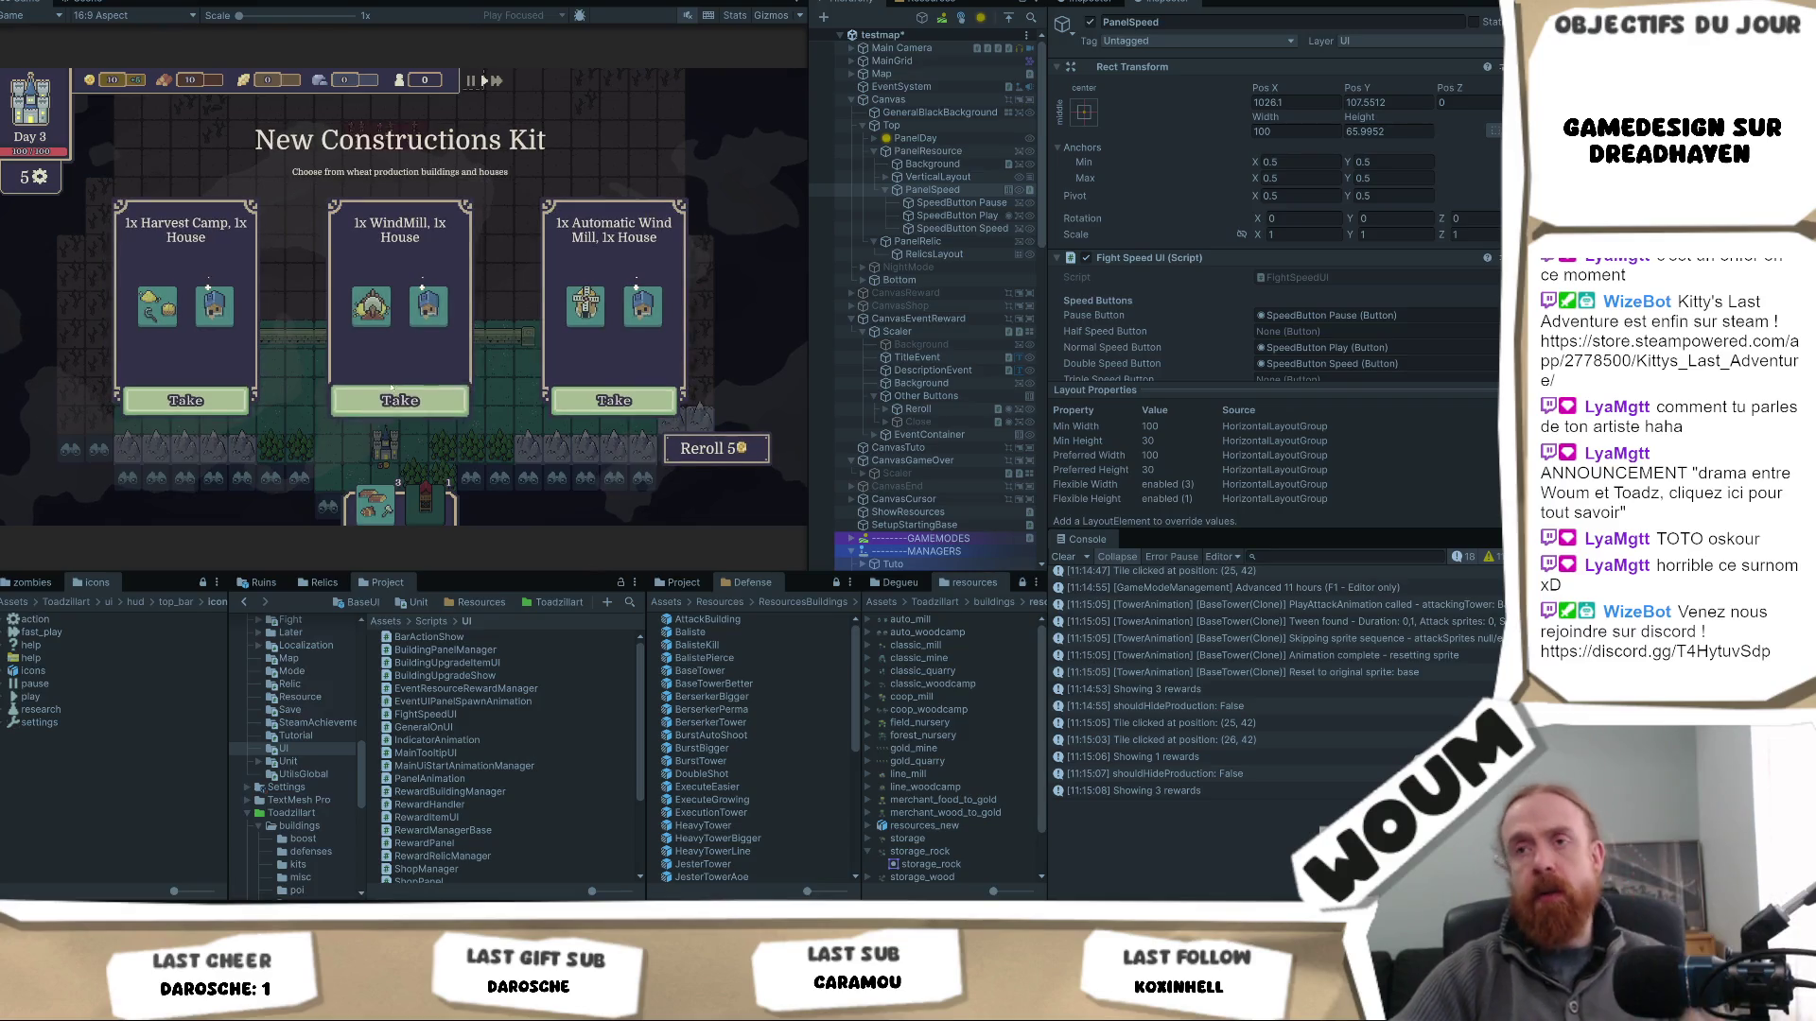
pyautogui.click(395, 401)
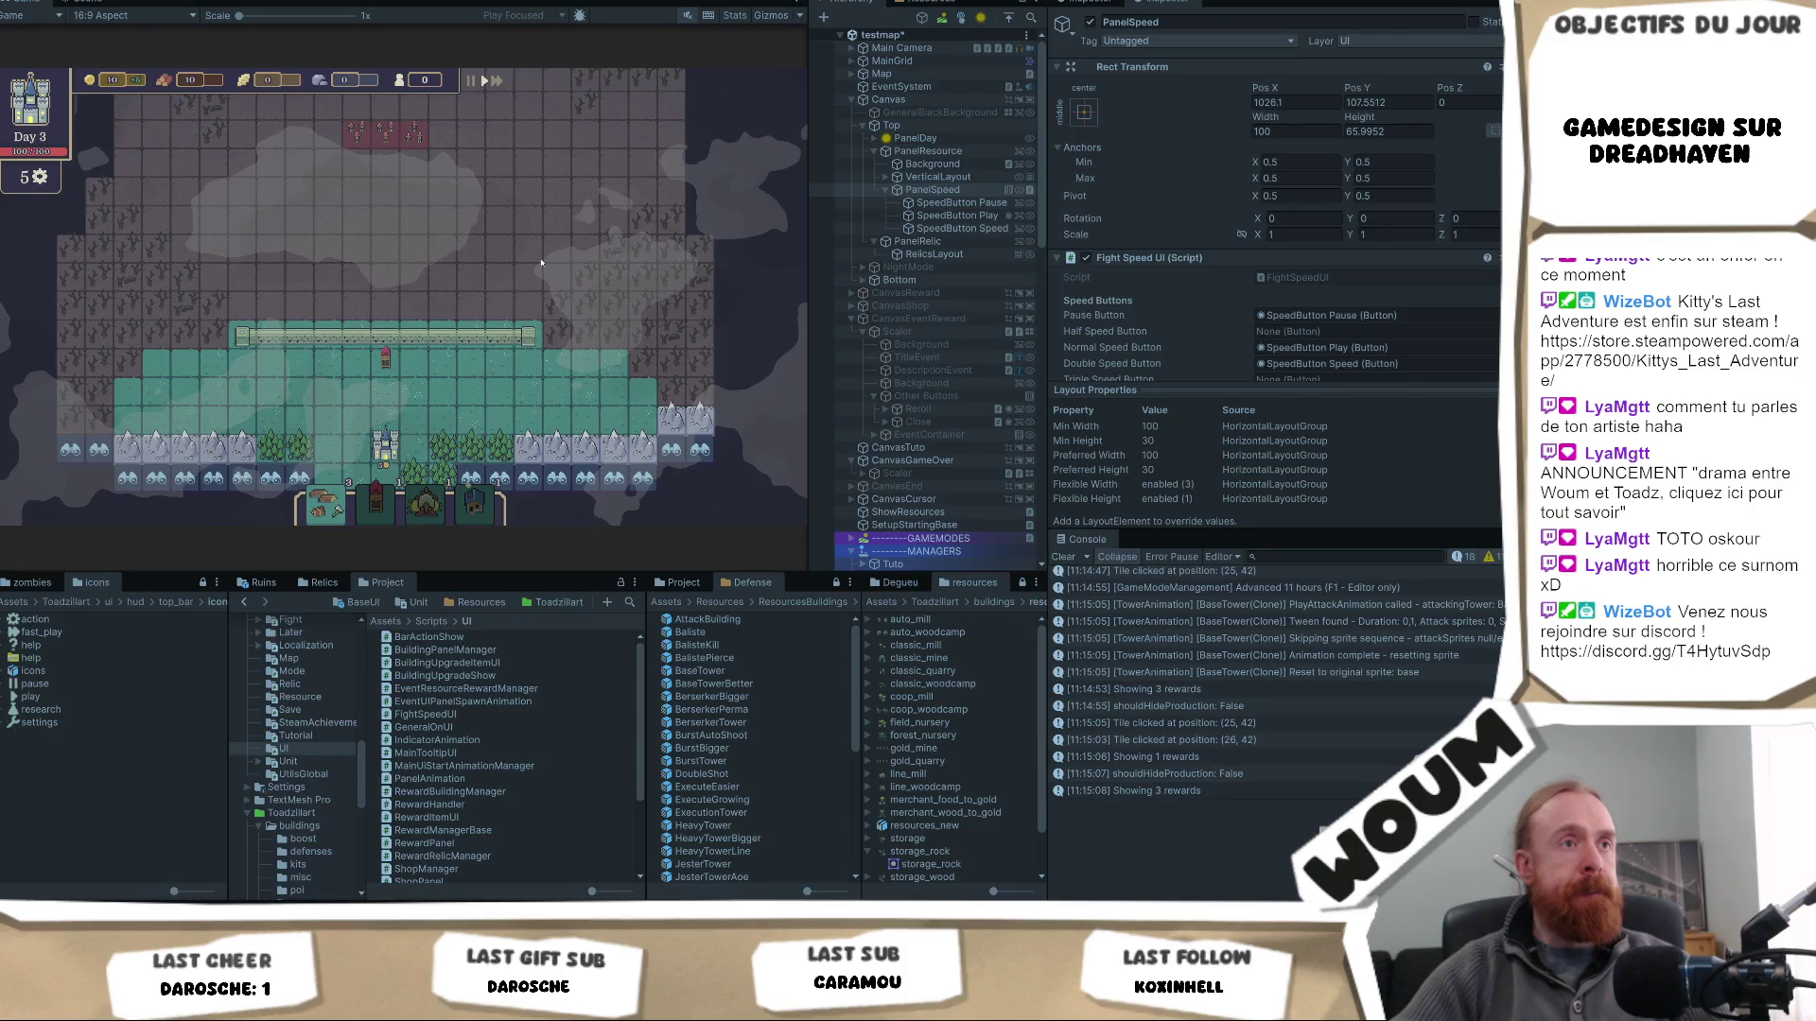
pyautogui.hotkey('alt', 'Tab')
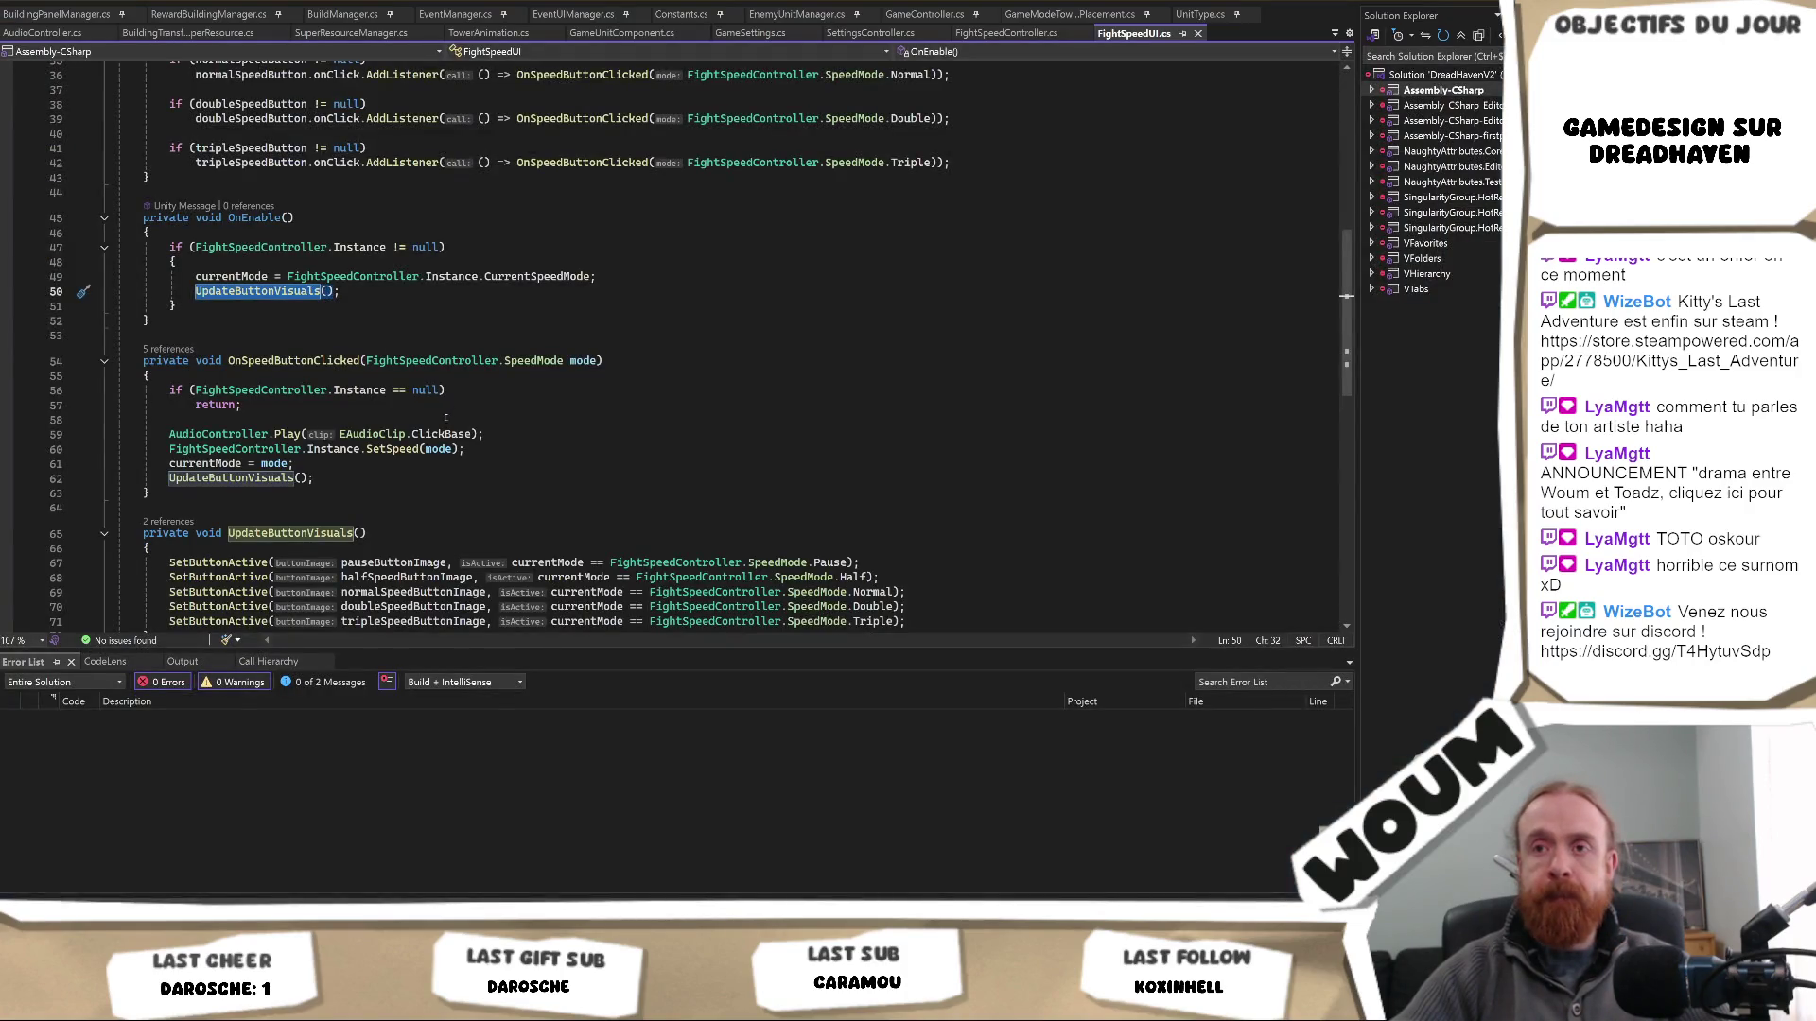
# - Look up the CurrentSpeedMode definition, the UpdateButtonVisuals method, and currentMode's references
pyautogui.scroll(-5, 568, 359)
pyautogui.scroll(4, 503, 383)
pyautogui.scroll(10, 504, 383)
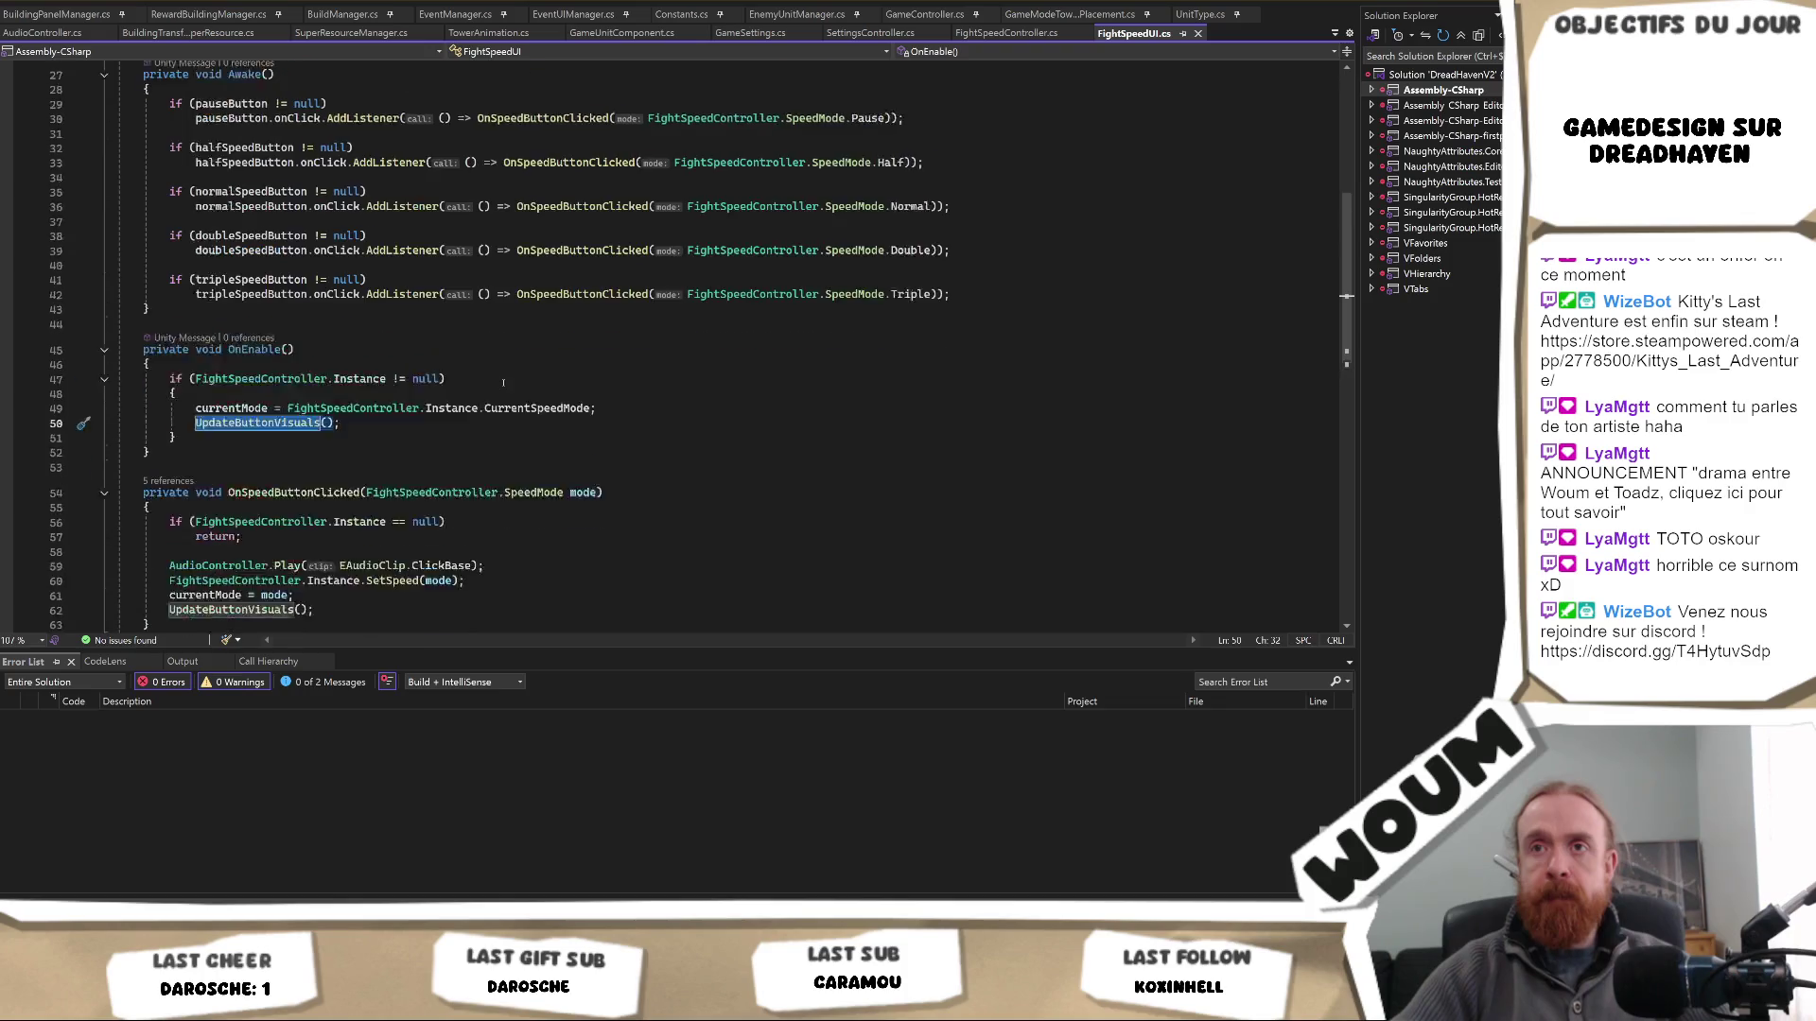
pyautogui.scroll(-4, 253, 438)
pyautogui.write('();')
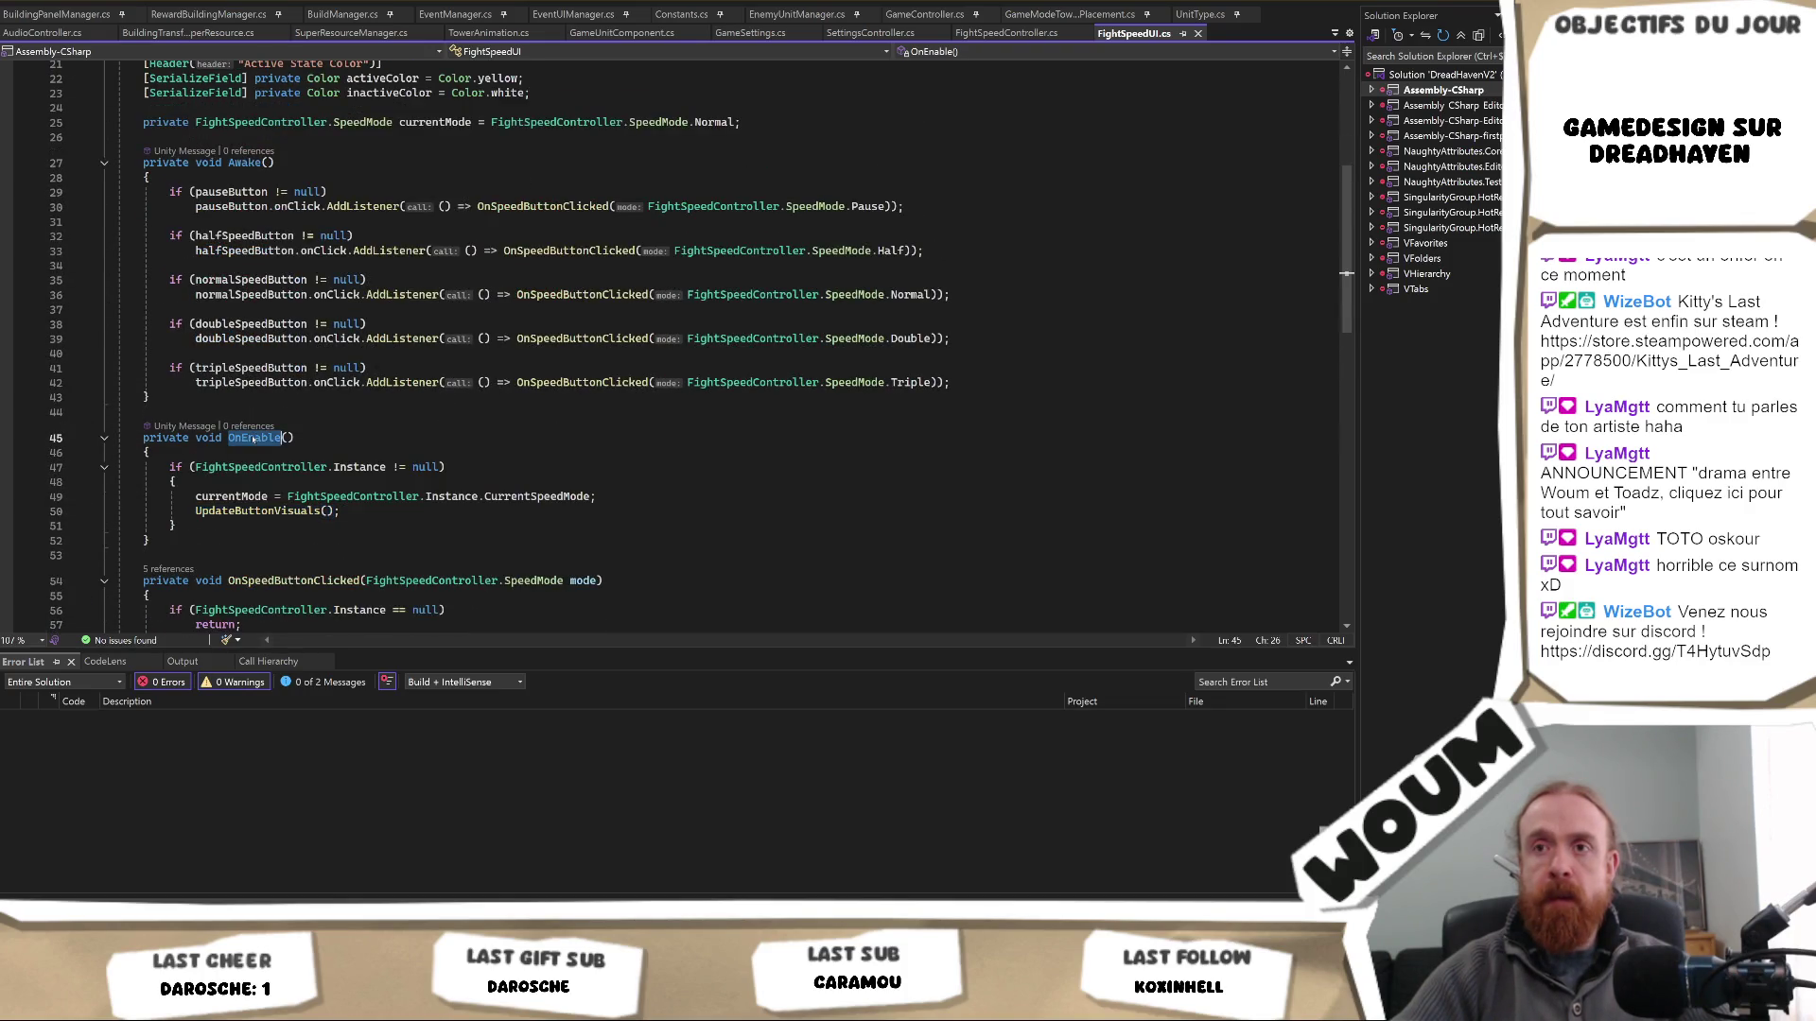
pyautogui.keyDown('ctrl'); pyautogui.click(538, 496); pyautogui.keyUp('ctrl')
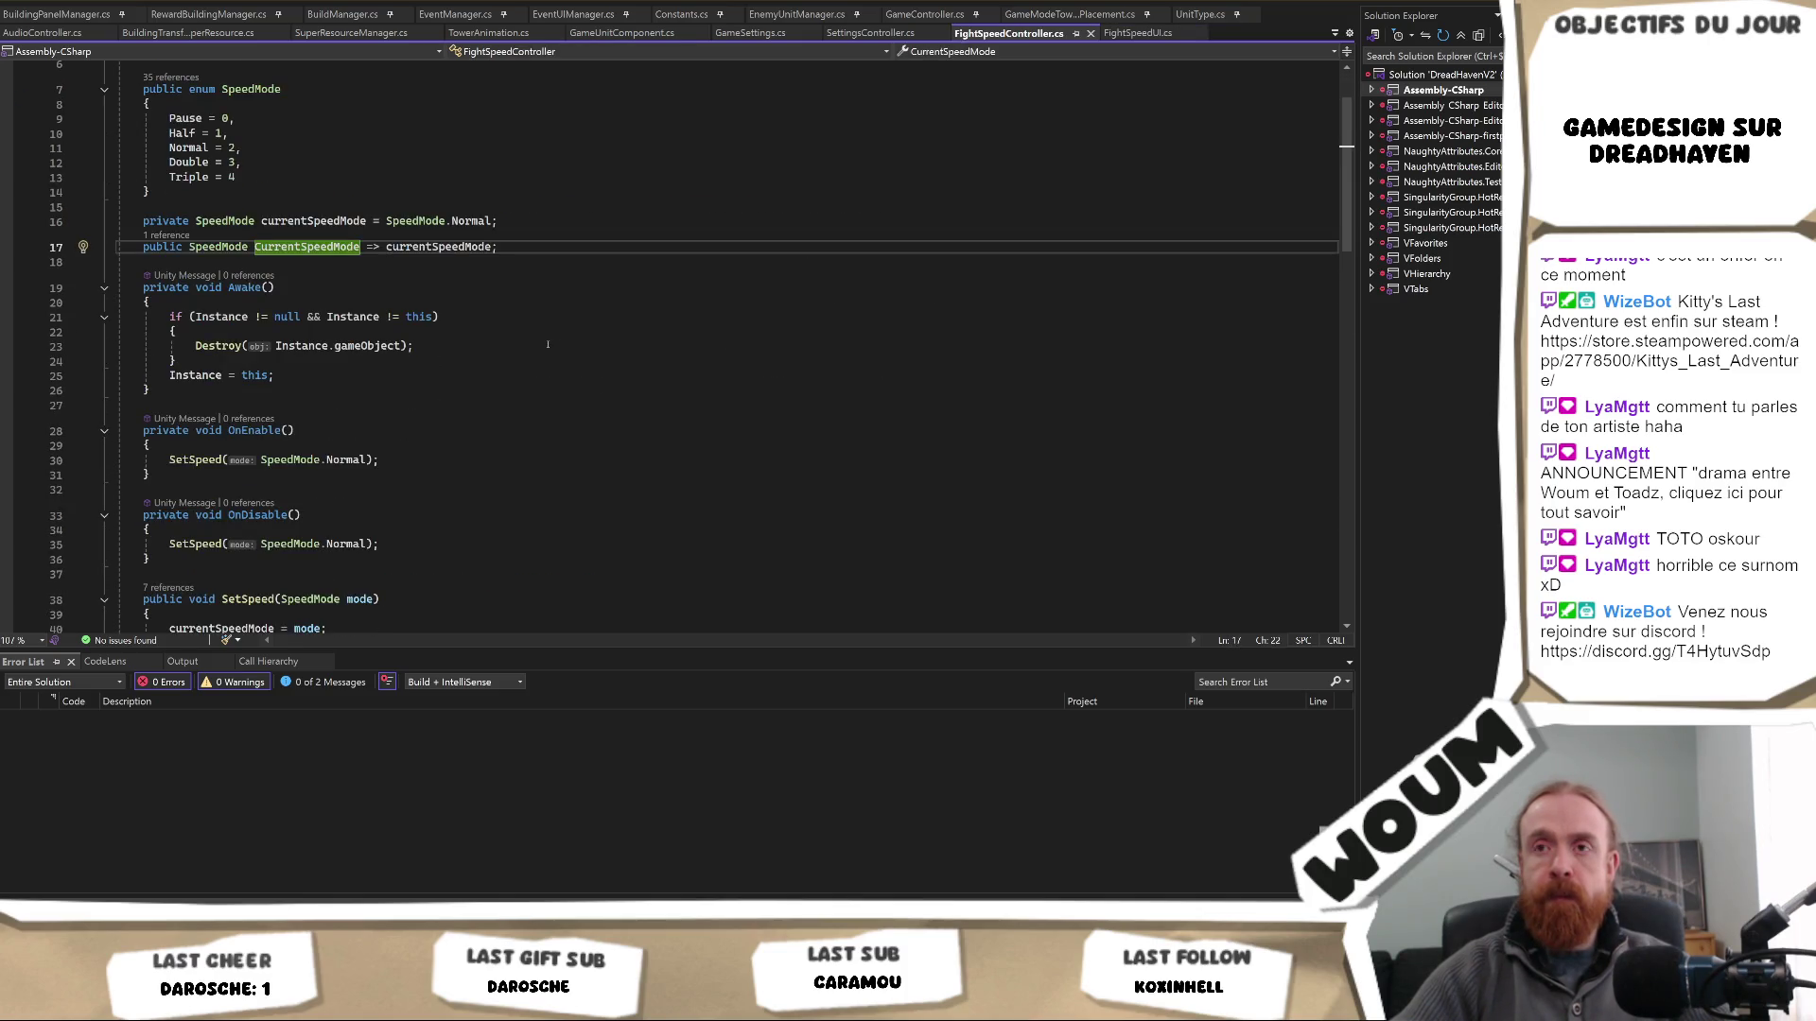
pyautogui.hotkey('ctrl', '-')
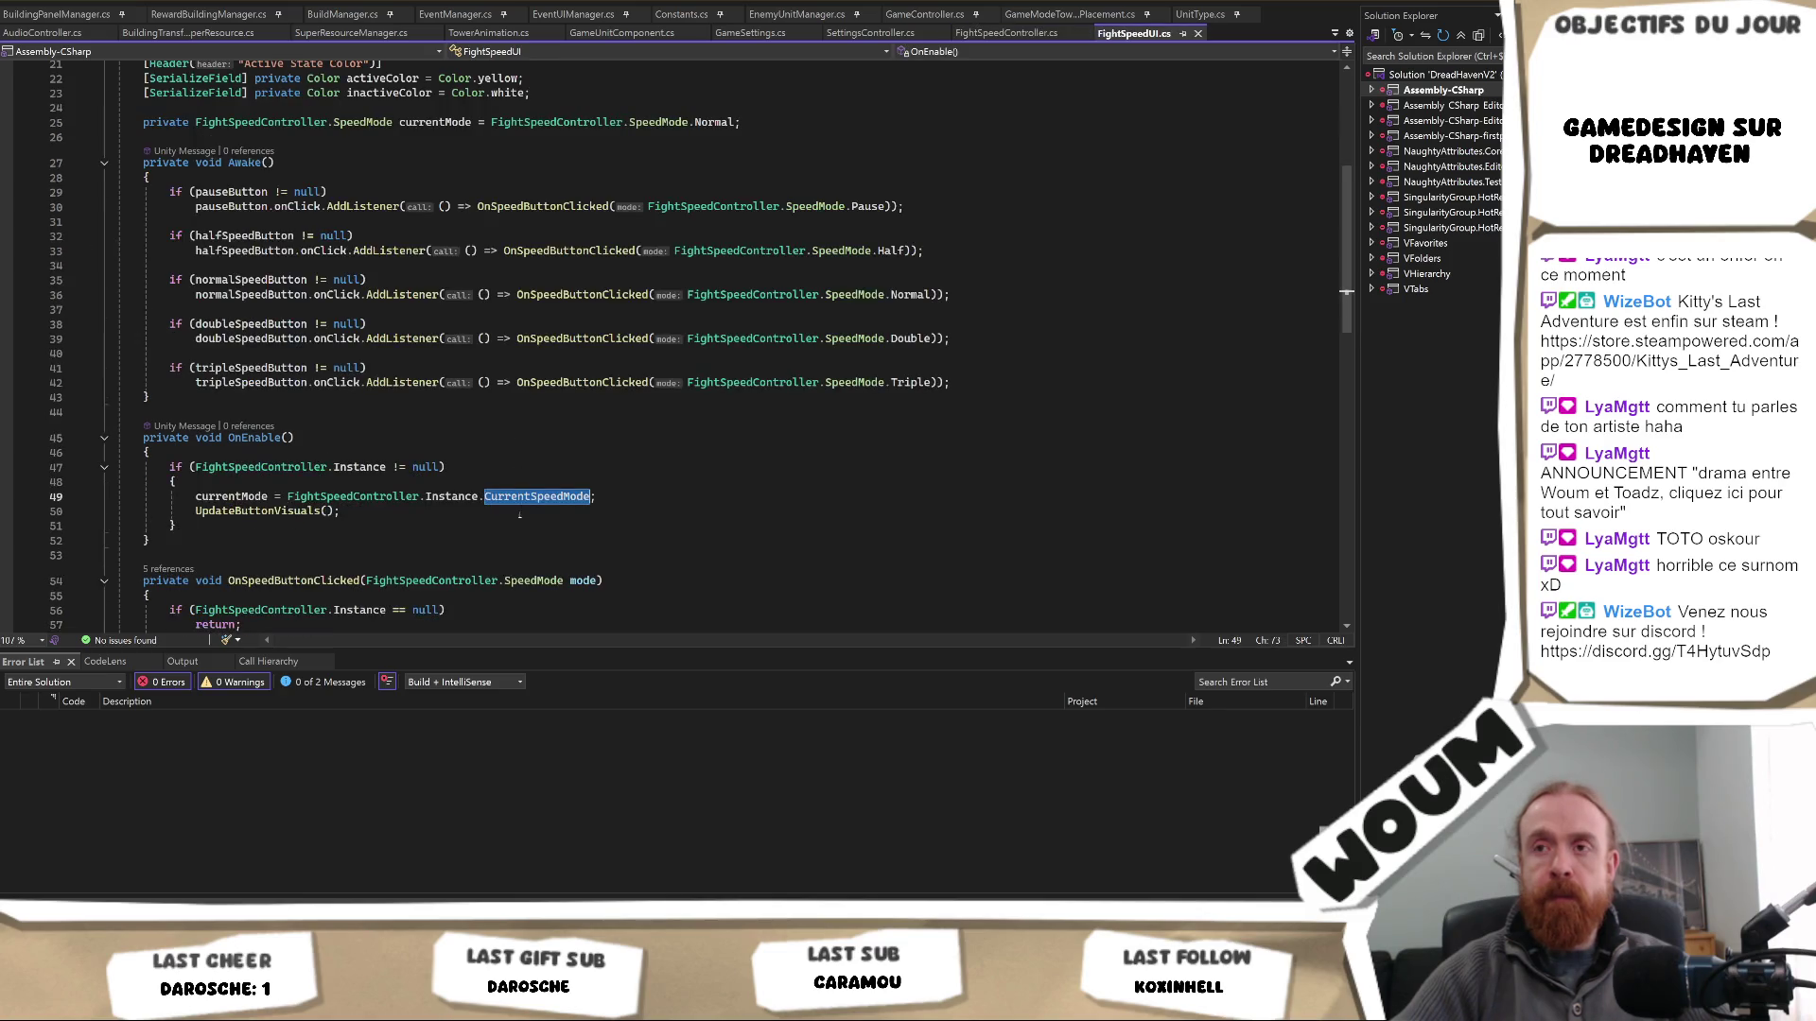
pyautogui.click(281, 511)
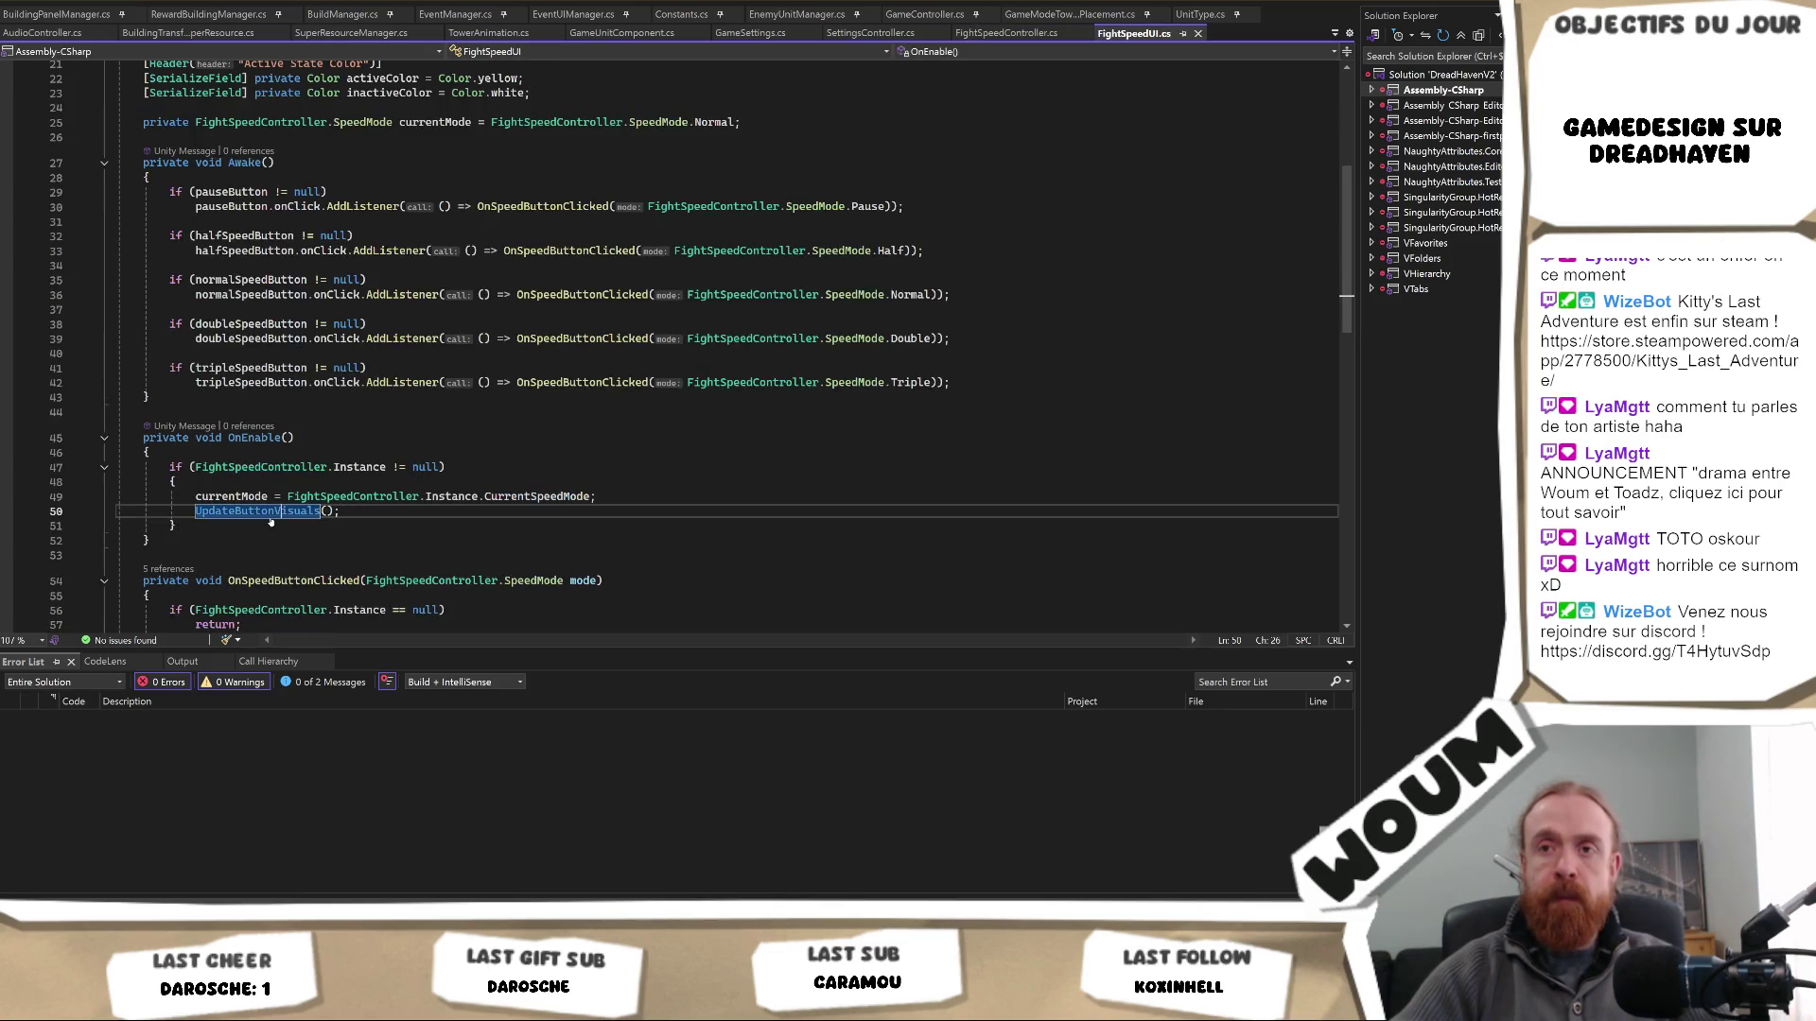
pyautogui.keyDown('ctrl'); pyautogui.click(281, 511); pyautogui.keyUp('ctrl')
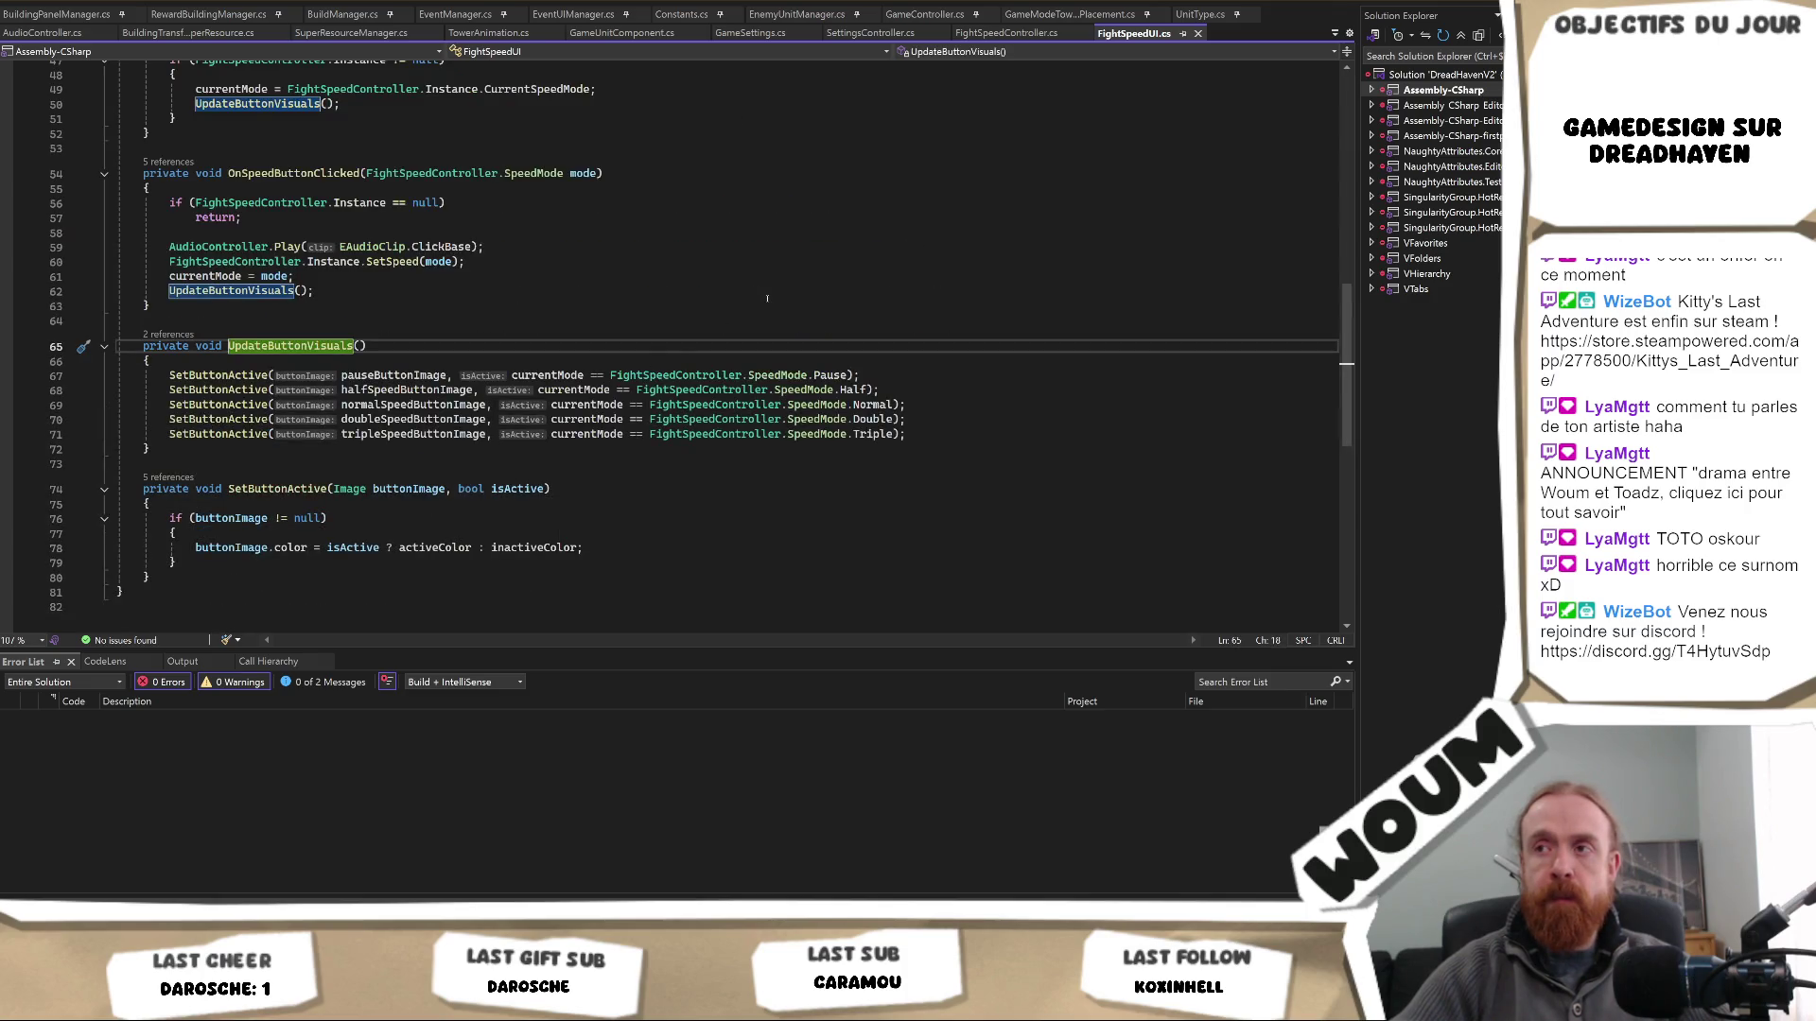
pyautogui.doubleClick(548, 375)
pyautogui.scroll(3, 580, 390)
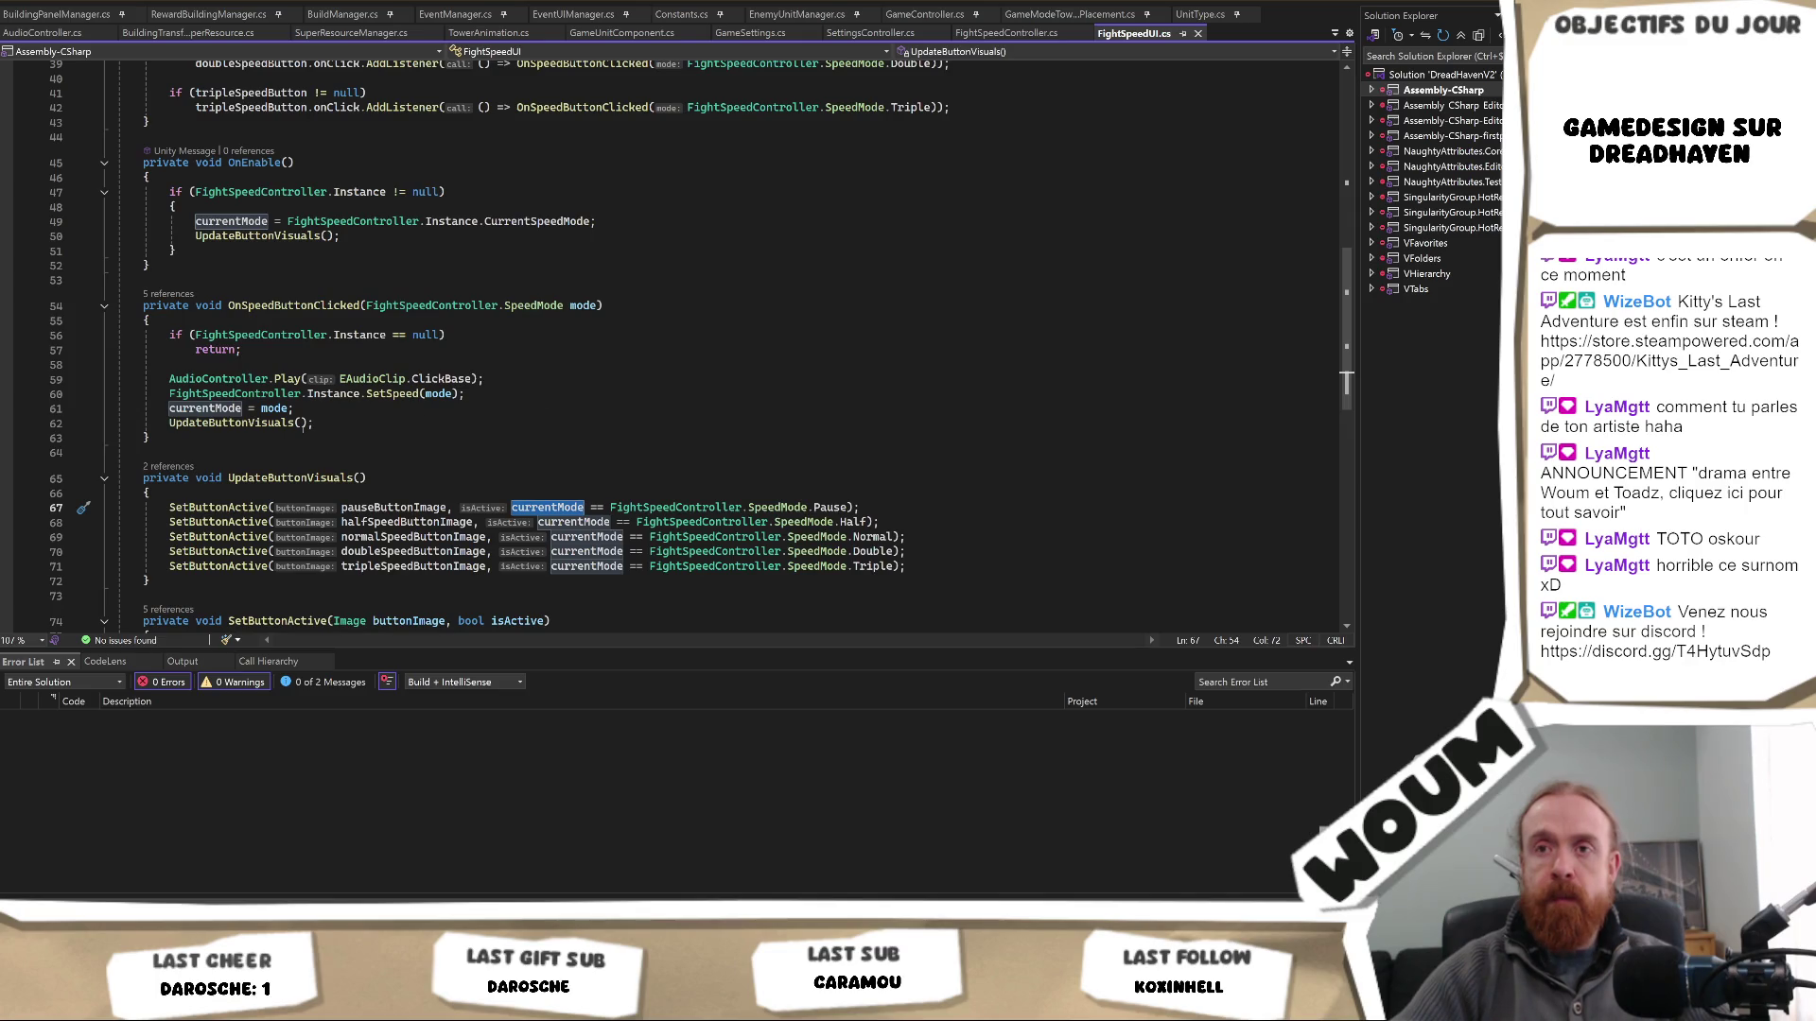
# - Add a Debug.Log of the speed mode at the top of UpdateButtonVisuals and save the script
pyautogui.click(198, 487)
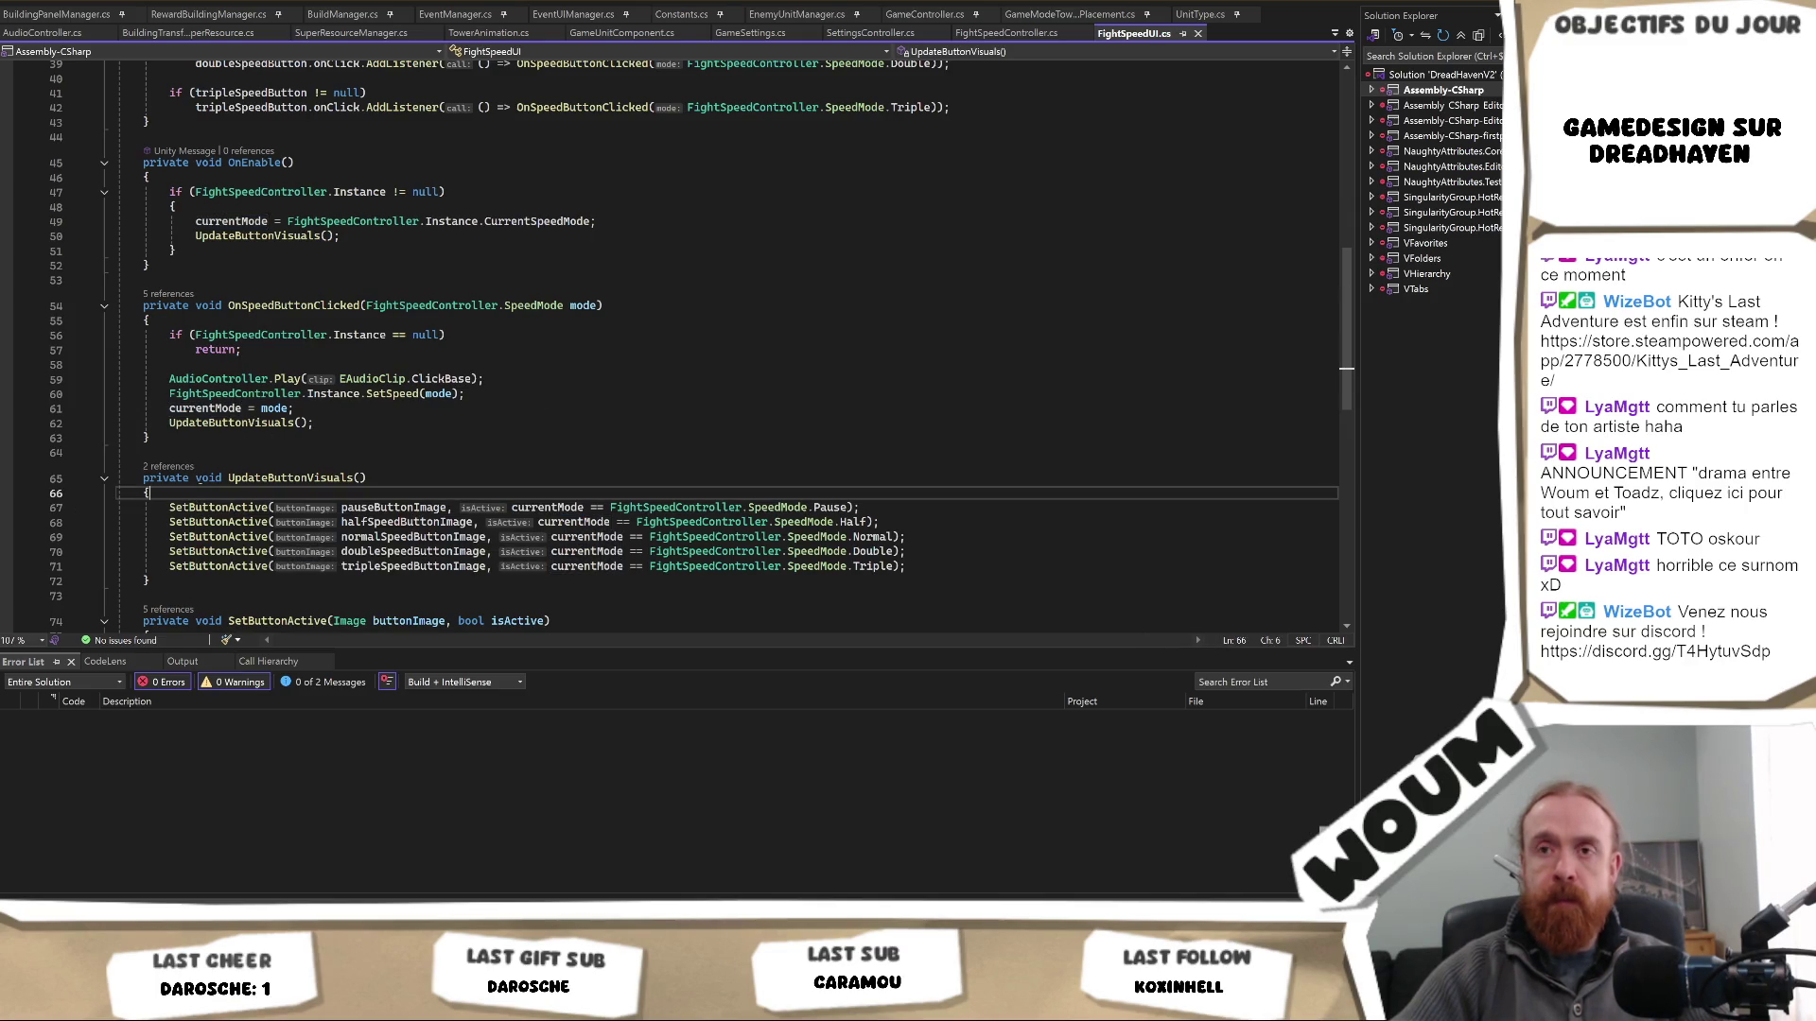
pyautogui.press('Return')
pyautogui.write('De')
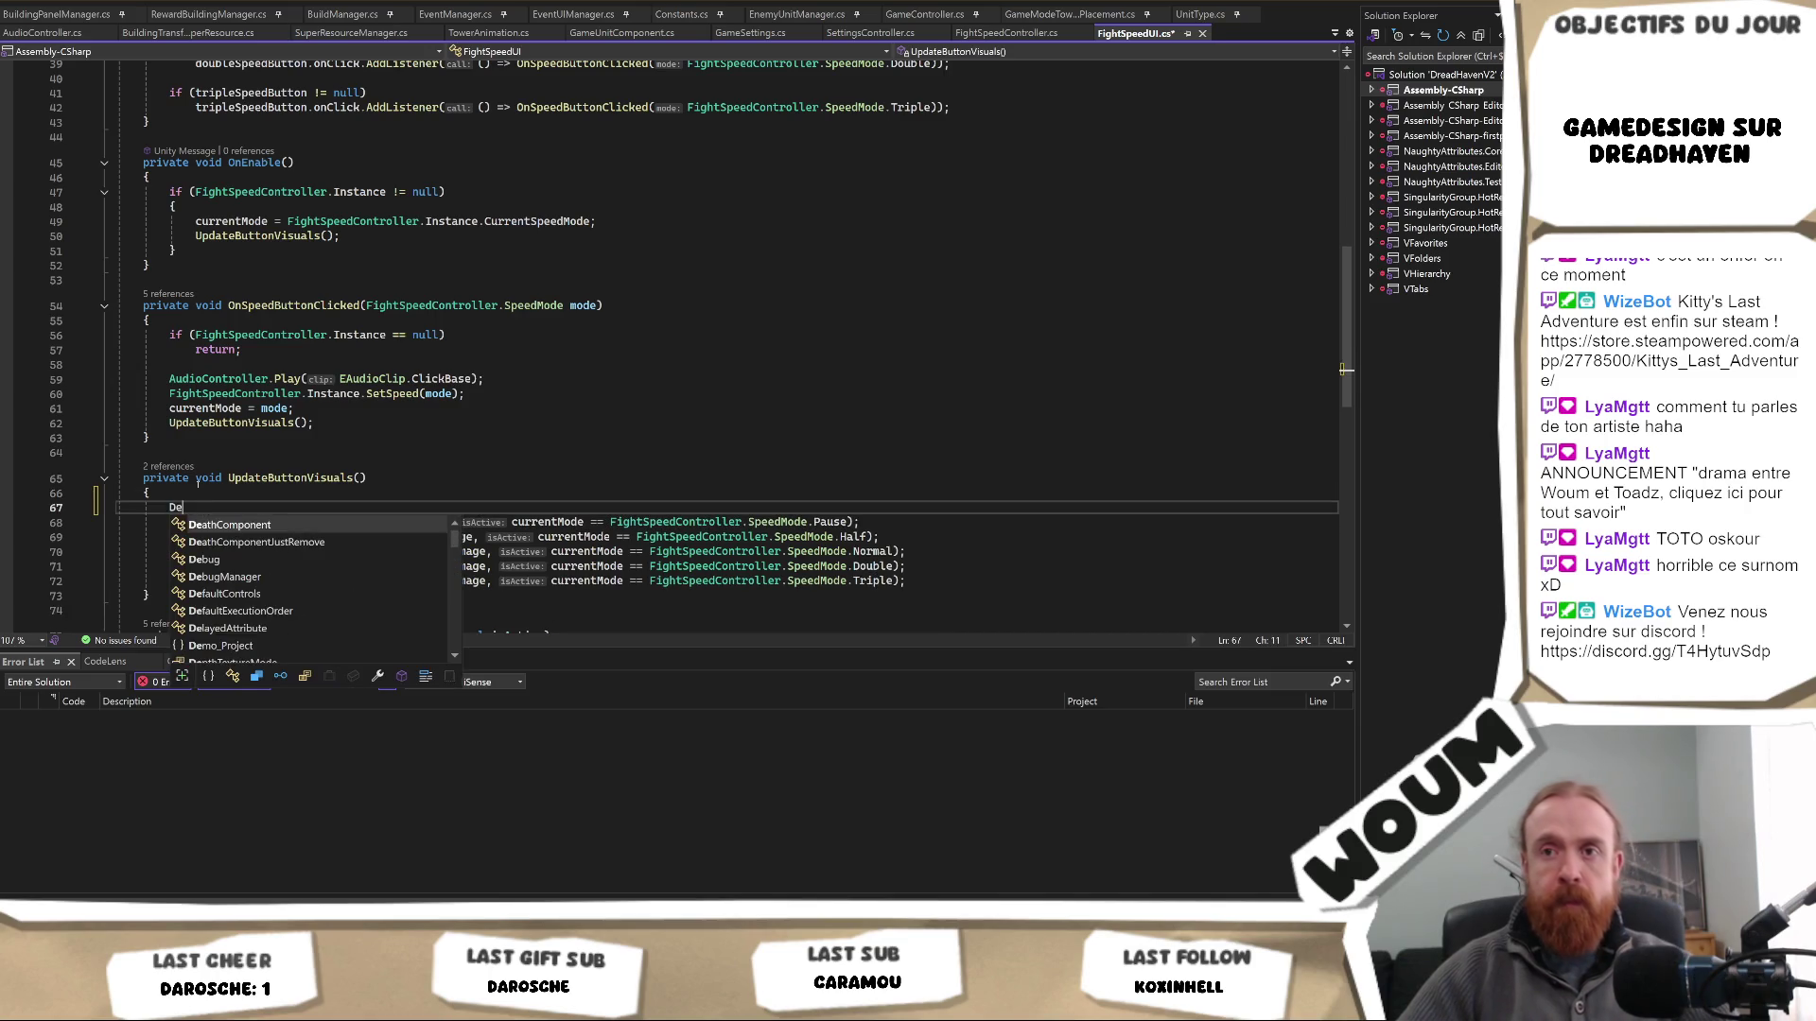
pyautogui.press('Tab')
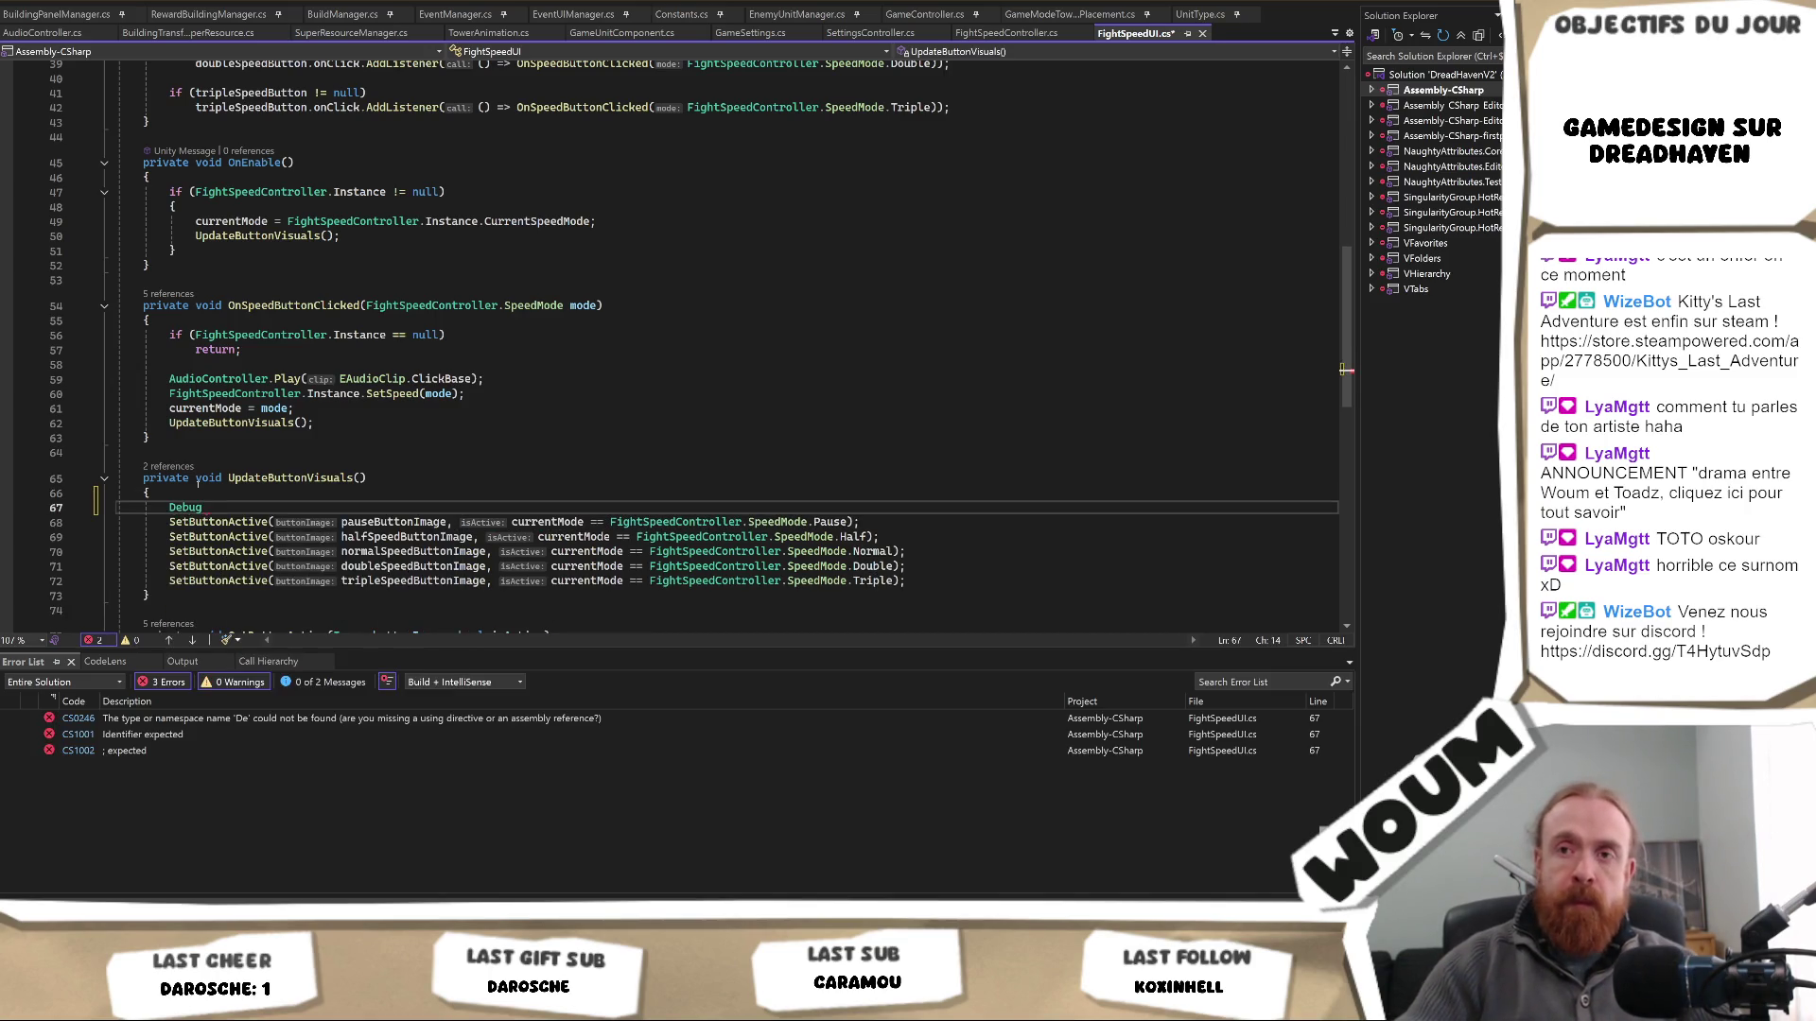
pyautogui.write('.L')
pyautogui.press('Tab')
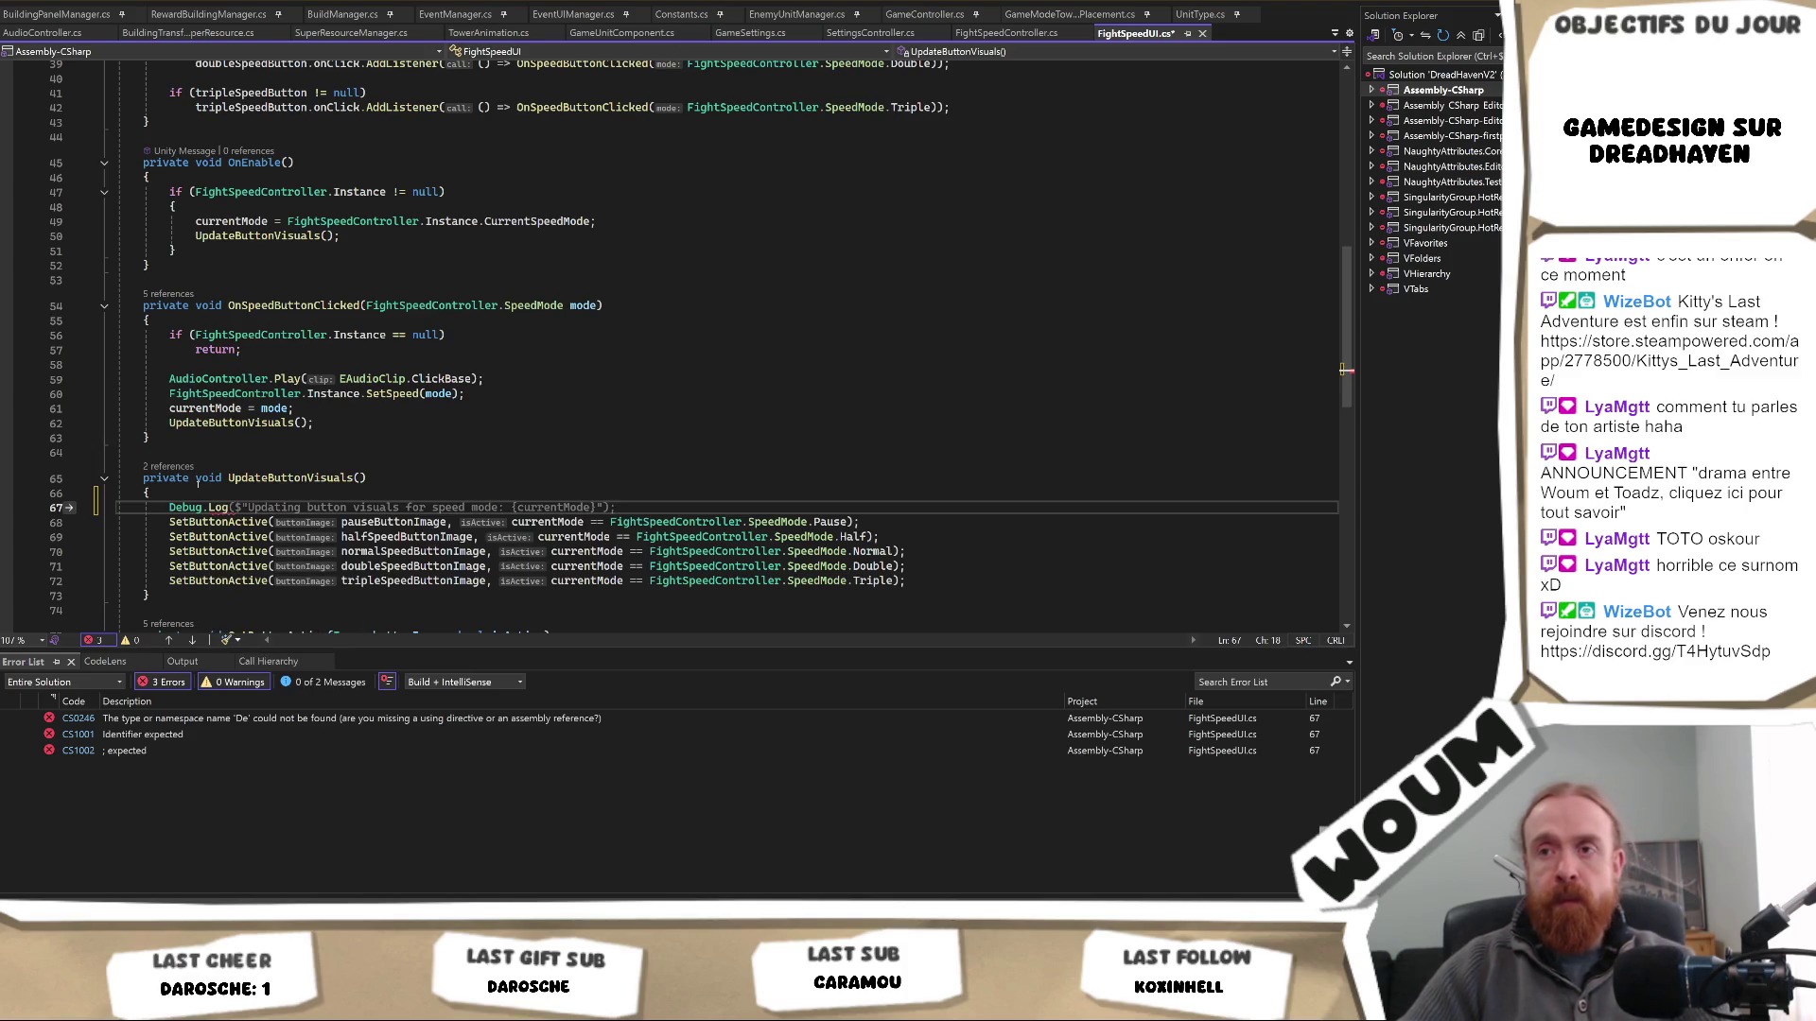
pyautogui.press('Tab')
pyautogui.hotkey('ctrl', 's')
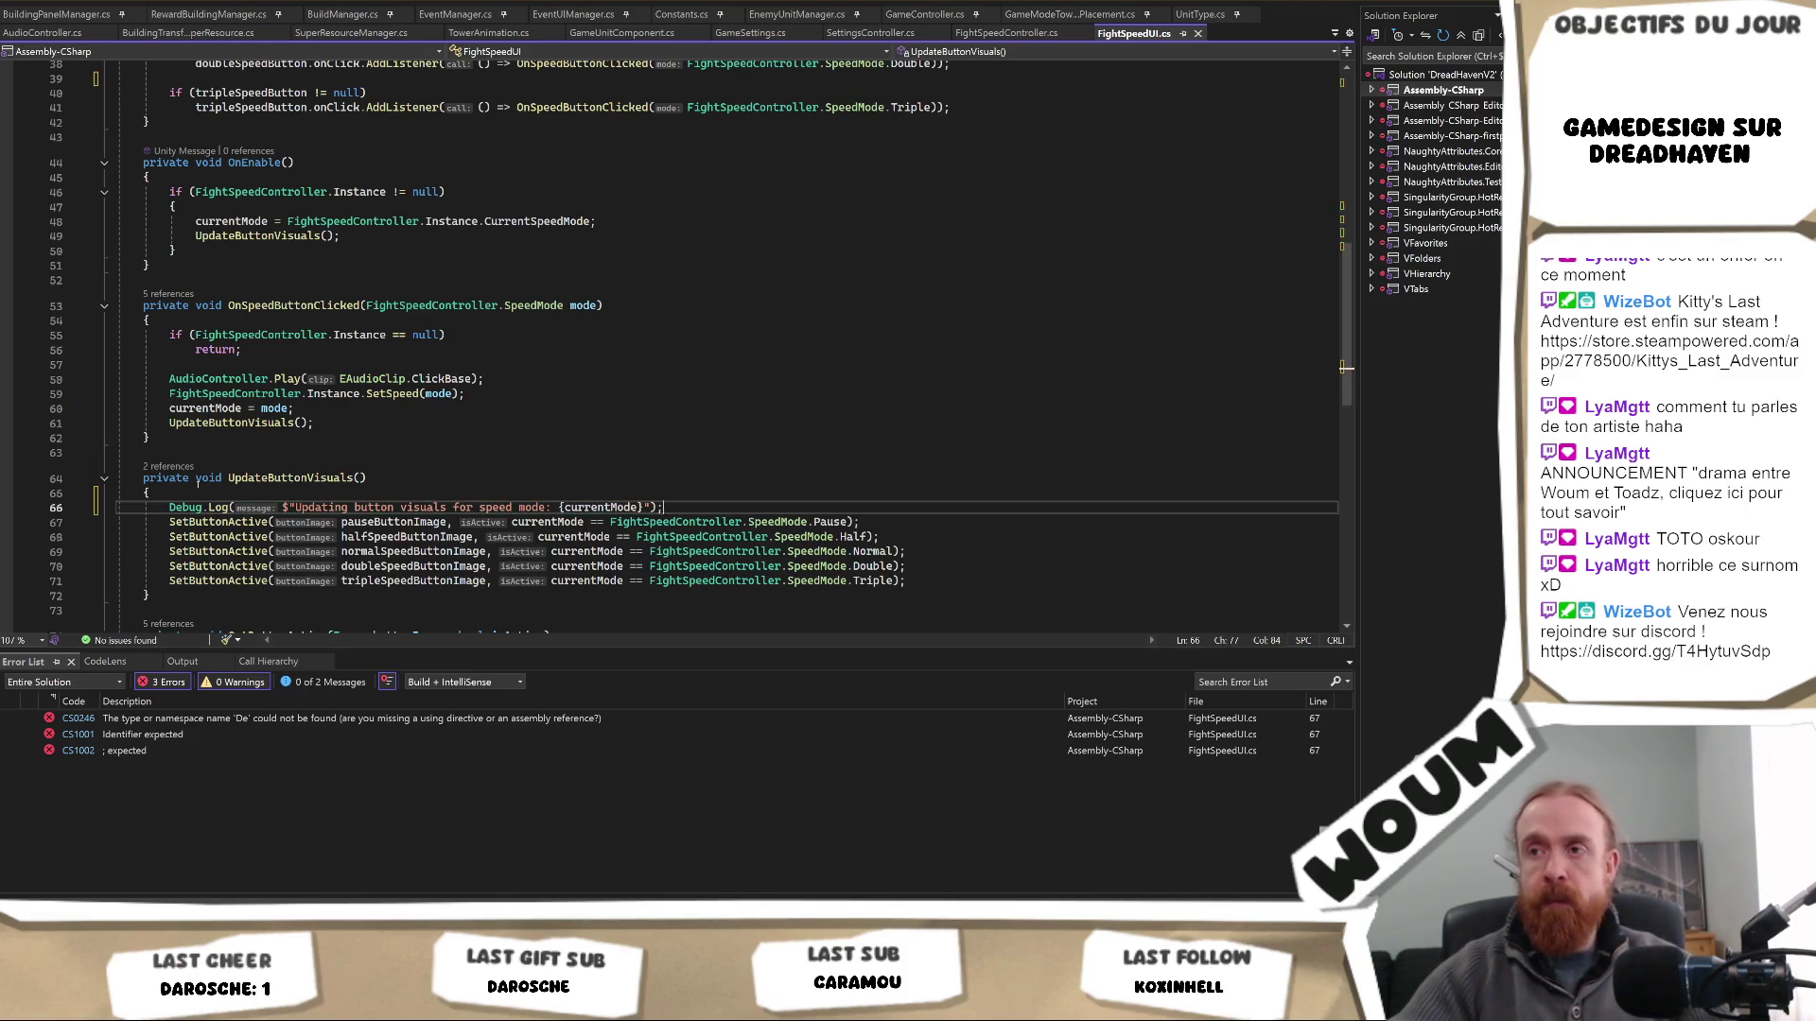
pyautogui.hotkey('alt', 'Tab')
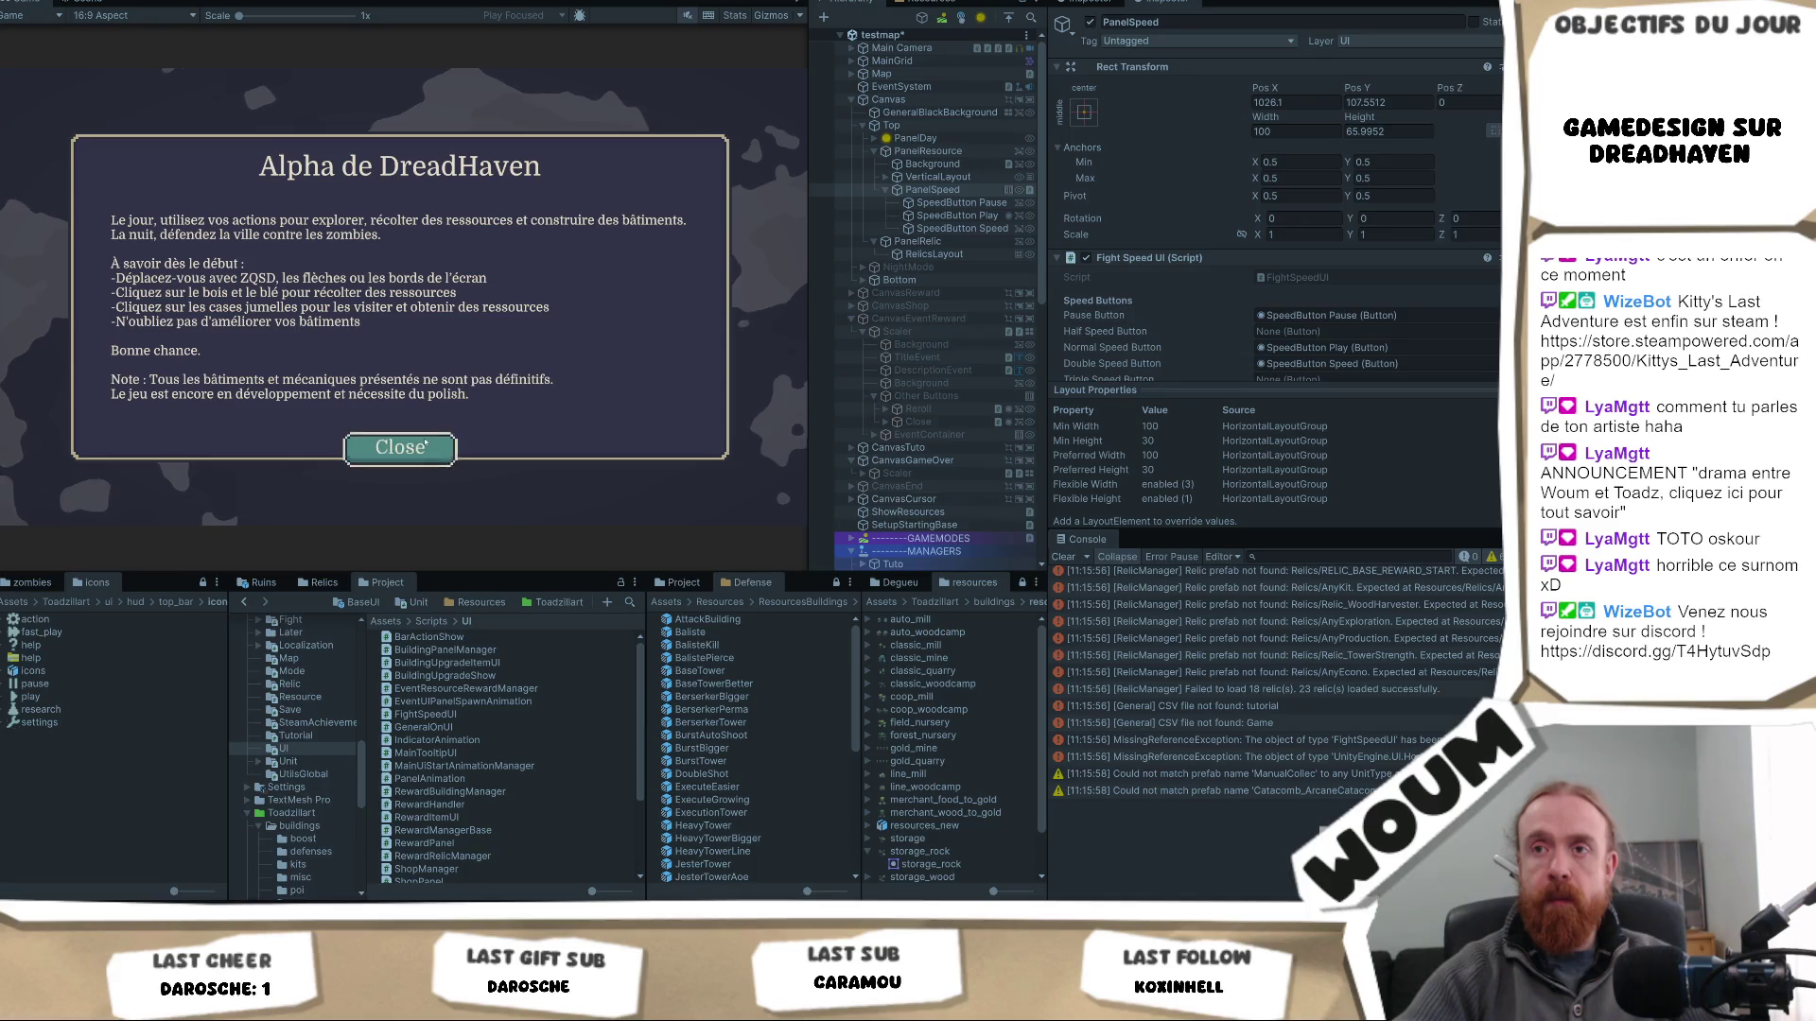
# - Close the 'Alpha de DreadHaven' dialog and place the town centre to begin Day 1
pyautogui.click(423, 452)
pyautogui.click(402, 454)
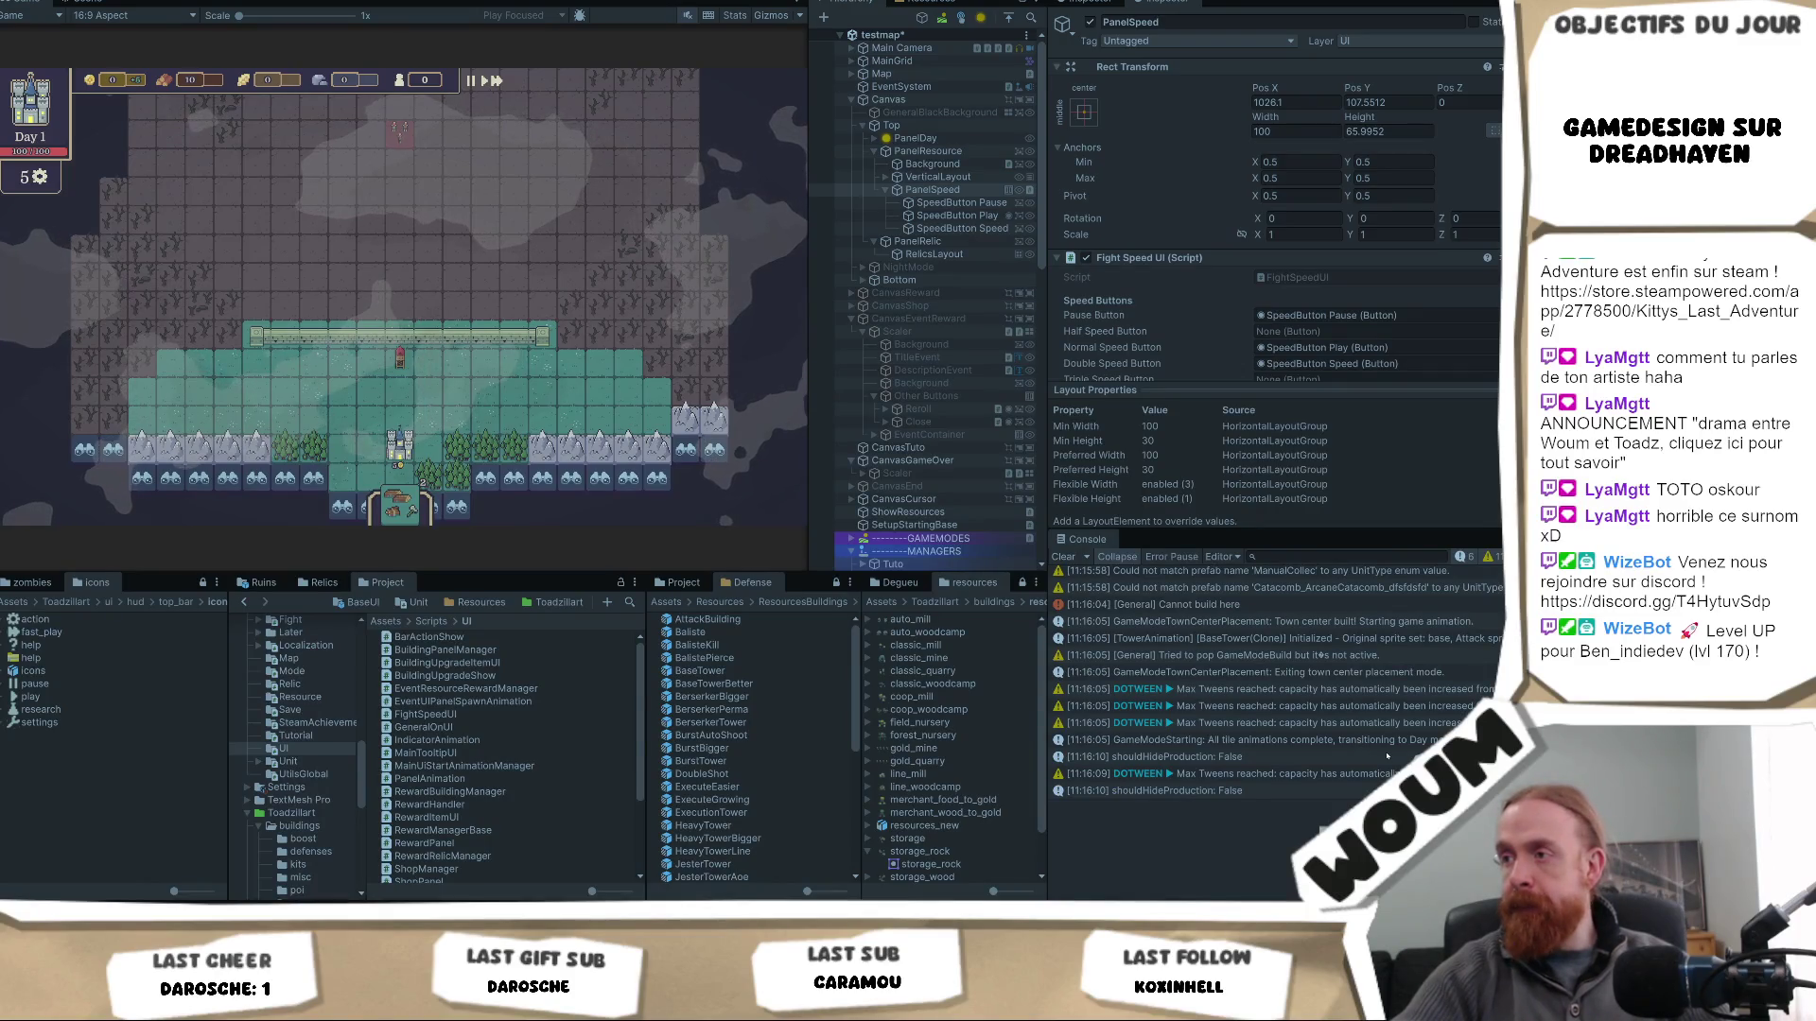
pyautogui.scroll(1, 1387, 756)
pyautogui.scroll(1, 1386, 756)
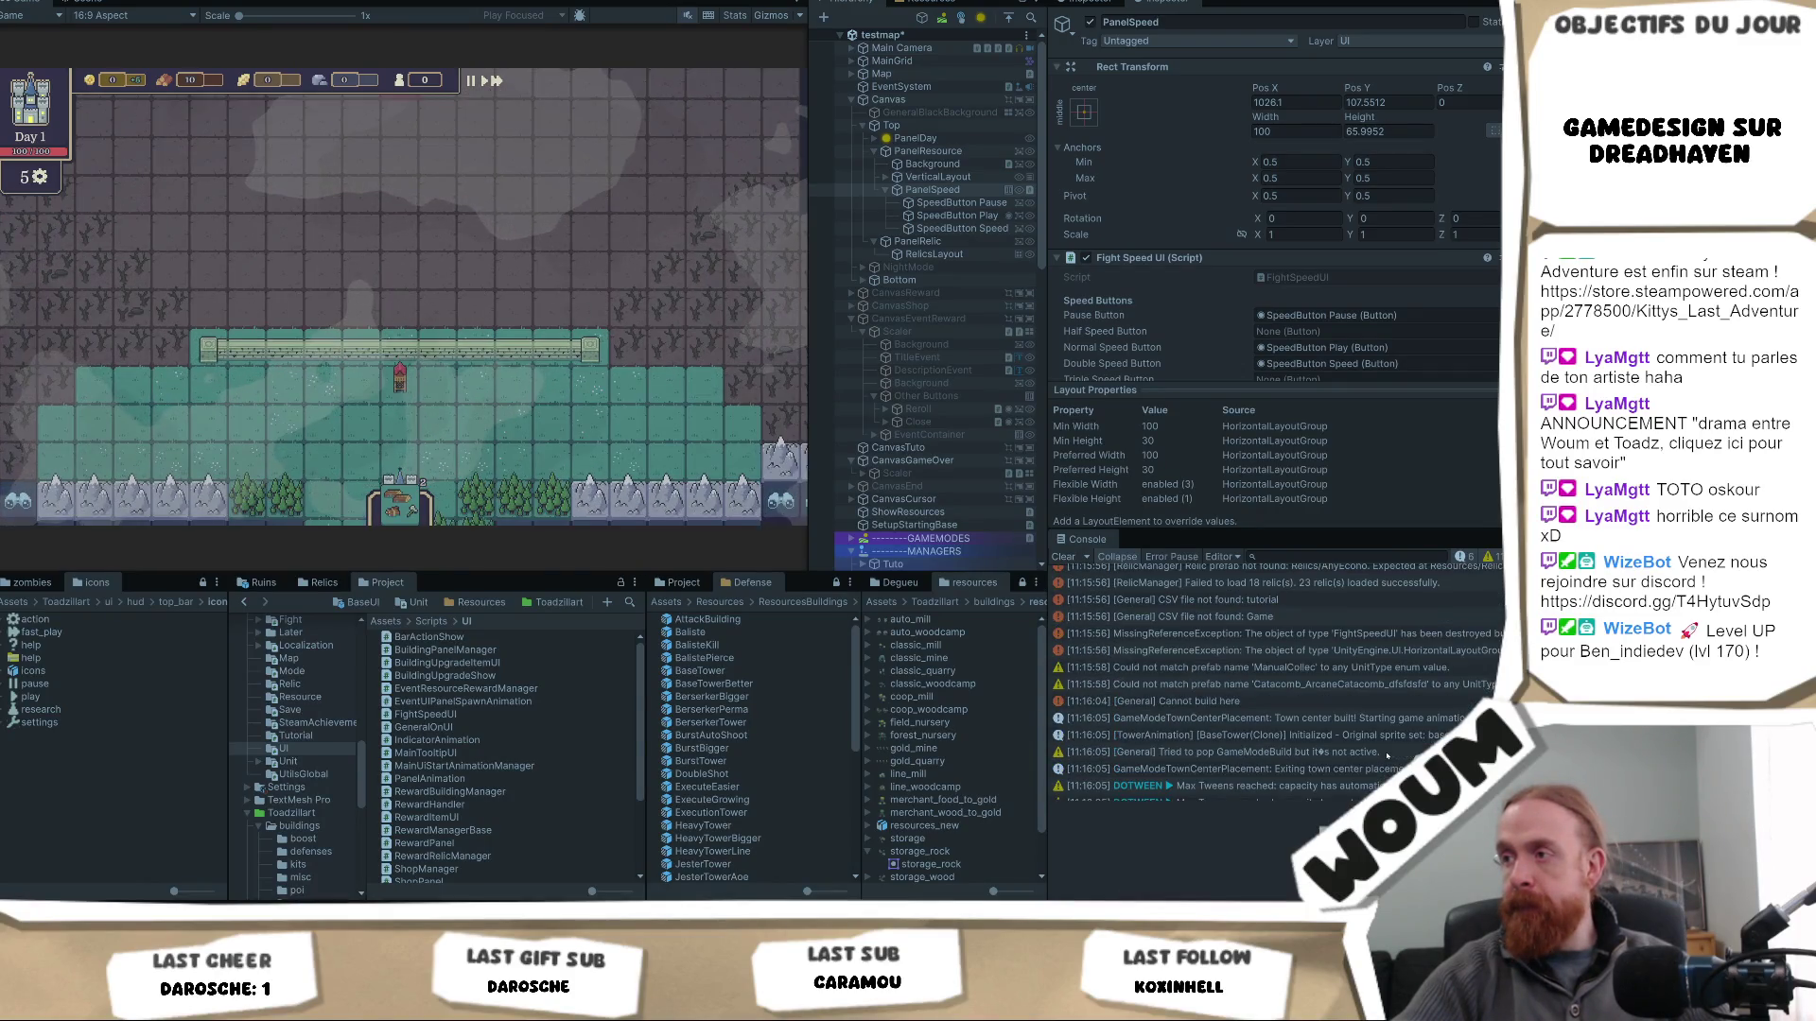
# - Inspect the FightSpeedUI MissingReferenceException stack trace in the Console
pyautogui.click(1416, 637)
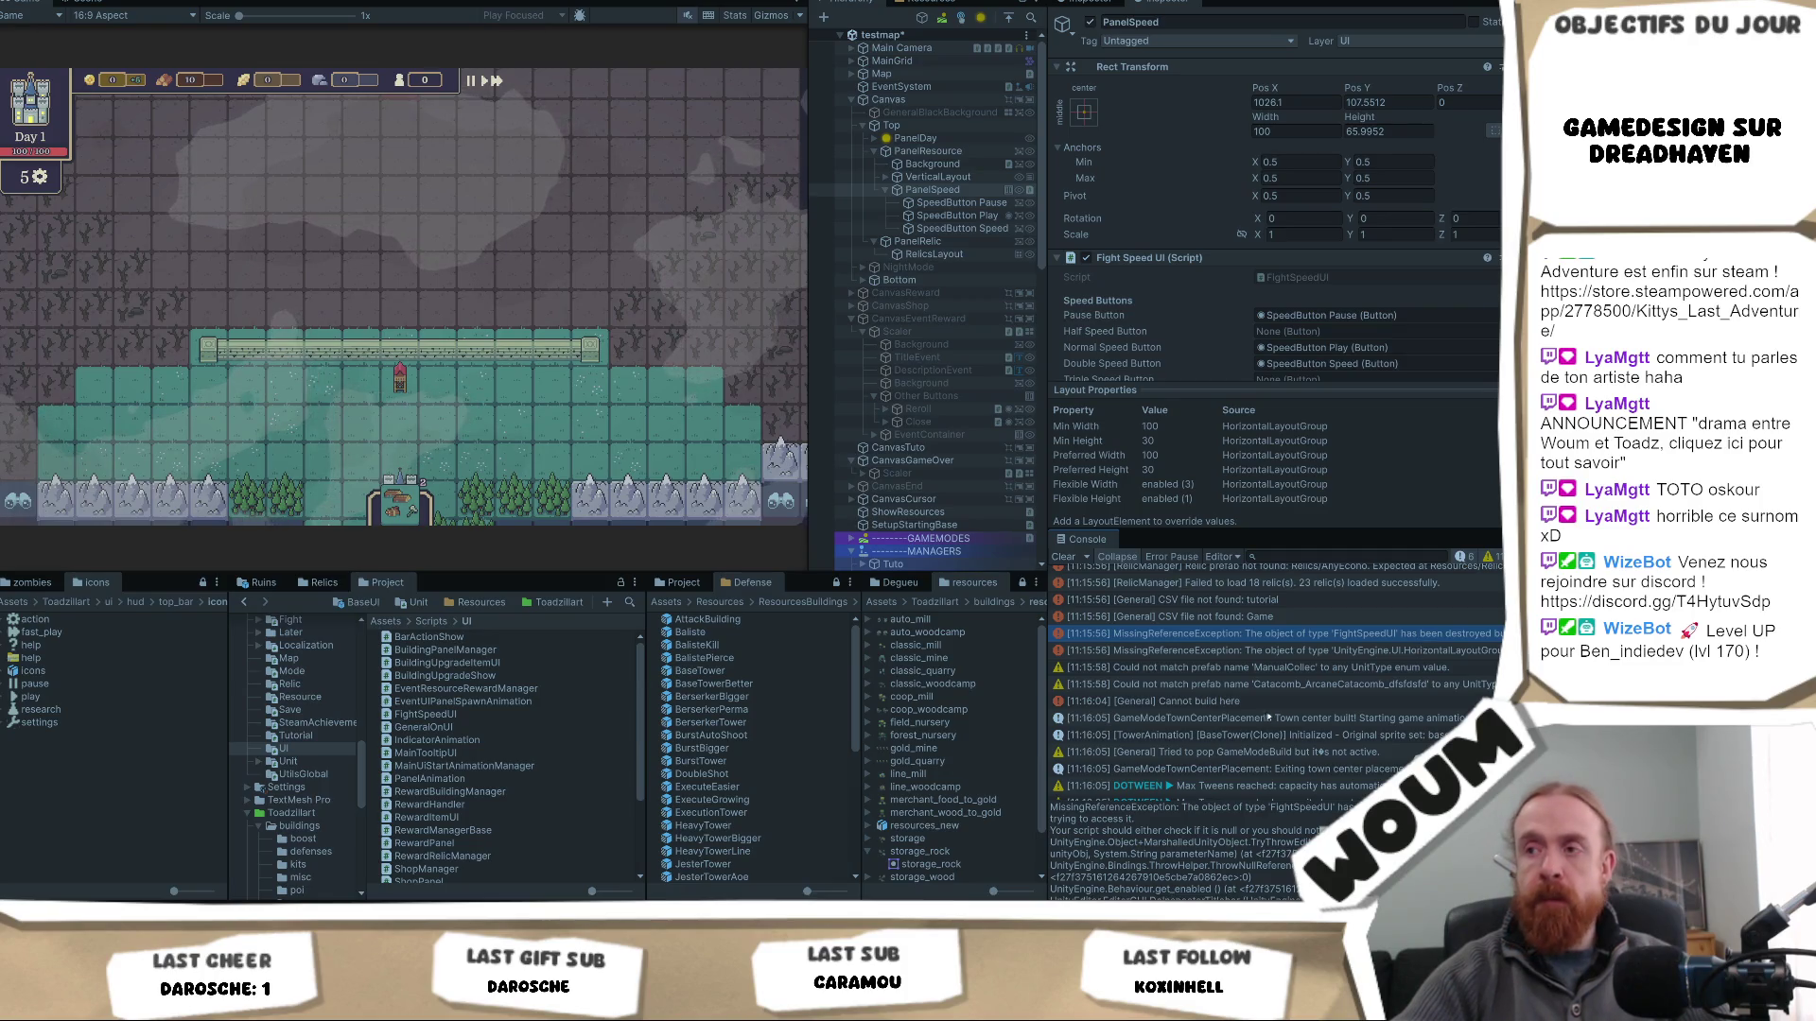
pyautogui.scroll(-5, 1275, 850)
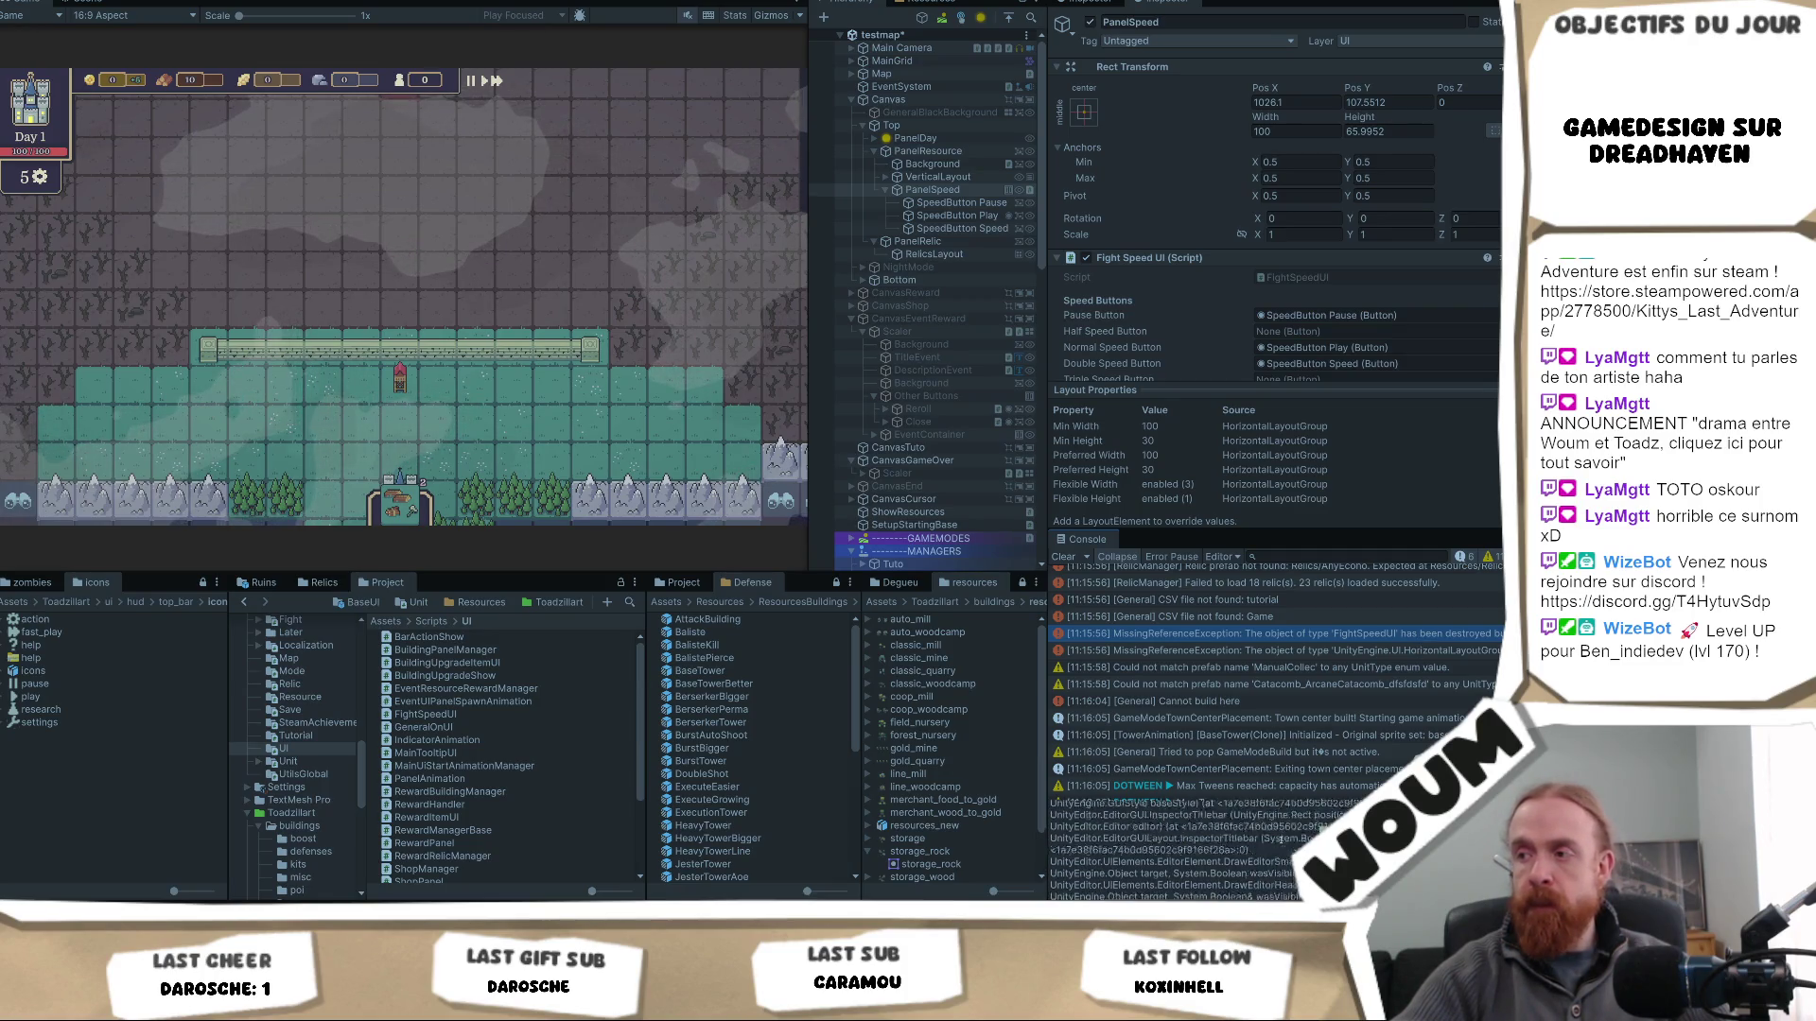
pyautogui.scroll(3, 1281, 843)
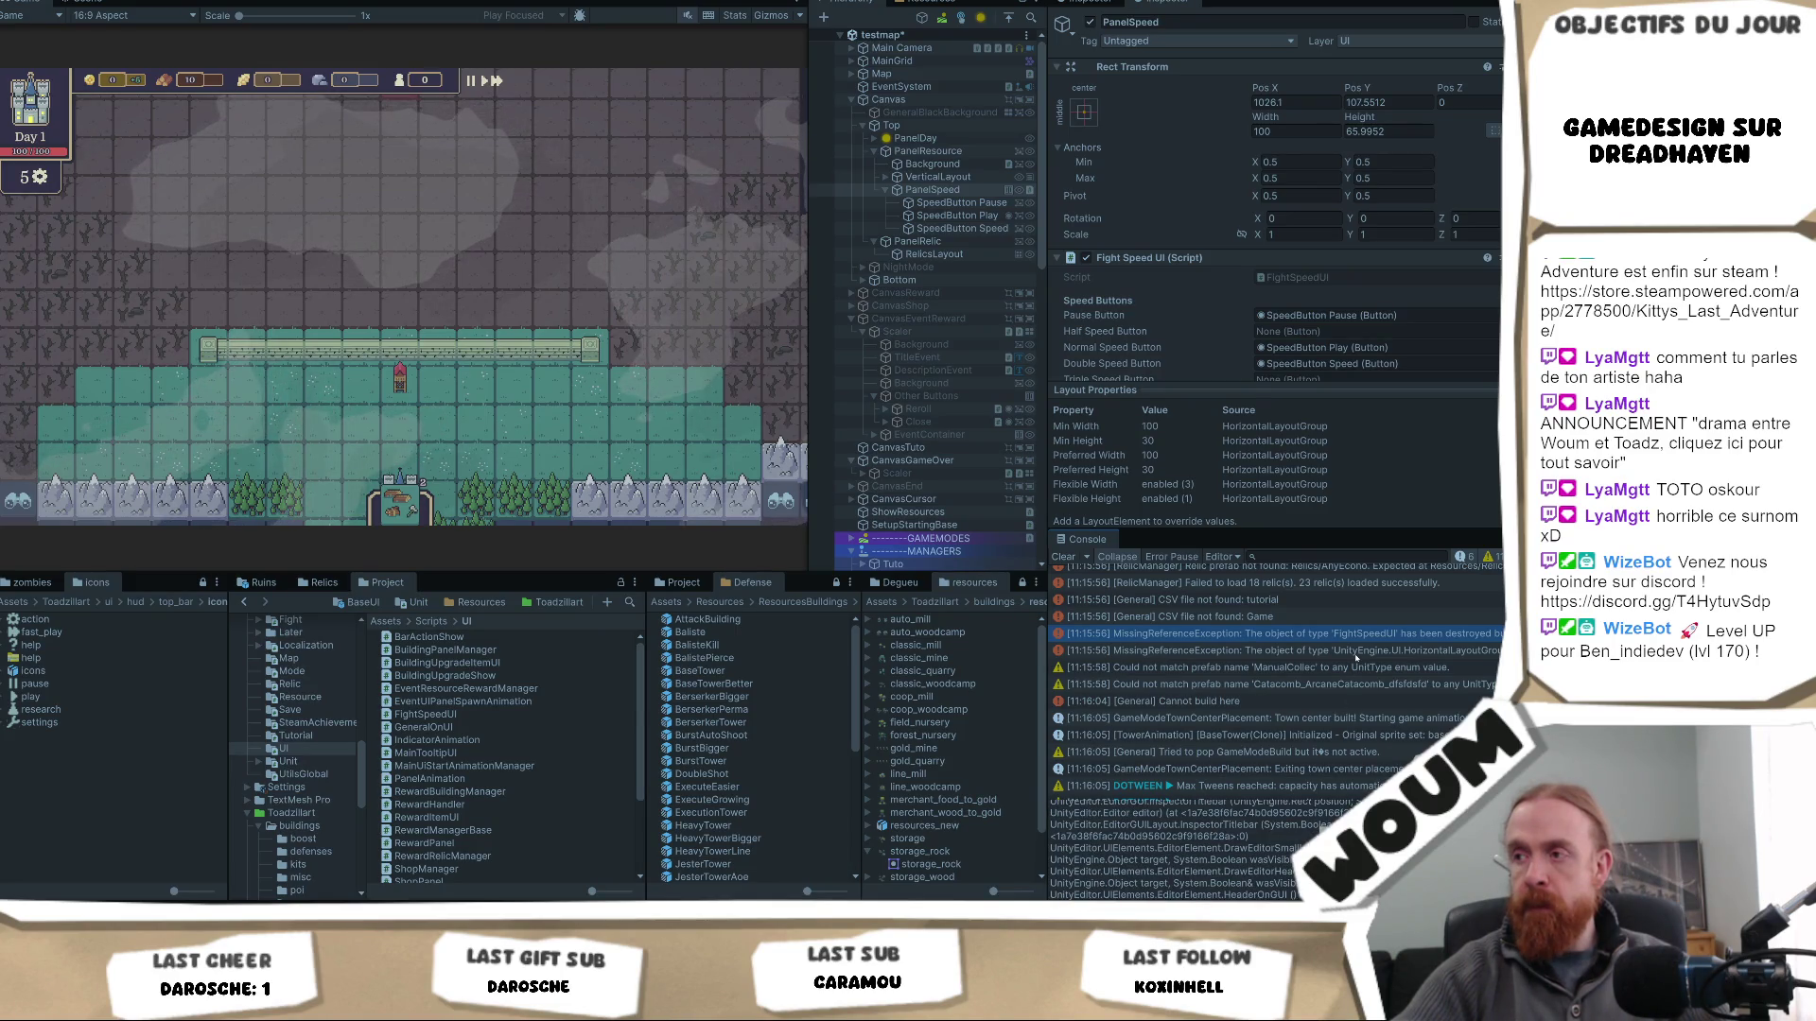
pyautogui.scroll(3, 1350, 705)
pyautogui.scroll(-5, 1350, 701)
pyautogui.scroll(-1, 1343, 717)
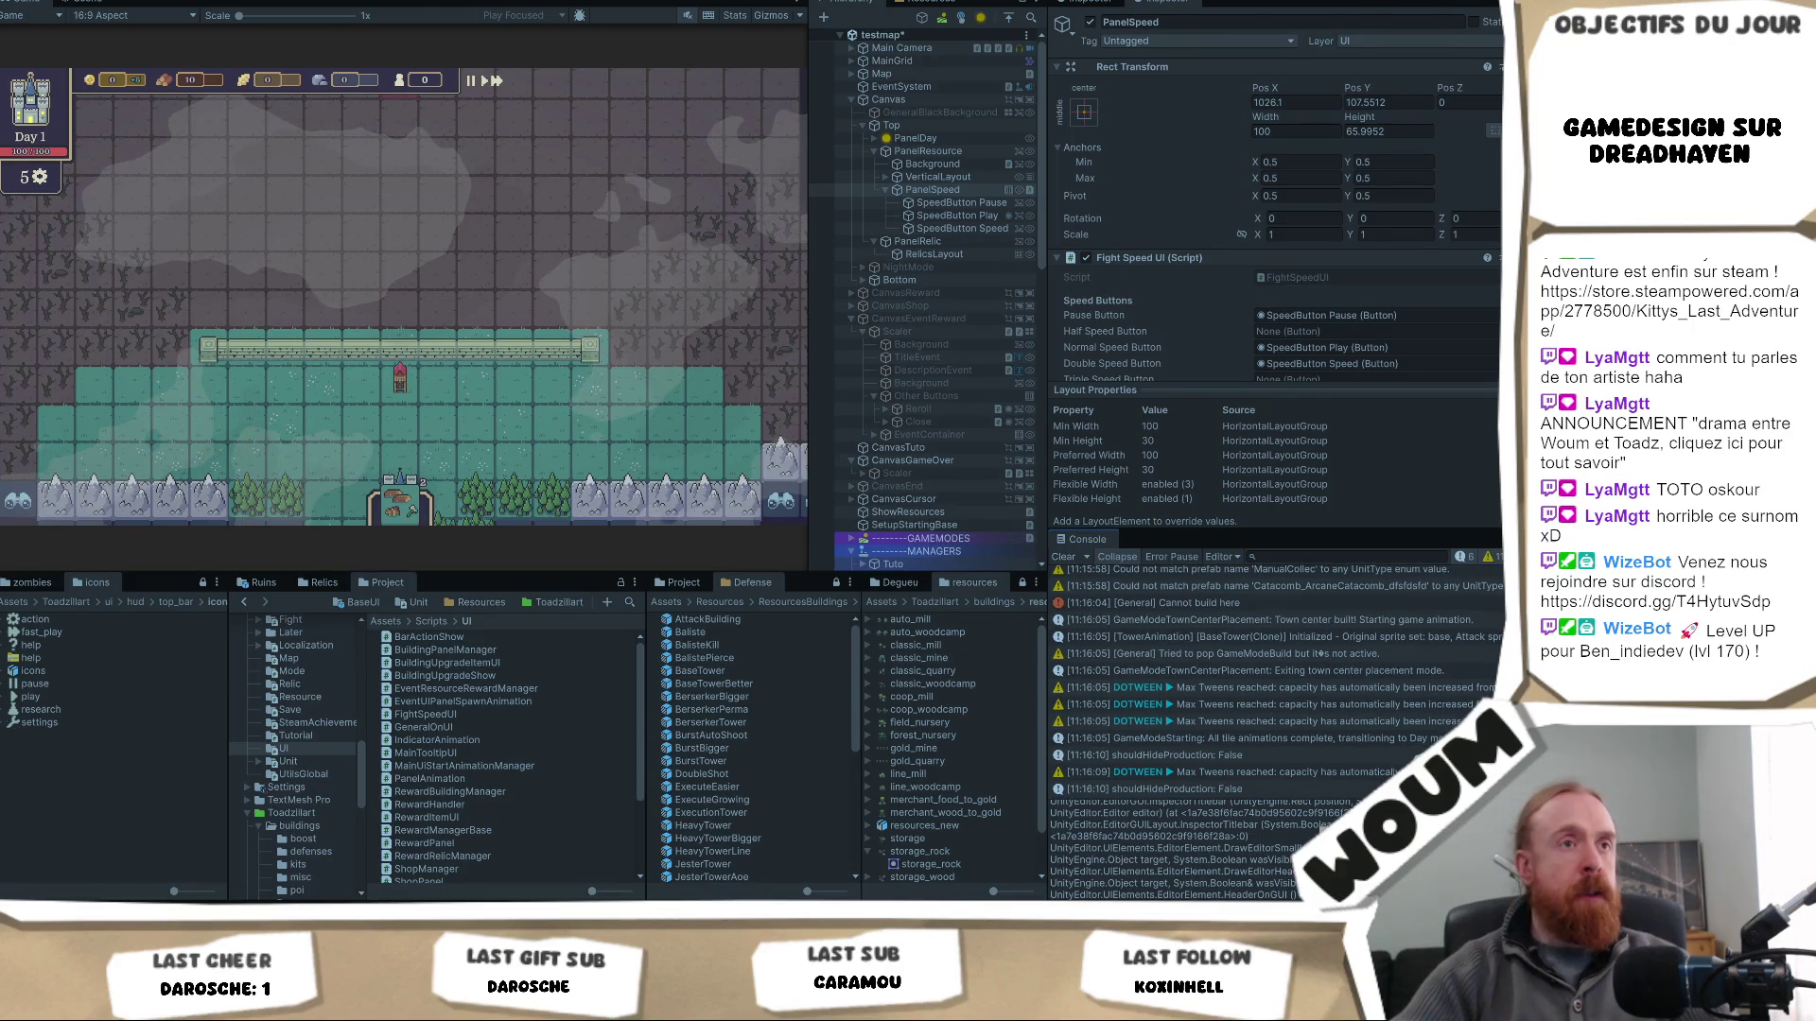
# - Copy 'Updating' from the log message and filter the Console by it, finding no results
pyautogui.hotkey('alt', 'Tab')
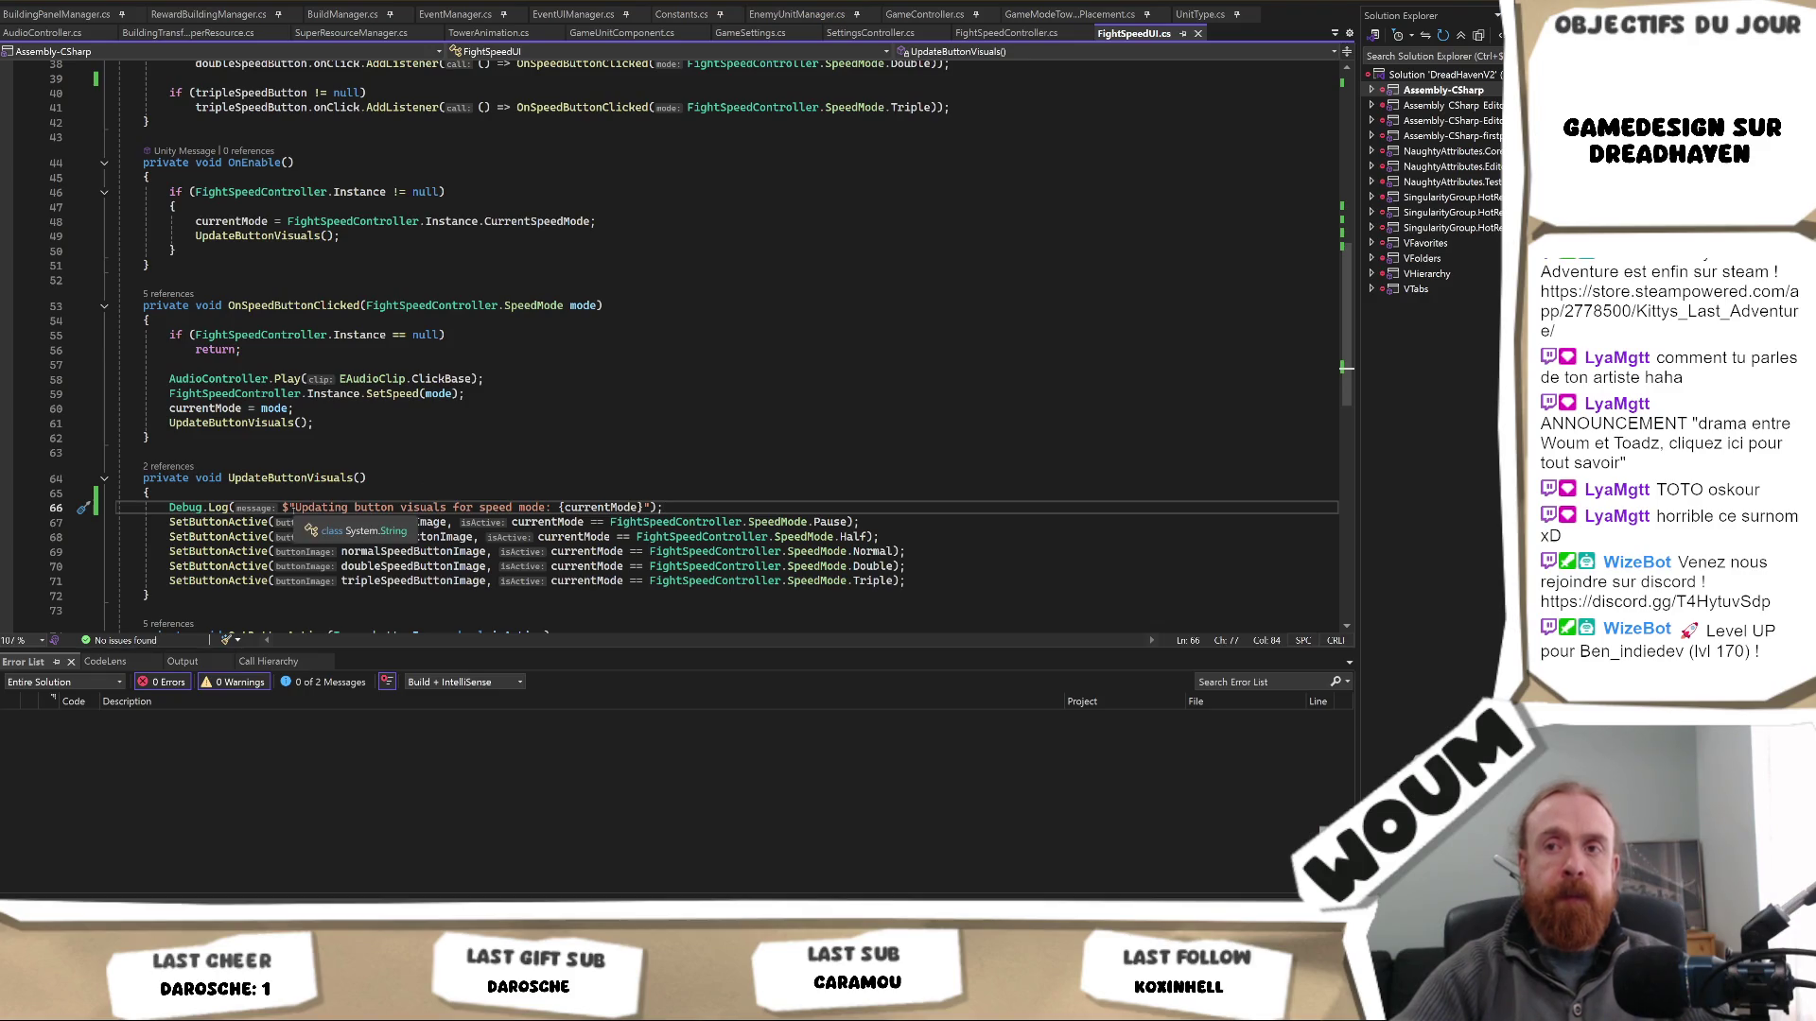
pyautogui.doubleClick(322, 508)
pyautogui.hotkey('ctrl', 'c')
pyautogui.hotkey('alt', 'Tab')
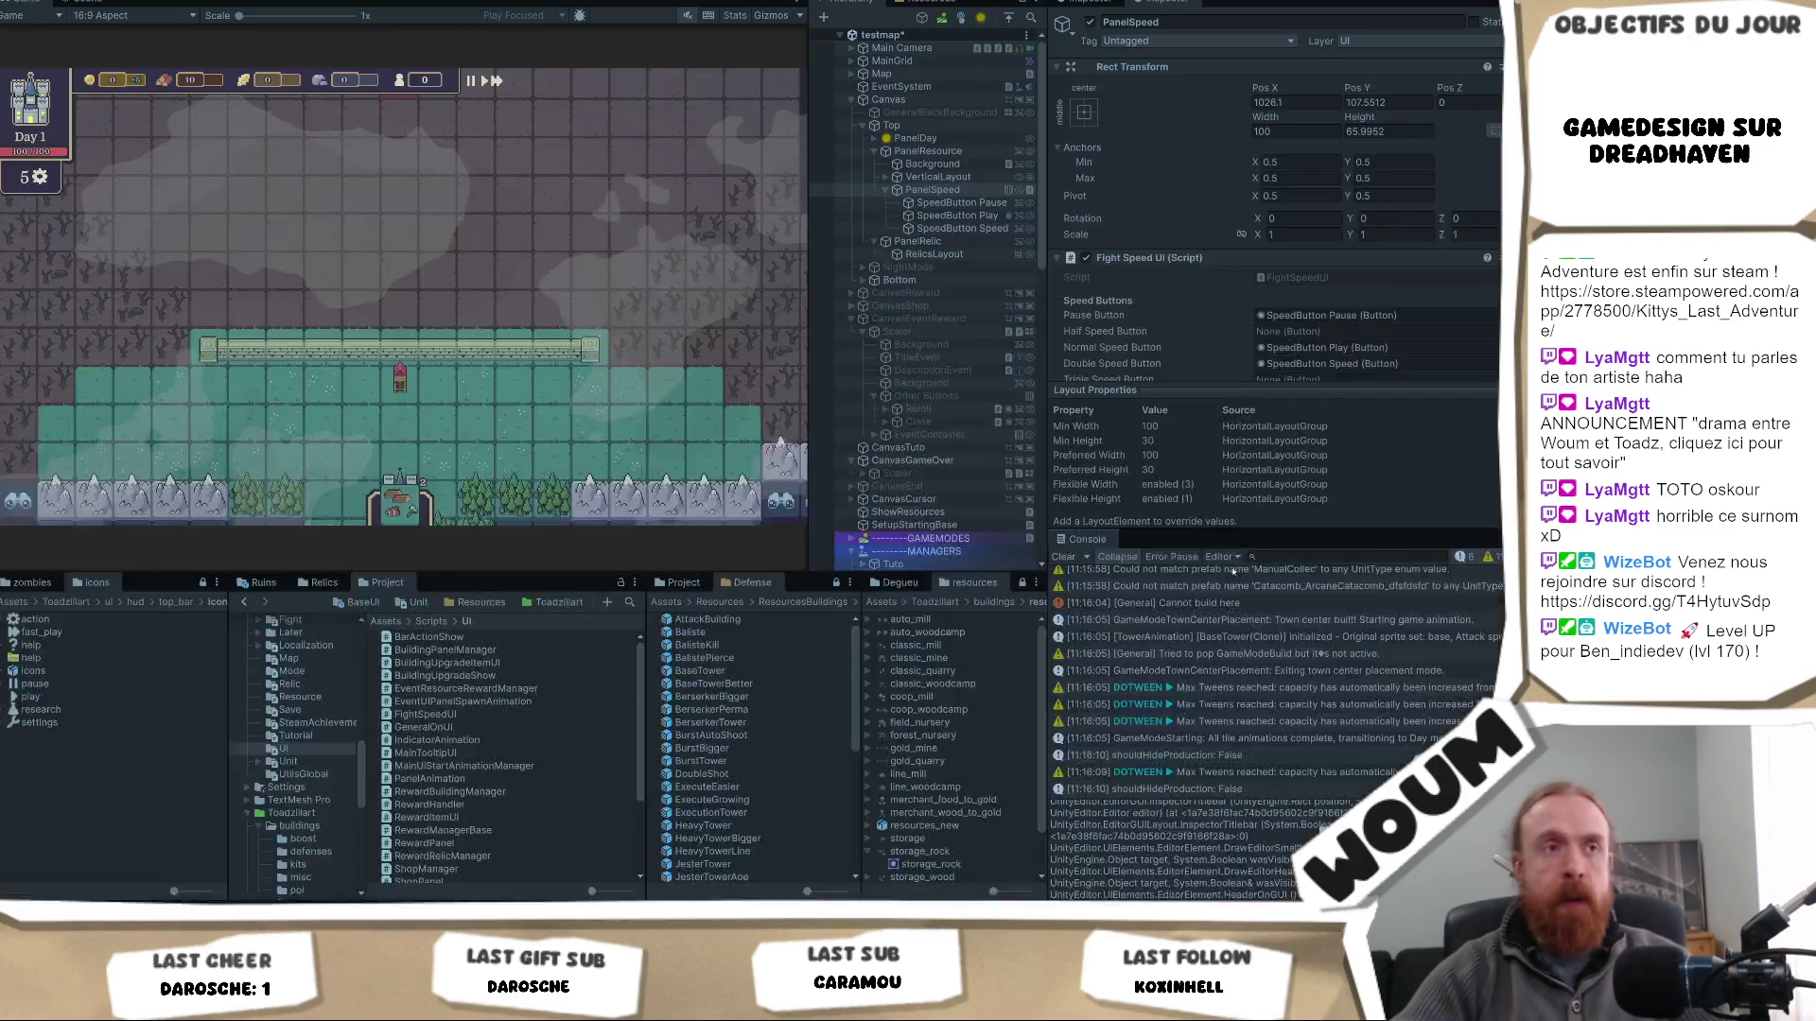
pyautogui.click(1343, 557)
pyautogui.hotkey('ctrl', 'v')
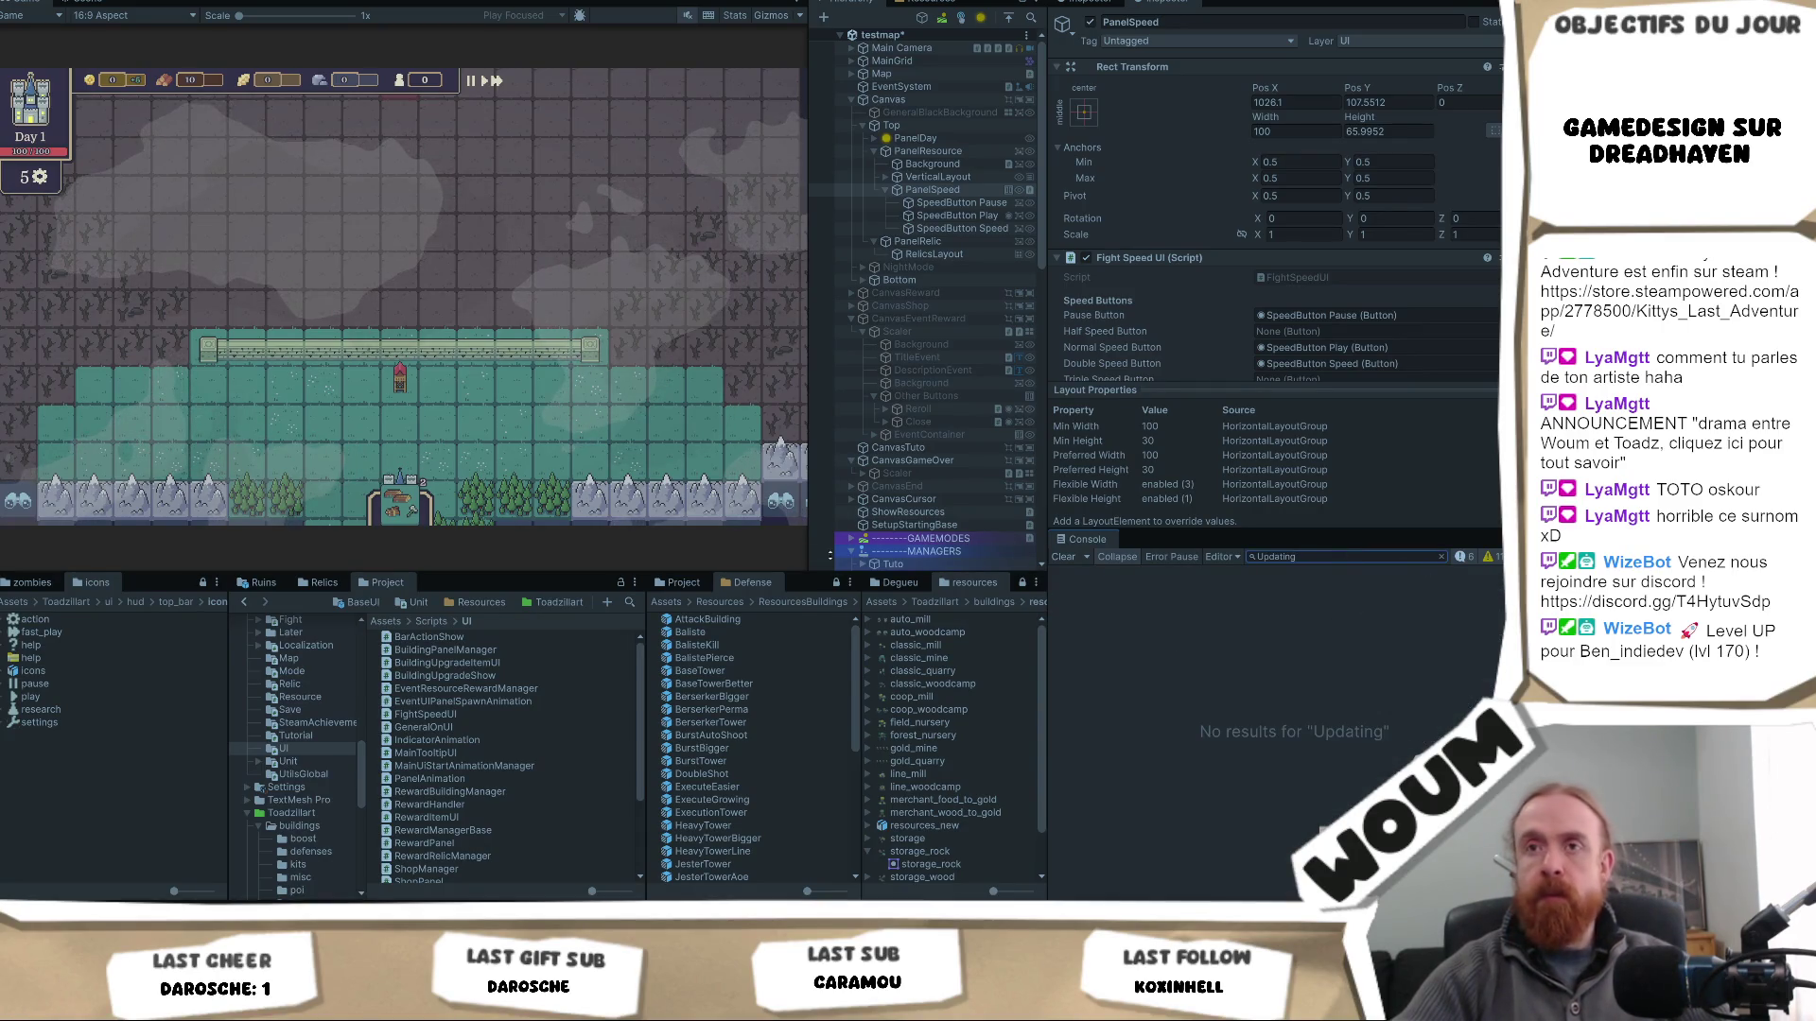
pyautogui.hotkey('alt', 'Tab')
pyautogui.scroll(7, 766, 367)
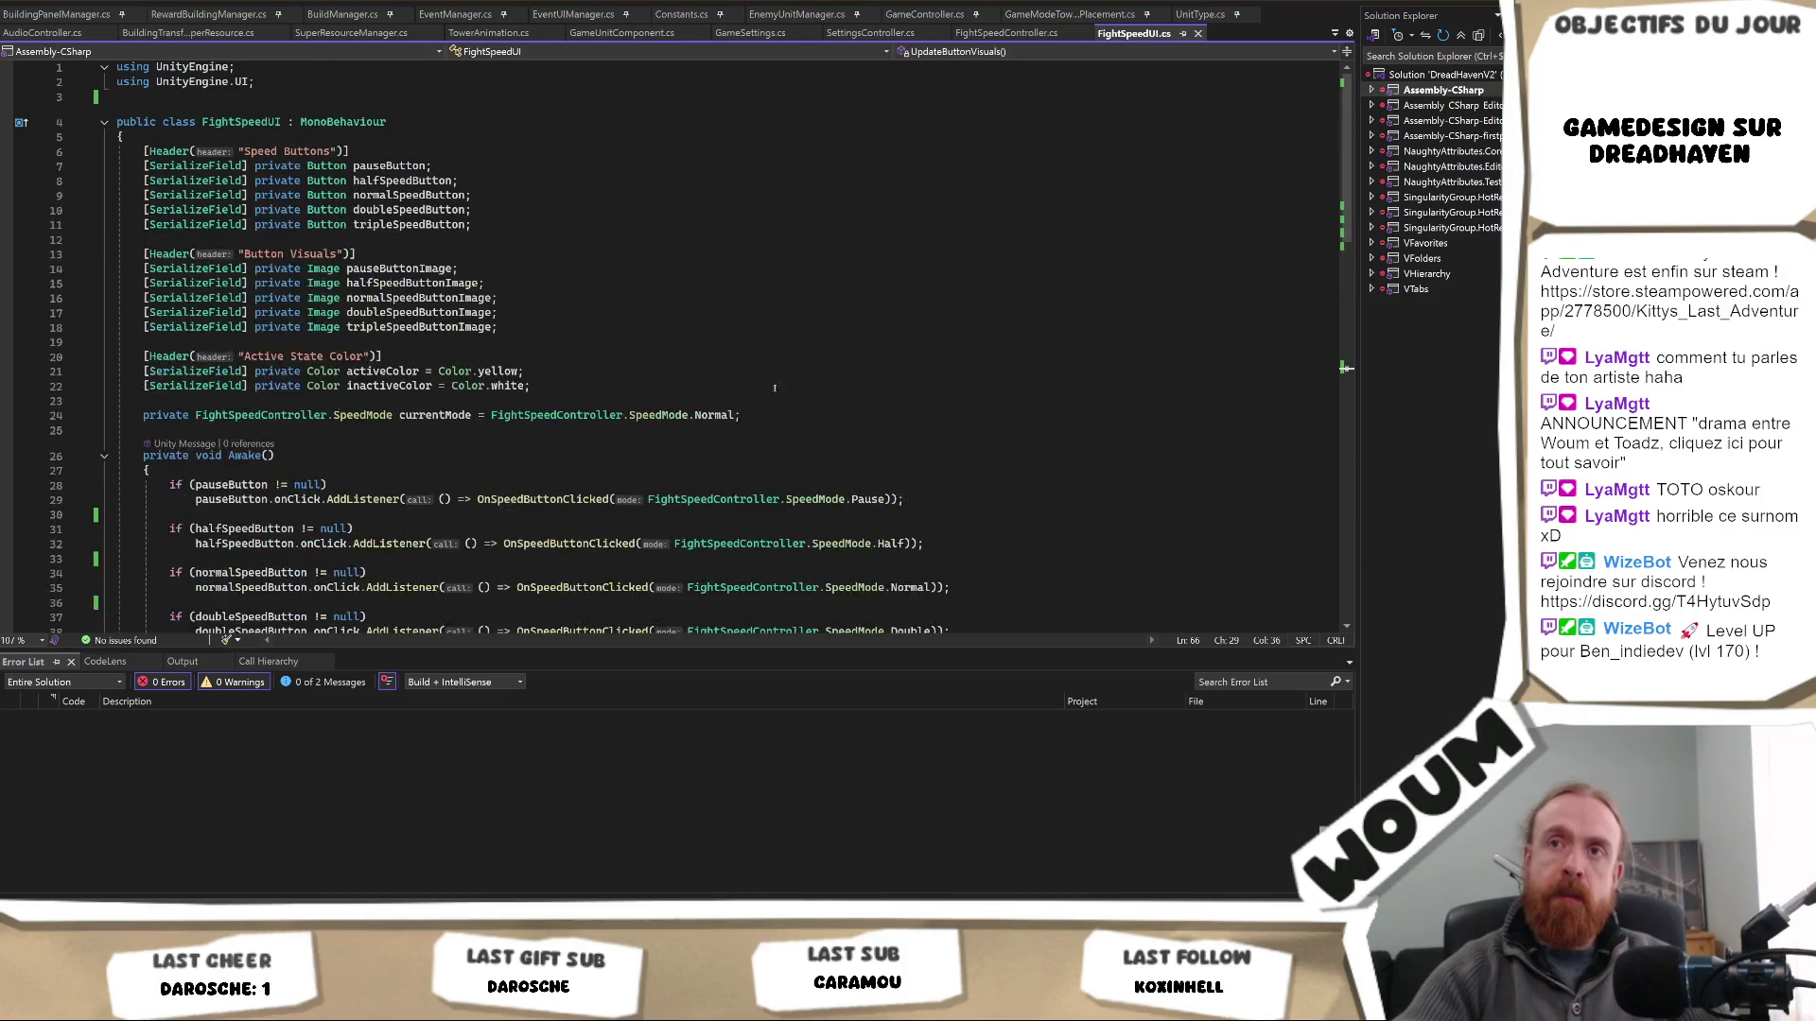
# - Check FightSpeedController's Instance definition and its OnEnable speed reset
pyautogui.scroll(-6, 767, 425)
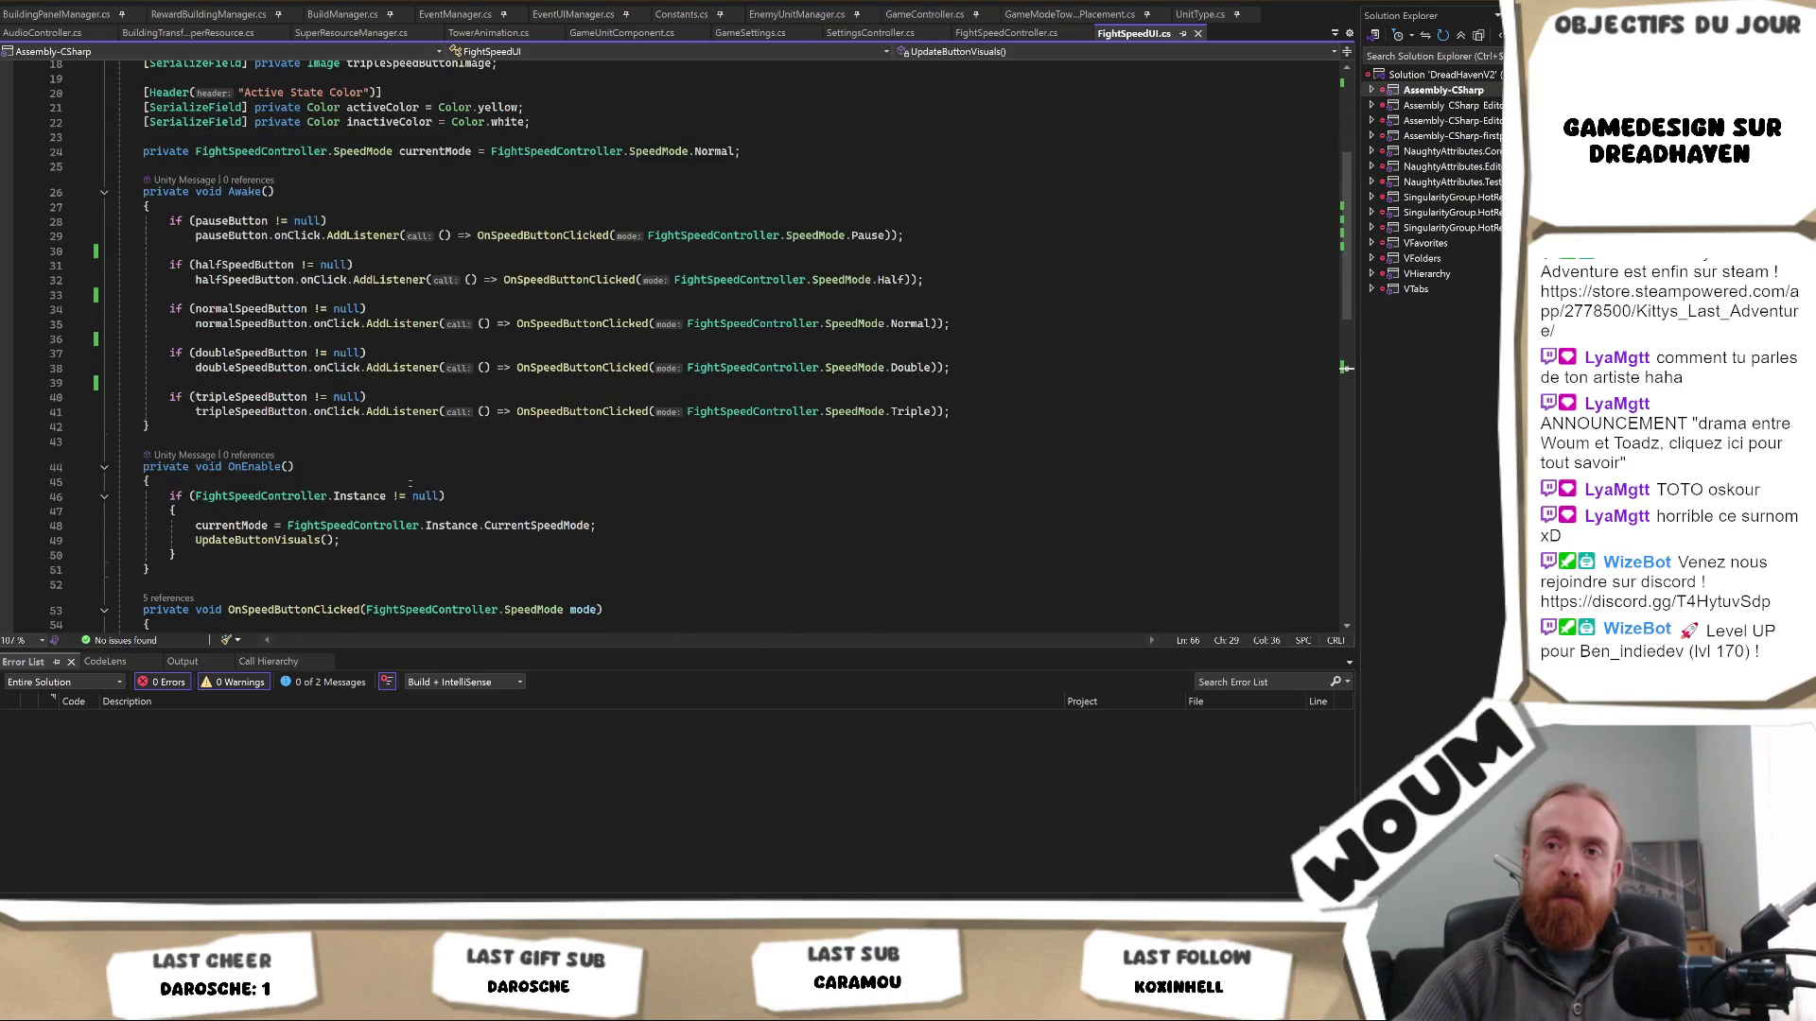
pyautogui.doubleClick(282, 498)
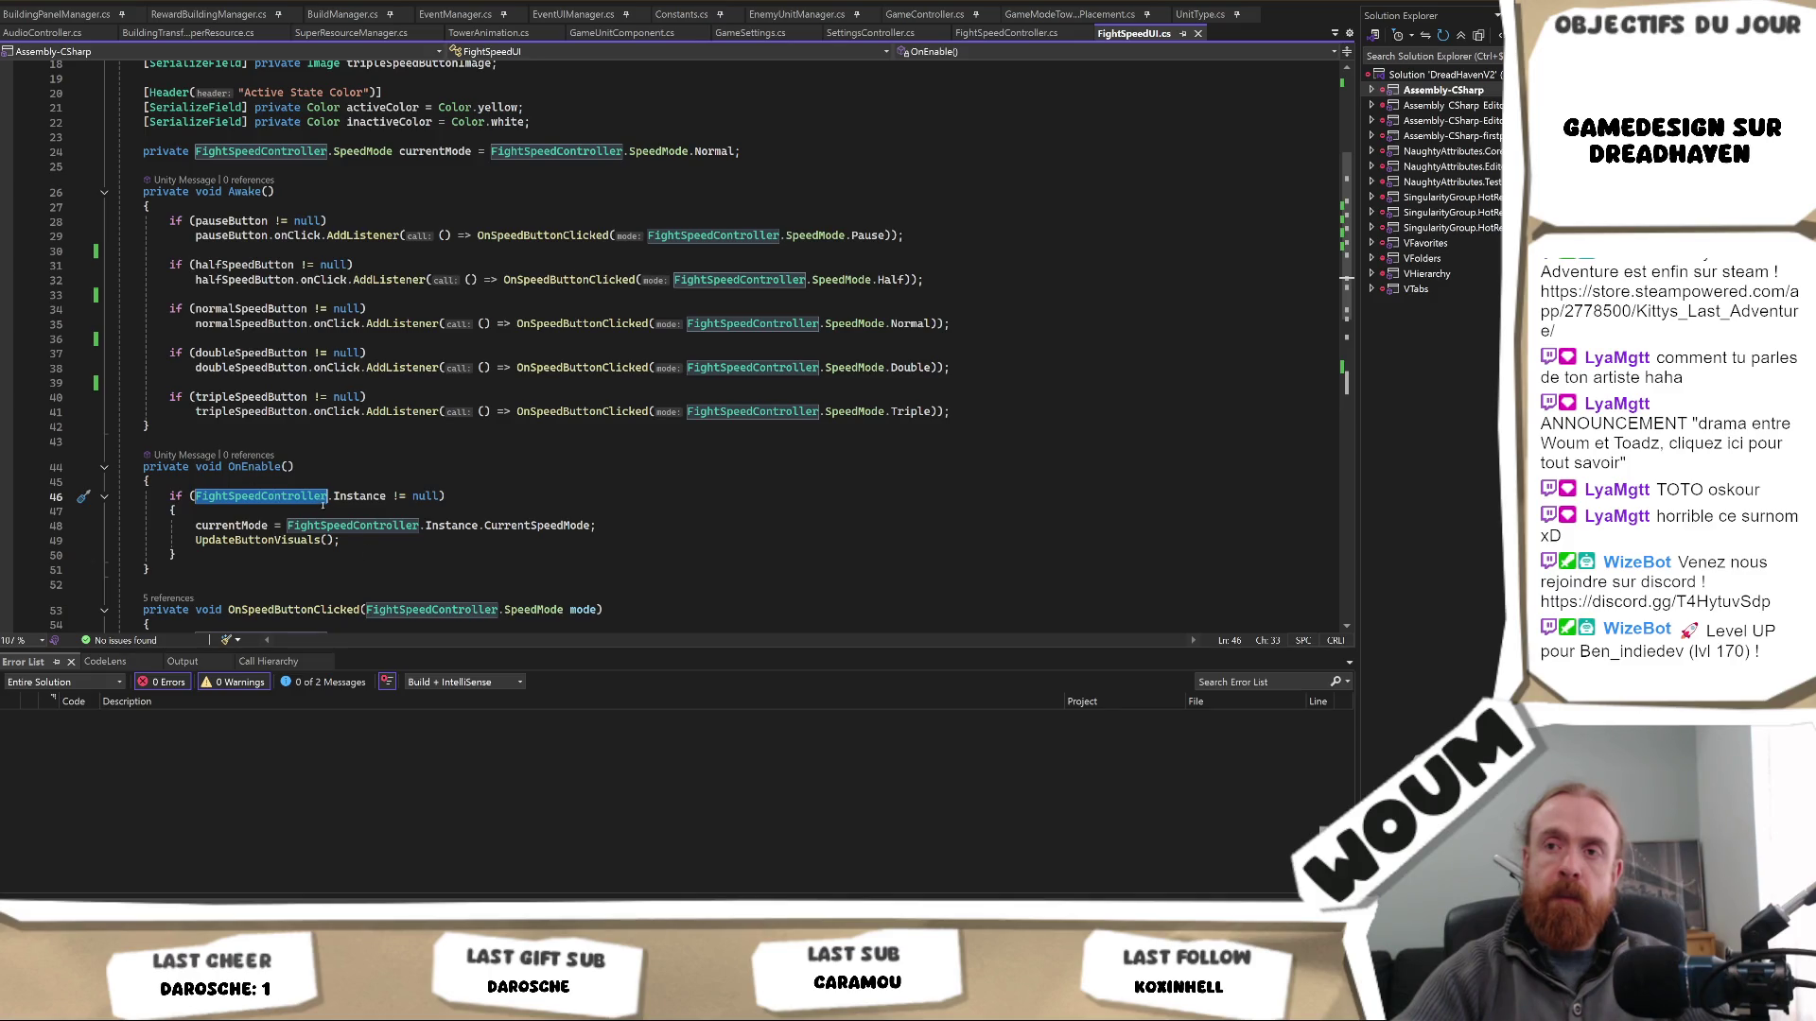
pyautogui.keyDown('ctrl'); pyautogui.click(360, 496); pyautogui.keyUp('ctrl')
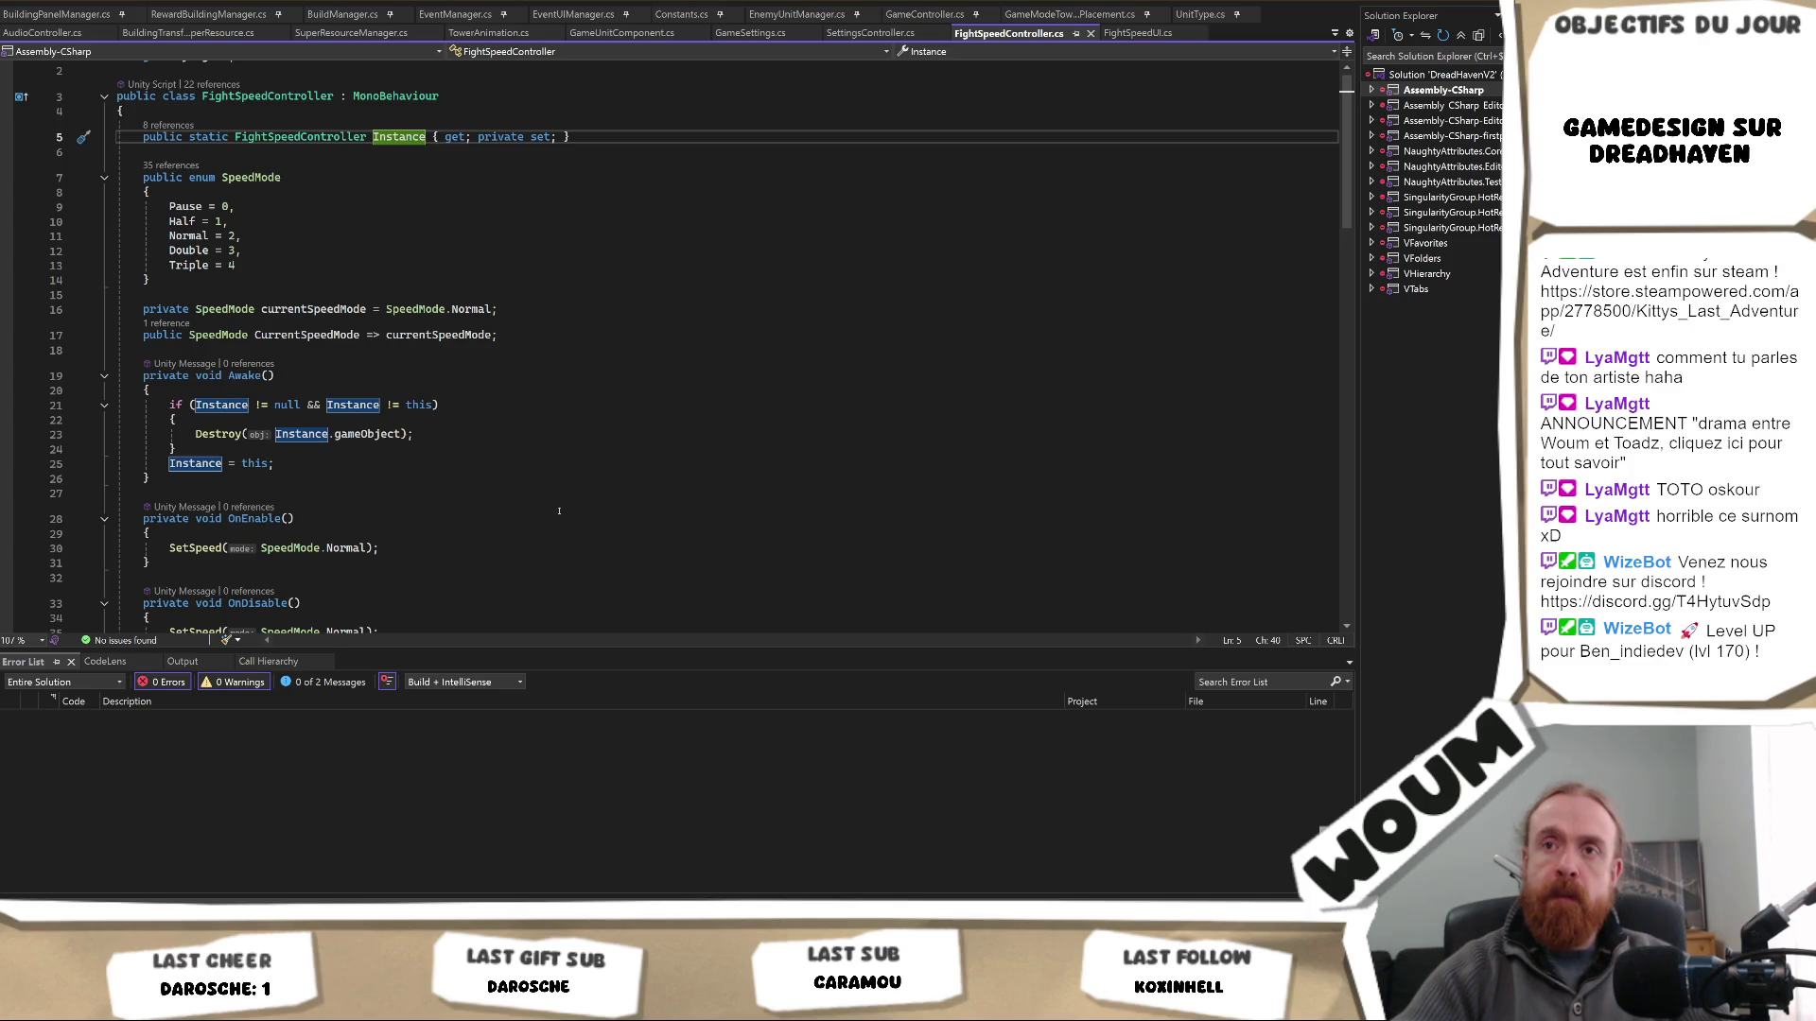
pyautogui.scroll(-2, 559, 511)
pyautogui.click(578, 461)
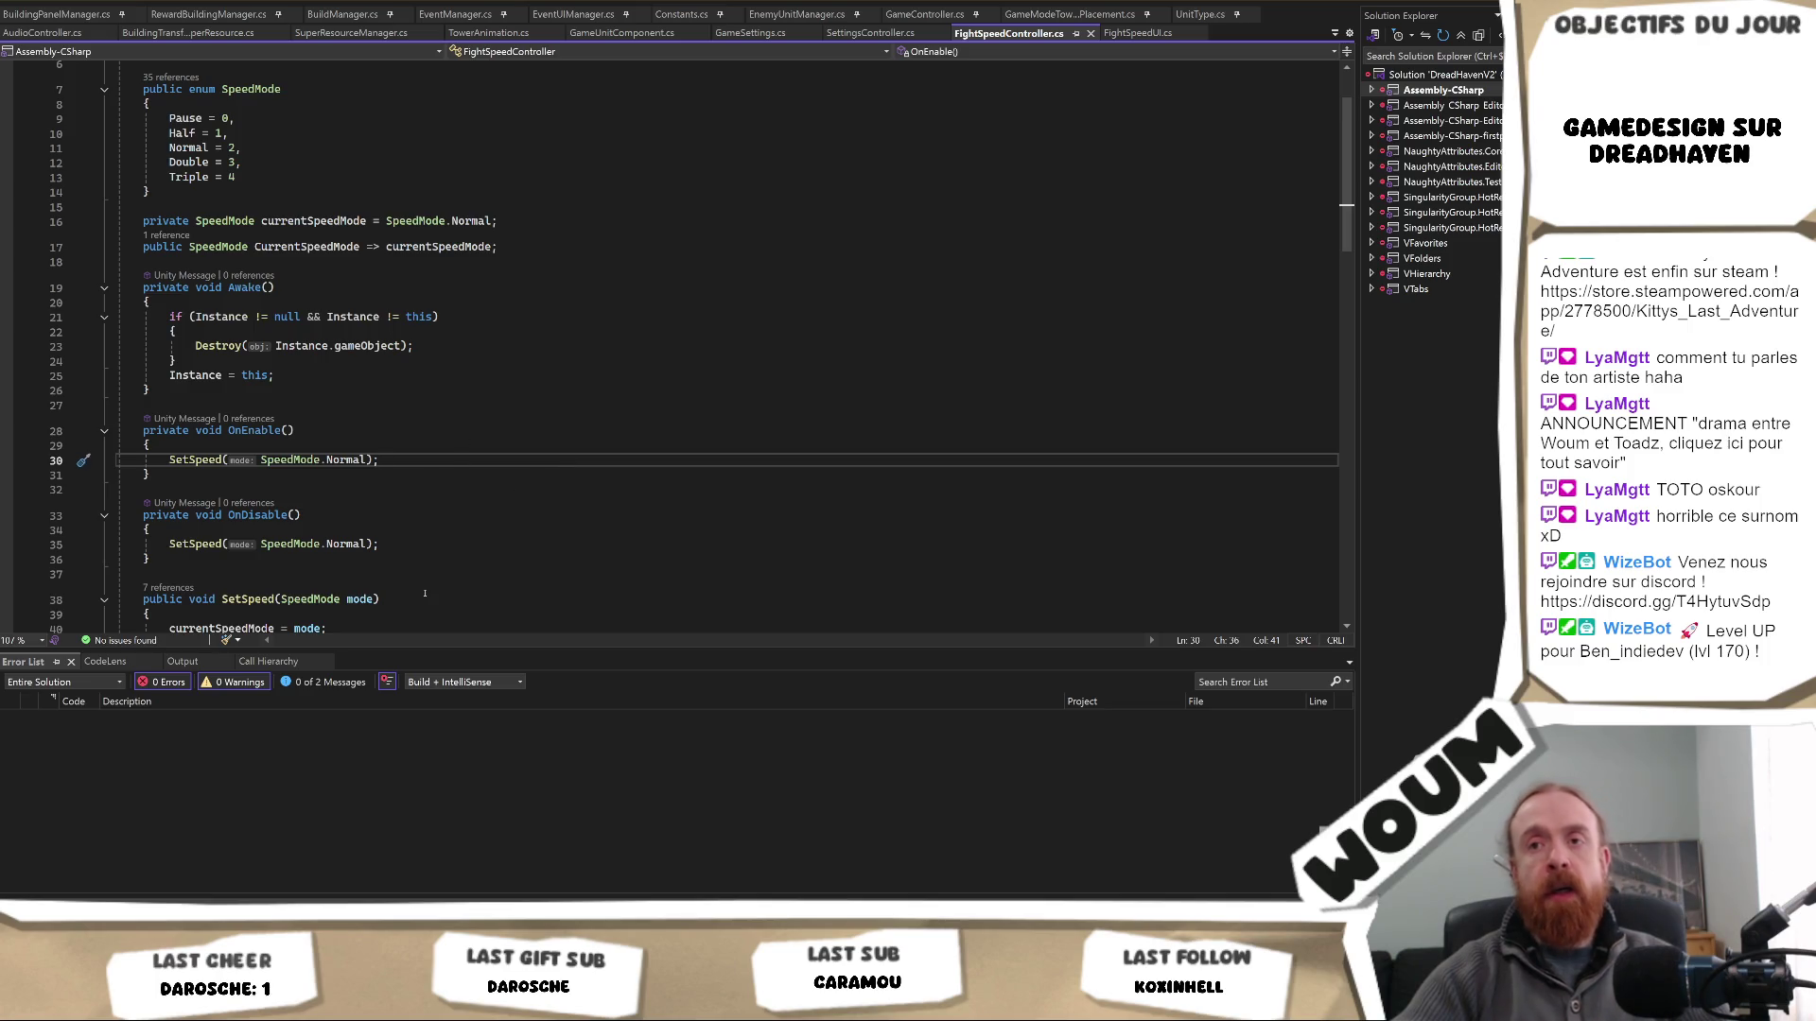
pyautogui.hotkey('ctrl', 'Tab')
pyautogui.hotkey('ctrl', 'Tab')
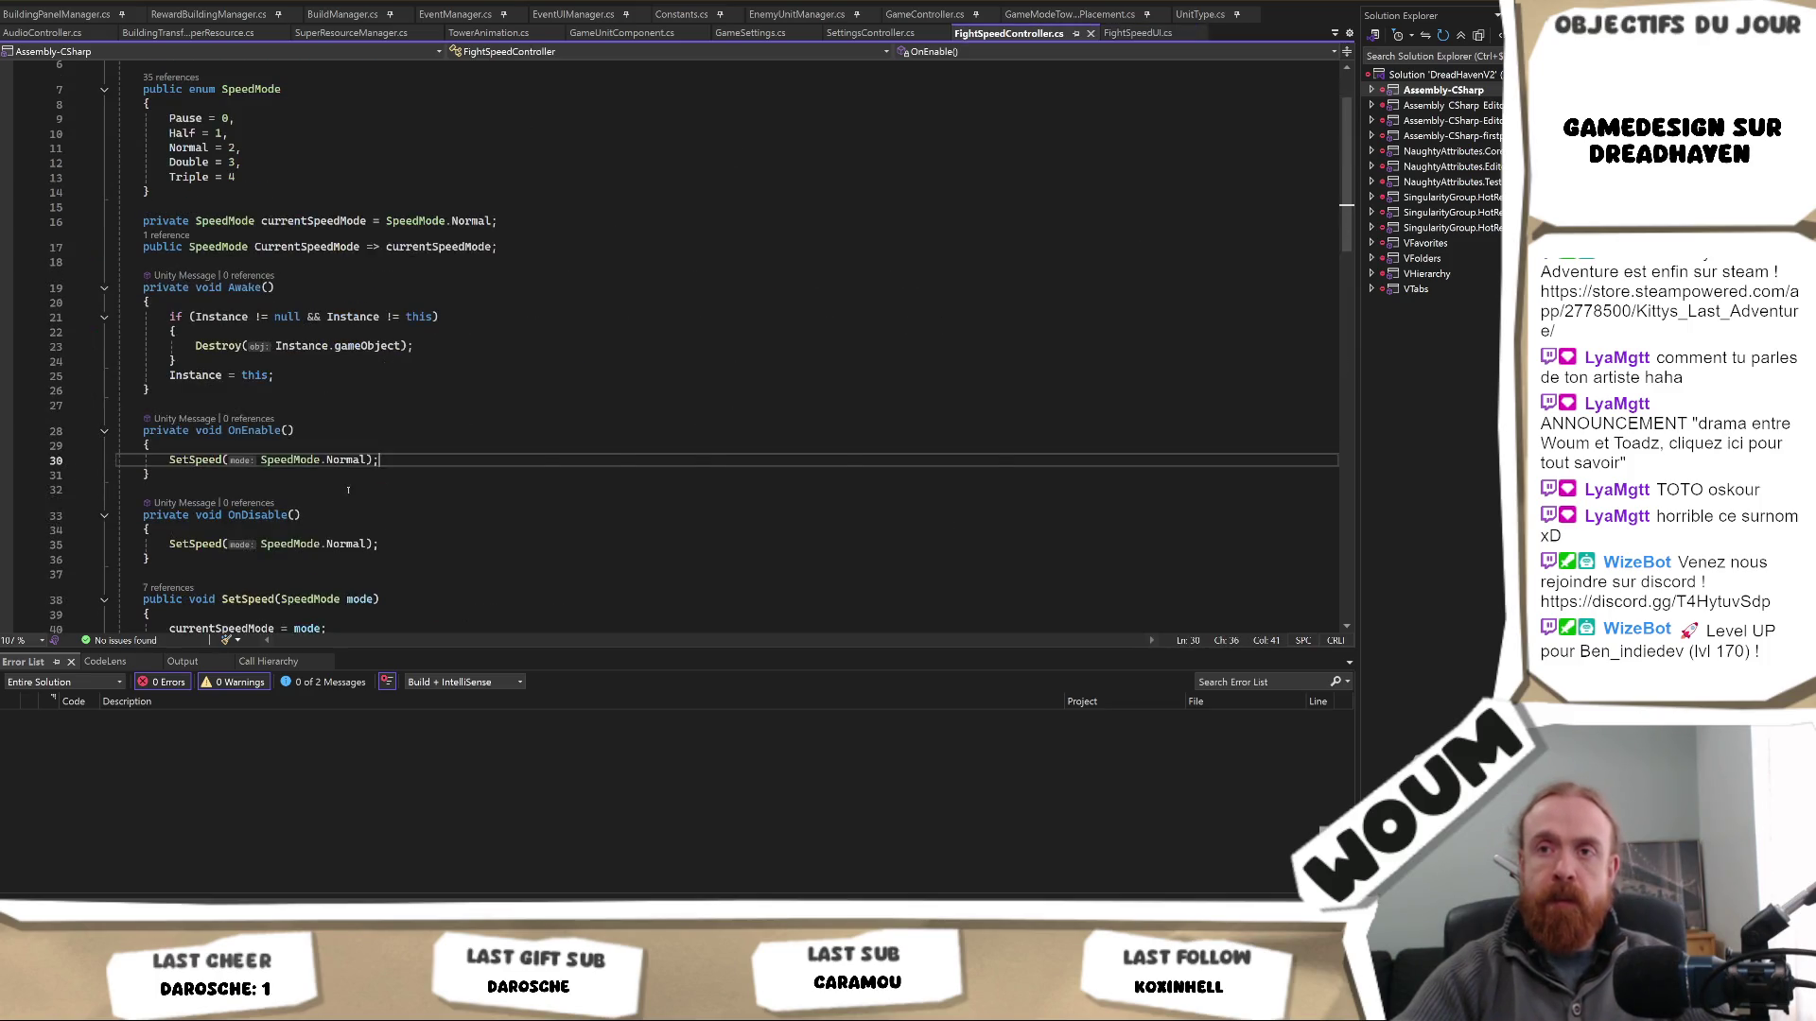
pyautogui.hotkey('ctrl', 'Tab')
# - Rename FightSpeedUI's OnEnable method to Start and save the script
pyautogui.click(322, 468)
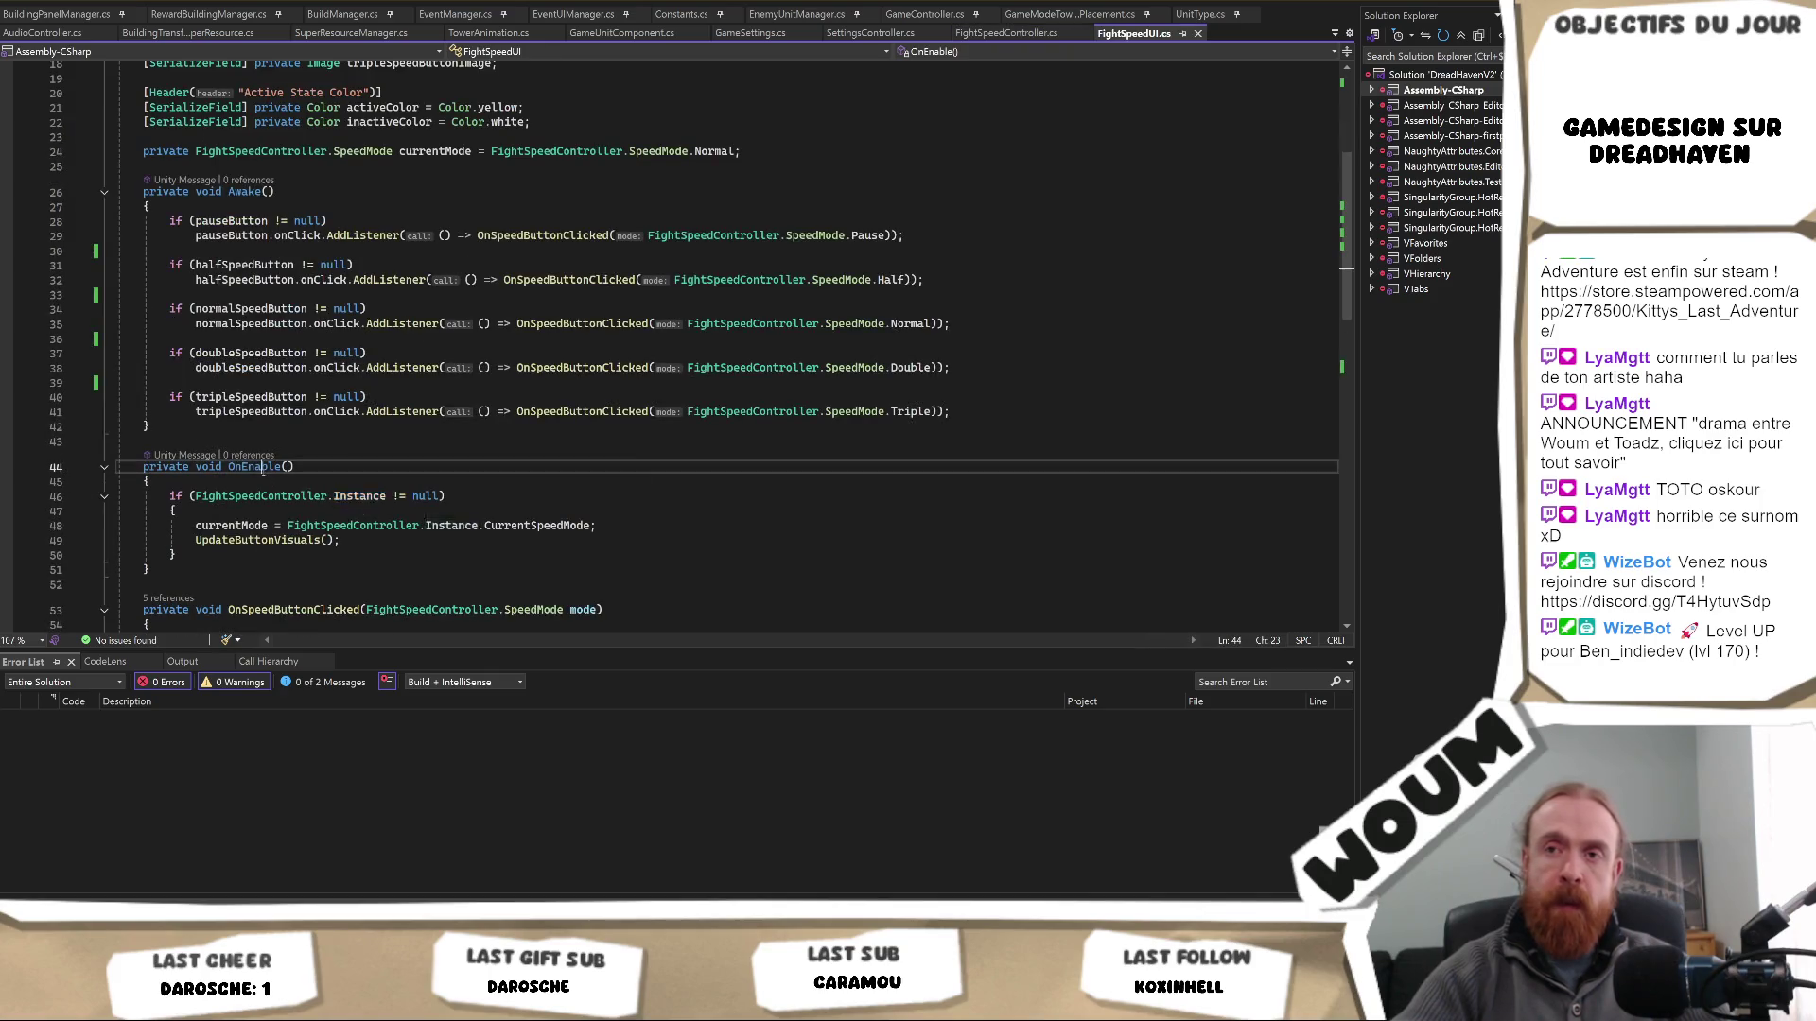
pyautogui.doubleClick(253, 467)
pyautogui.write('OnSta')
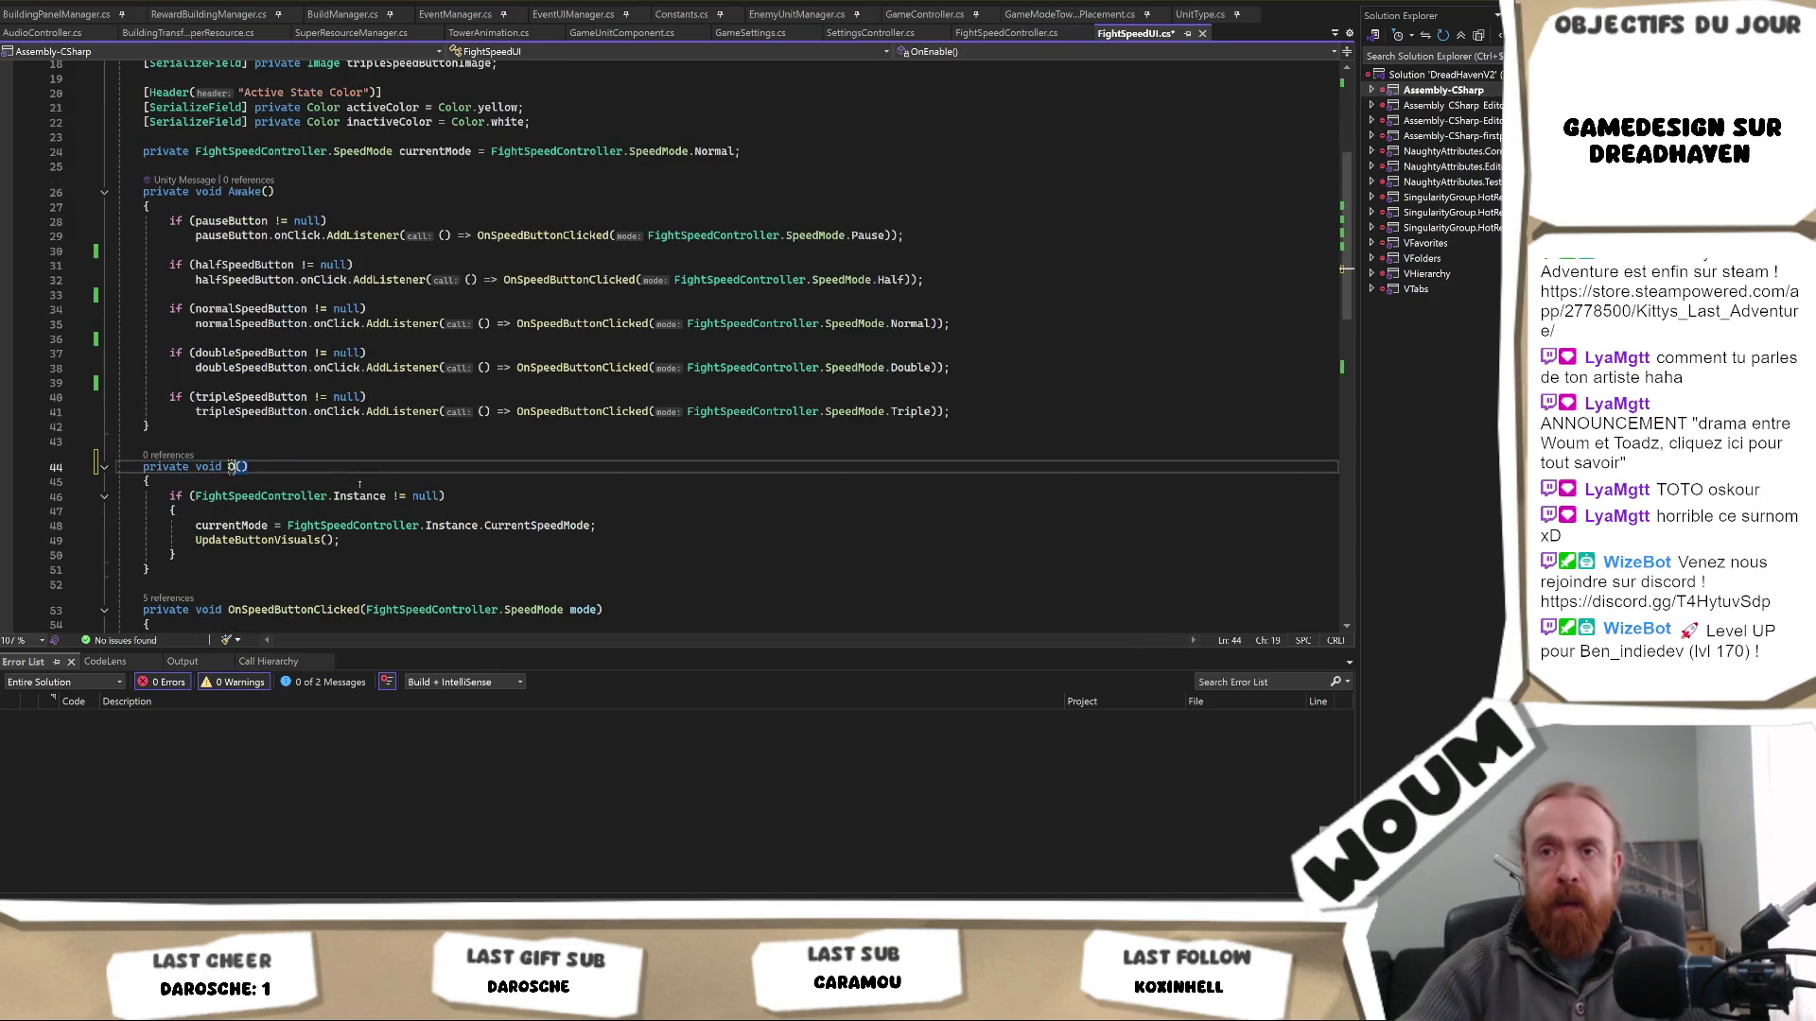
pyautogui.write('rt')
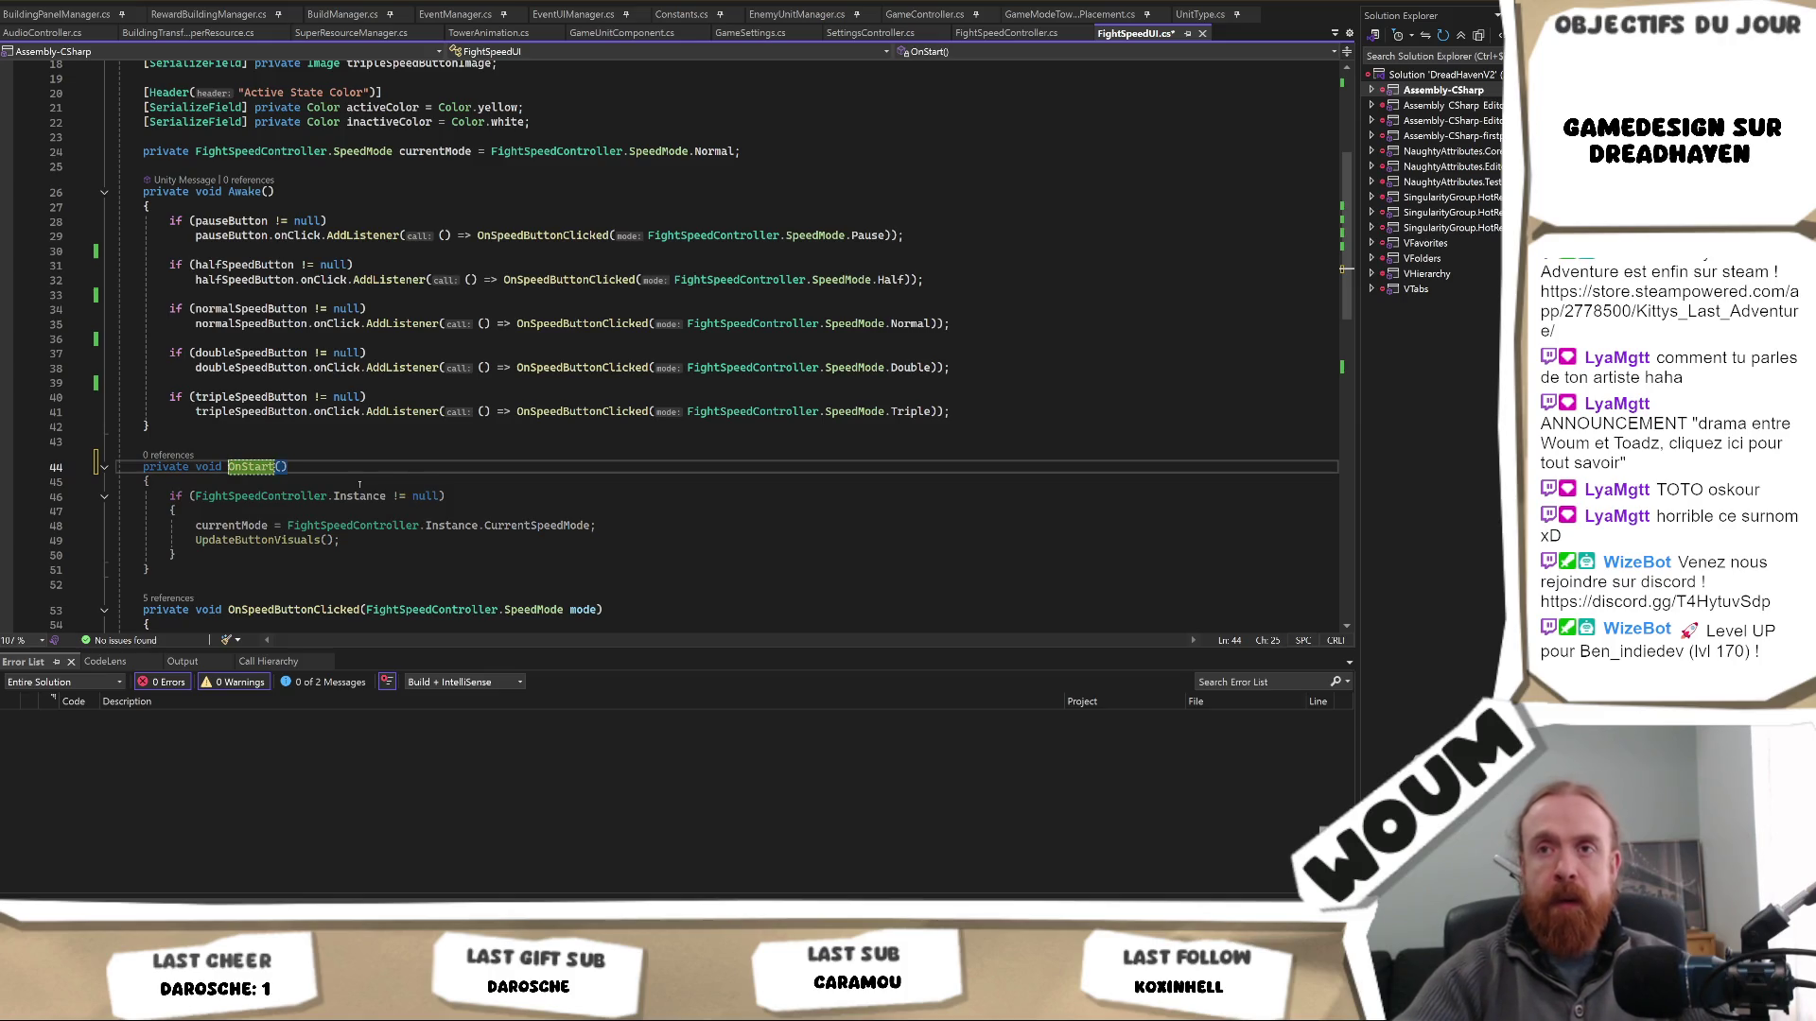
pyautogui.click(288, 467)
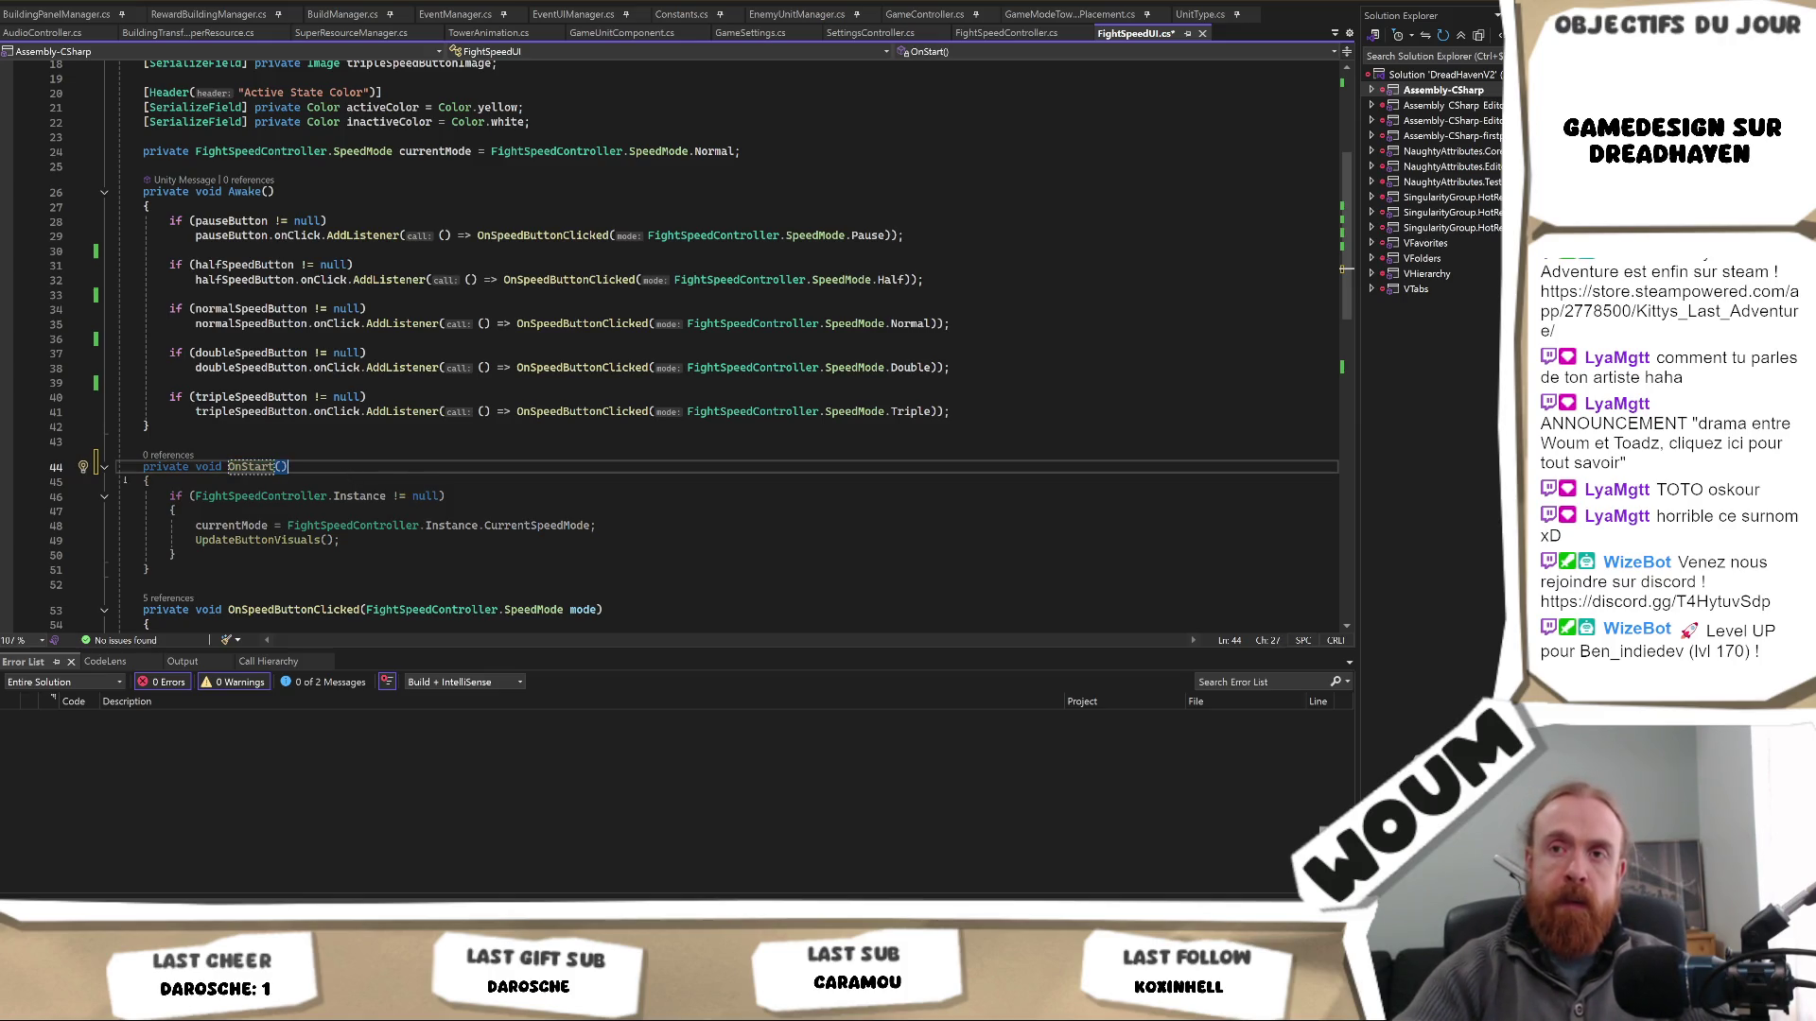
pyautogui.doubleClick(250, 467)
pyautogui.write('Start')
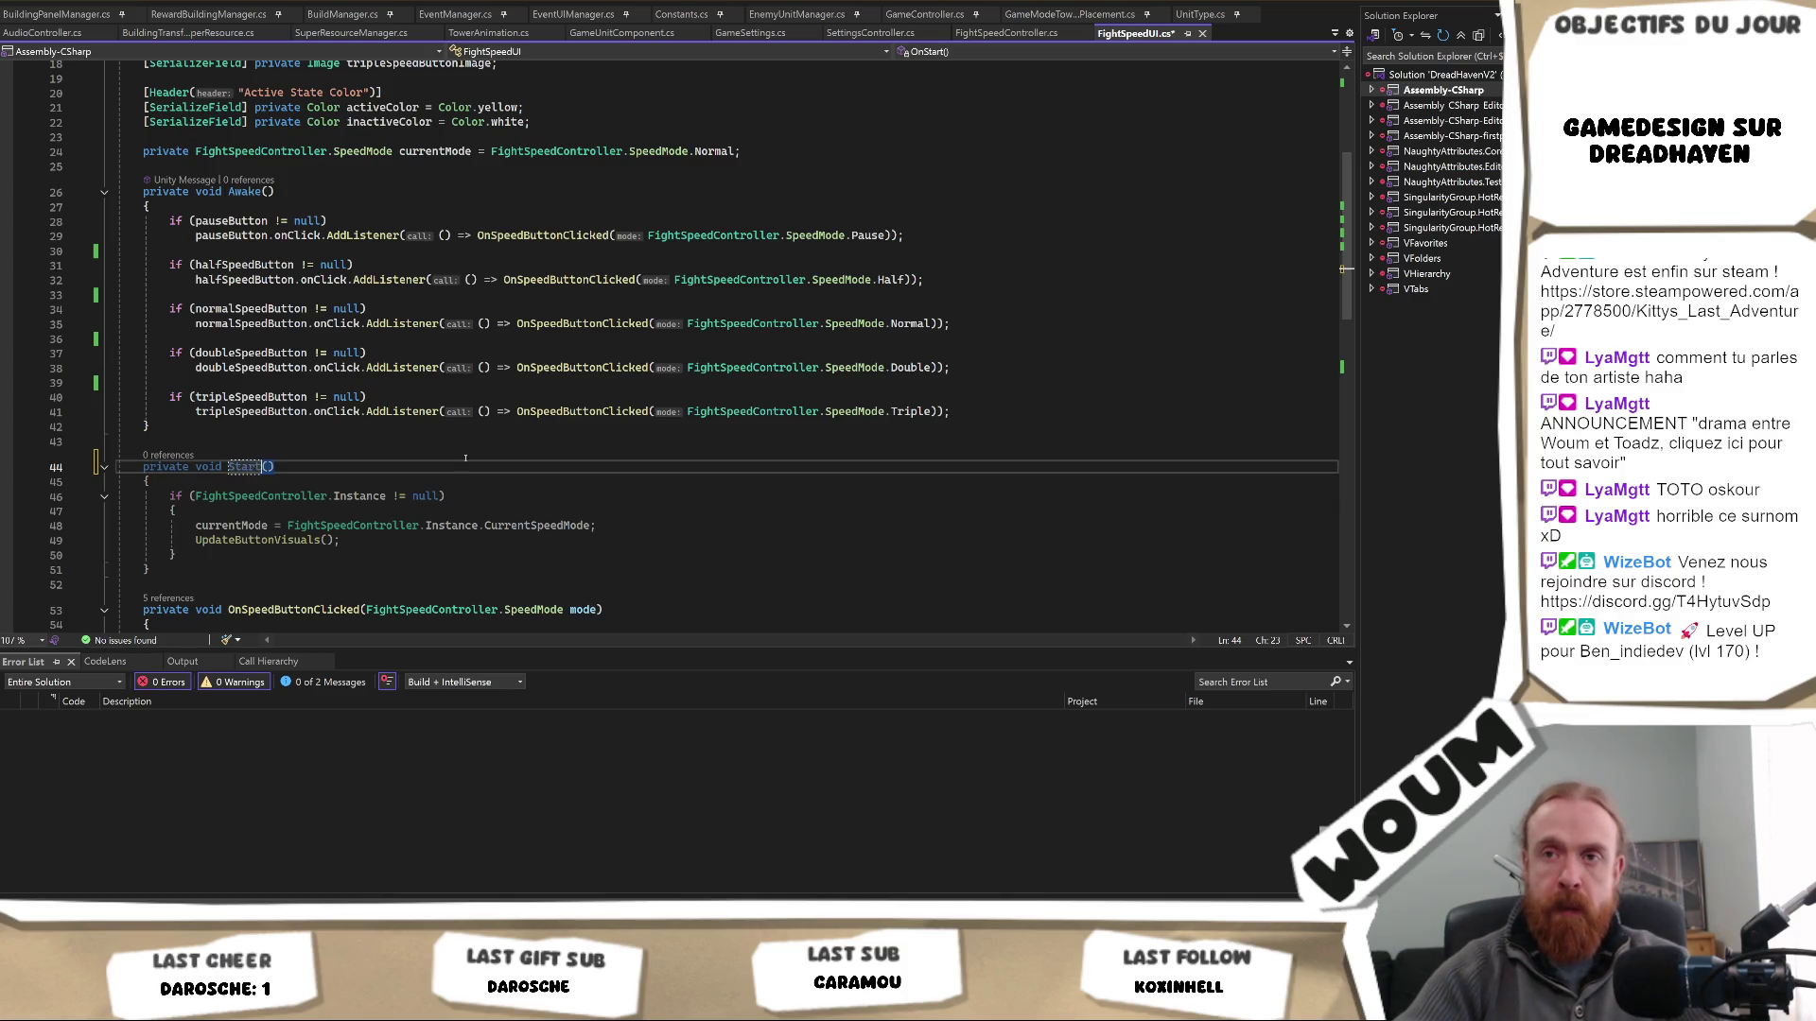
pyautogui.click(447, 467)
pyautogui.hotkey('ctrl', 's')
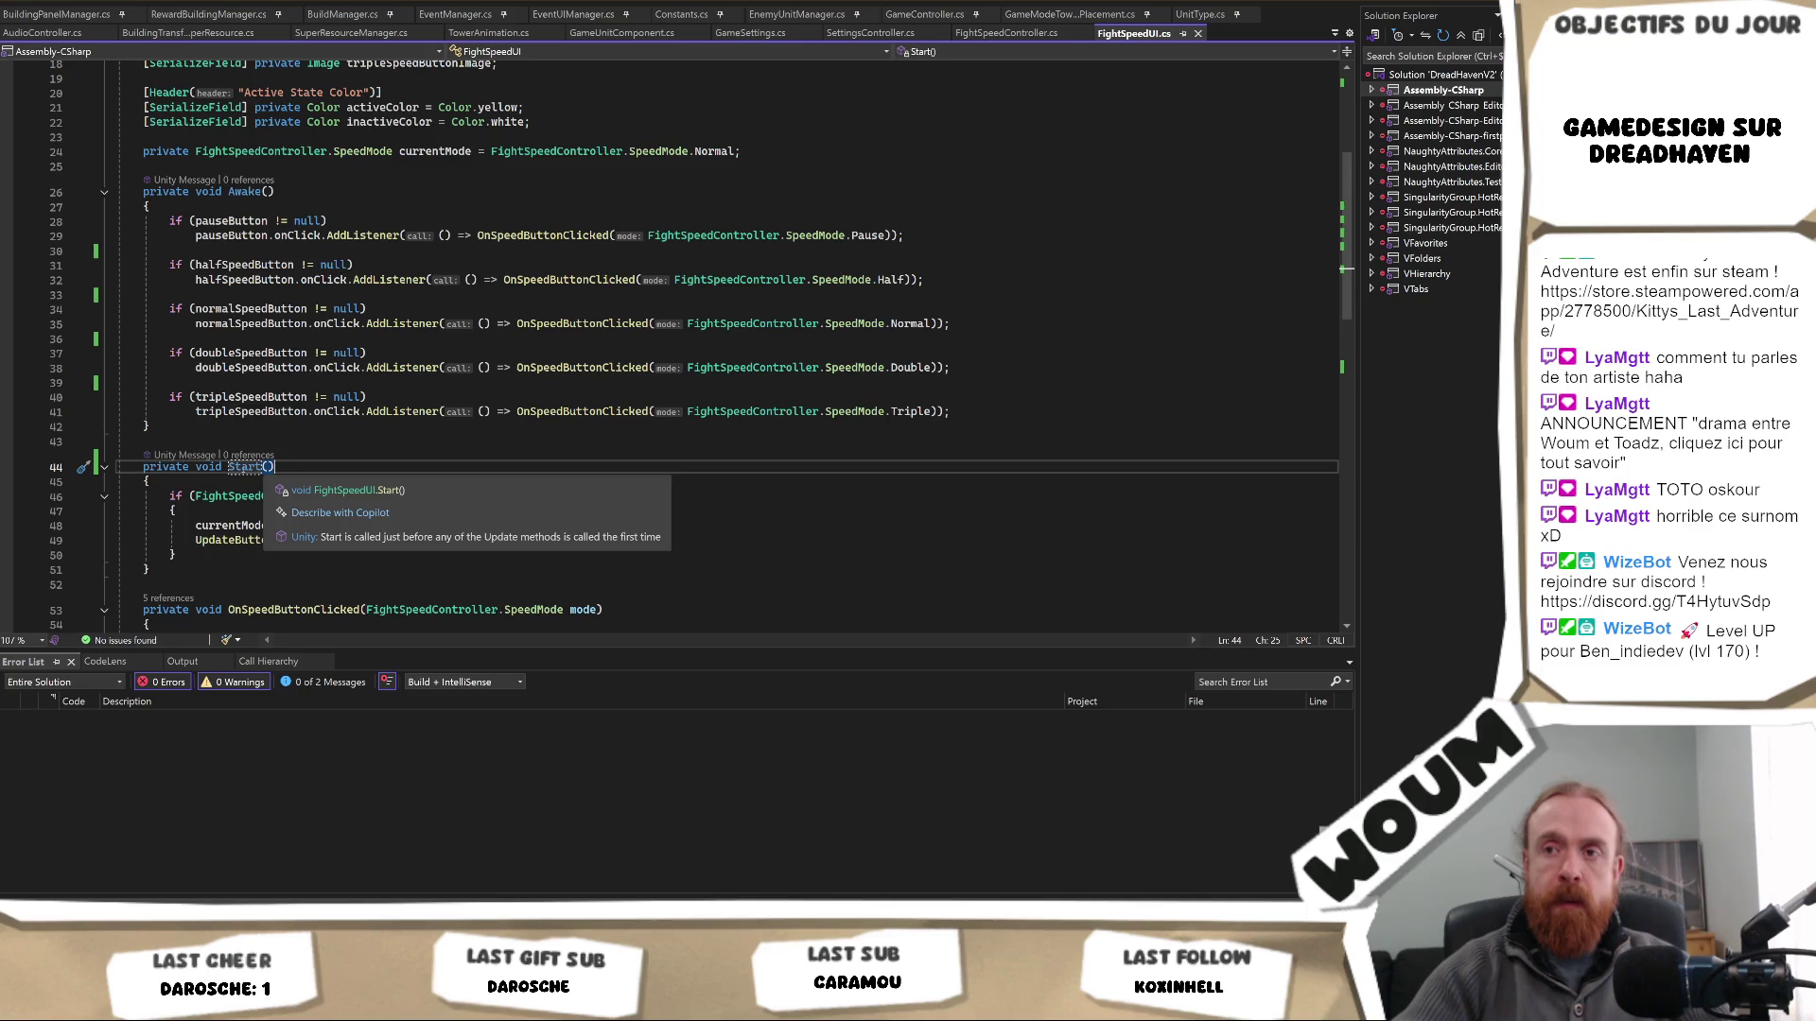
pyautogui.click(361, 442)
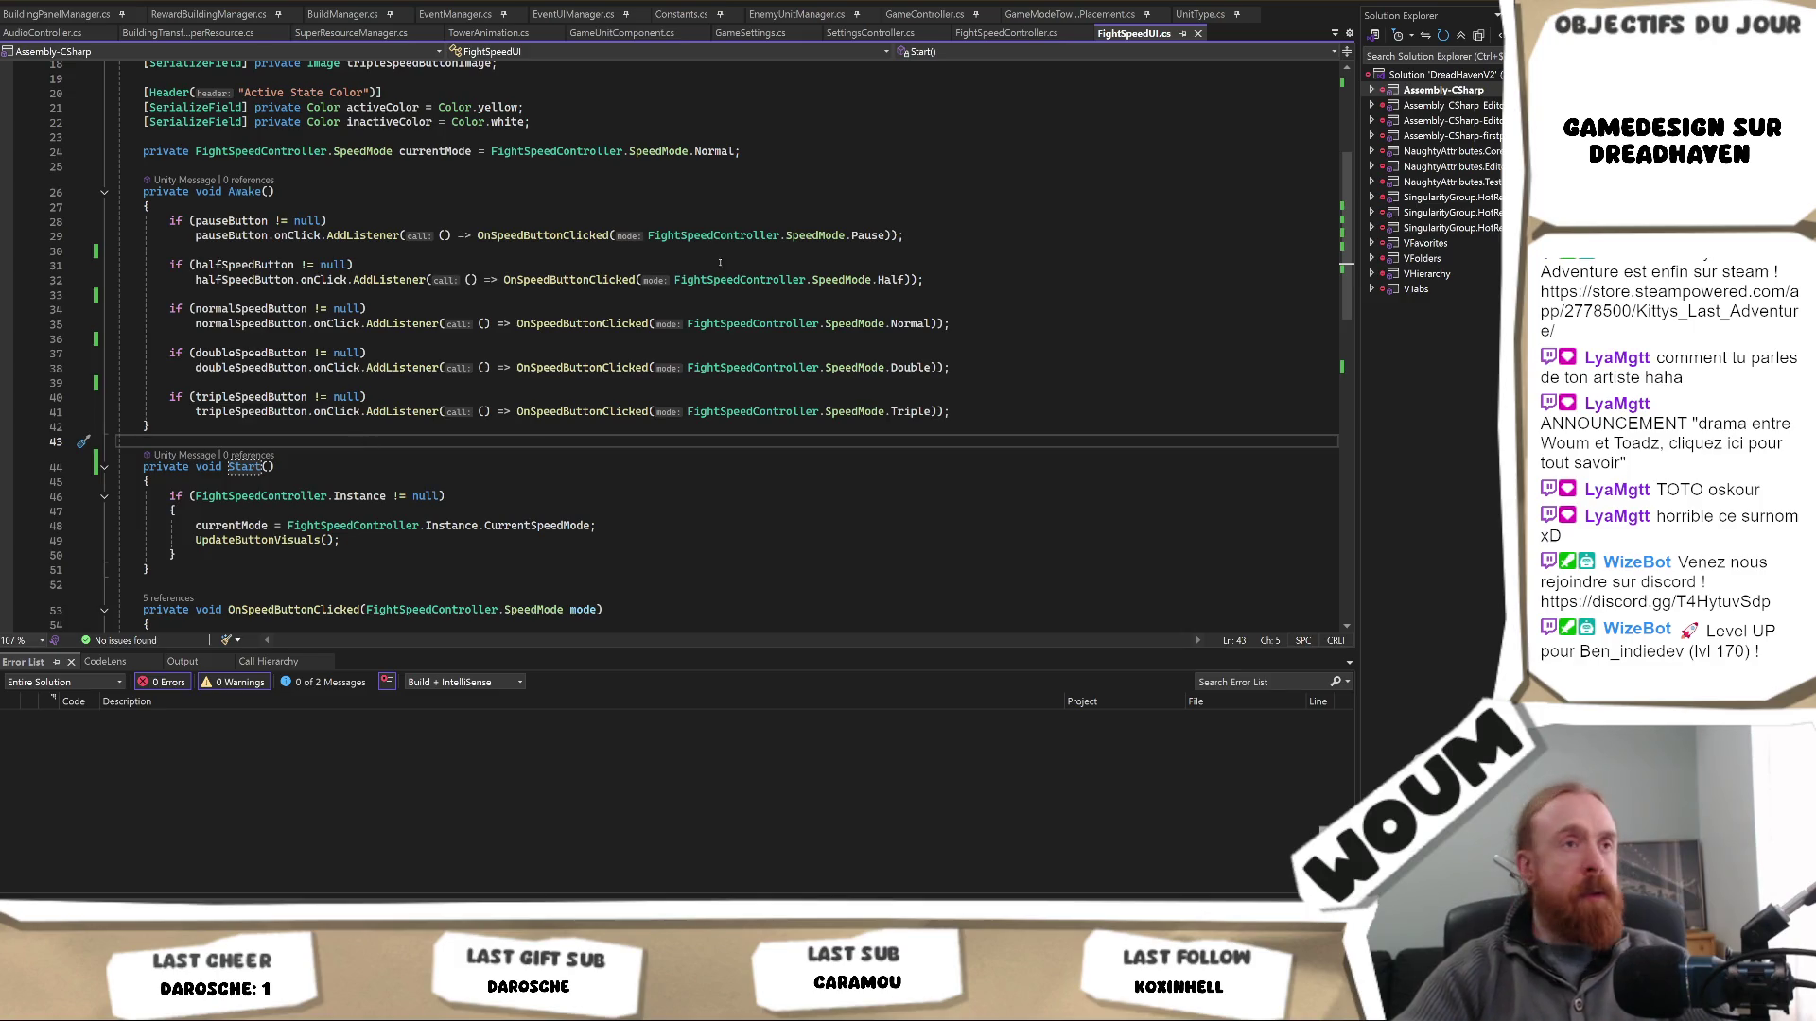
pyautogui.hotkey('alt', 'Tab')
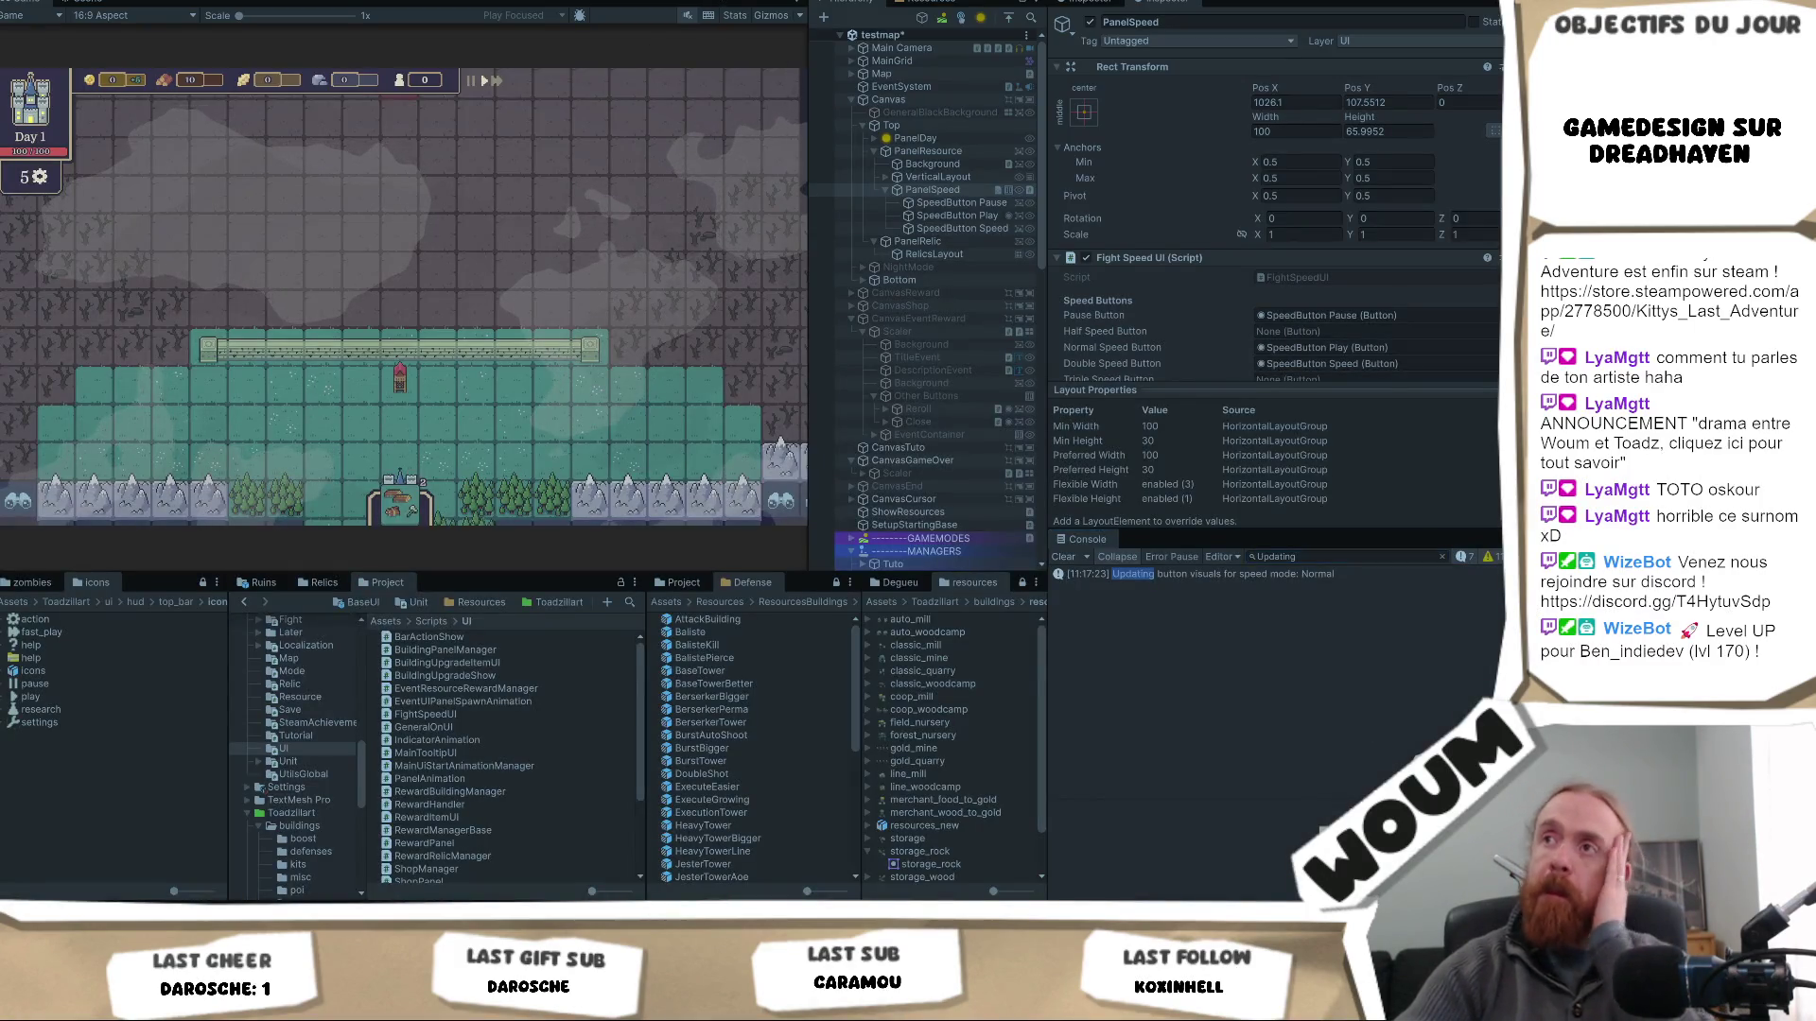
# - Run the game, close the alpha dialog, and toggle speed from Pause back to Normal
pyautogui.hotkey('ctrl', 'p')
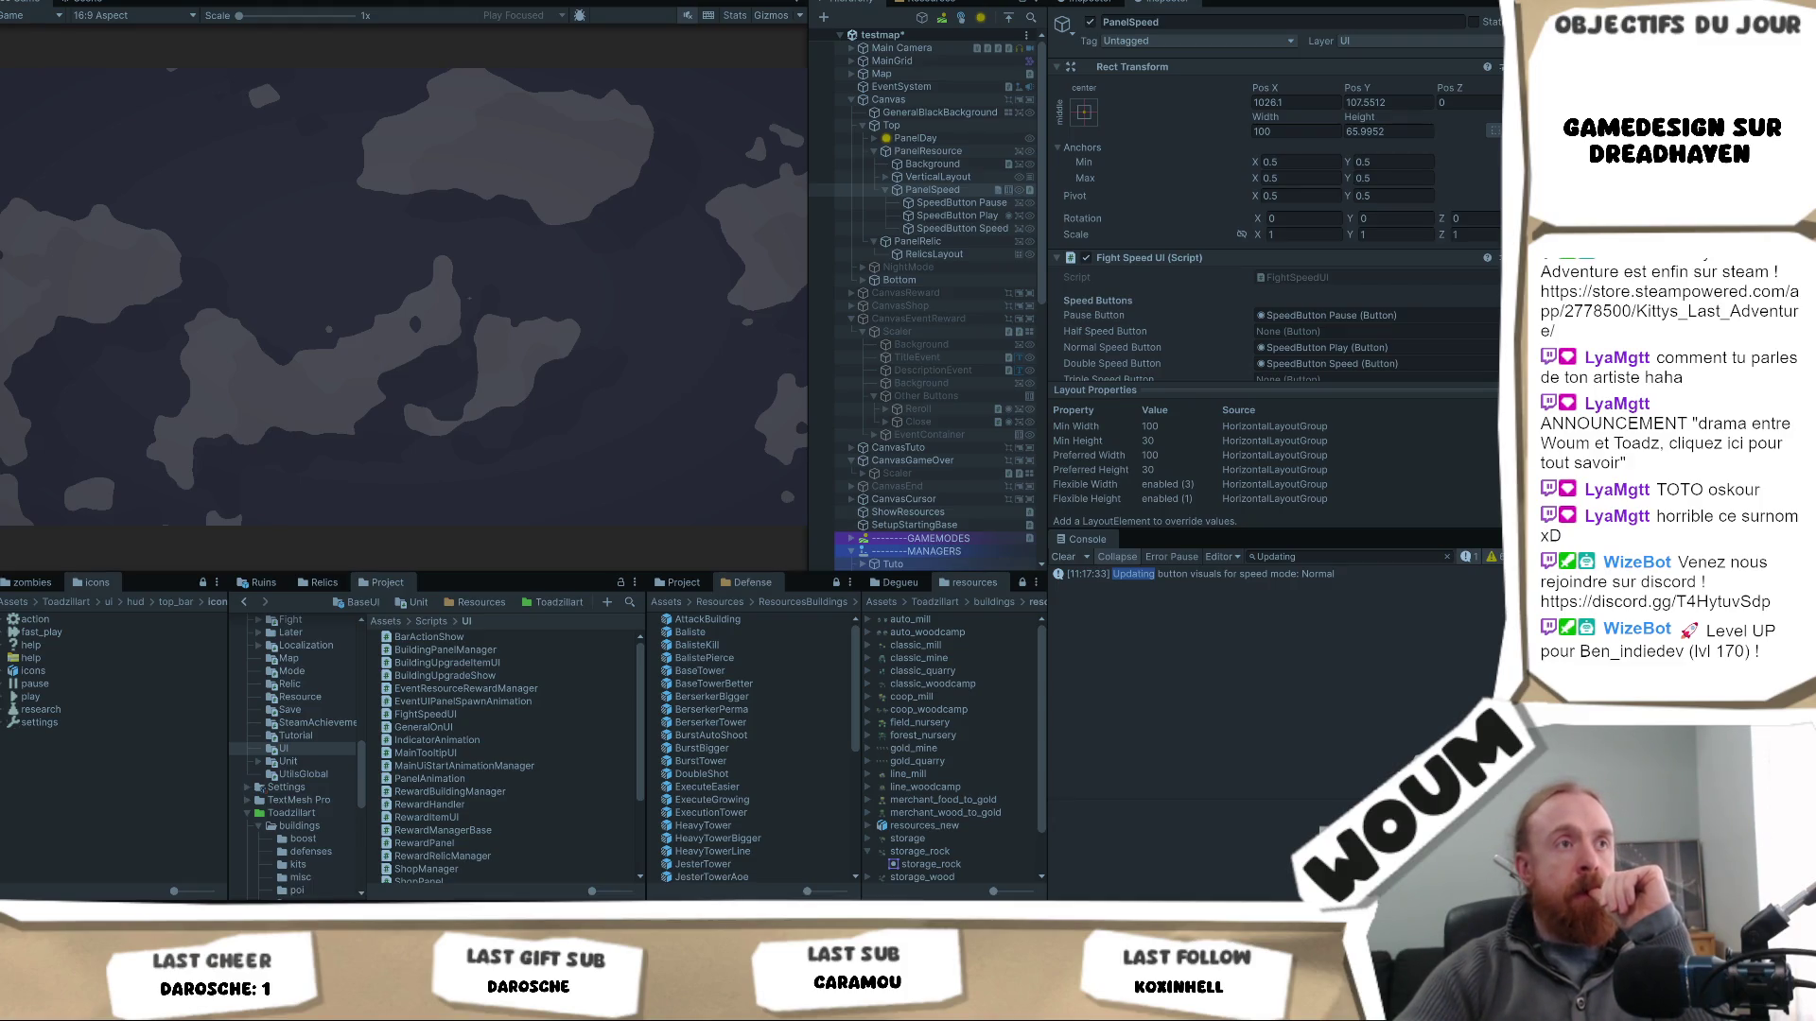
pyautogui.click(432, 454)
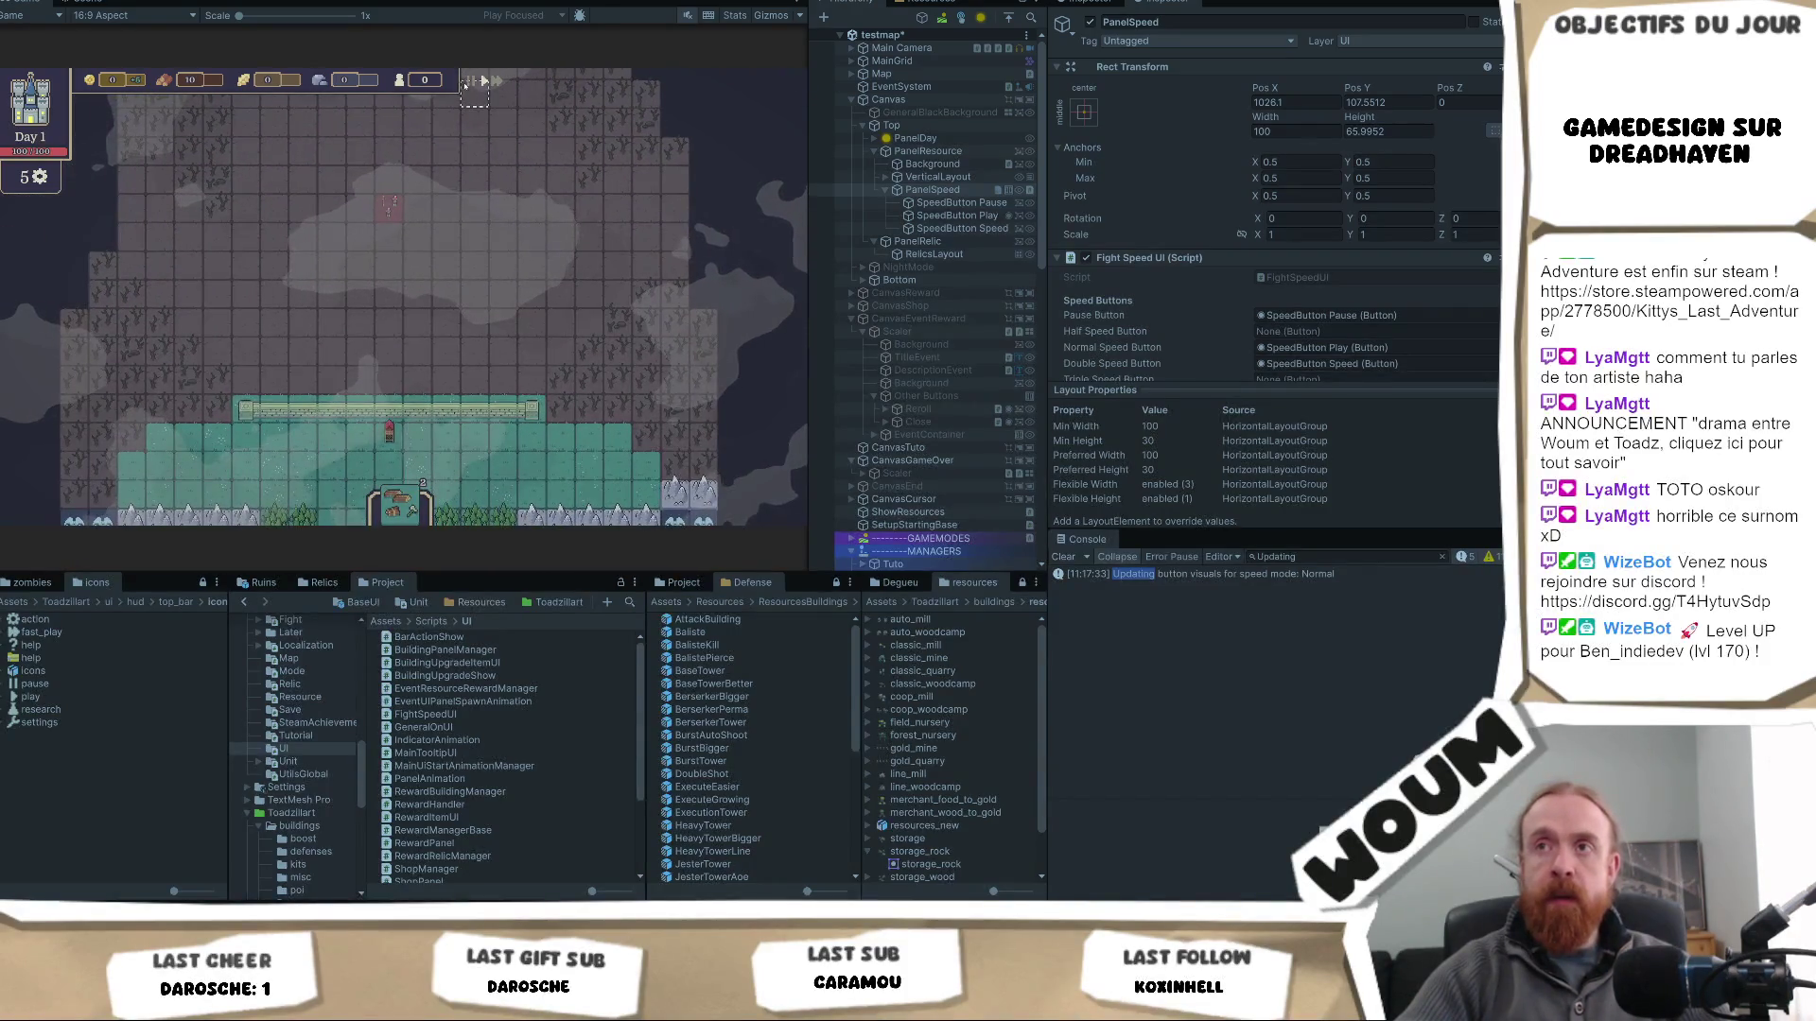
pyautogui.click(468, 82)
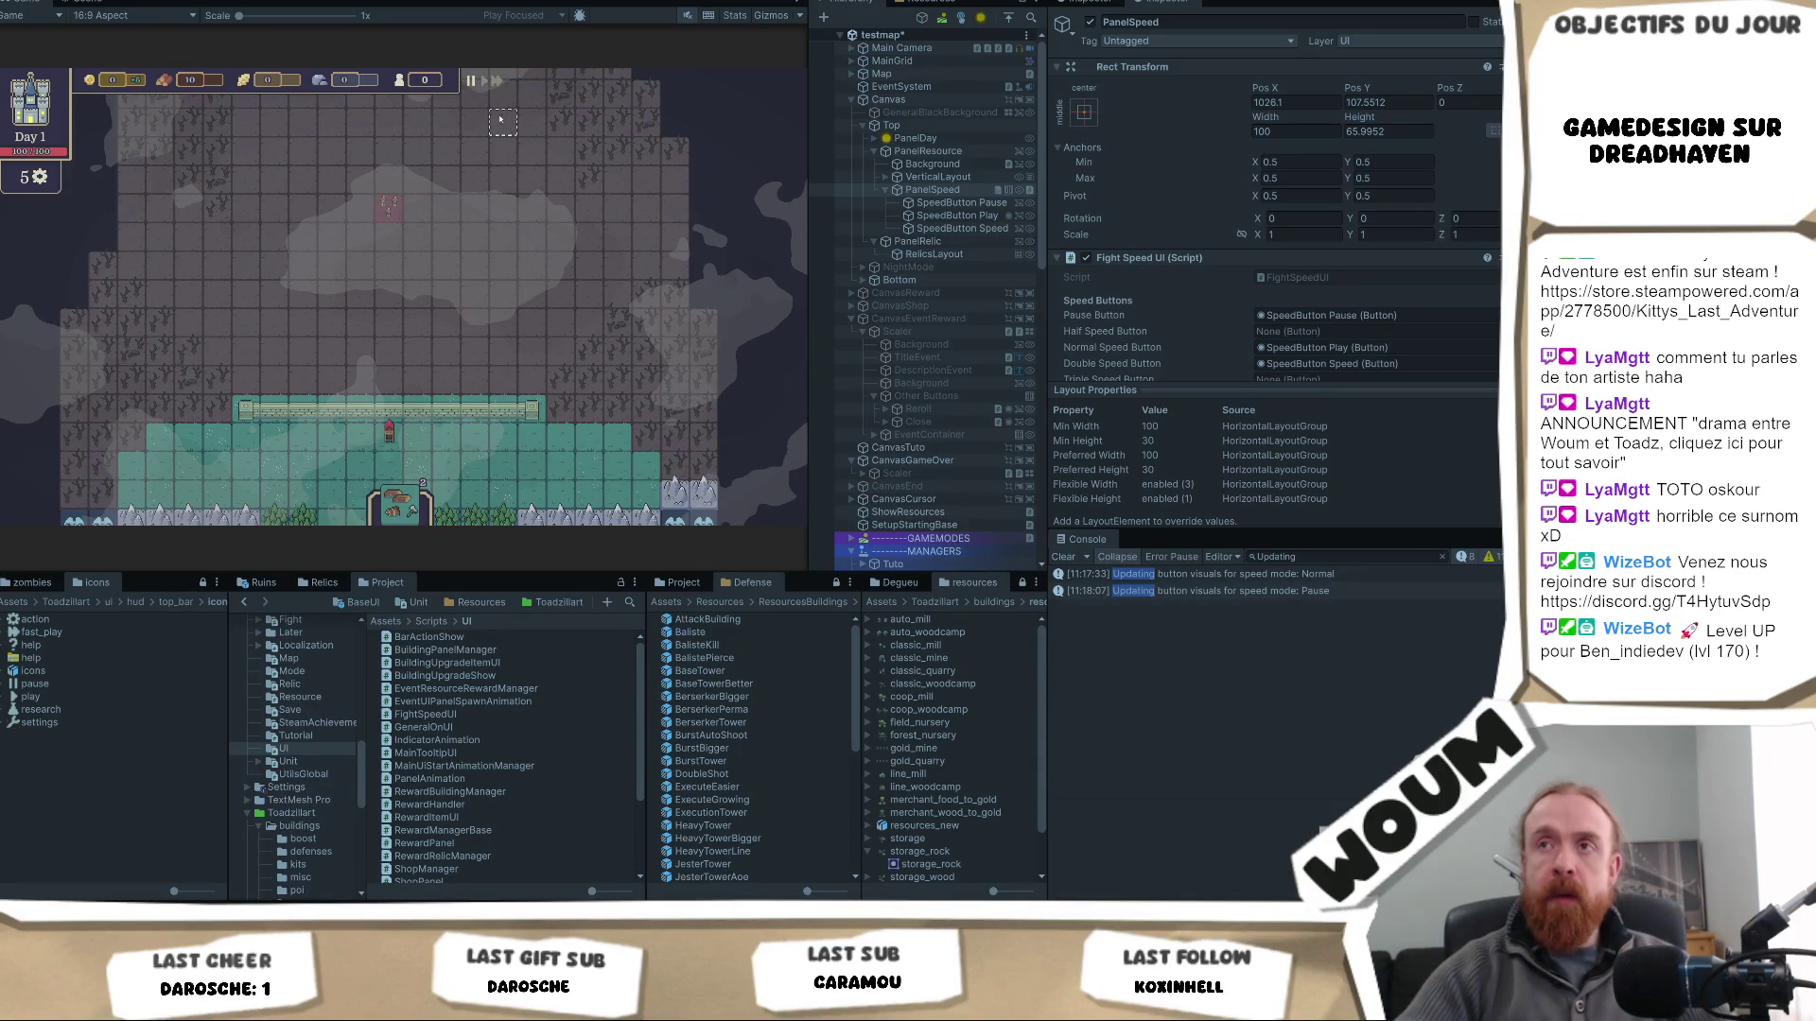
pyautogui.click(484, 81)
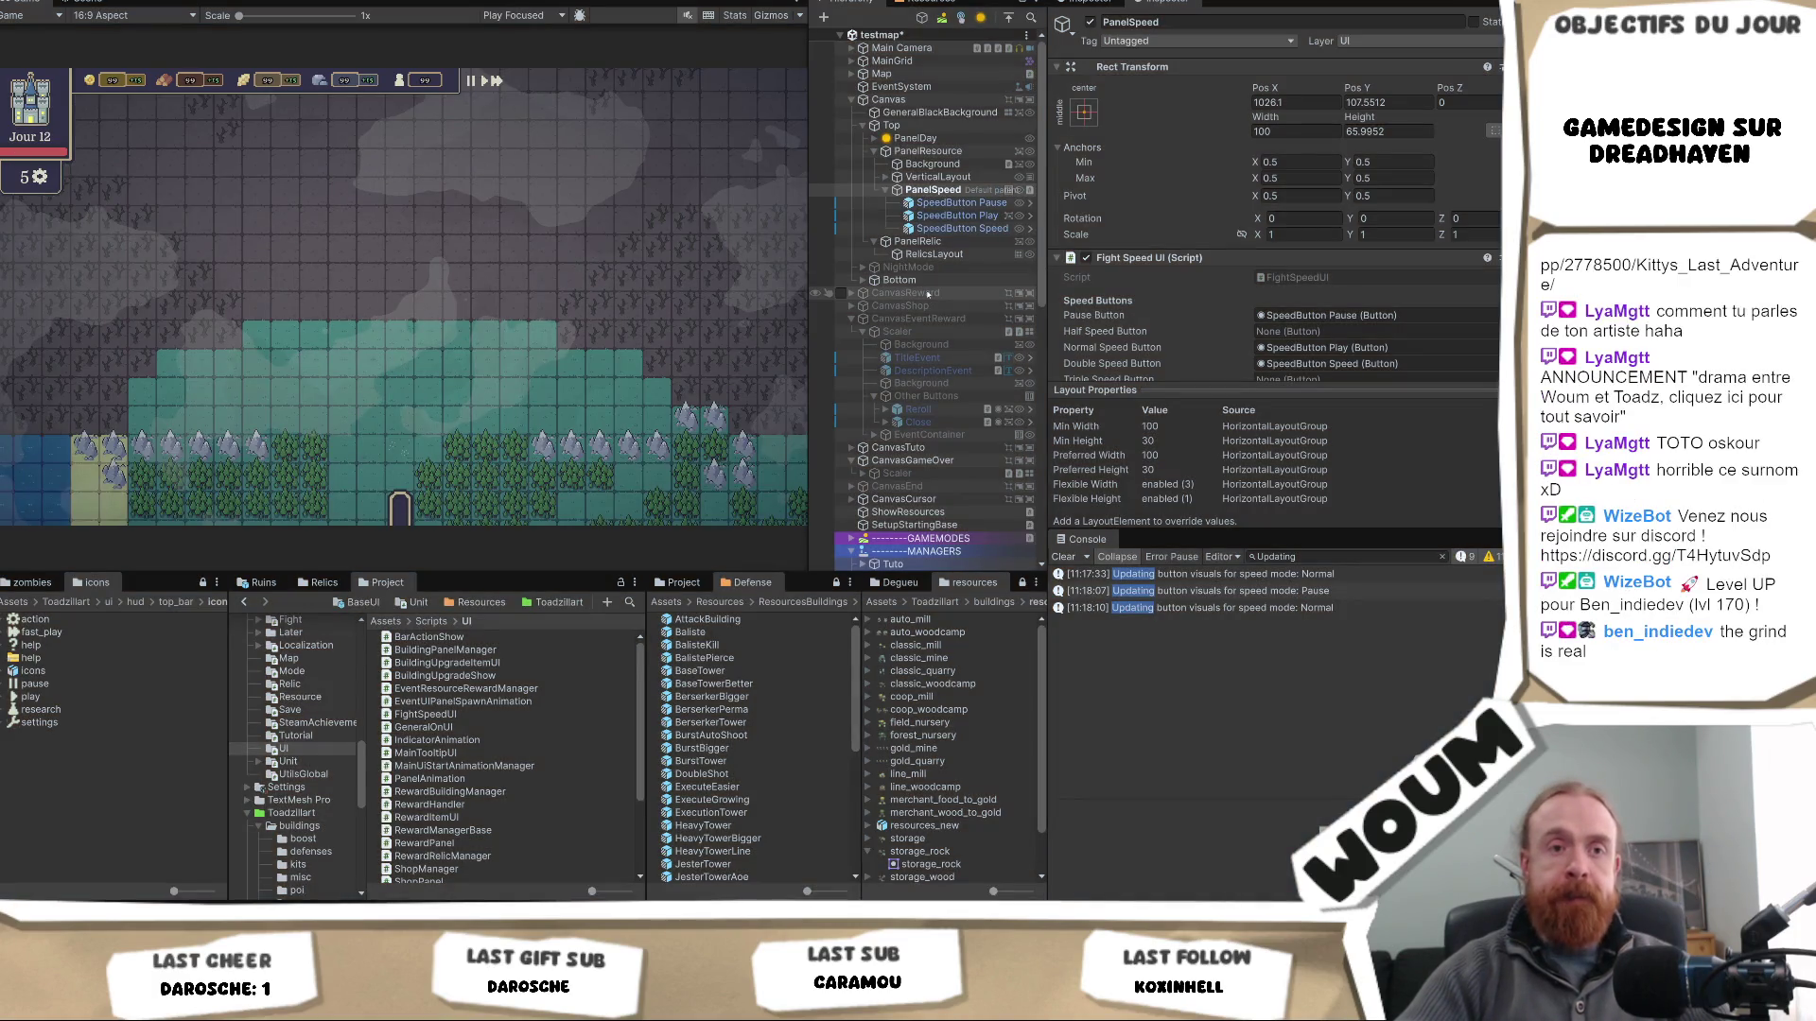
# - Scroll to GAMEMODES in the Hierarchy, expand it, and select GameModeNight
pyautogui.scroll(-2, 928, 294)
pyautogui.scroll(-2, 922, 302)
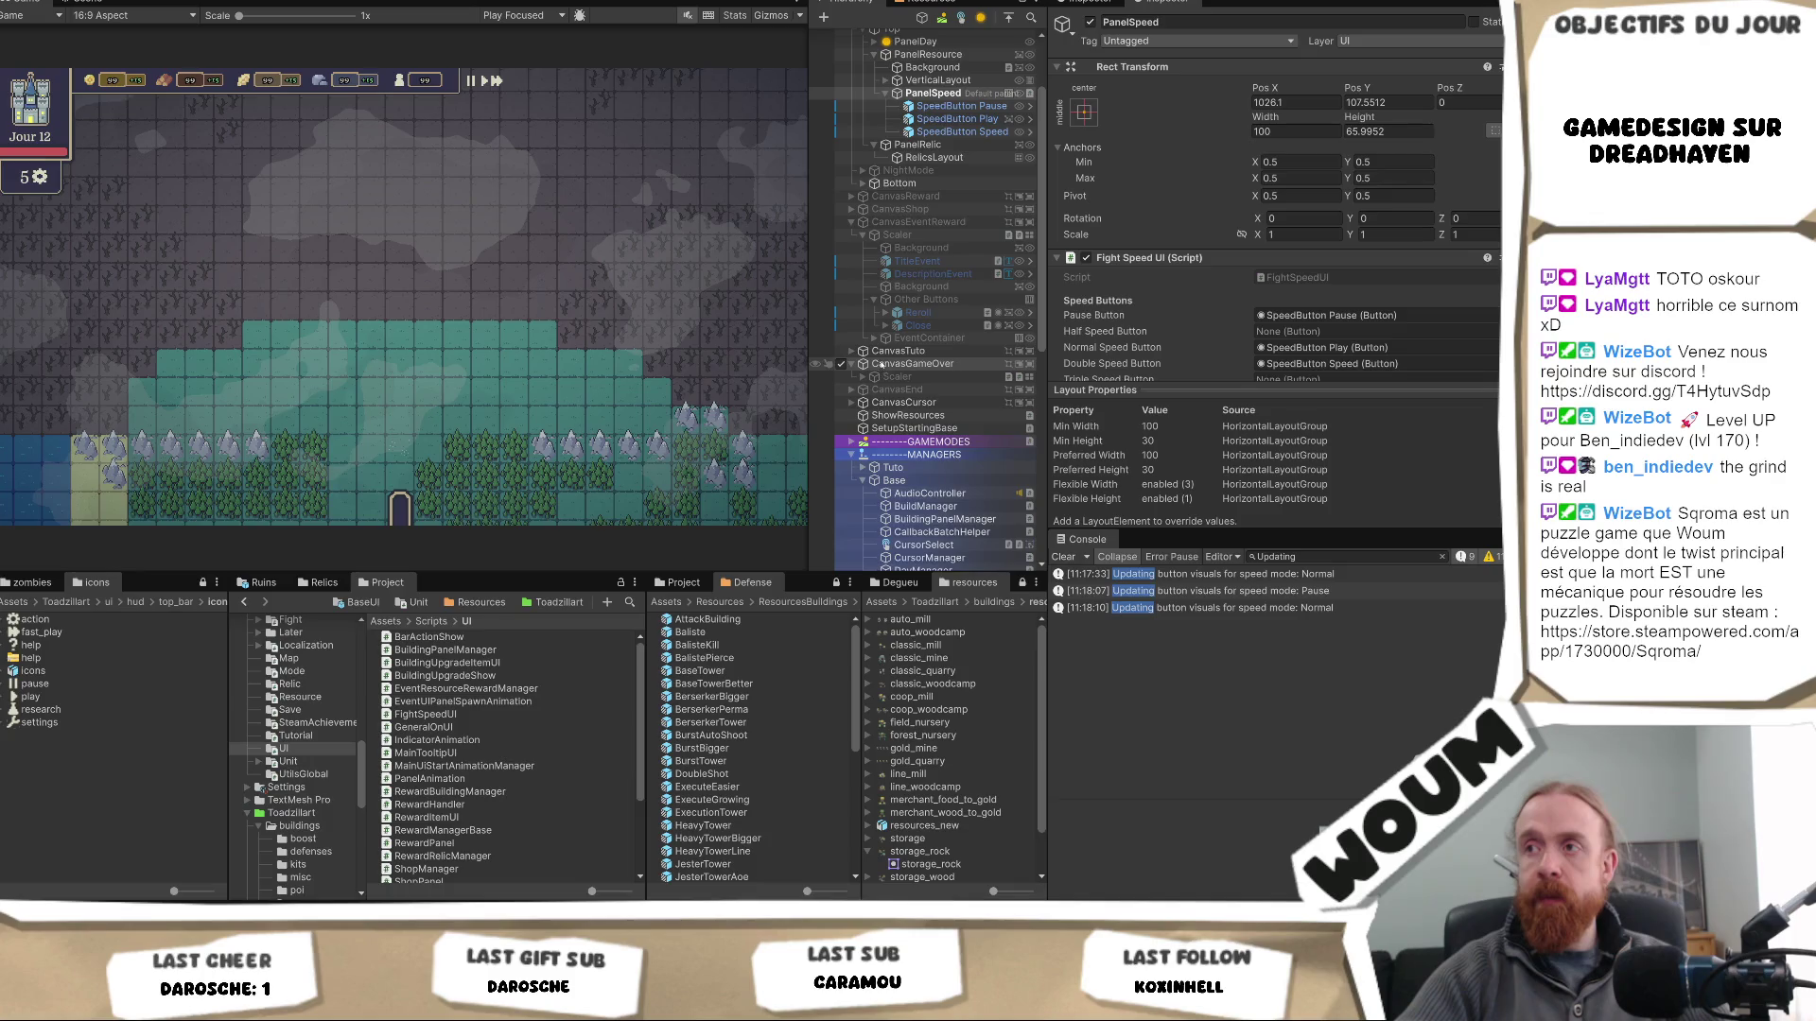
pyautogui.scroll(-2, 881, 366)
pyautogui.scroll(-2, 930, 399)
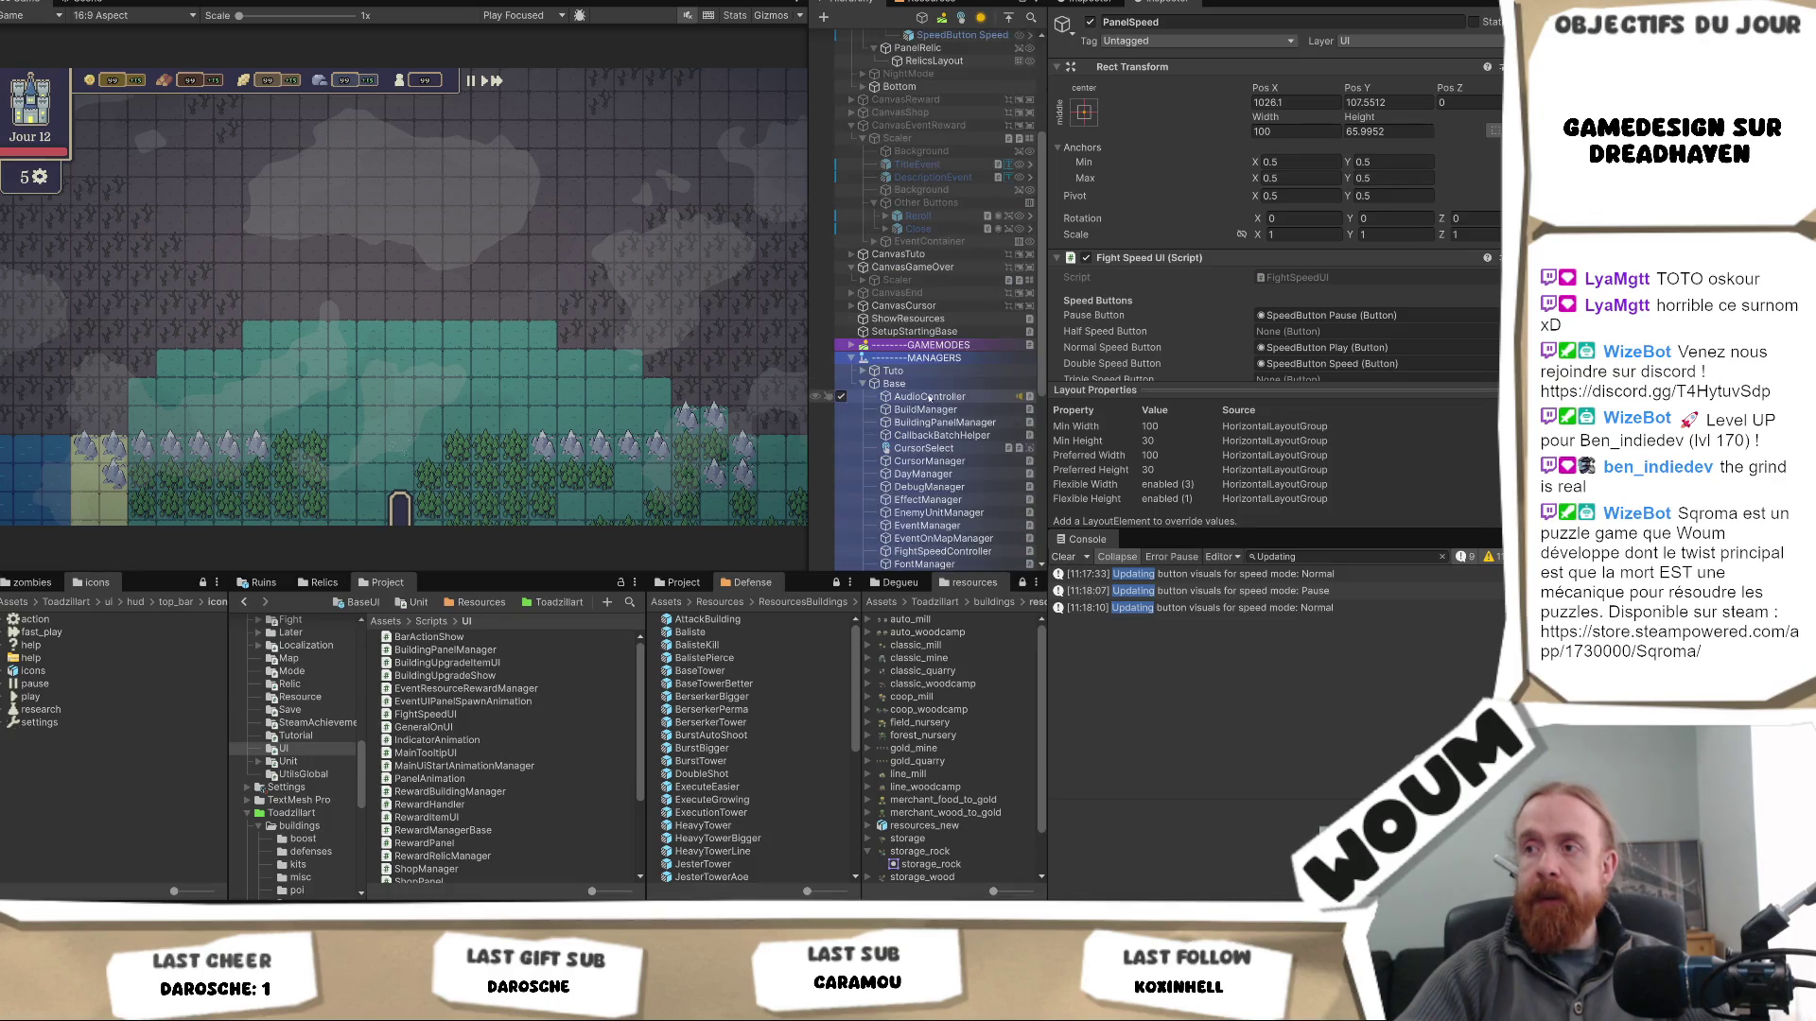
pyautogui.click(851, 346)
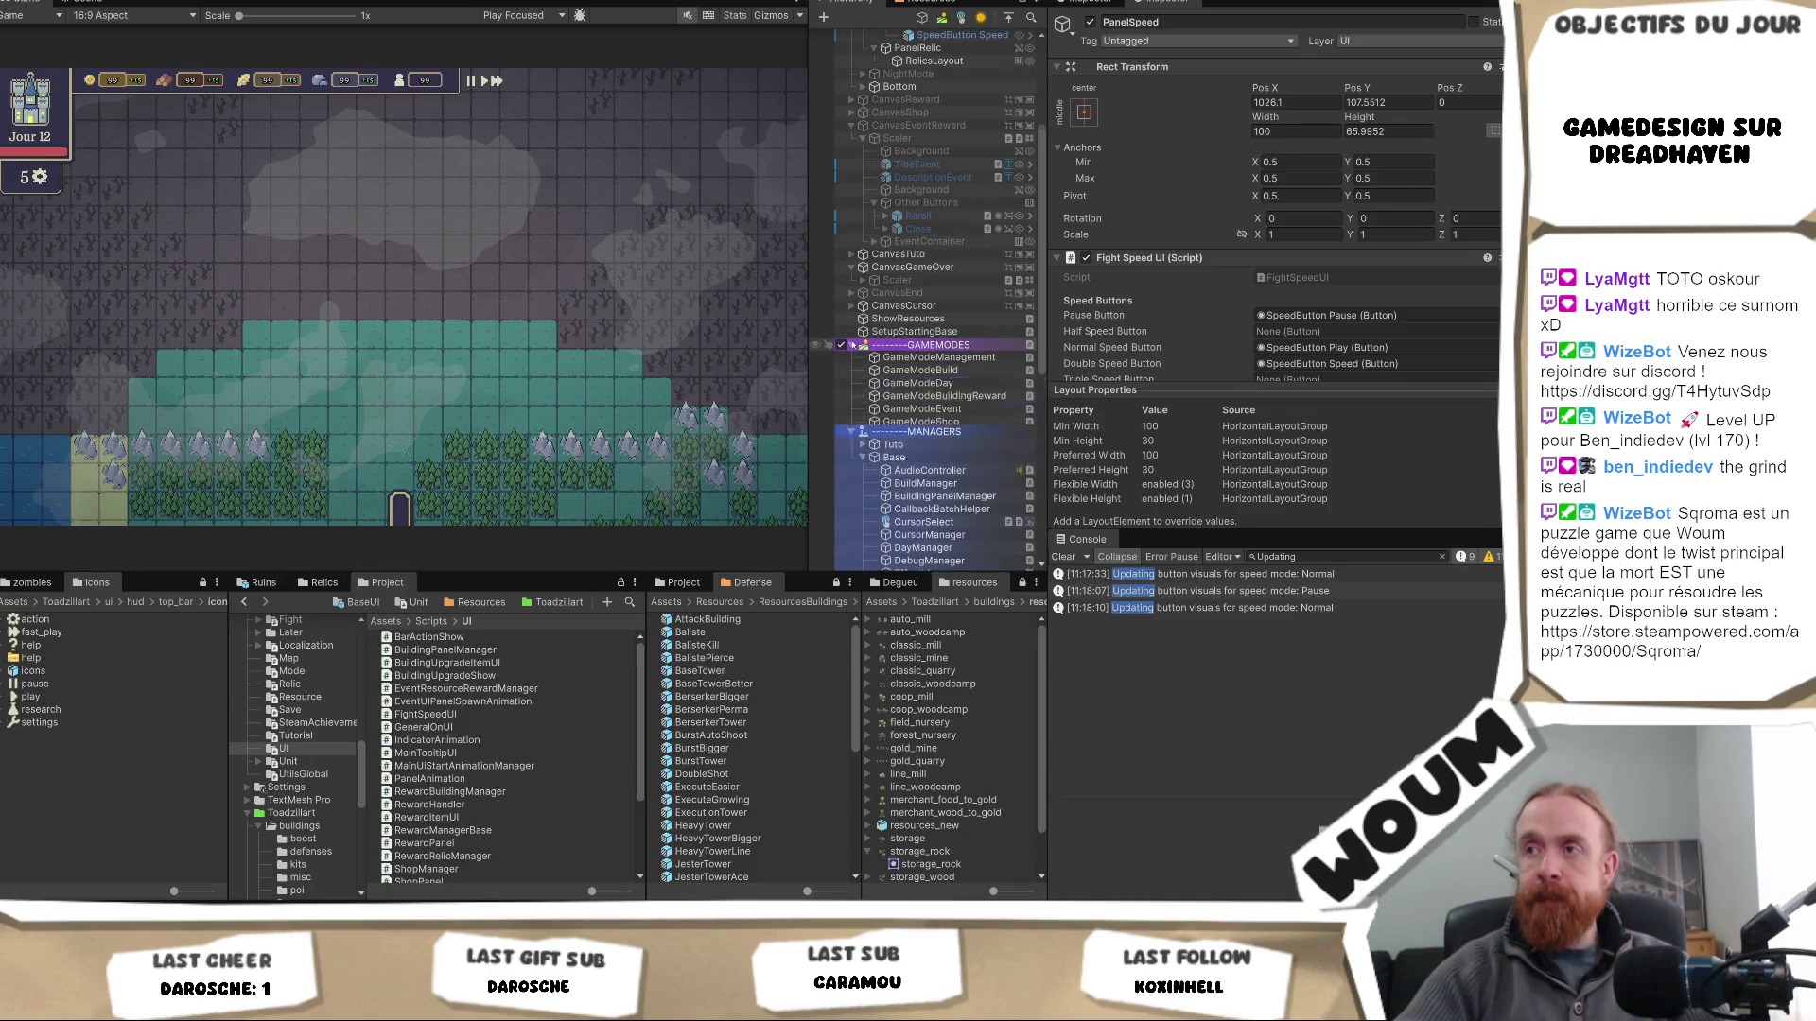
pyautogui.click(957, 438)
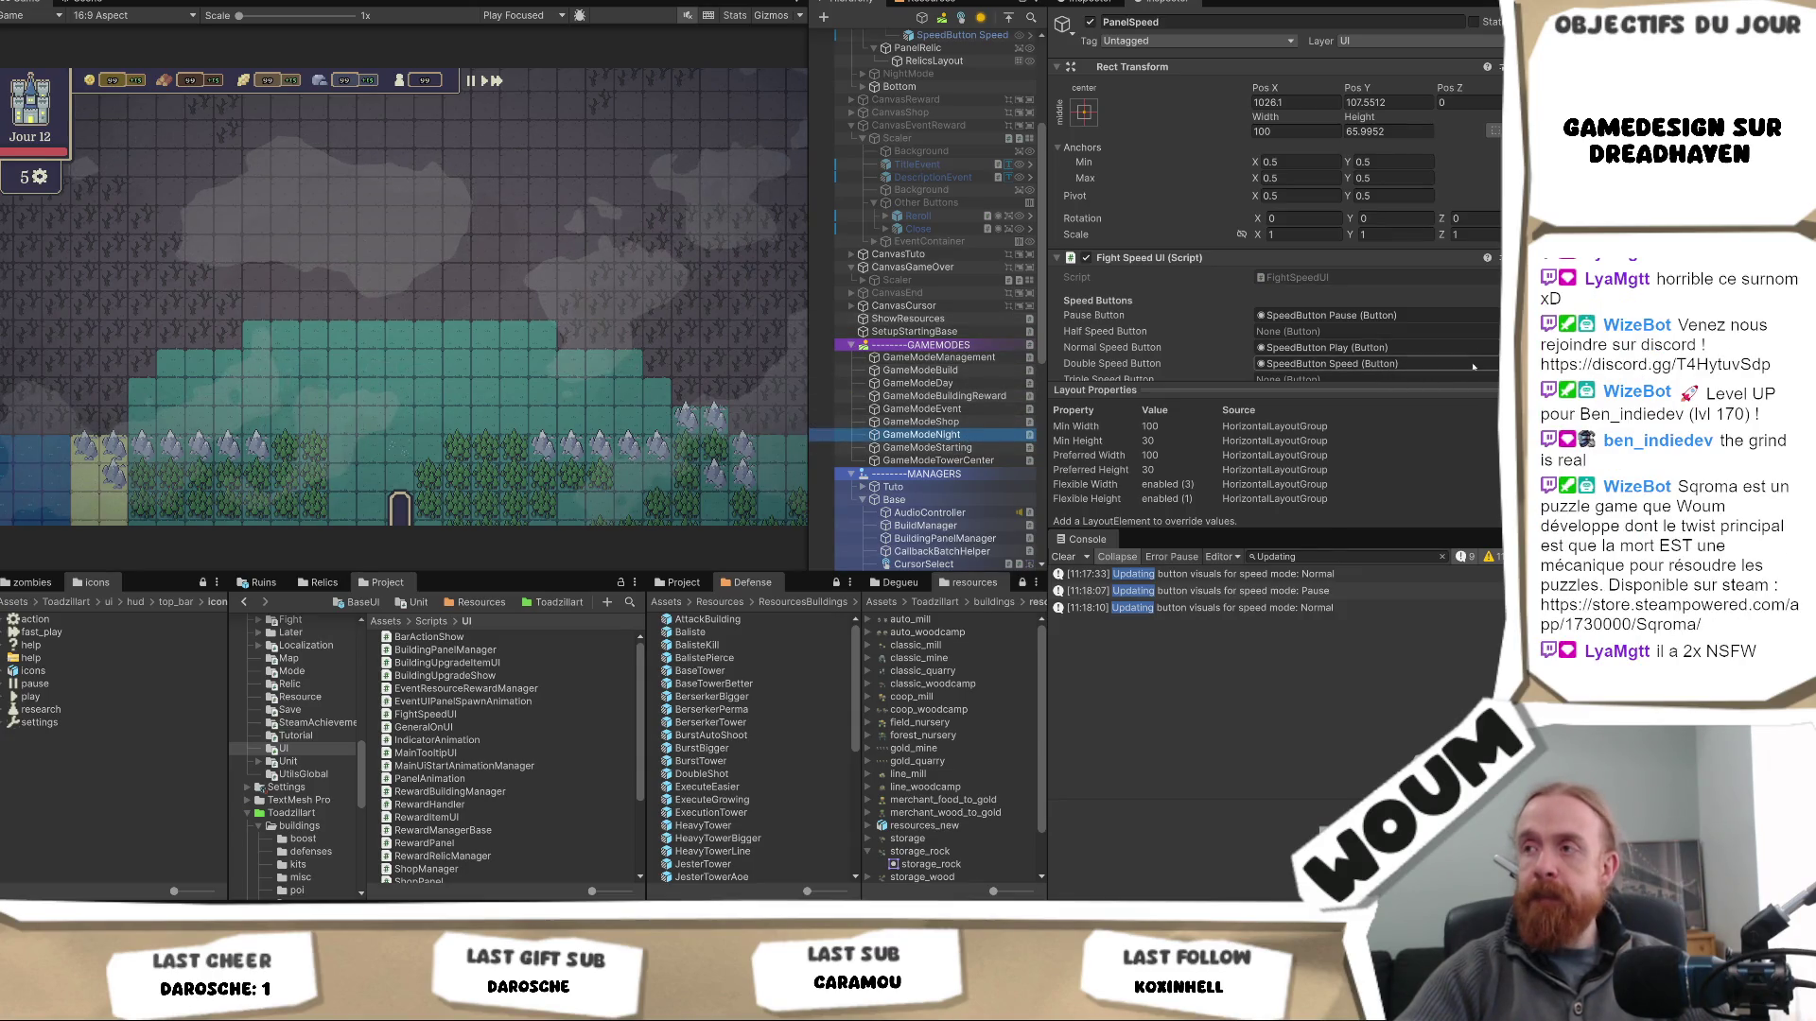
# - Assign FightSpeedController to GameModeNight's Speed Controller and add PanelSpeed as Ui To Show Element 1
pyautogui.click(1088, 4)
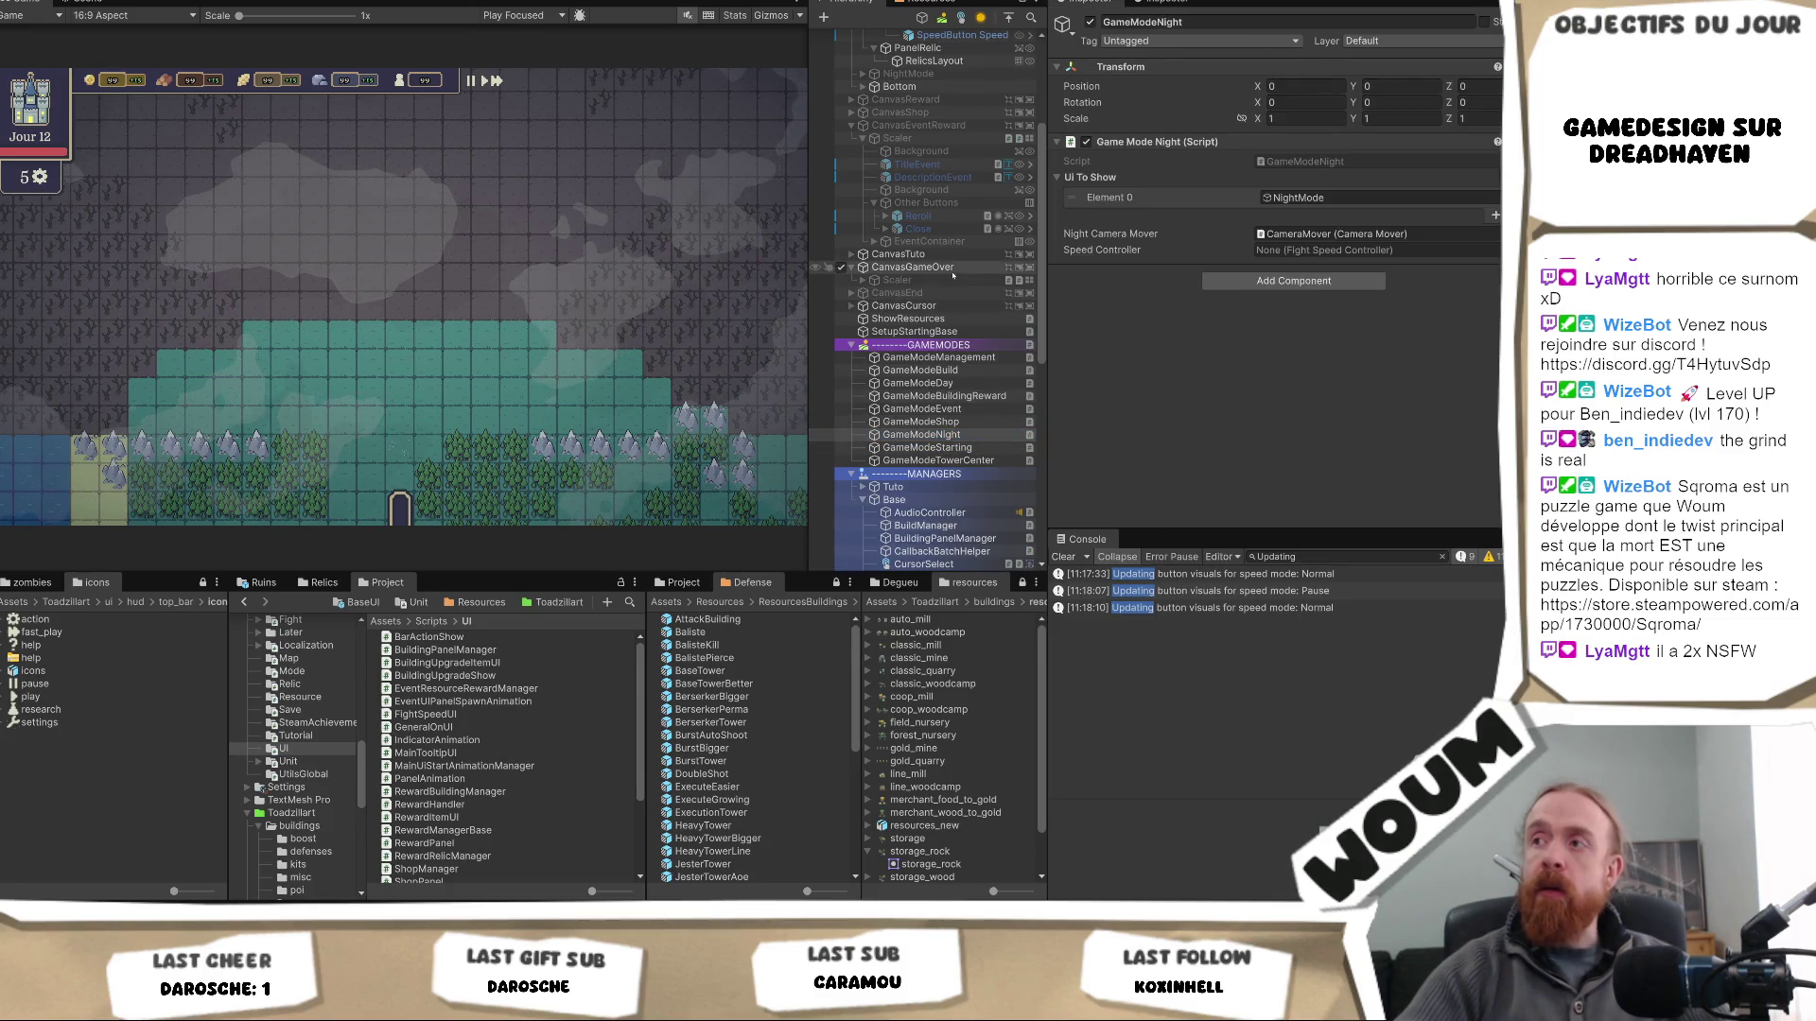
pyautogui.scroll(5, 971, 279)
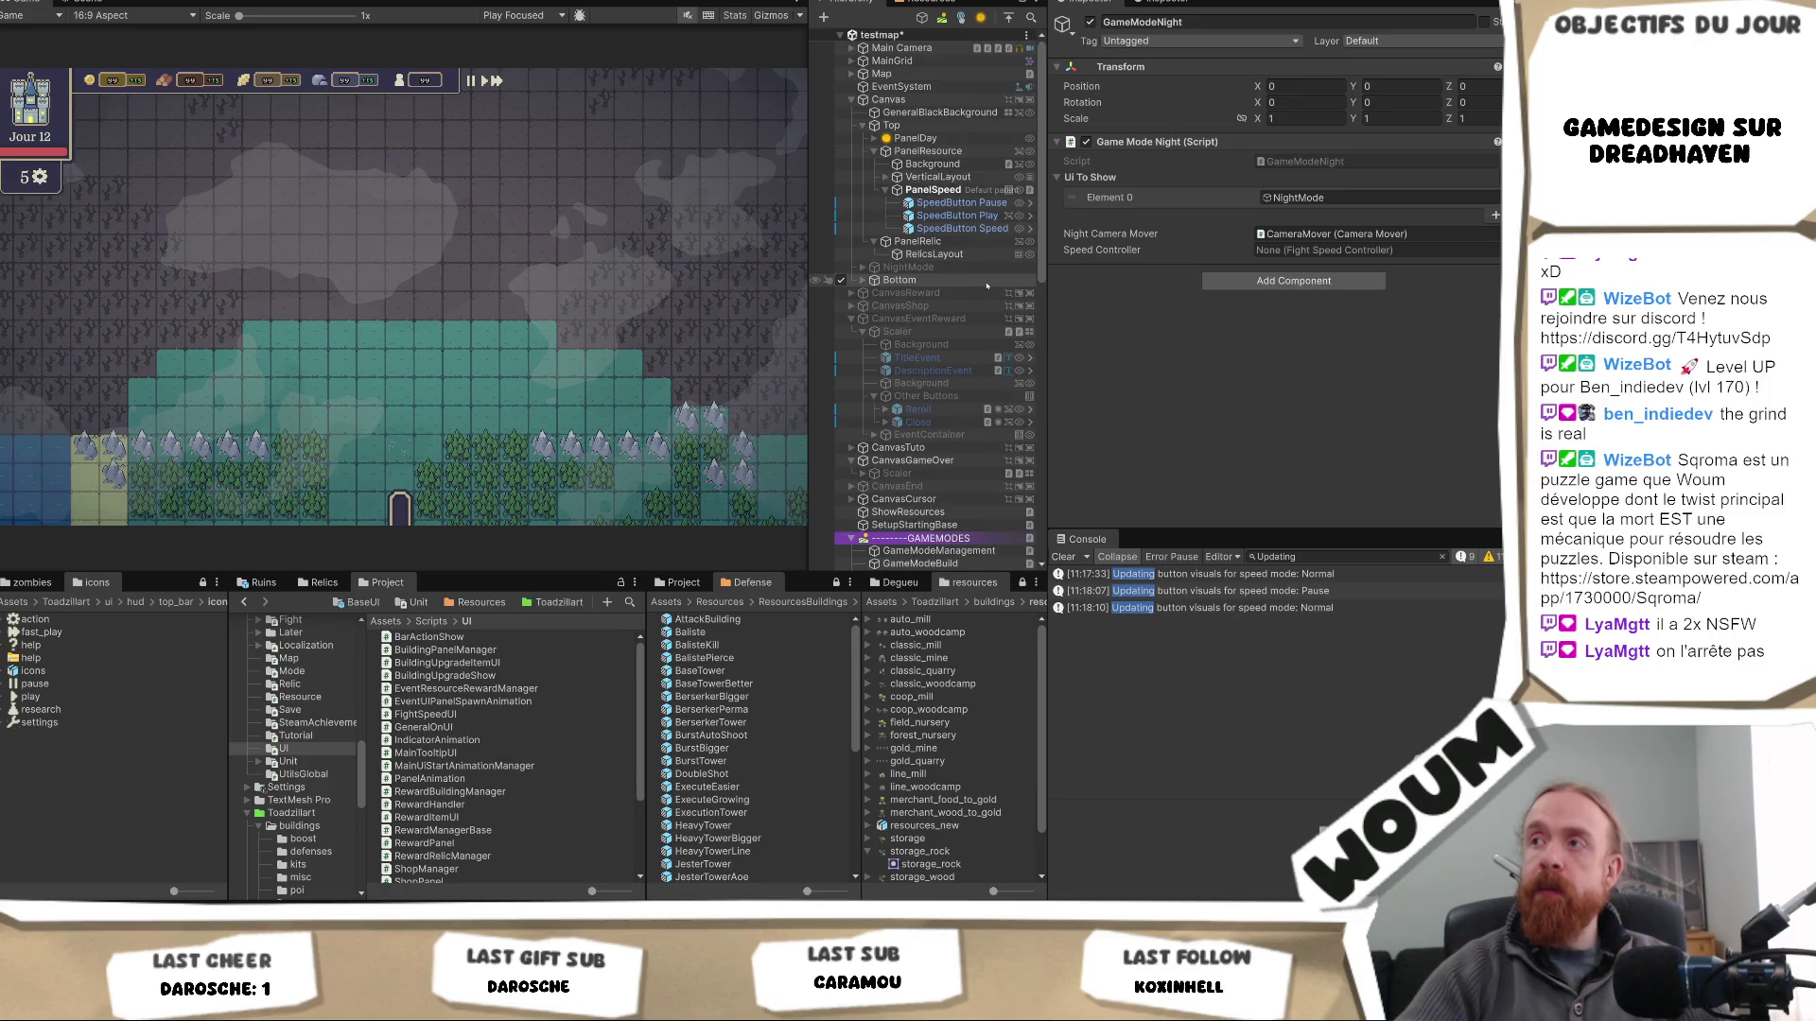
pyautogui.moveTo(933, 189); pyautogui.dragTo(1372, 250)
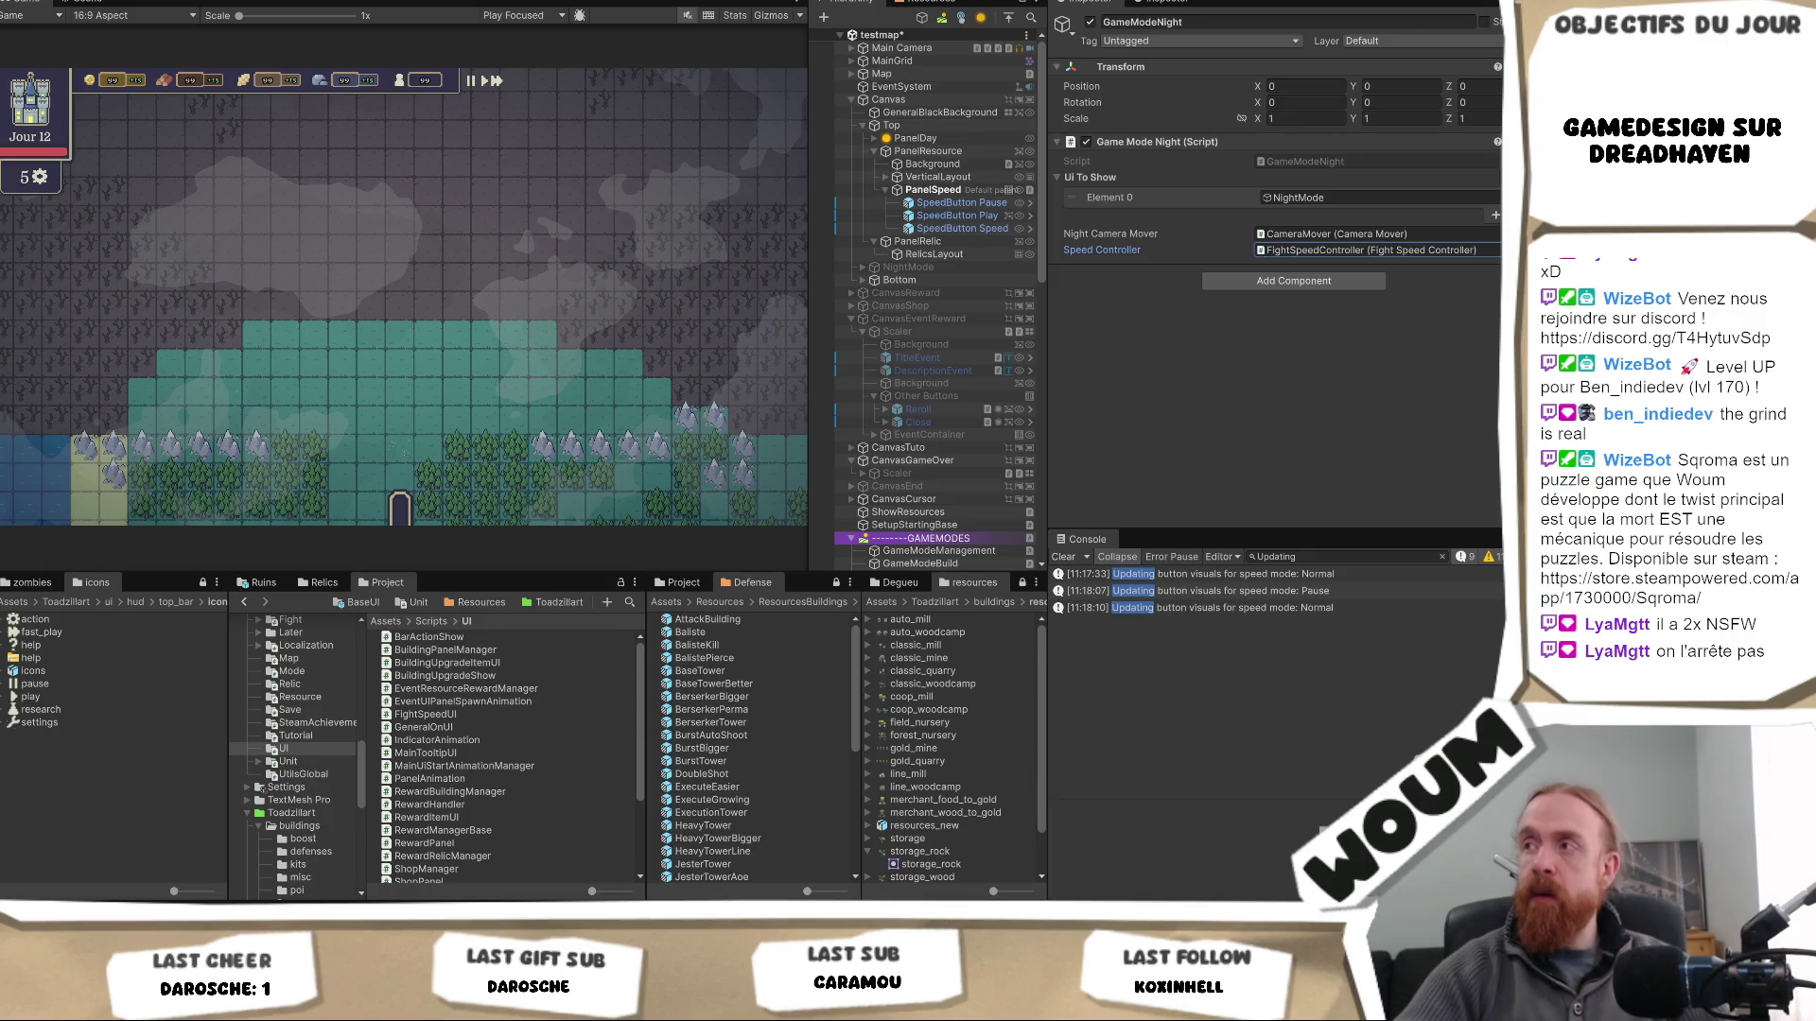
pyautogui.click(1494, 214)
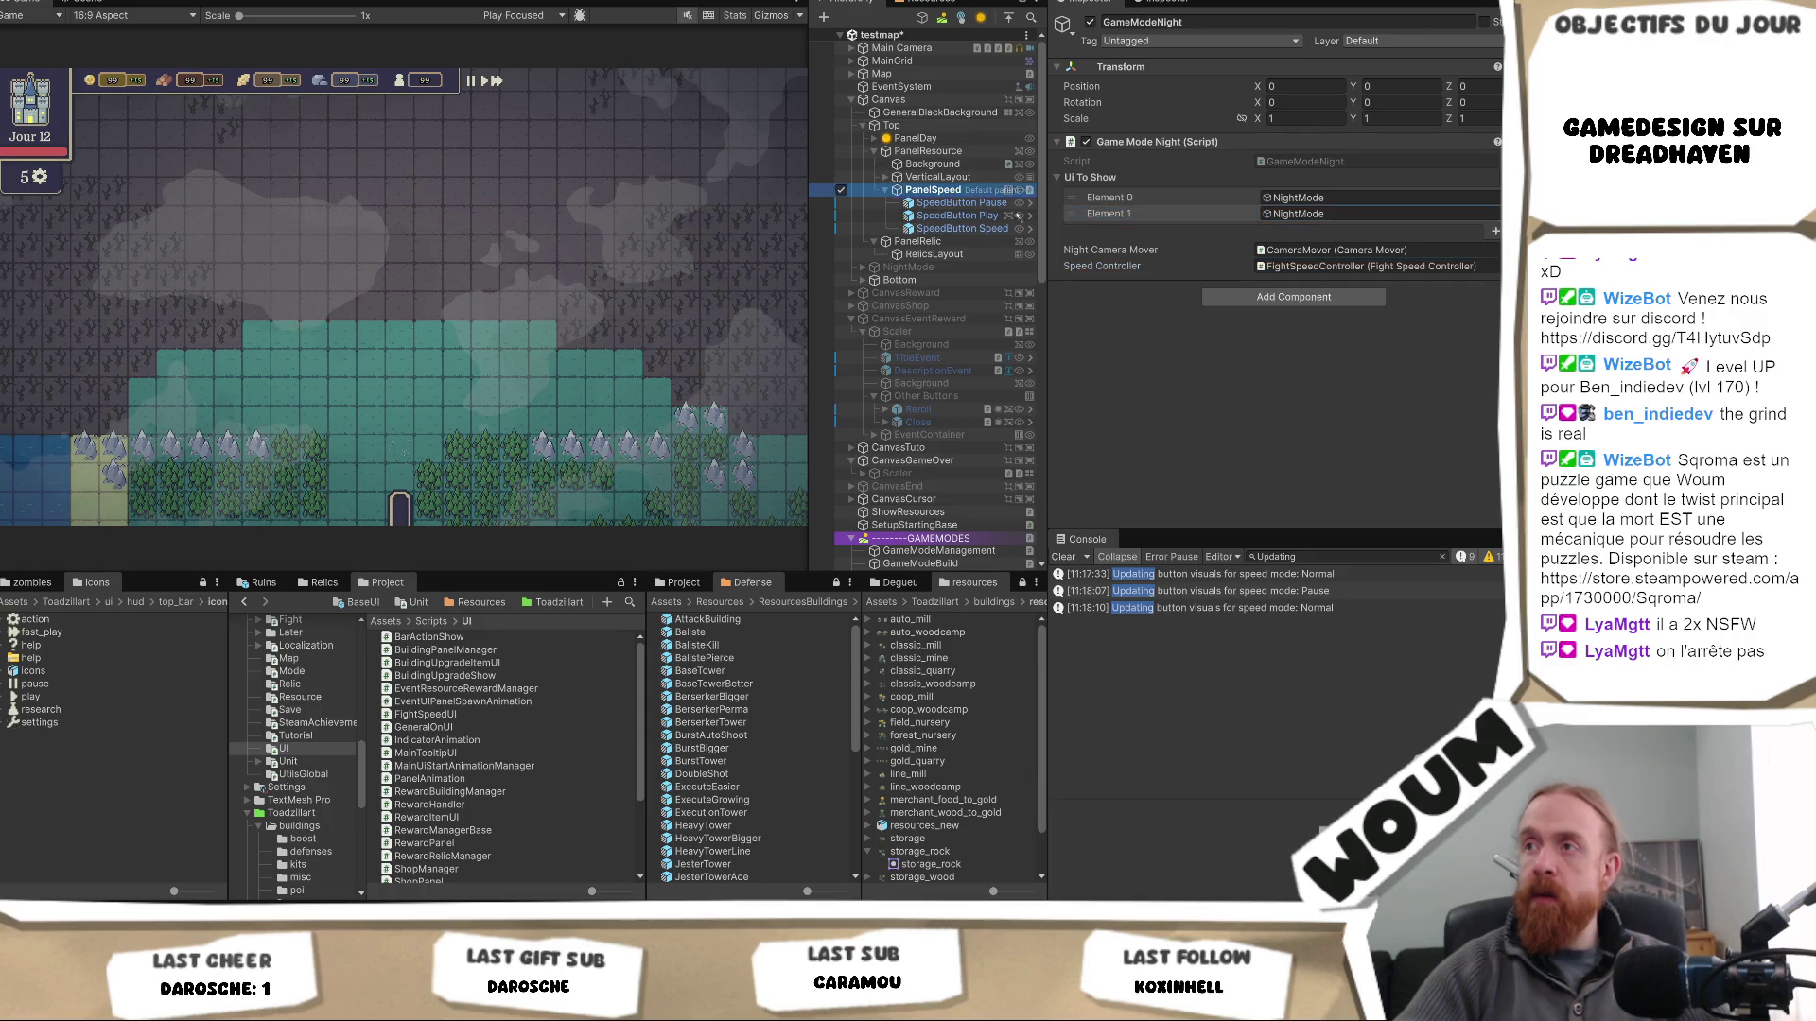
pyautogui.moveTo(1376, 223); pyautogui.dragTo(1371, 214)
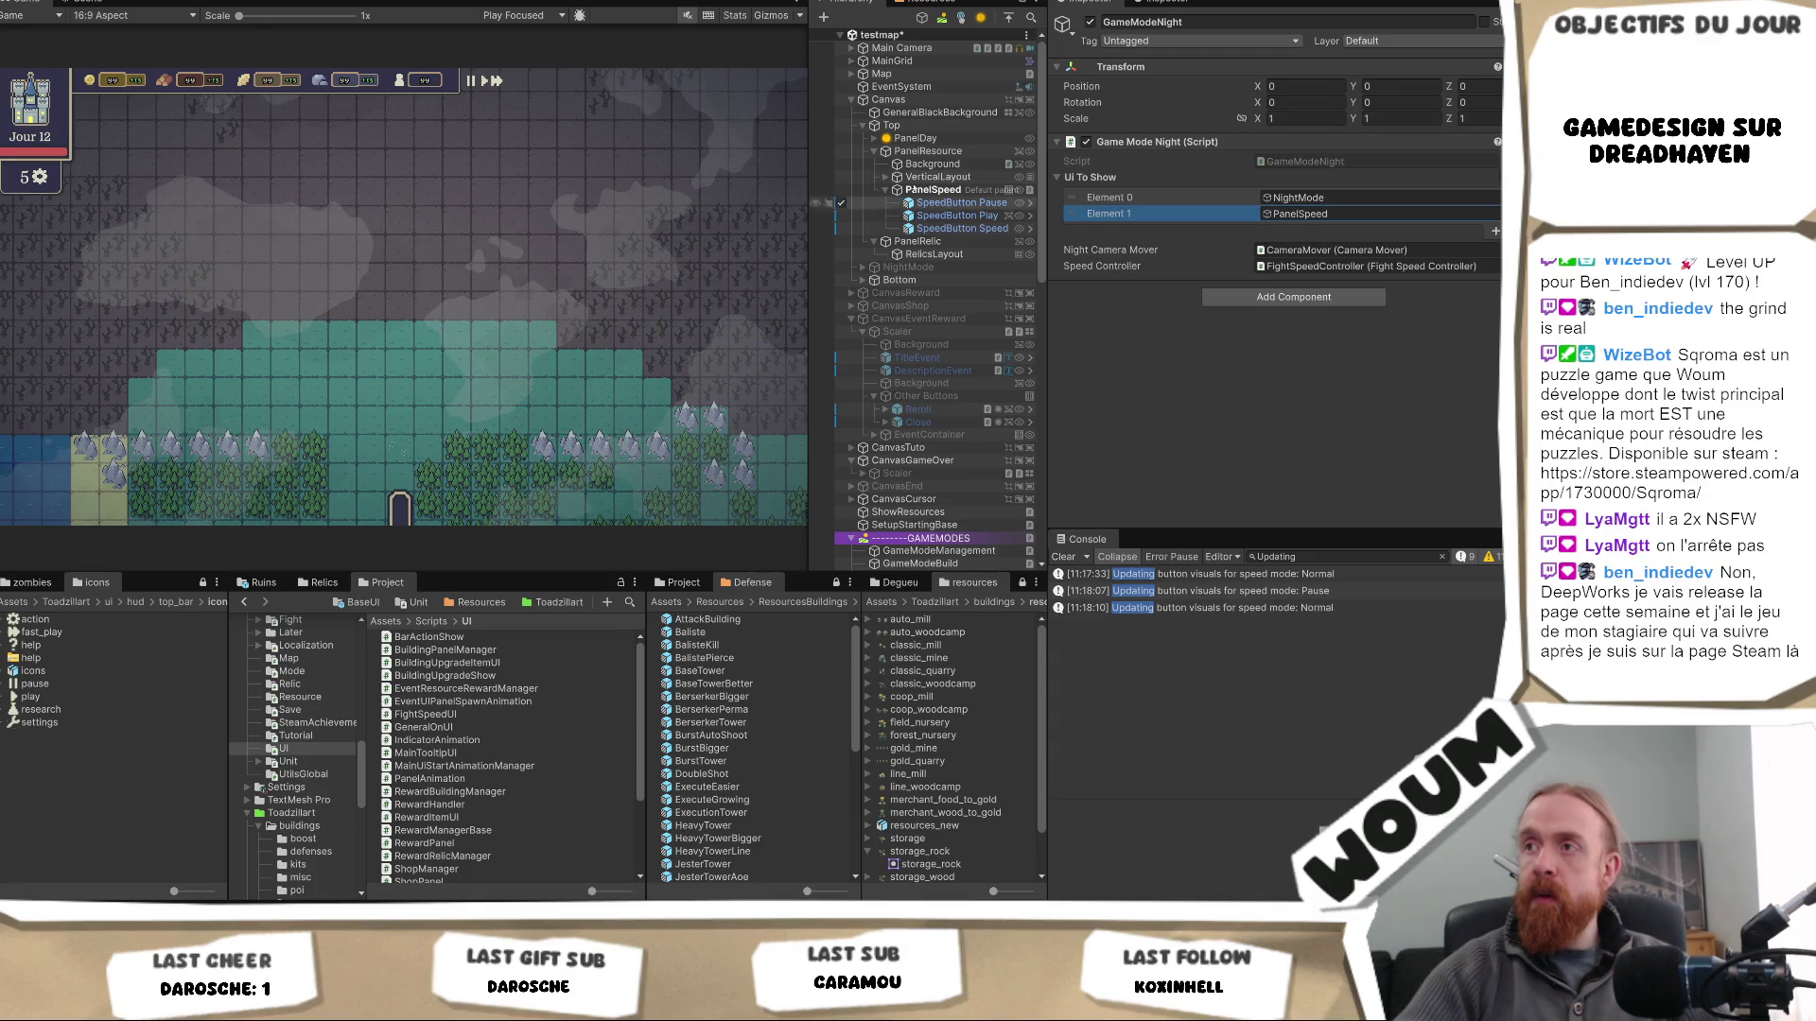
# - Select PanelSpeed in a widened Hierarchy and clear its Default Parent setting
pyautogui.click(957, 194)
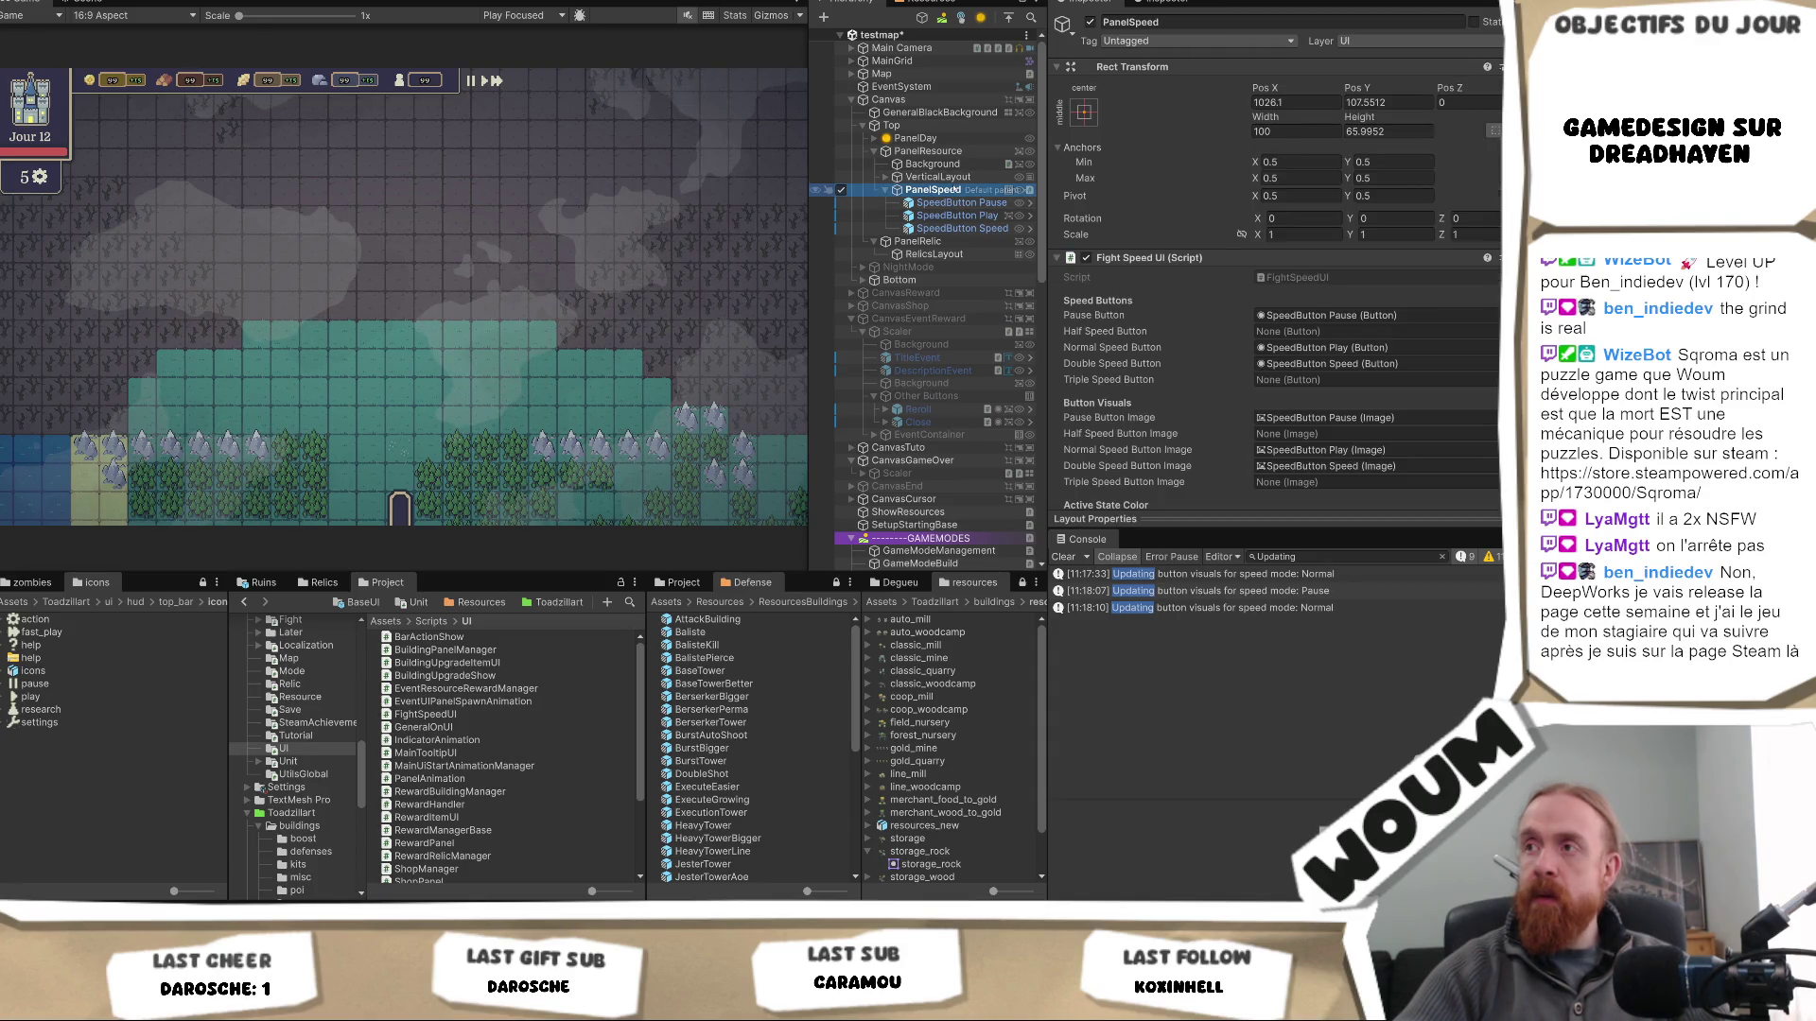
pyautogui.click(984, 274)
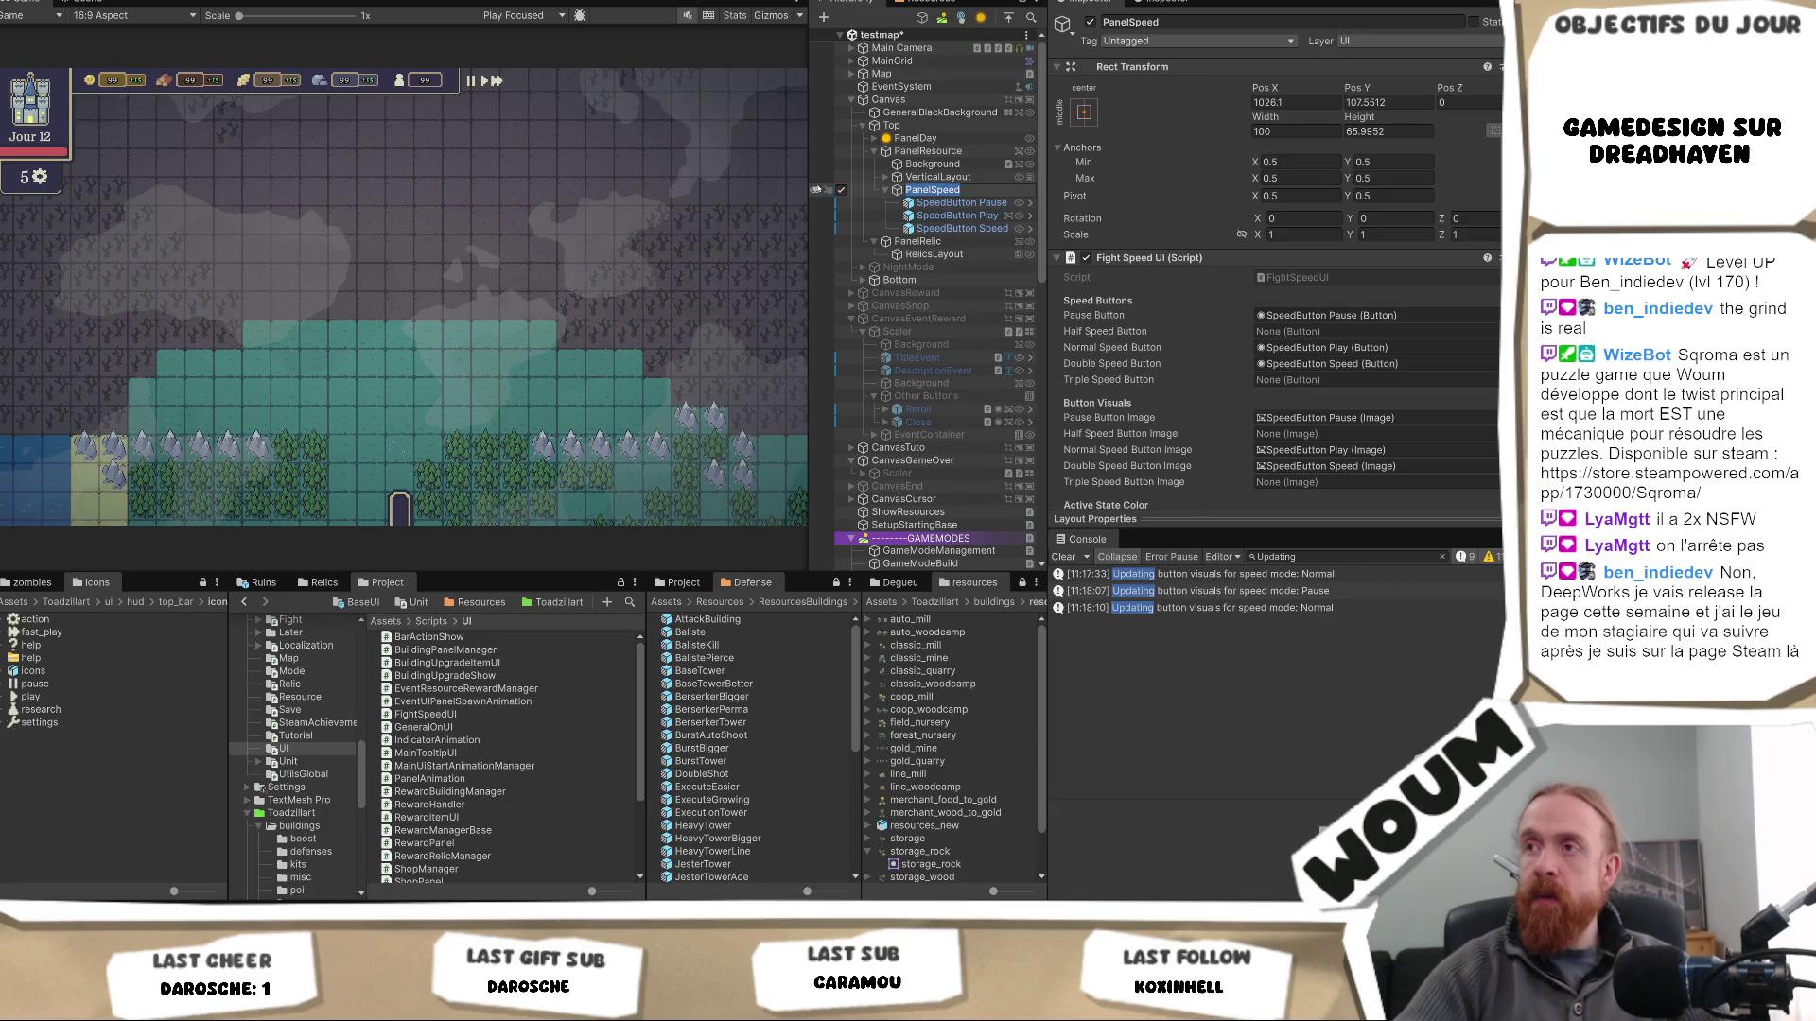
pyautogui.moveTo(809, 183); pyautogui.dragTo(610, 183)
pyautogui.click(851, 178)
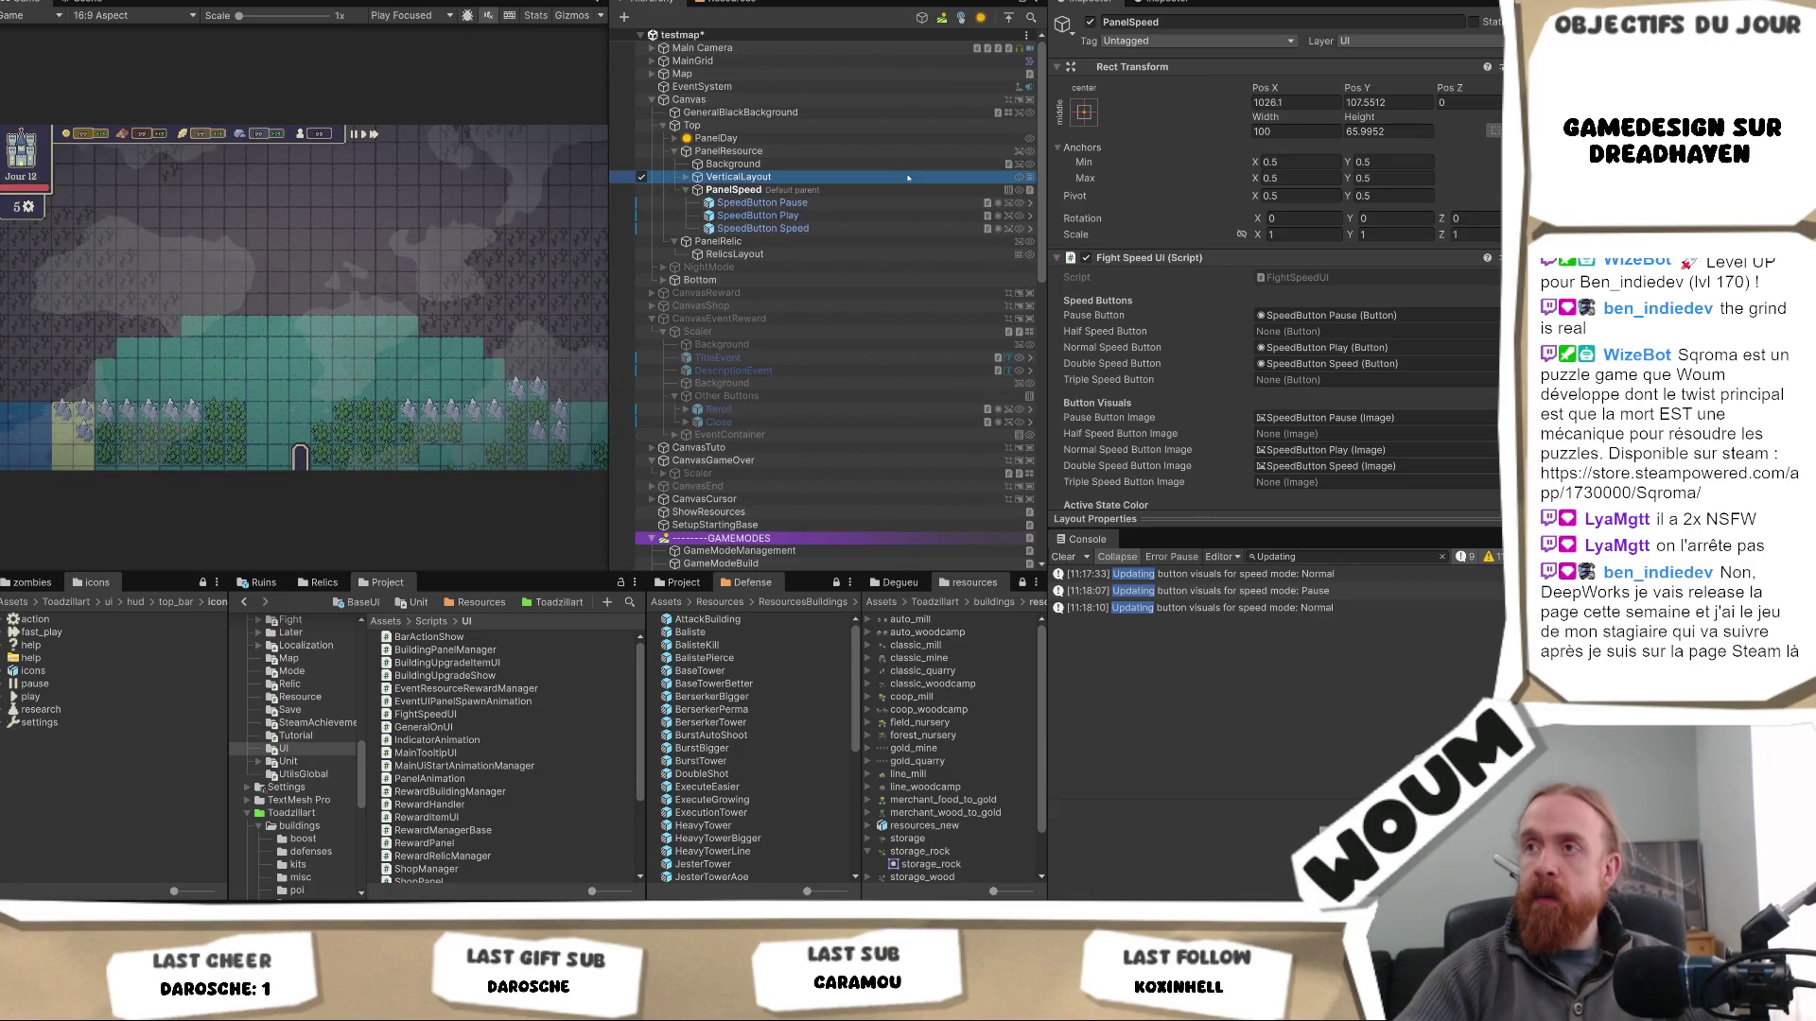
pyautogui.click(856, 192)
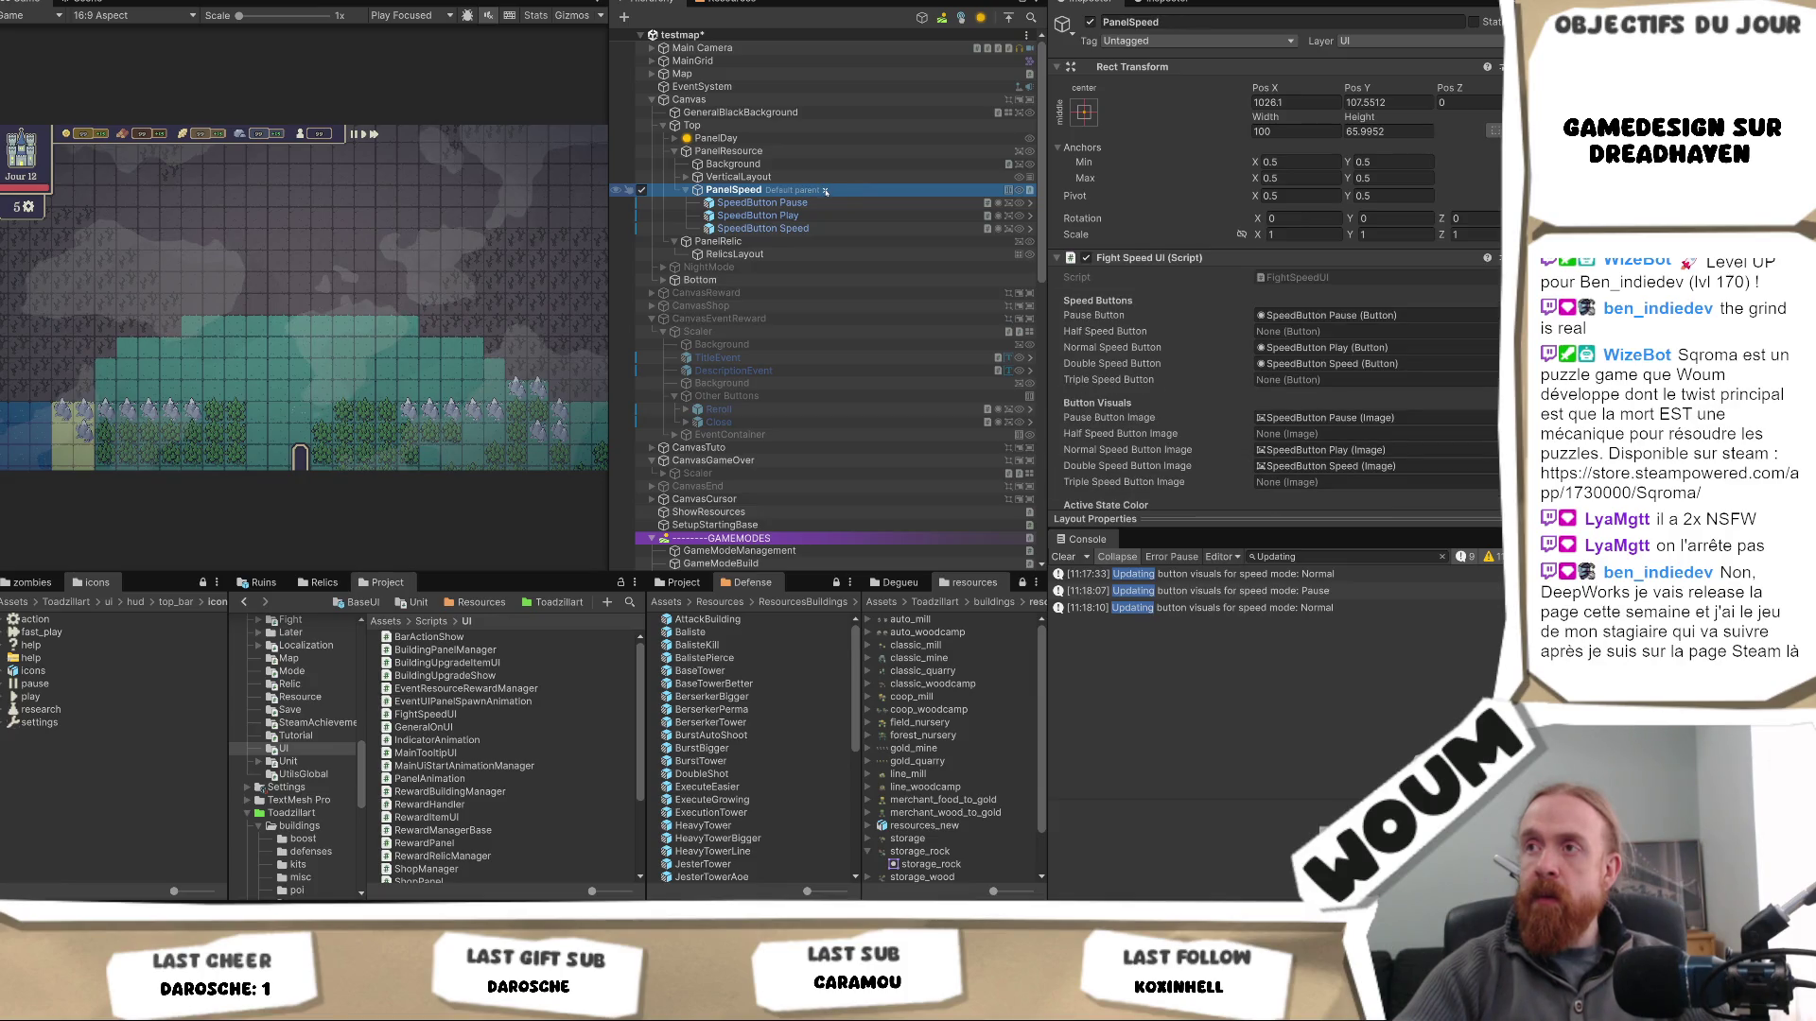
pyautogui.click(825, 191)
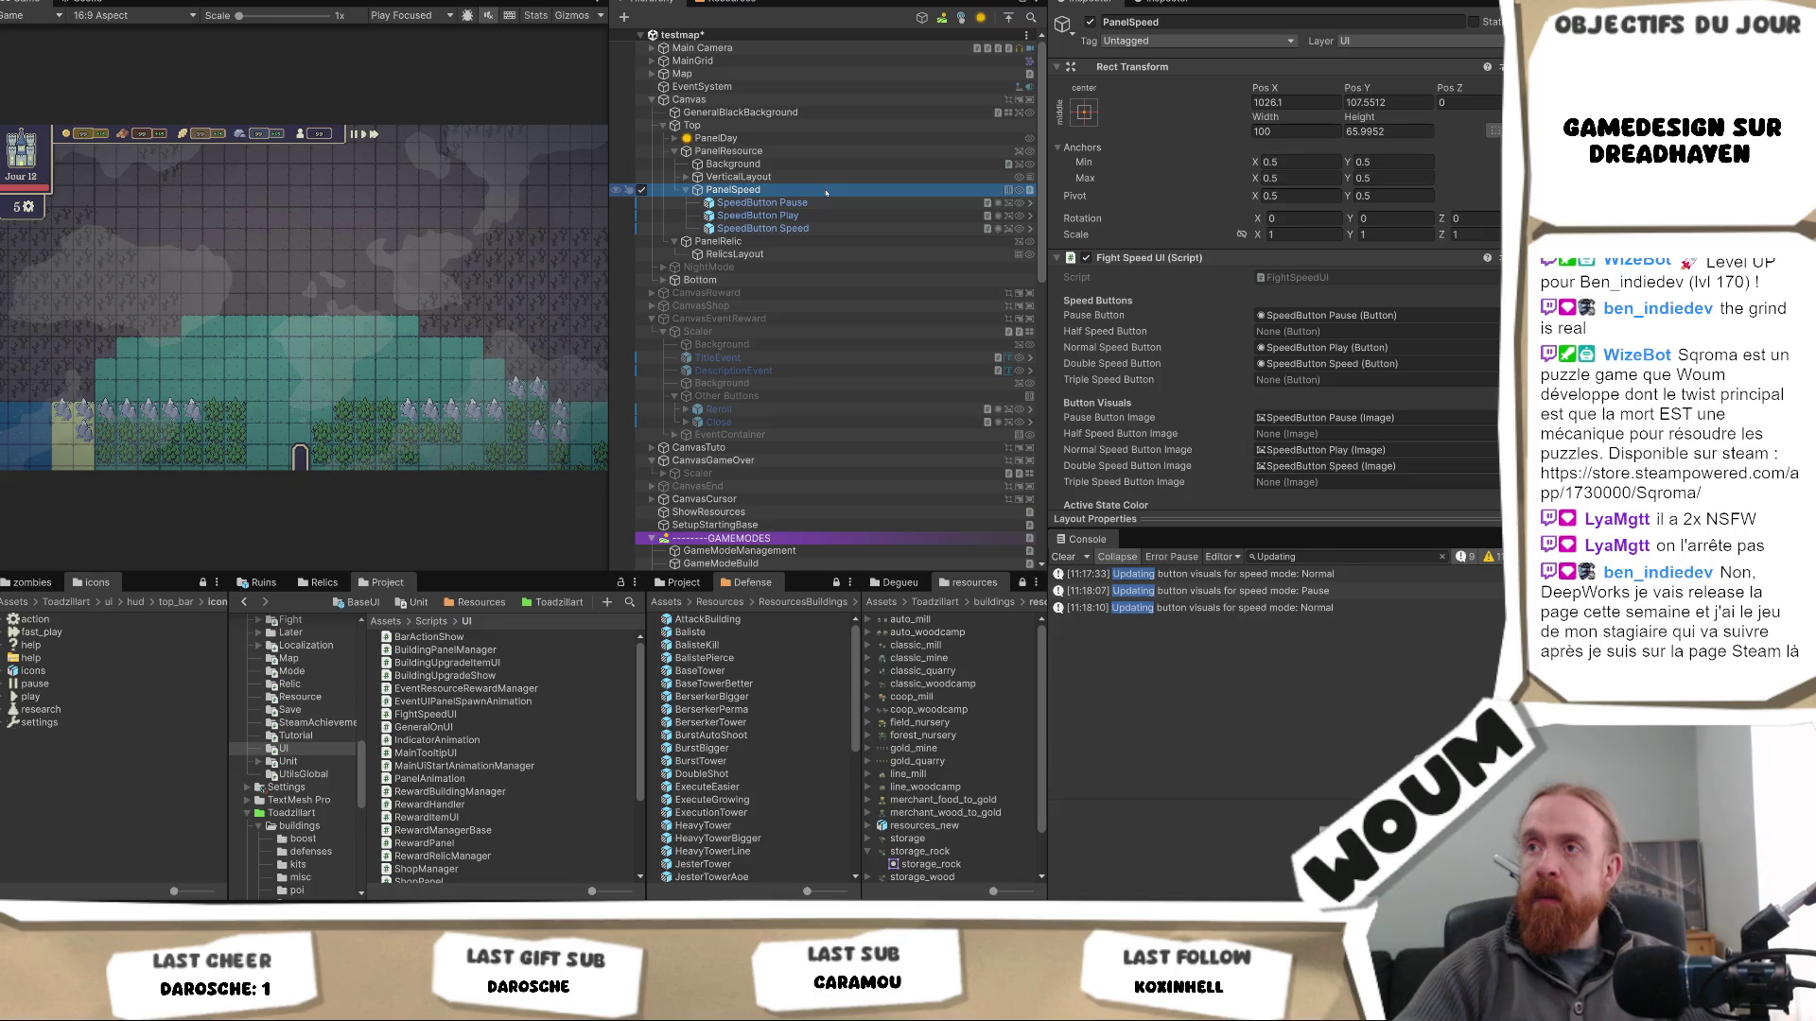
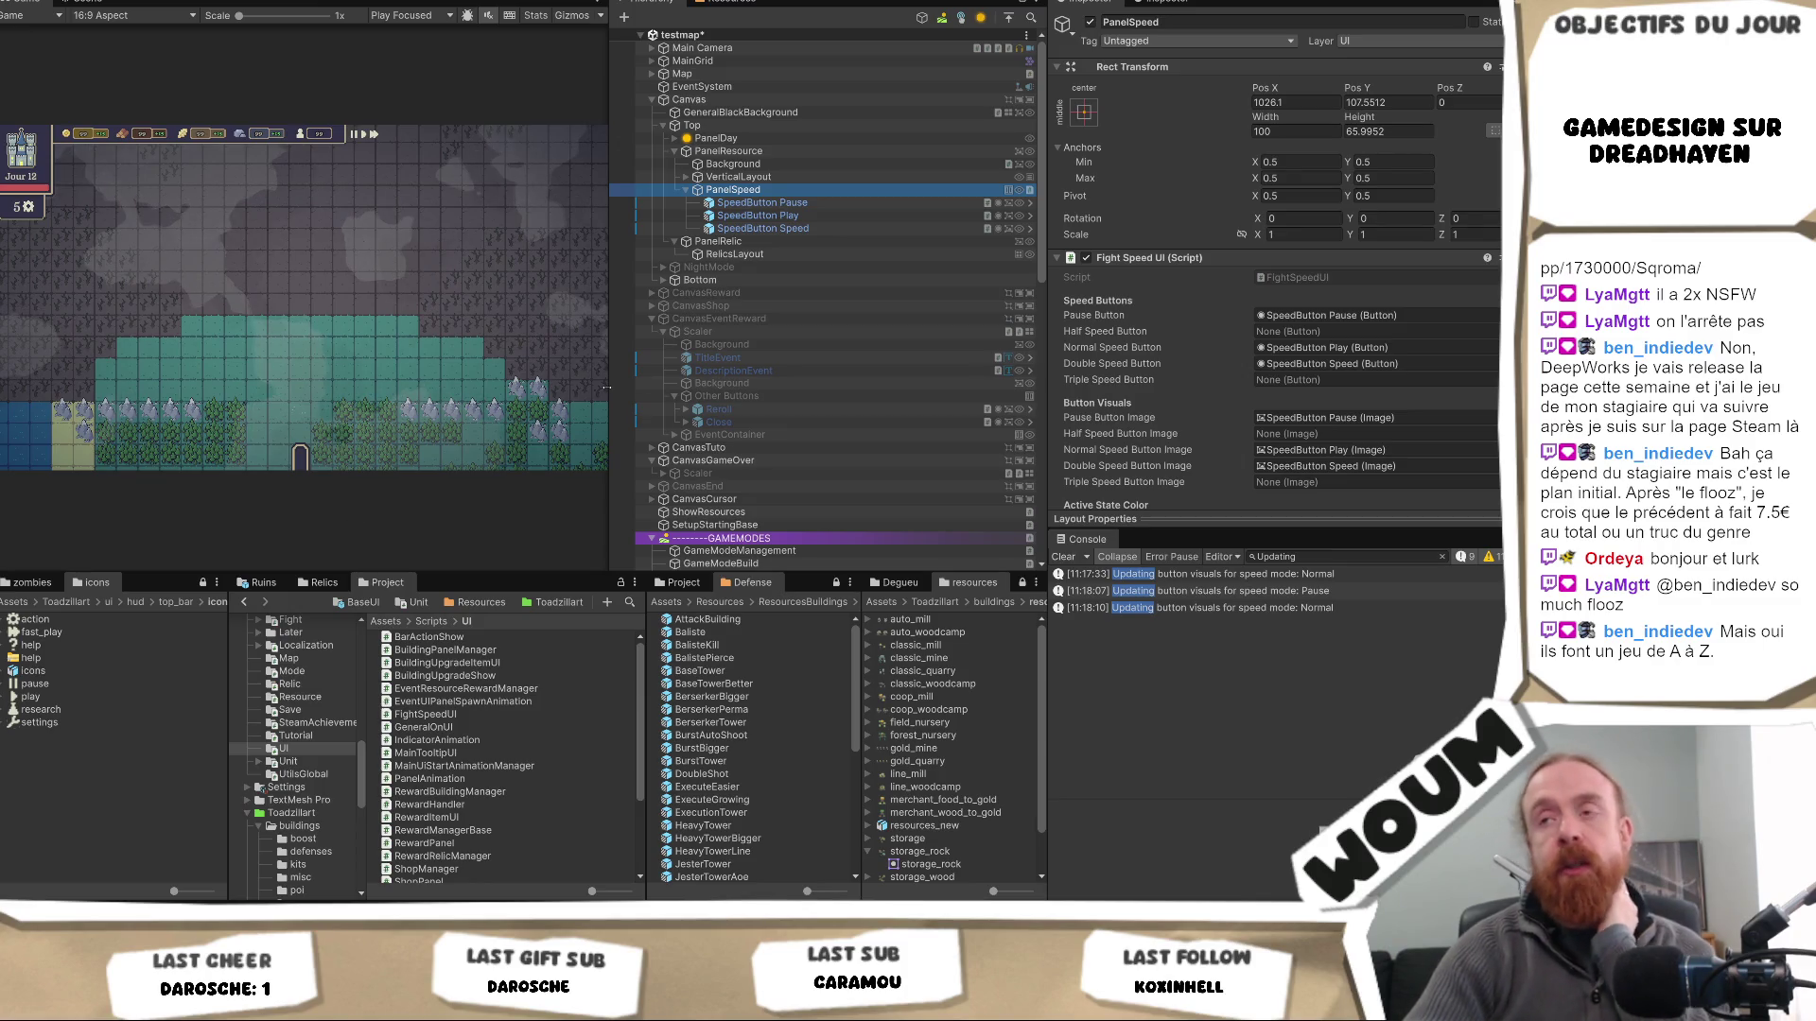
# - Drag the Game view splitter rightward until the full HUD top bar with speed controls shows
pyautogui.moveTo(607, 371)
pyautogui.mouseDown()
pyautogui.moveTo(721, 388)
pyautogui.moveTo(703, 384)
pyautogui.mouseUp()
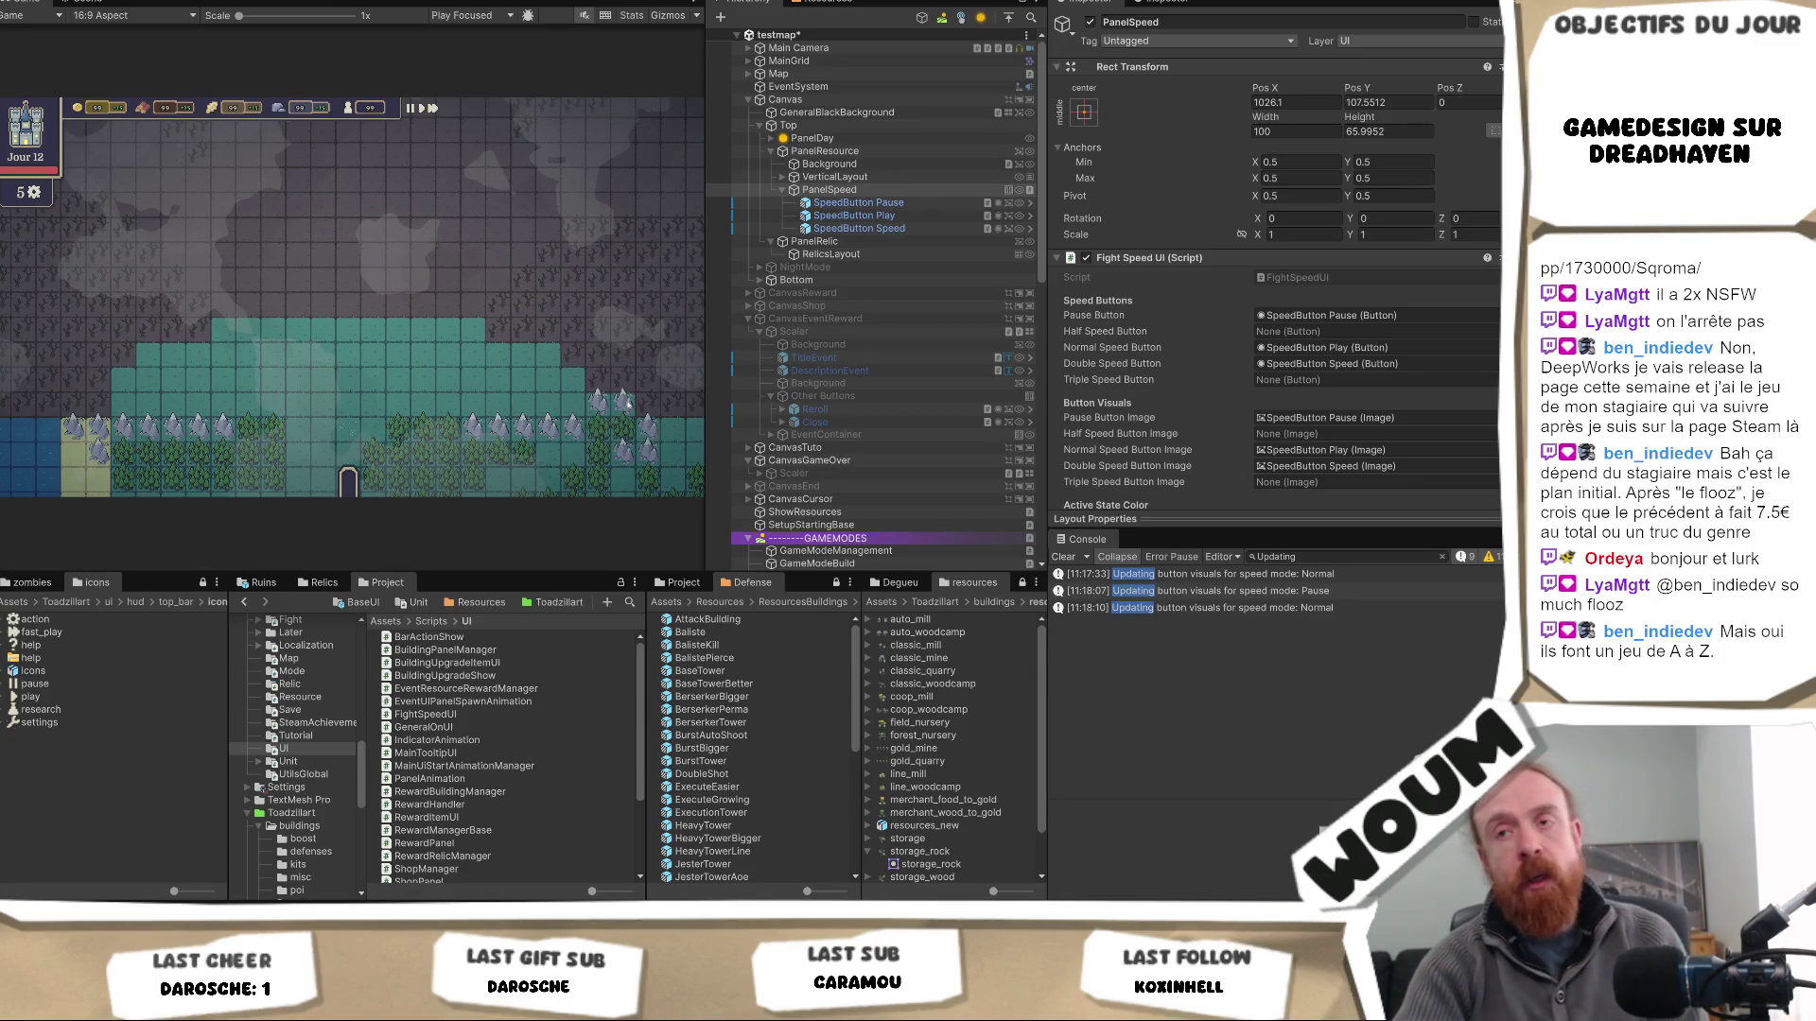
pyautogui.moveTo(709, 355); pyautogui.dragTo(707, 385)
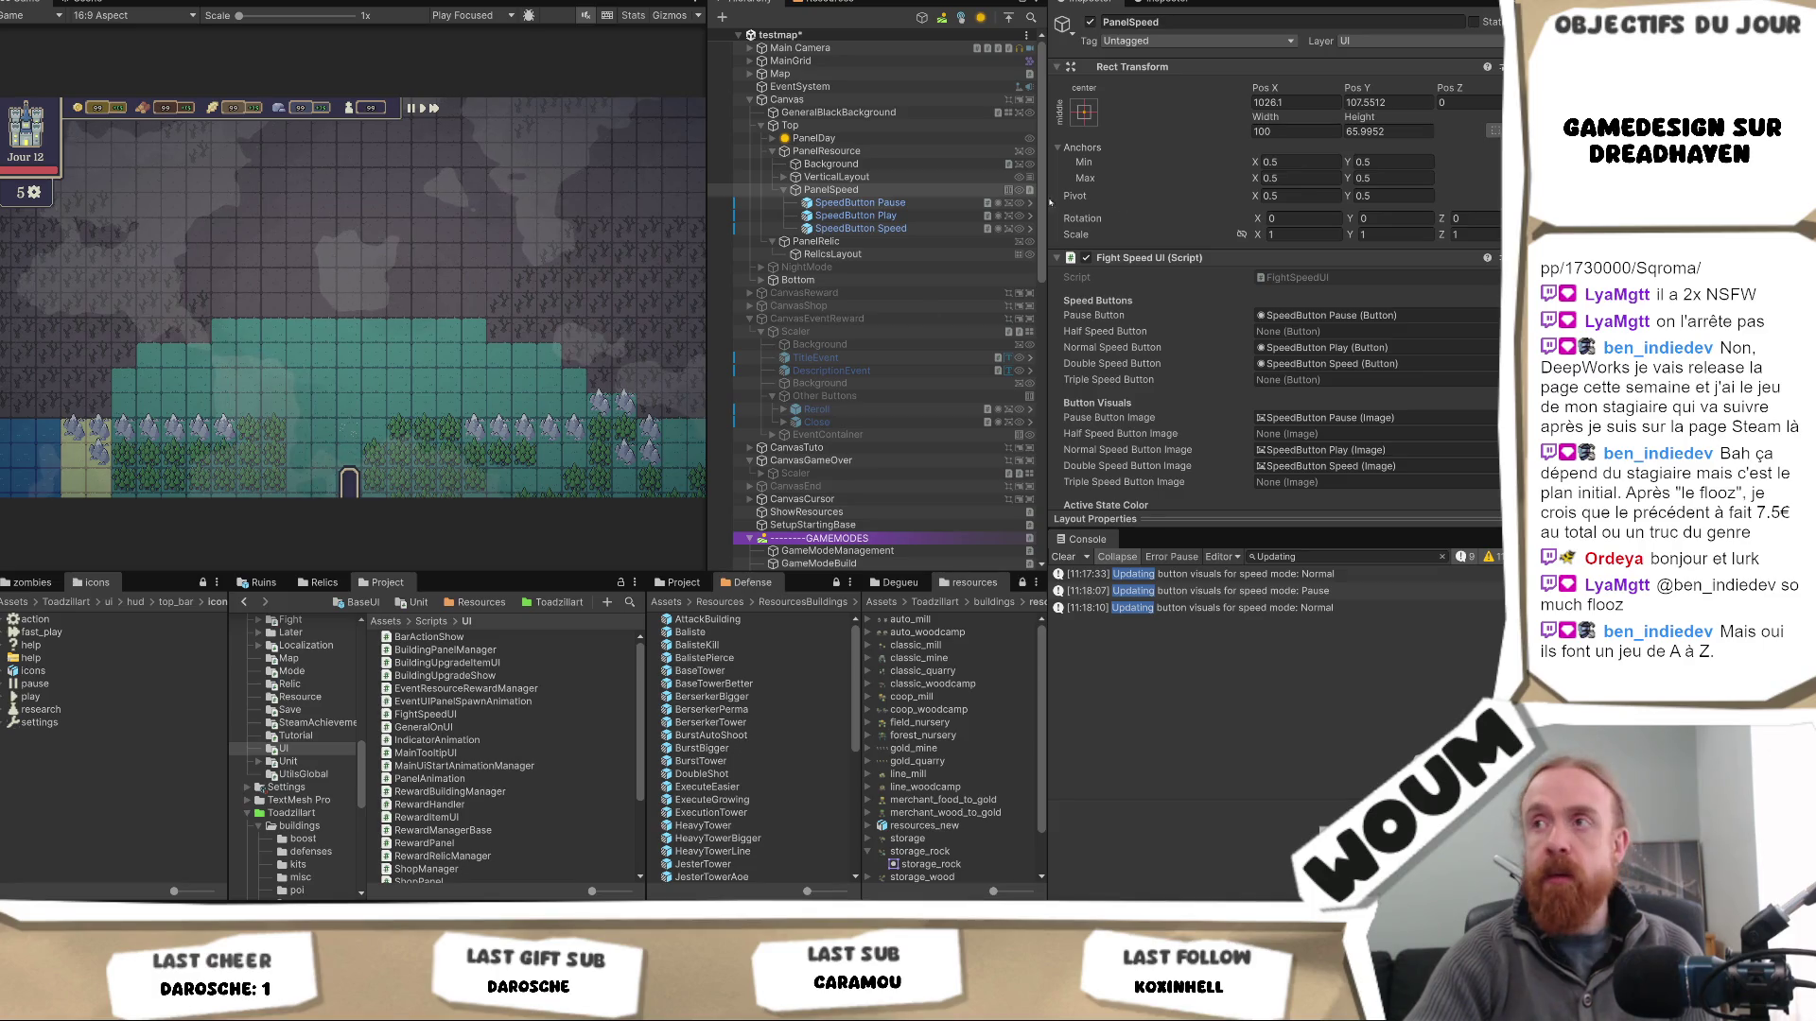
pyautogui.scroll(-2, 966, 285)
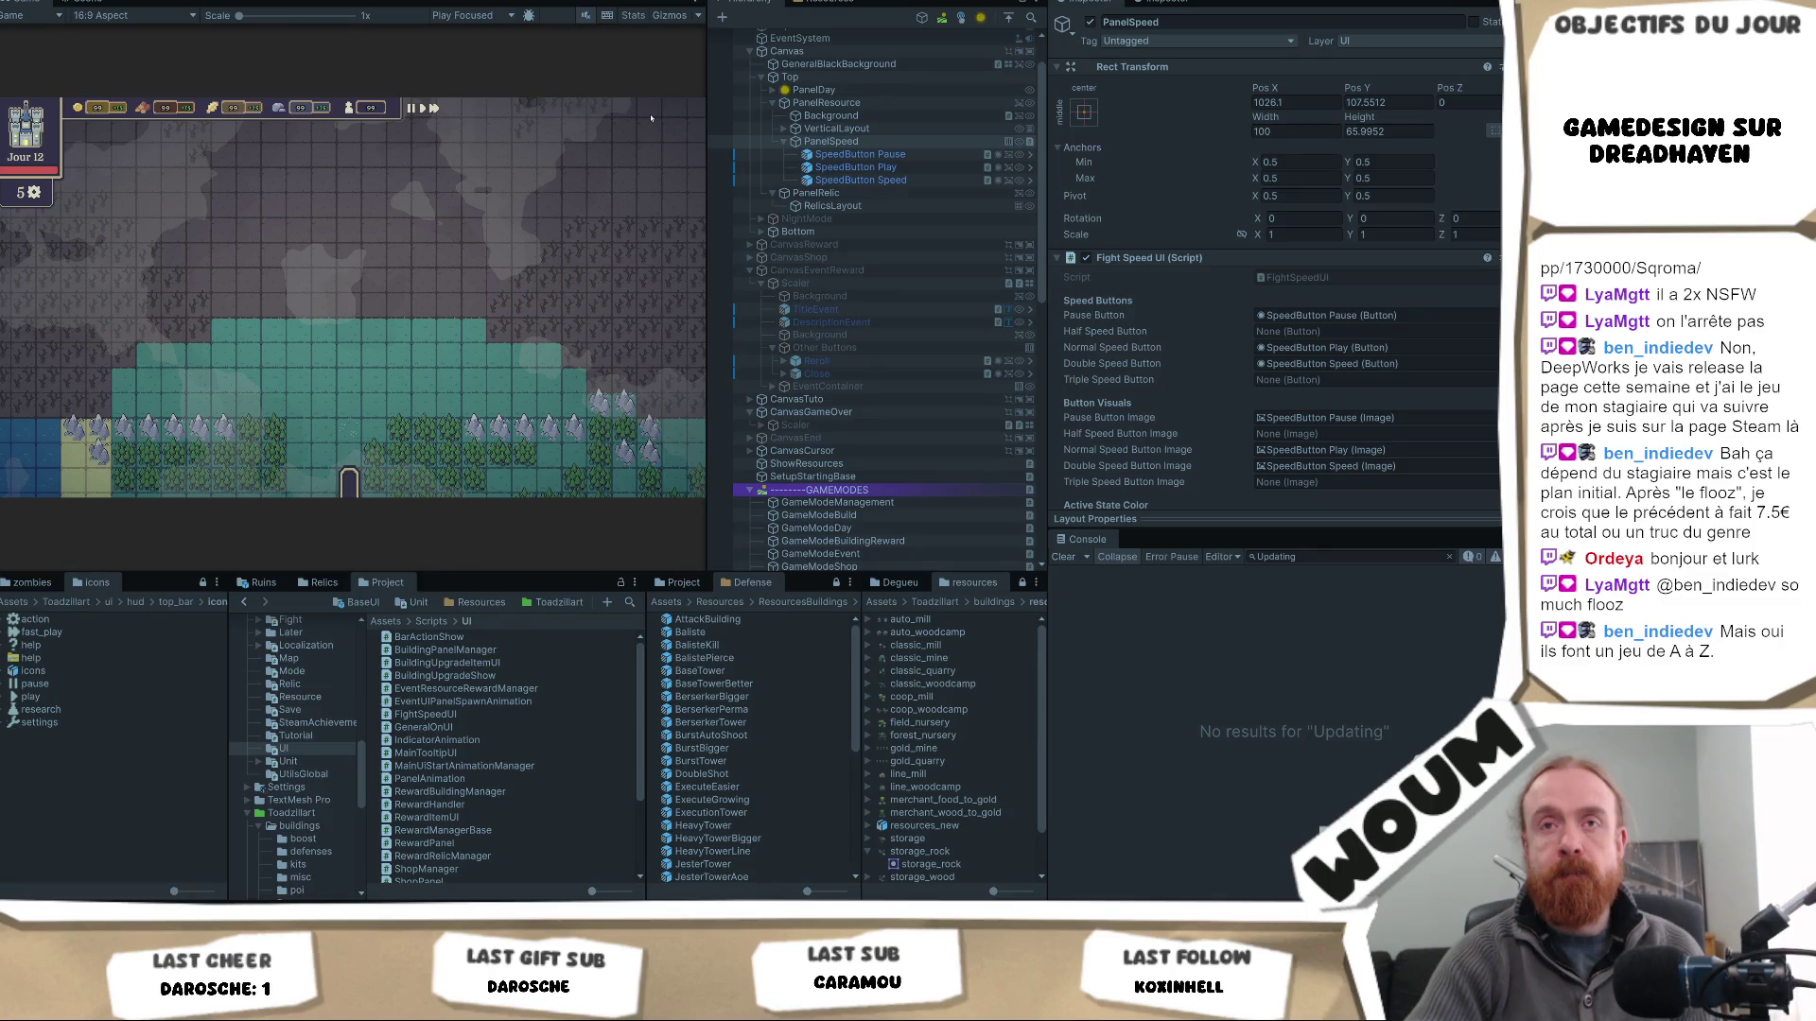
# - Enter Play mode, dismiss the Alpha de DreadHaven dialog, then pause the game
pyautogui.hotkey('ctrl', 'p')
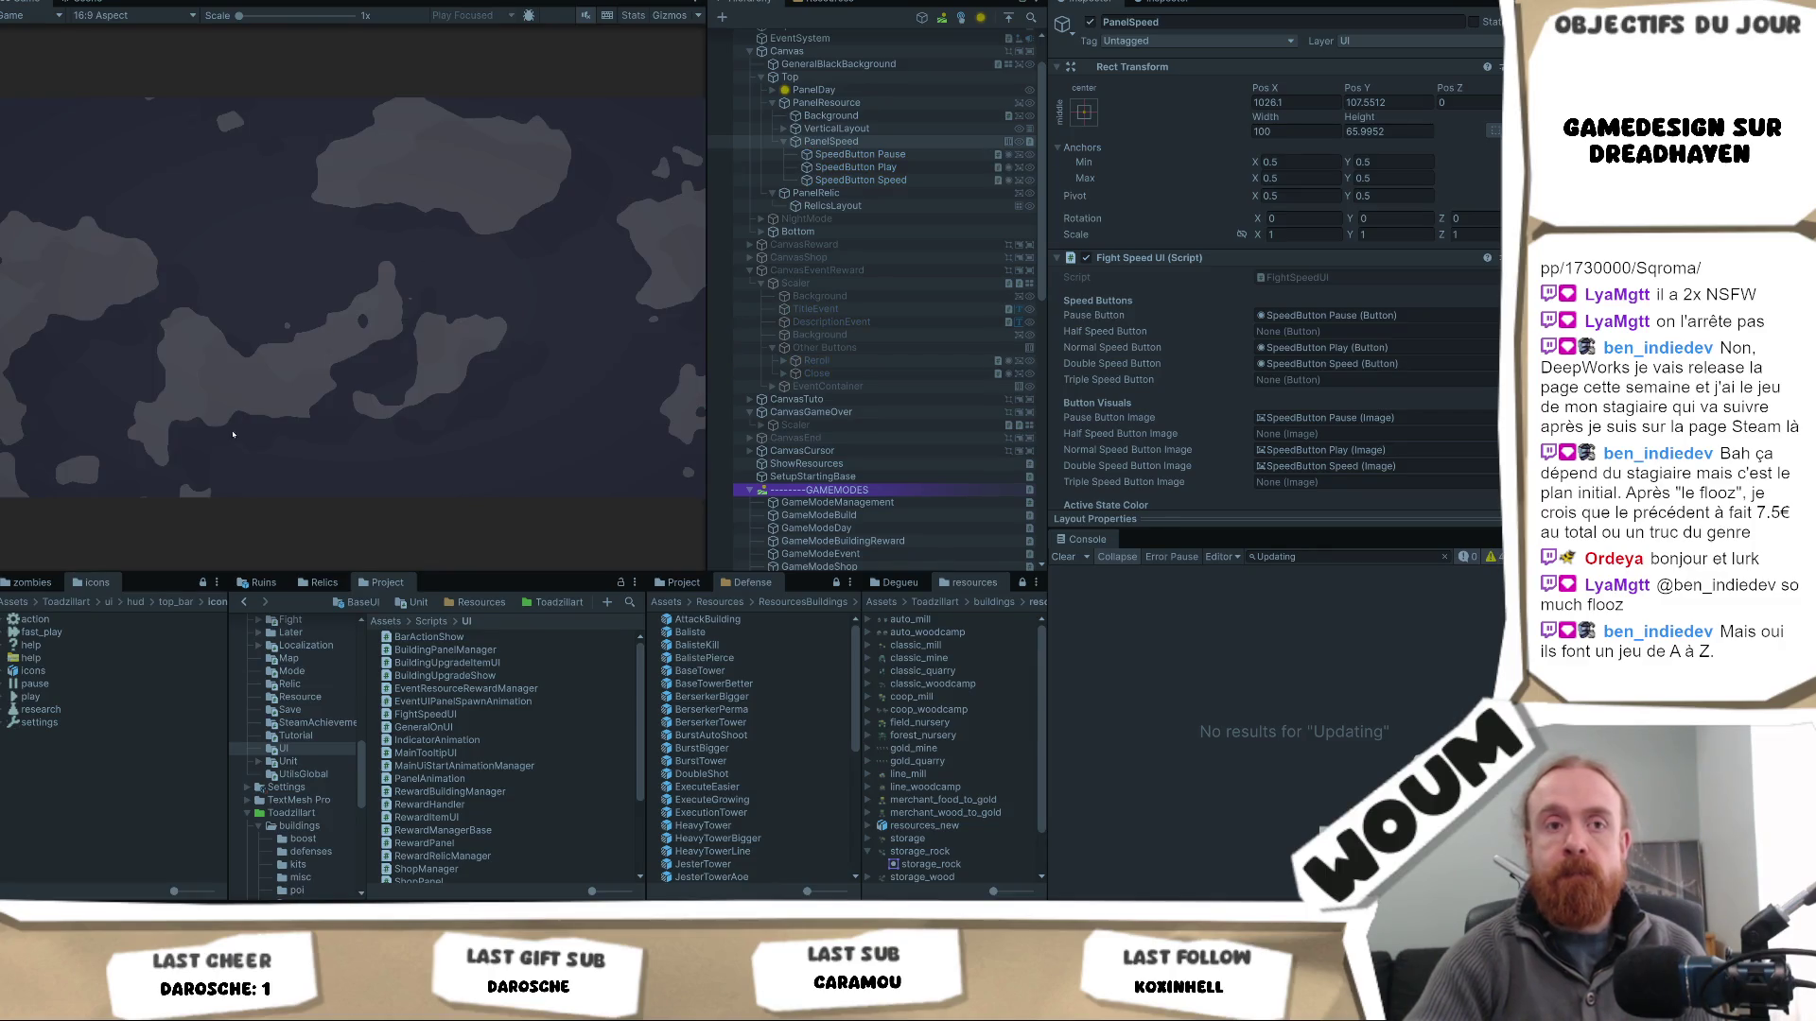
pyautogui.click(352, 436)
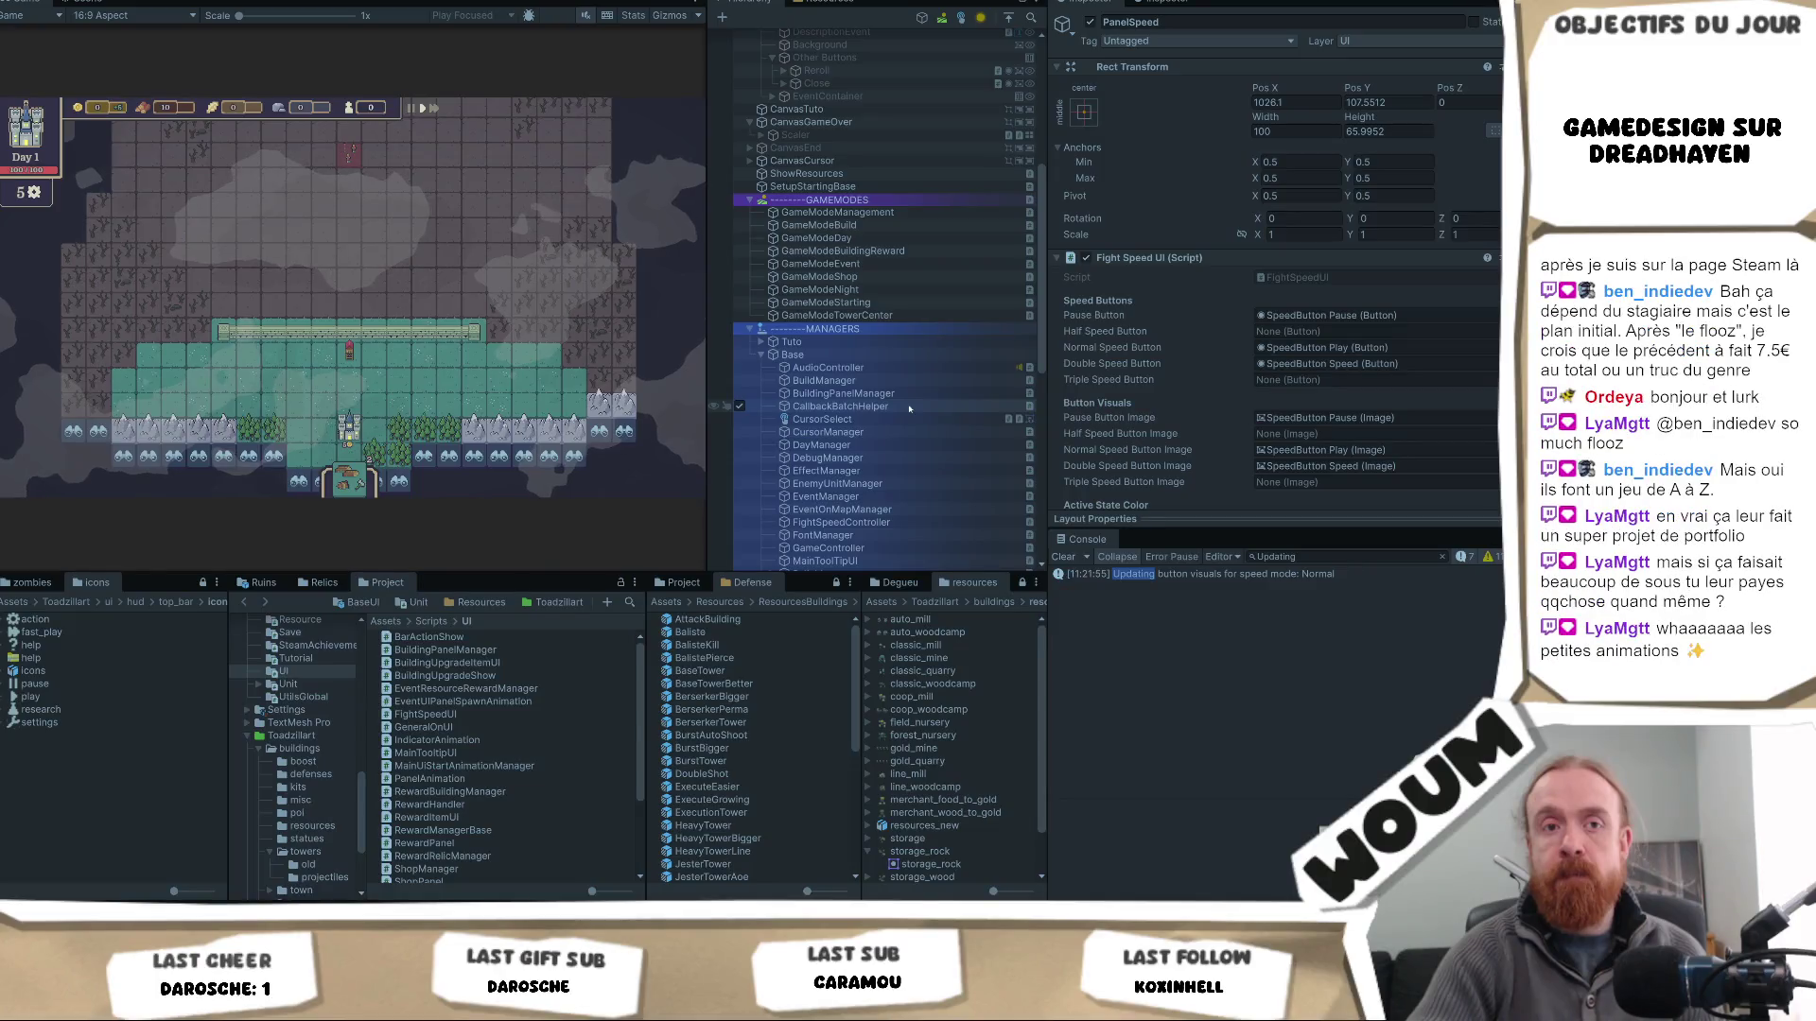
pyautogui.scroll(-3, 906, 412)
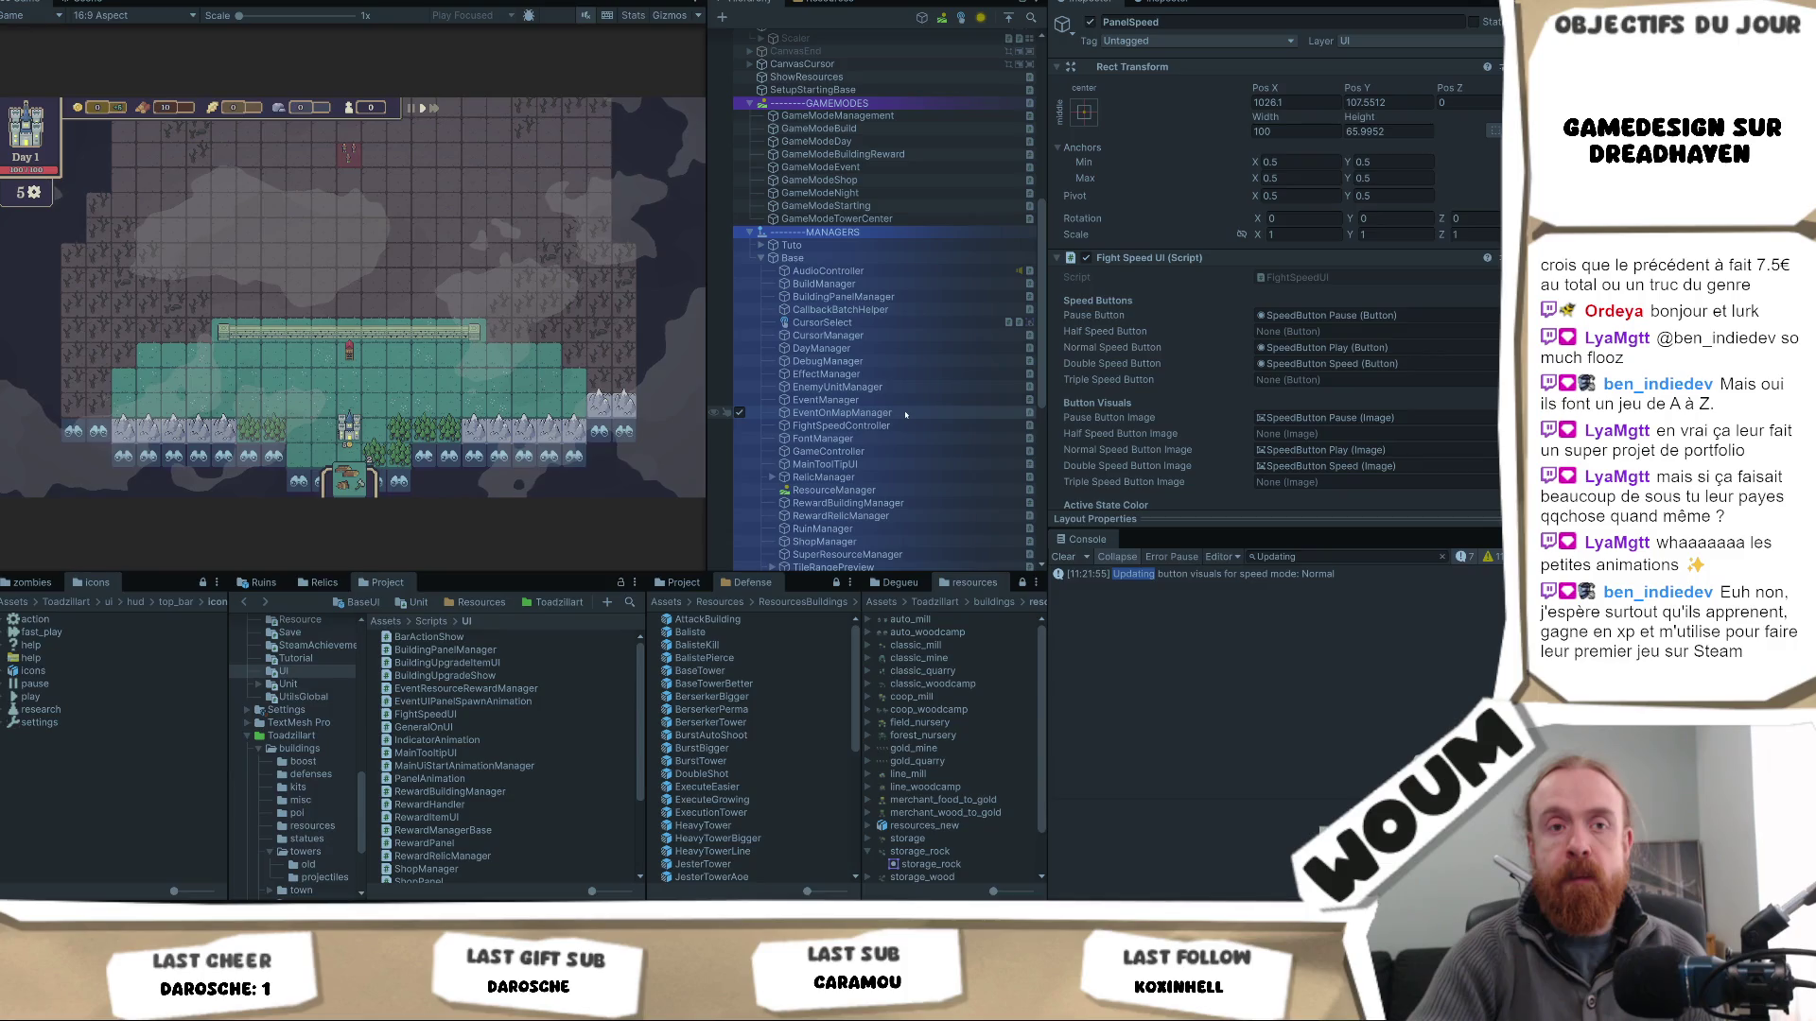
pyautogui.scroll(-3, 905, 413)
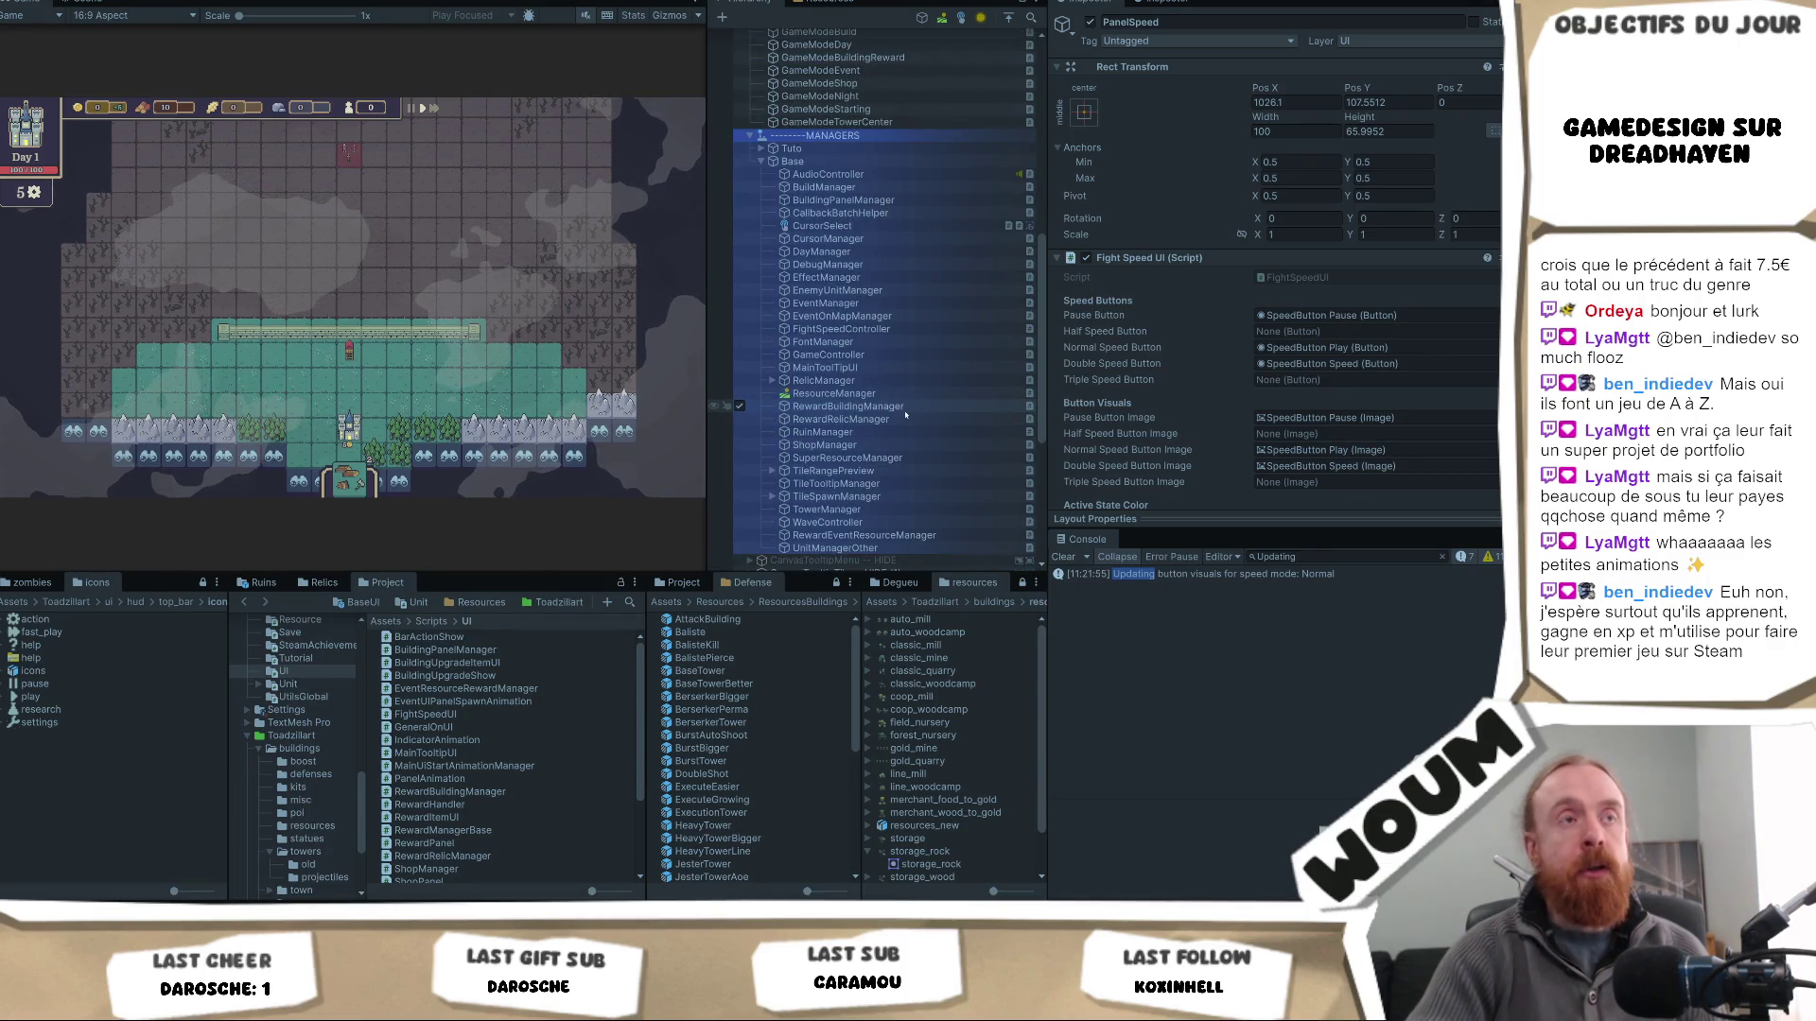
pyautogui.scroll(-2, 905, 413)
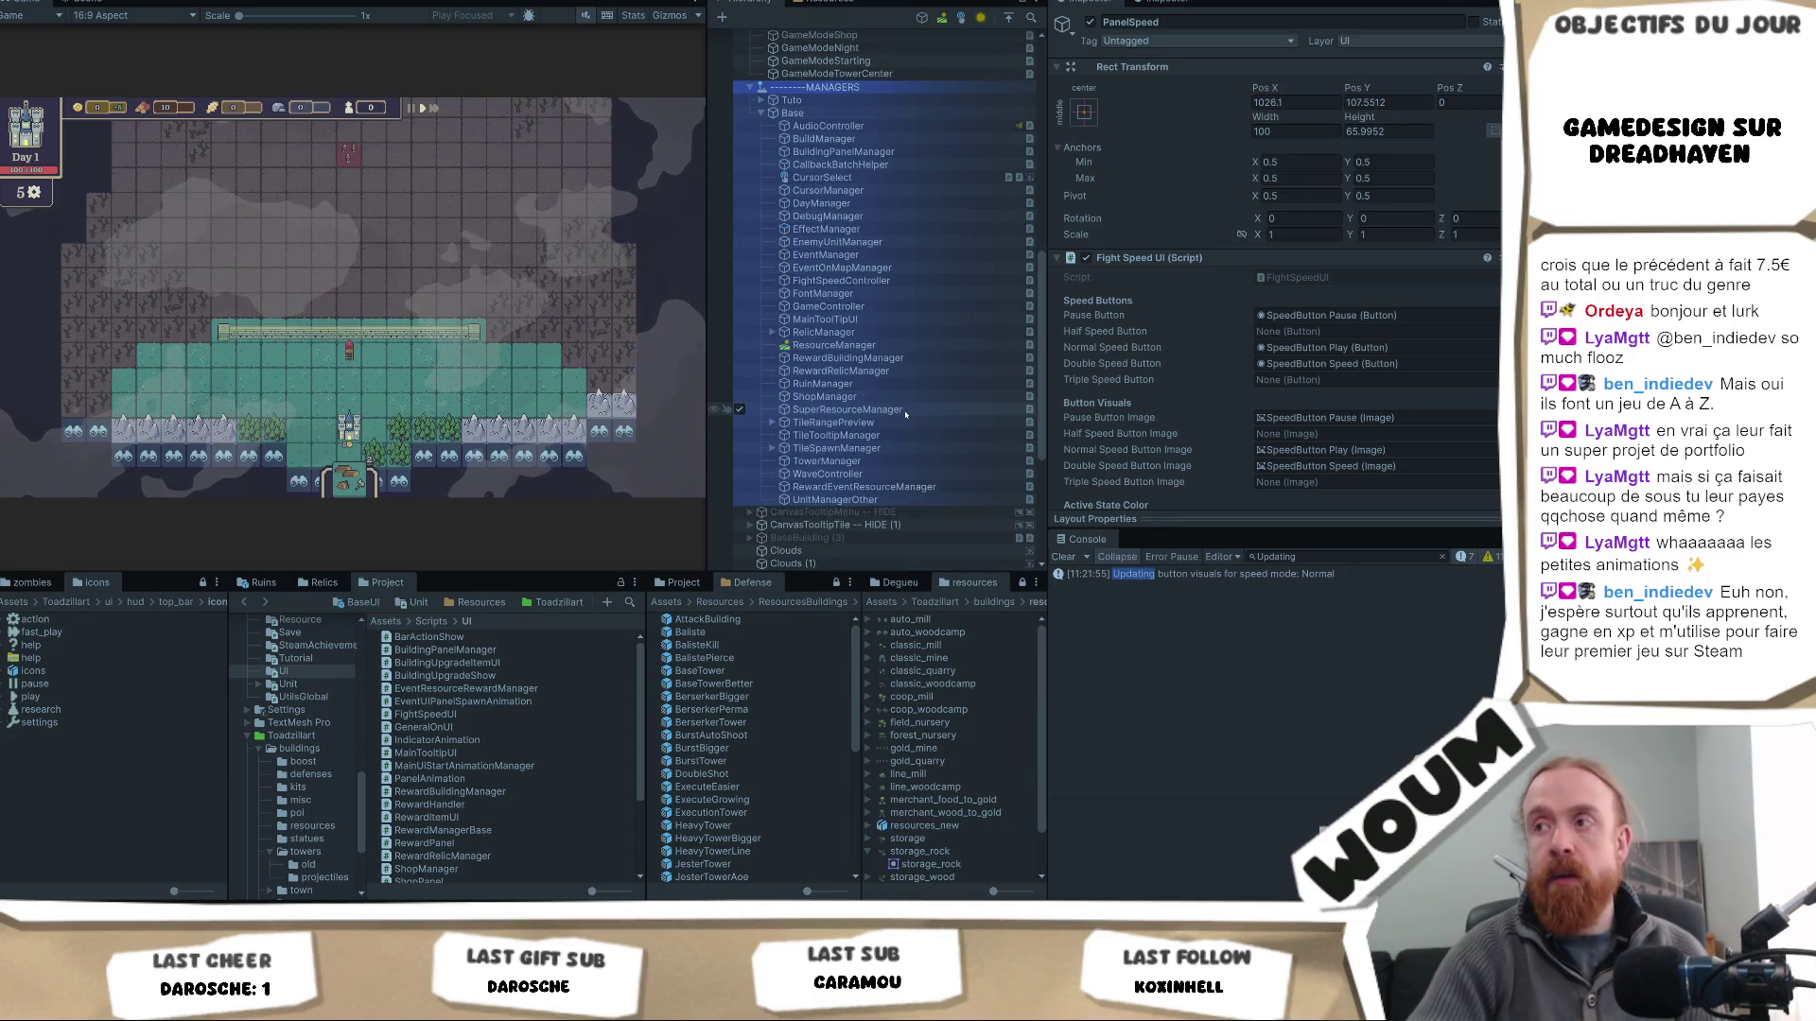
pyautogui.scroll(-5, 1154, 397)
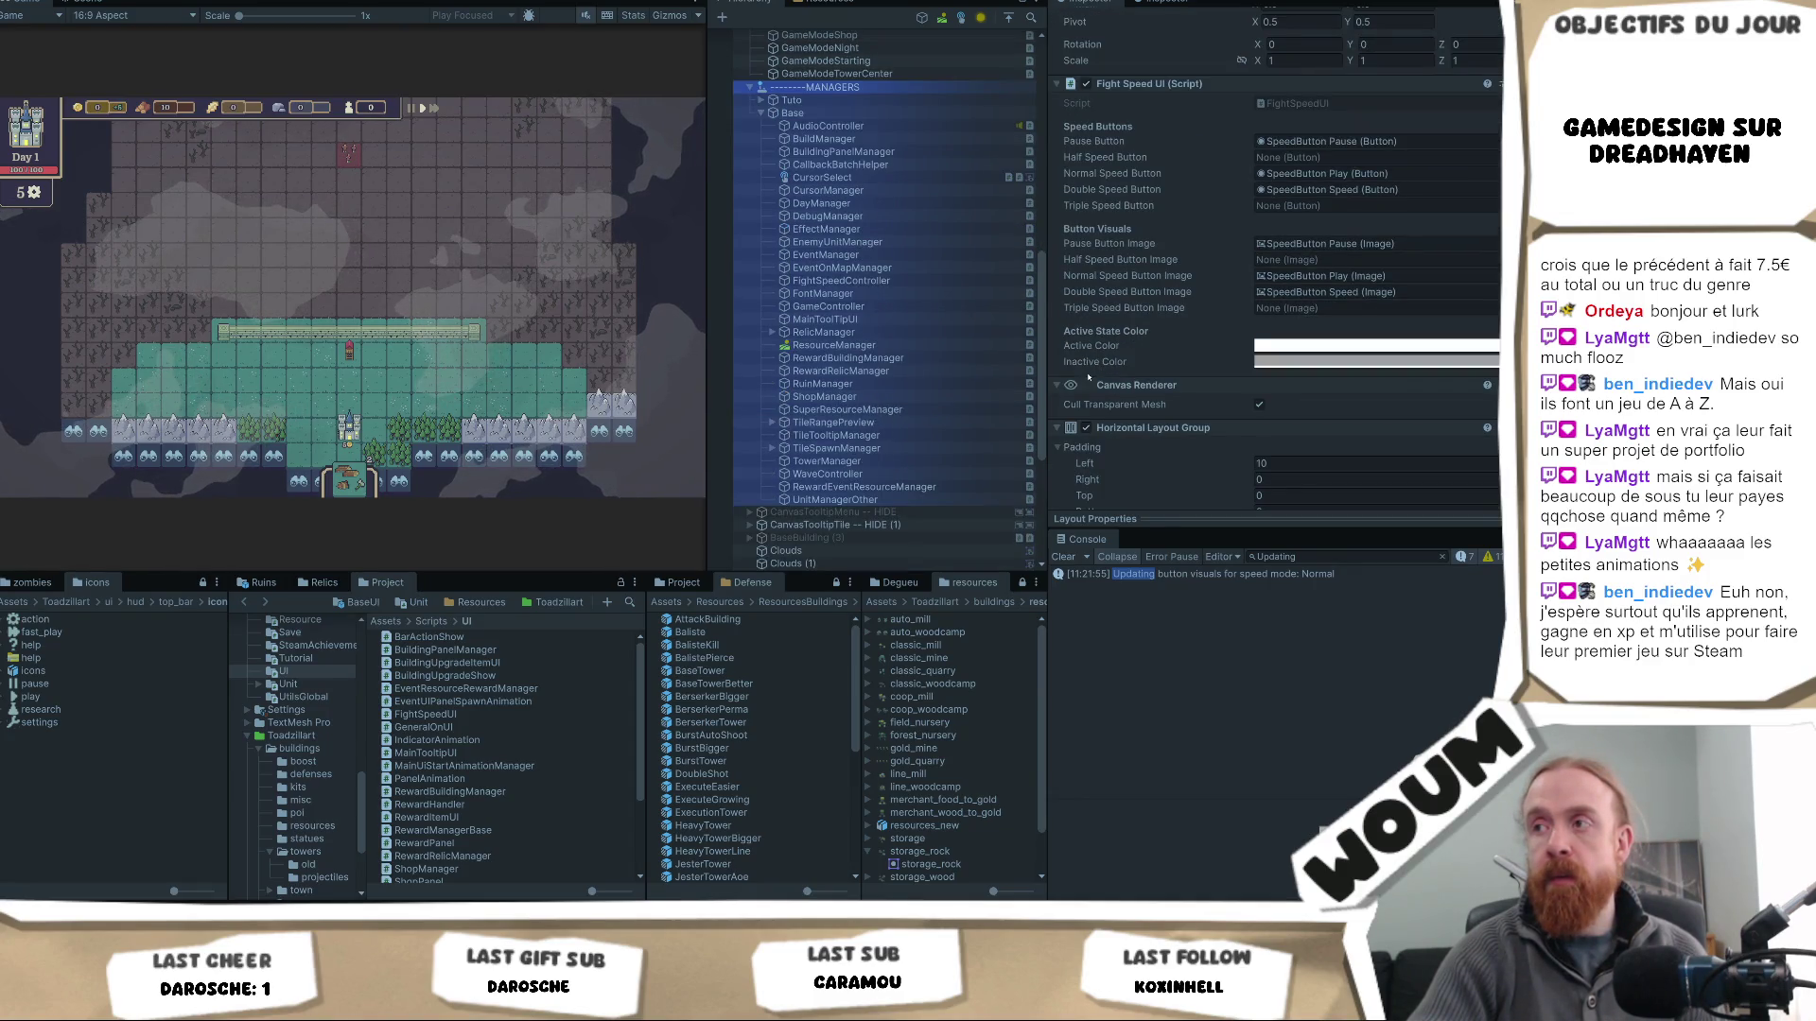
pyautogui.scroll(8, 951, 390)
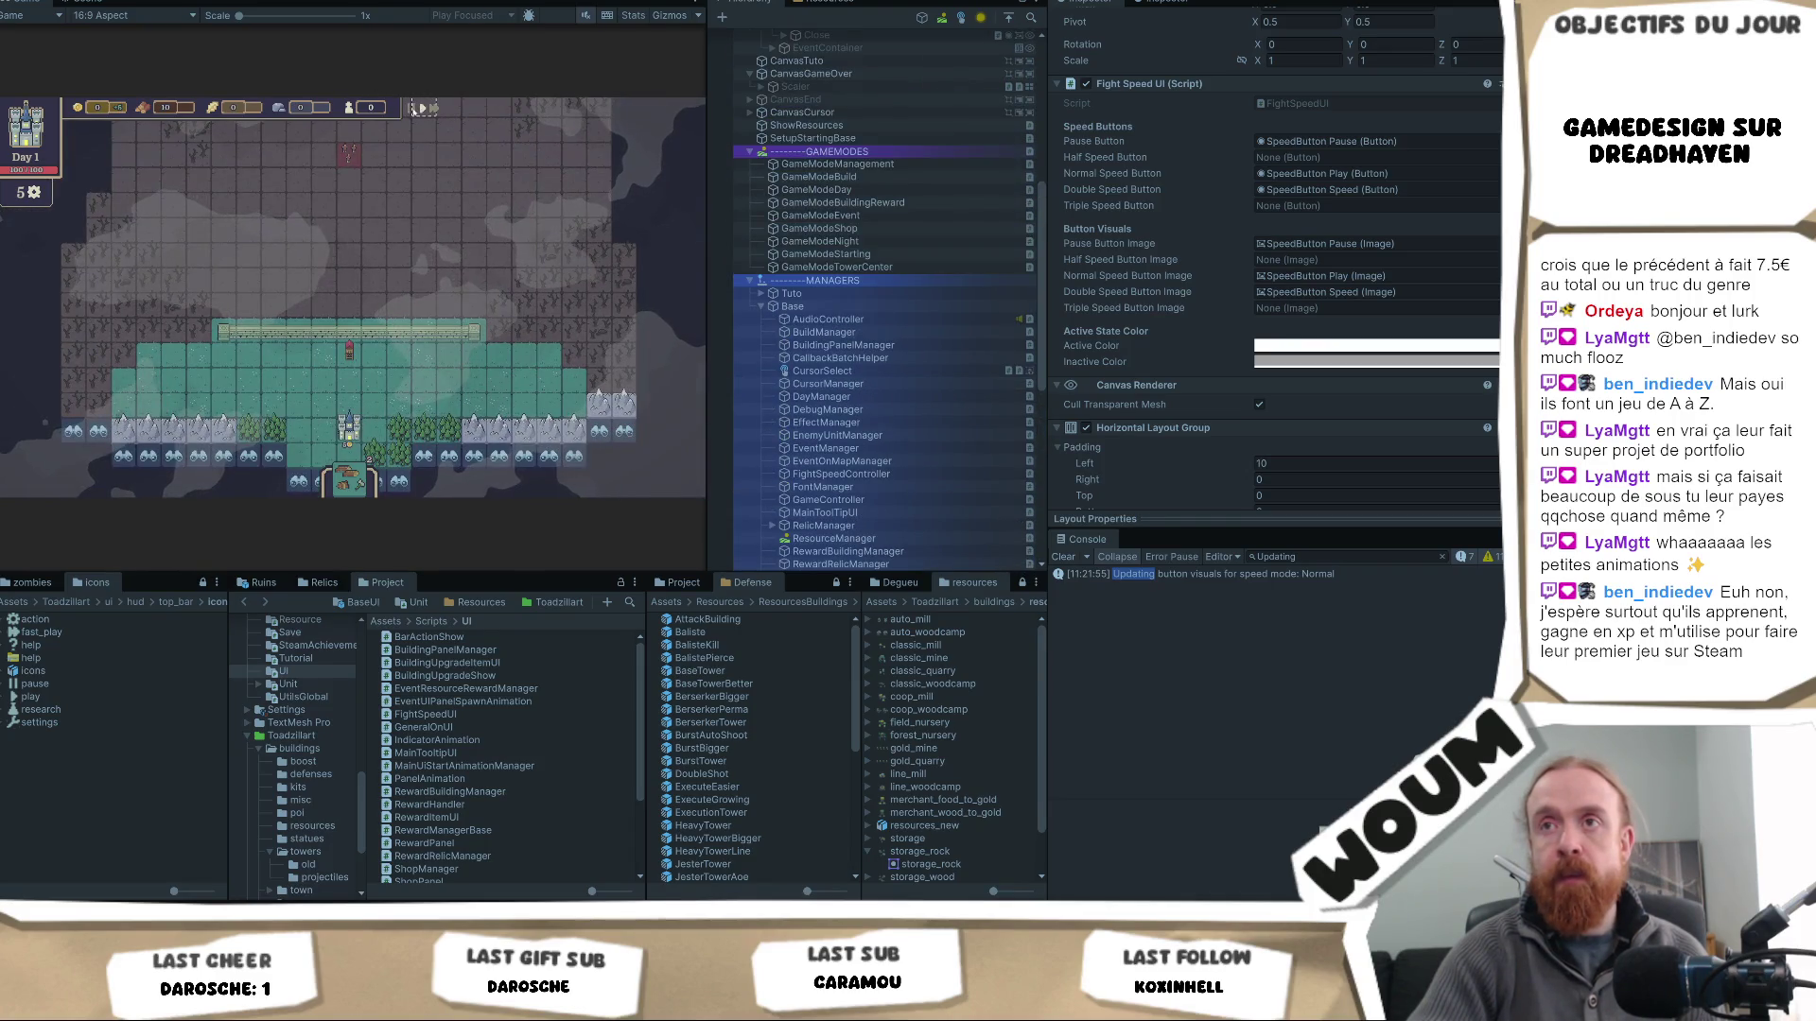
pyautogui.click(411, 107)
# - Switch speed to normal, double, then normal again; stop Play mode and select GameModeNight
pyautogui.click(421, 107)
pyautogui.click(433, 107)
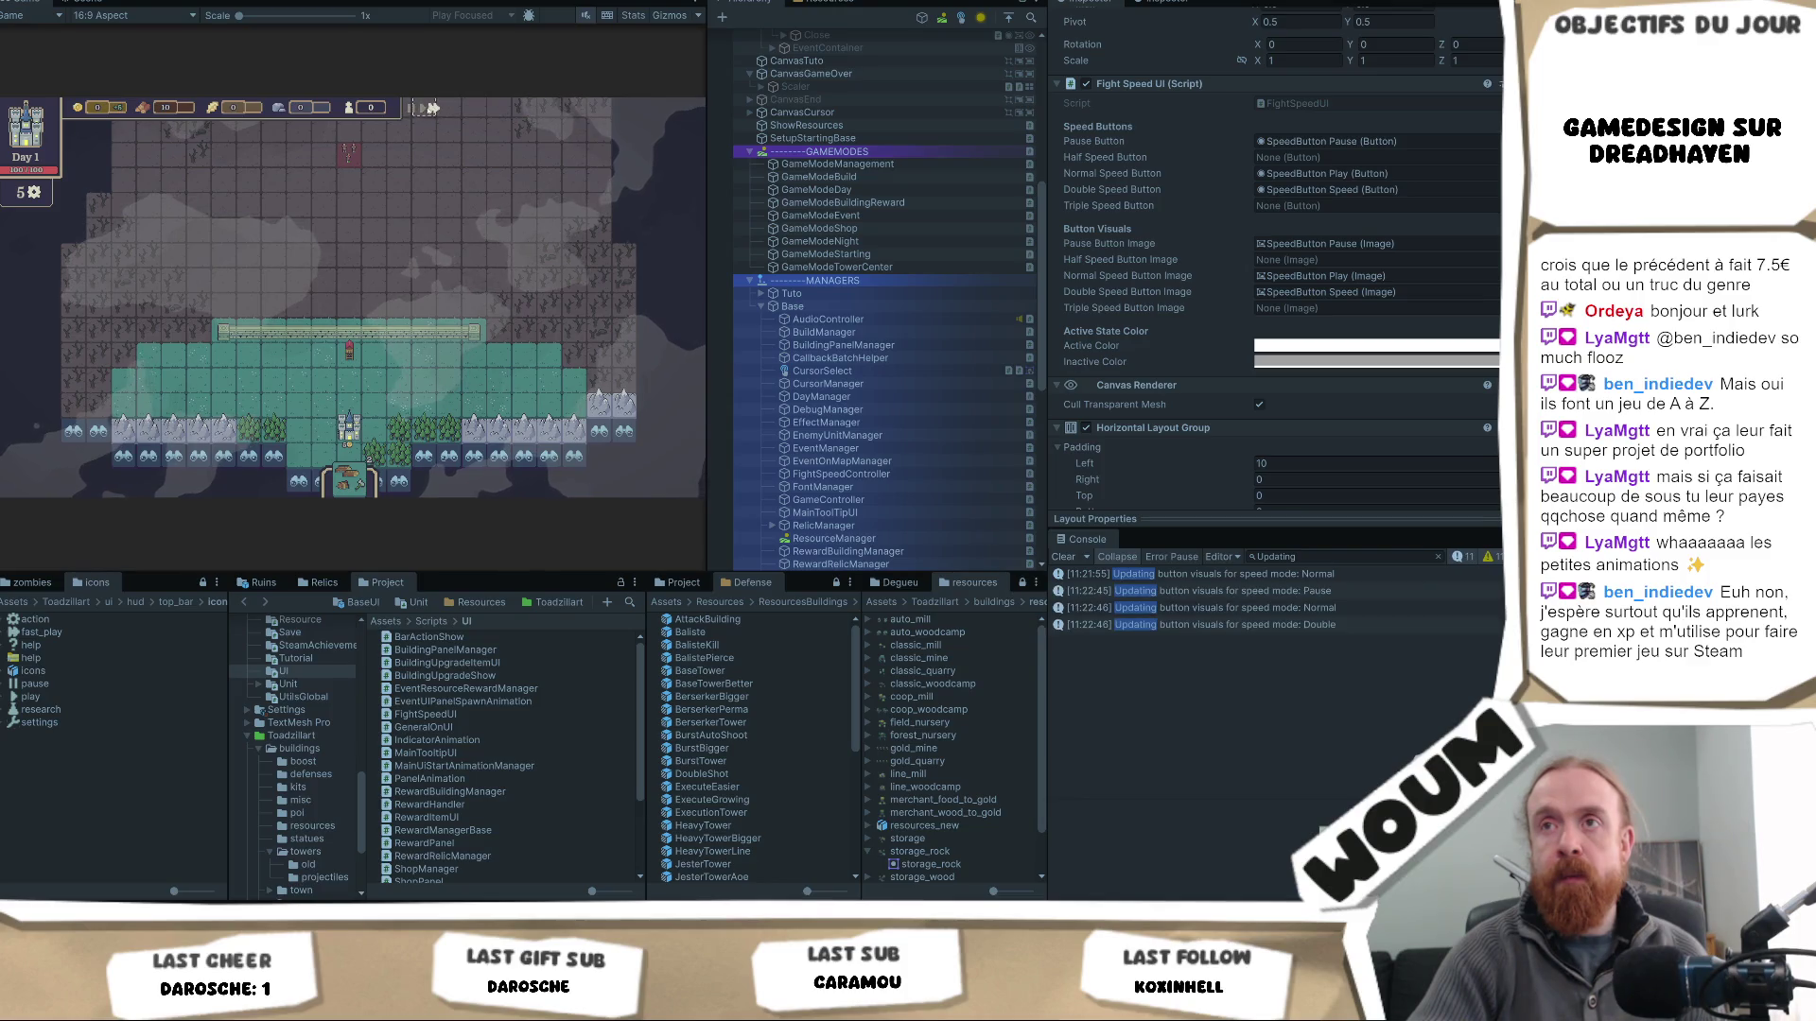
pyautogui.click(422, 107)
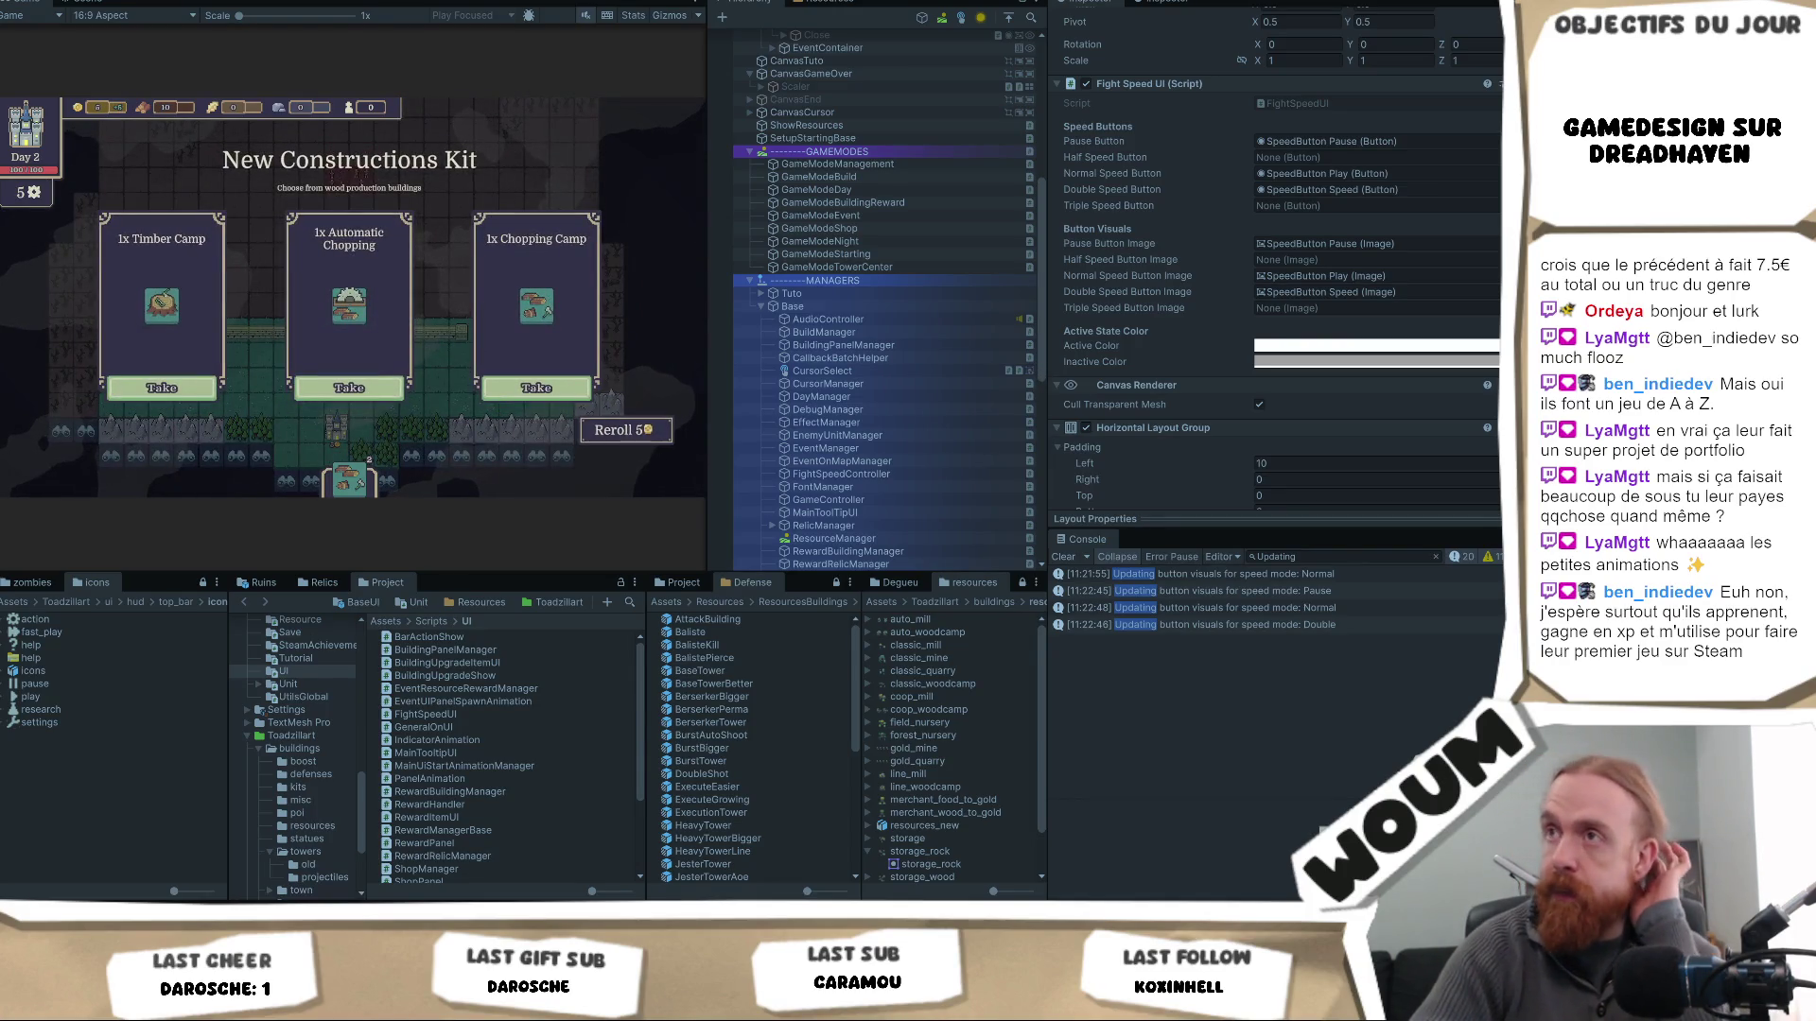
pyautogui.hotkey('ctrl', 'p')
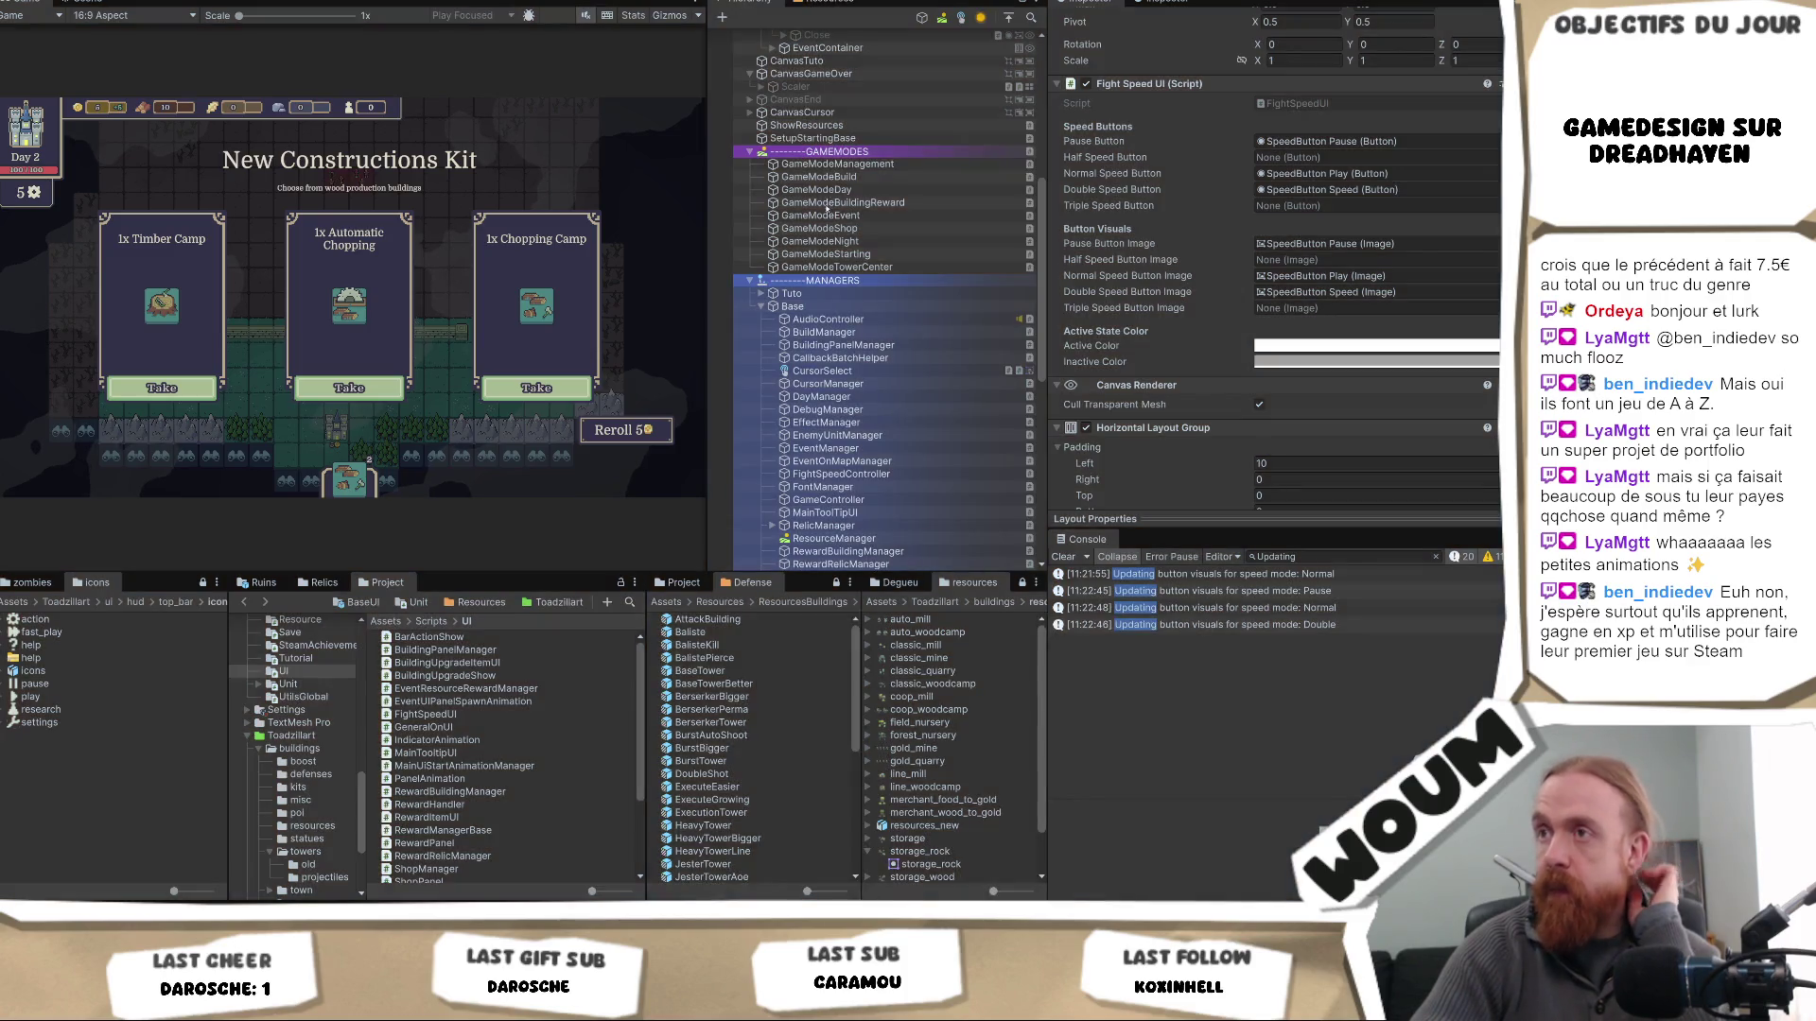
pyautogui.click(832, 241)
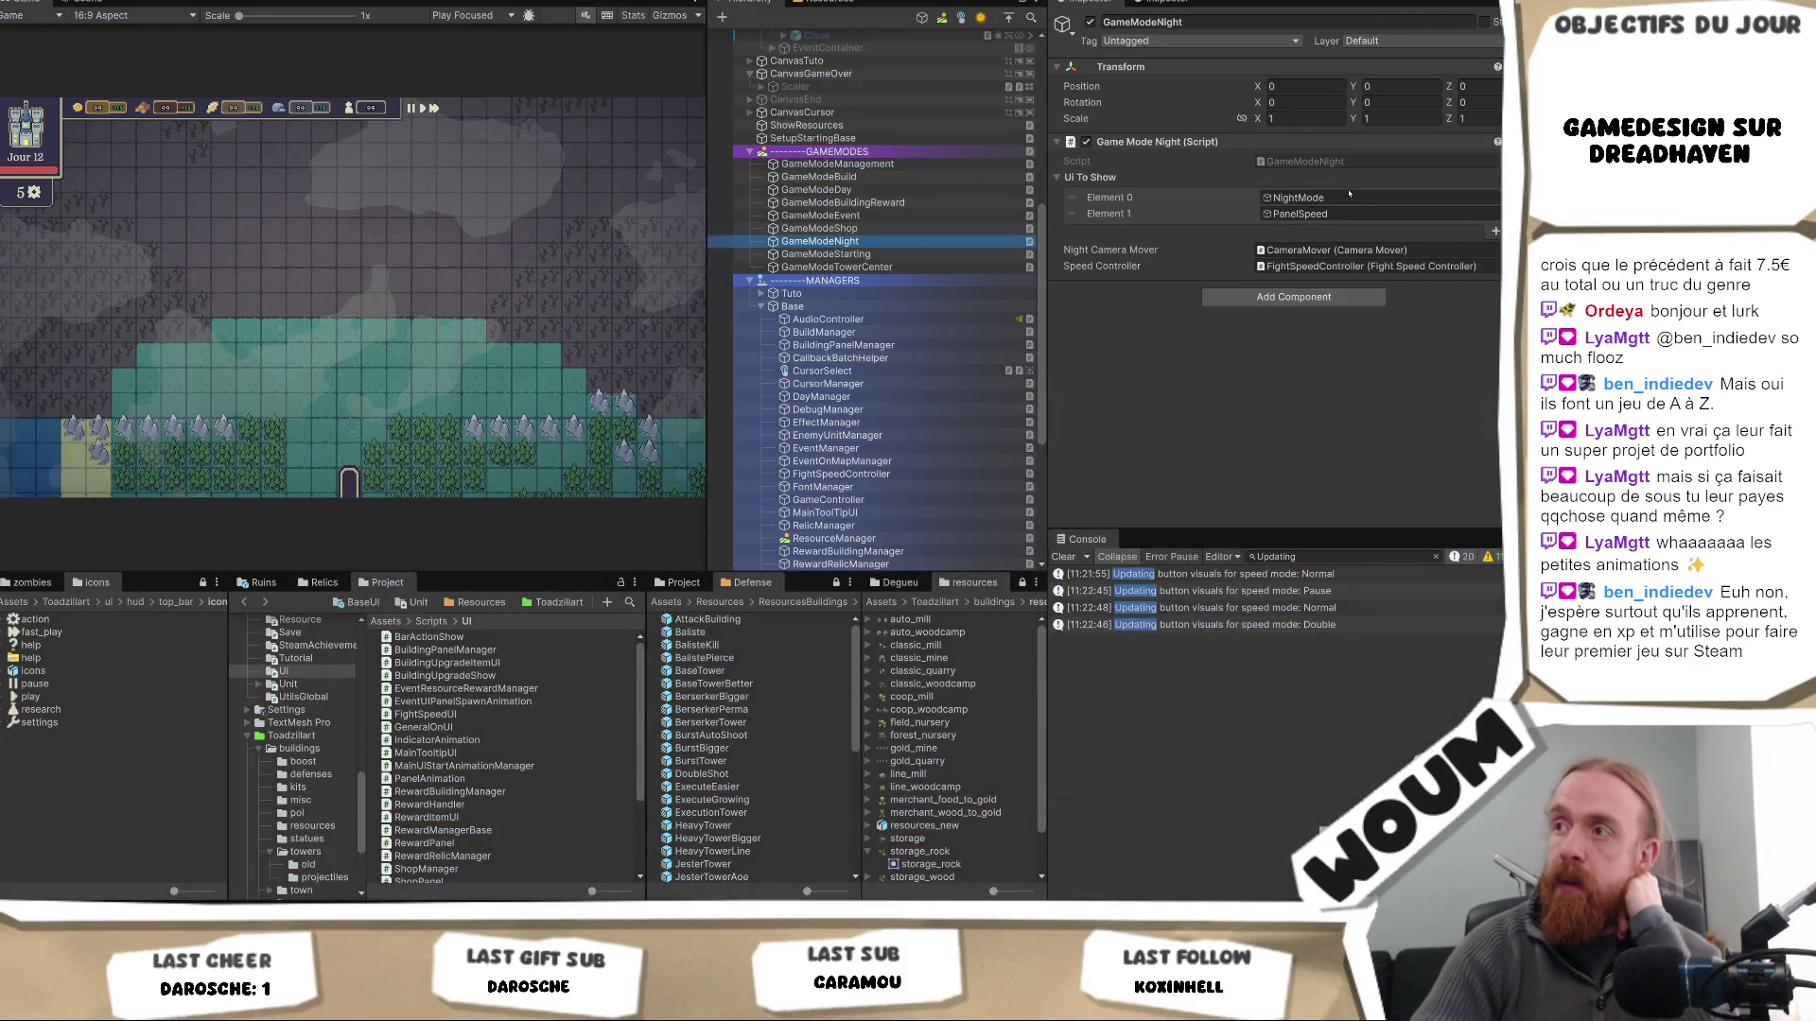
# - Locate GameModeNight's referenced UI objects, then set the PanelSpeed panel inactive
pyautogui.click(1344, 199)
pyautogui.click(1333, 214)
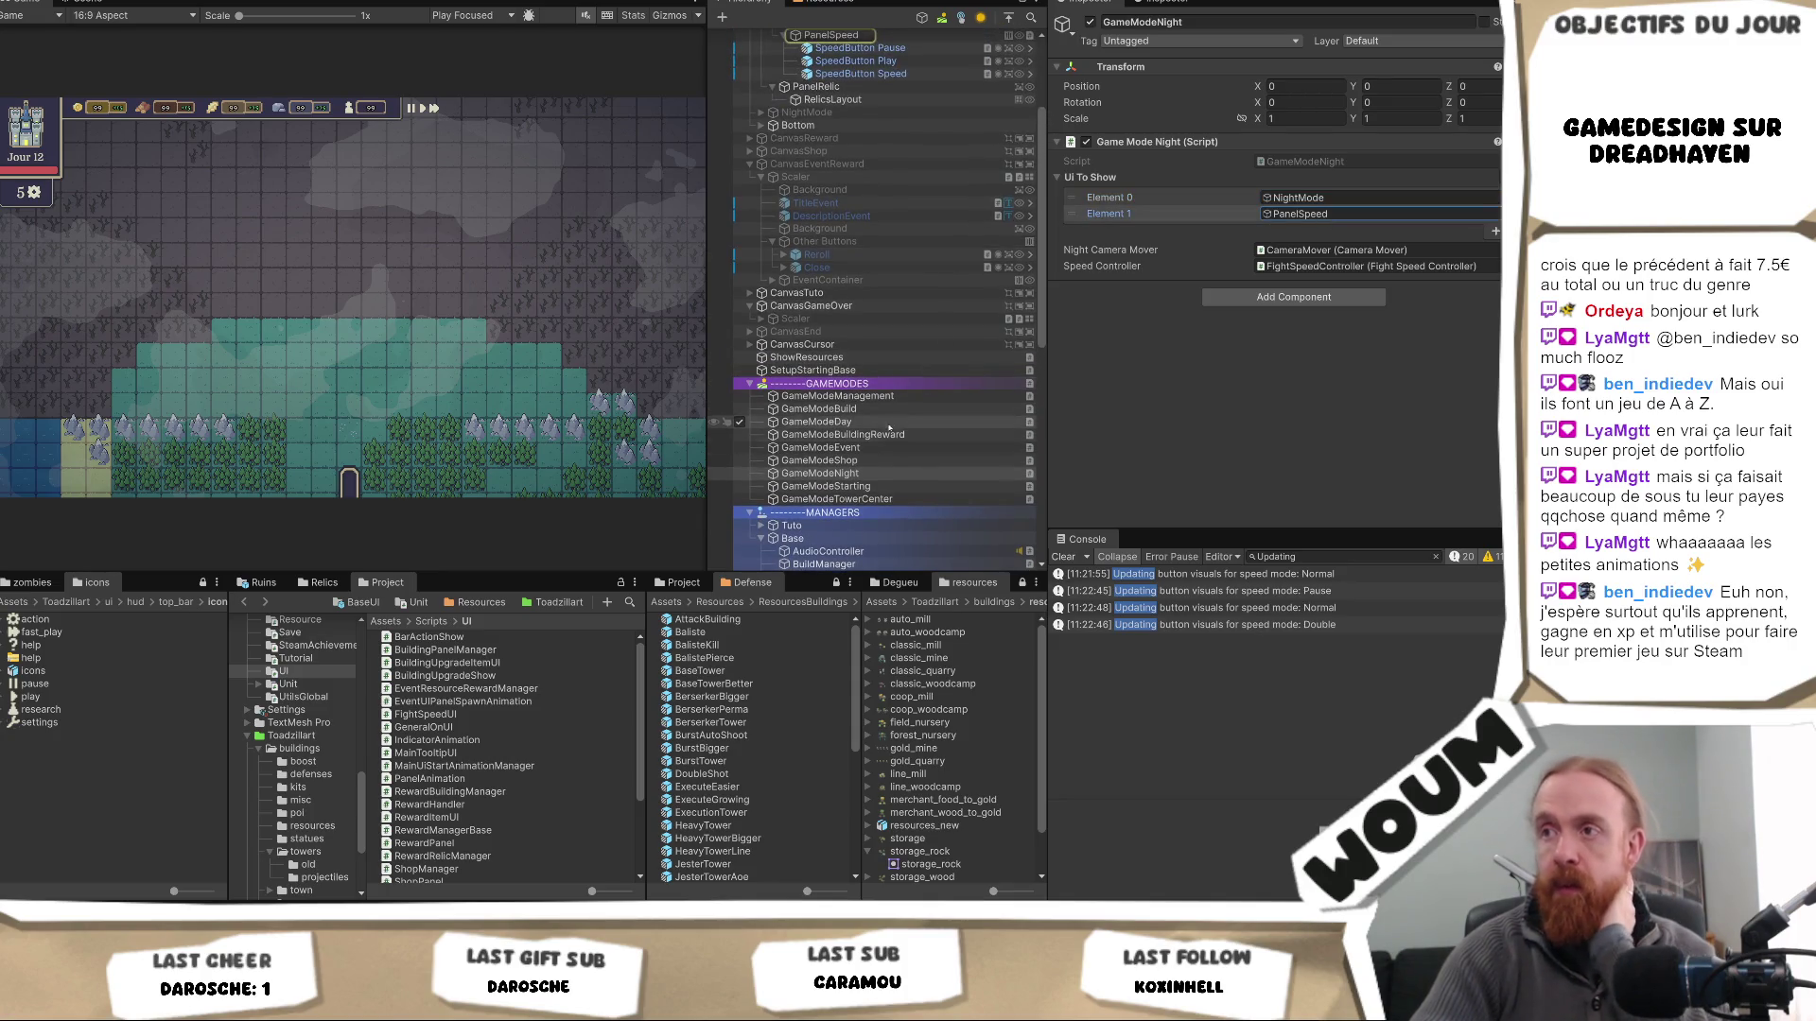
pyautogui.click(891, 423)
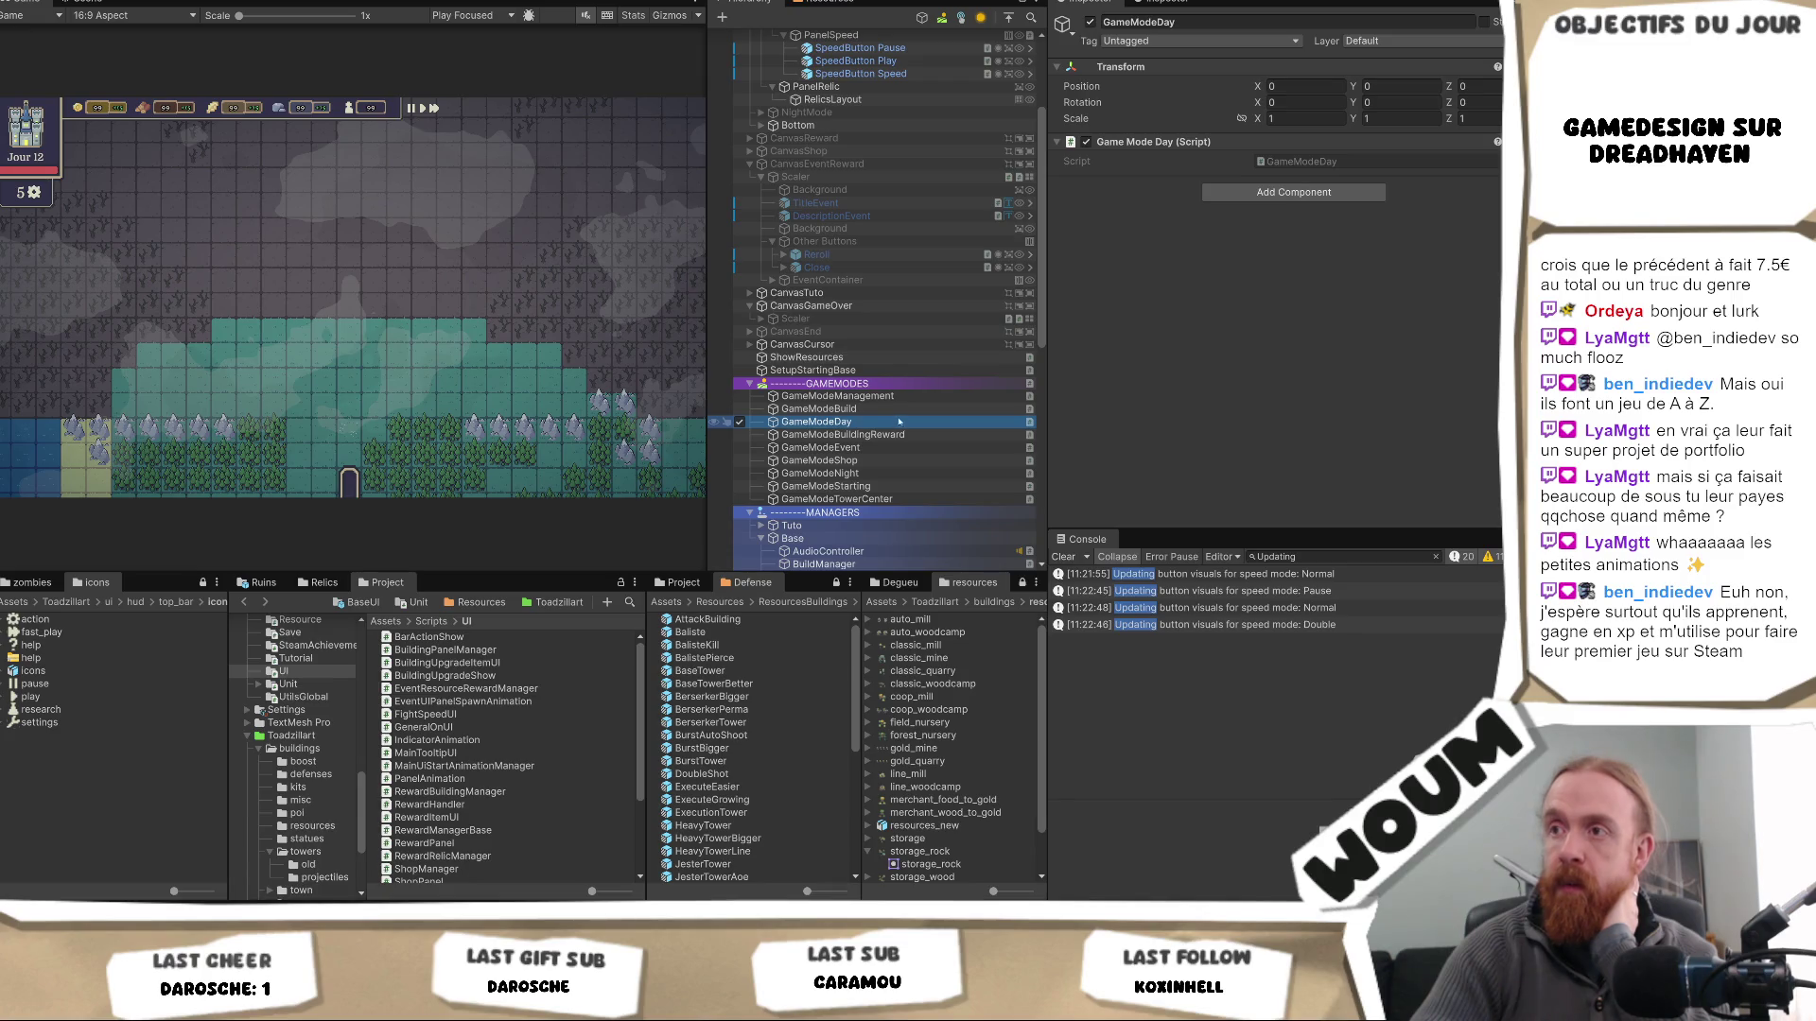
pyautogui.click(851, 473)
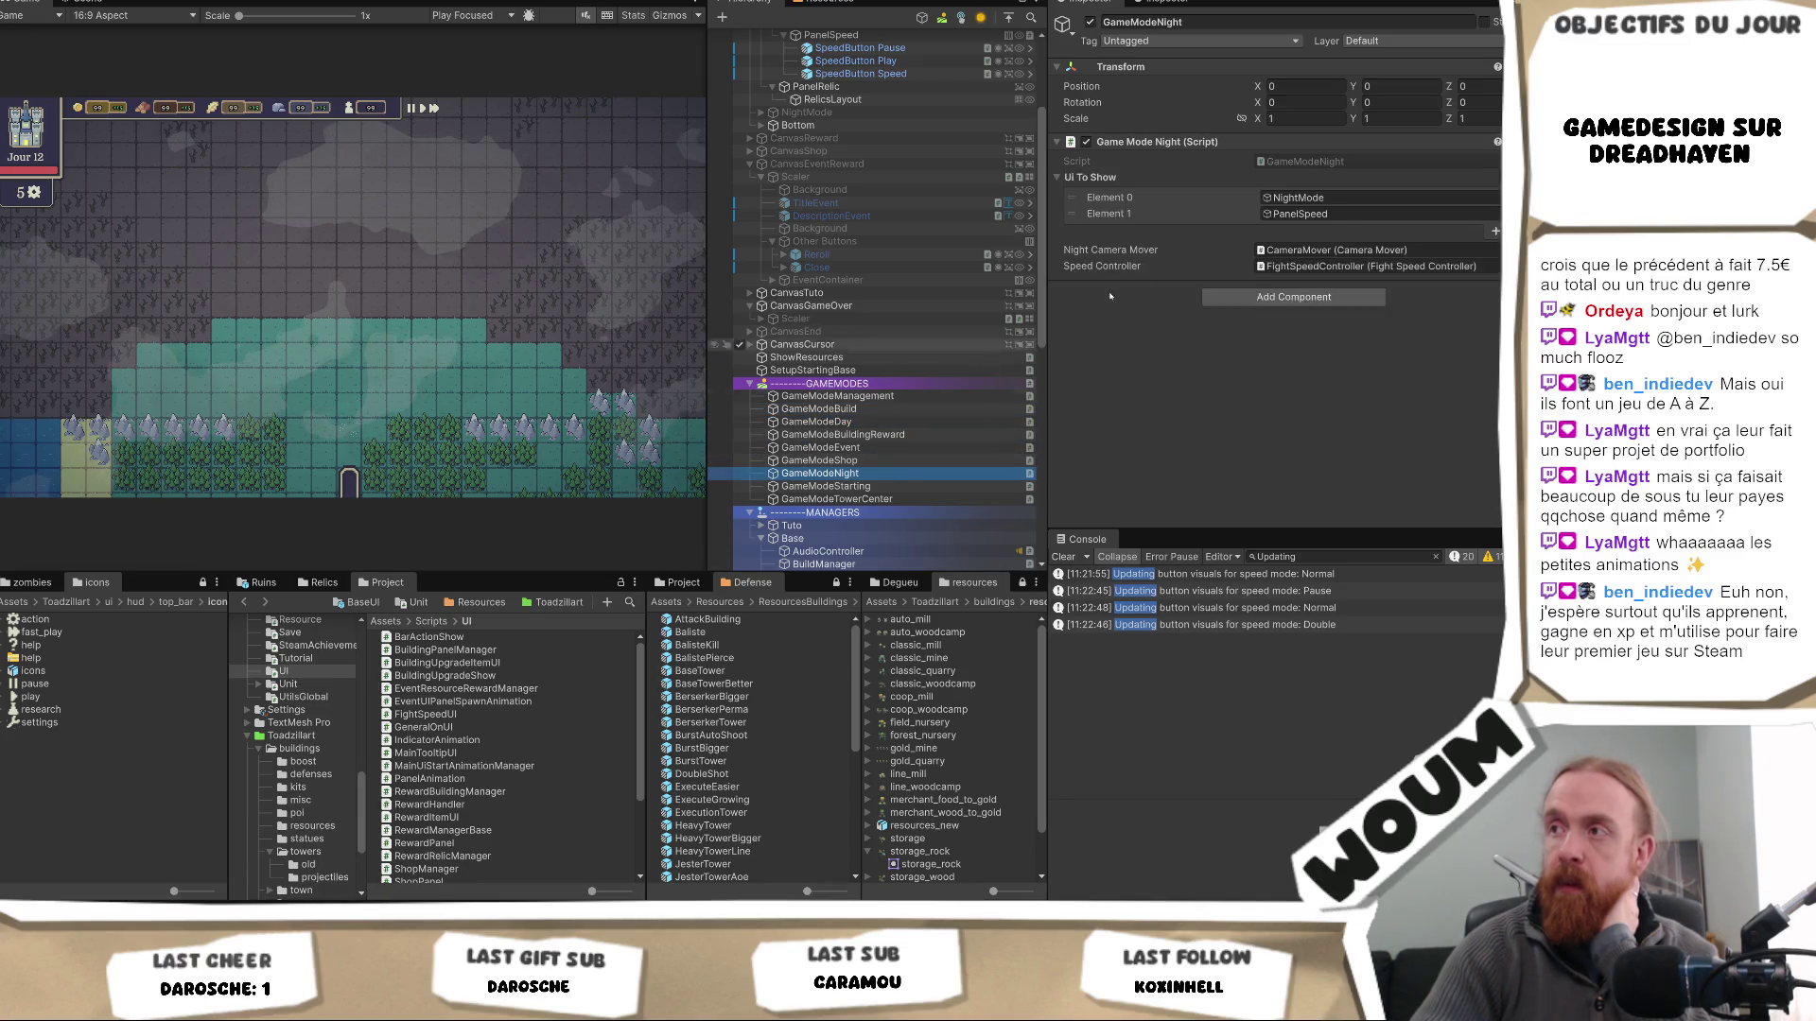
pyautogui.click(1334, 198)
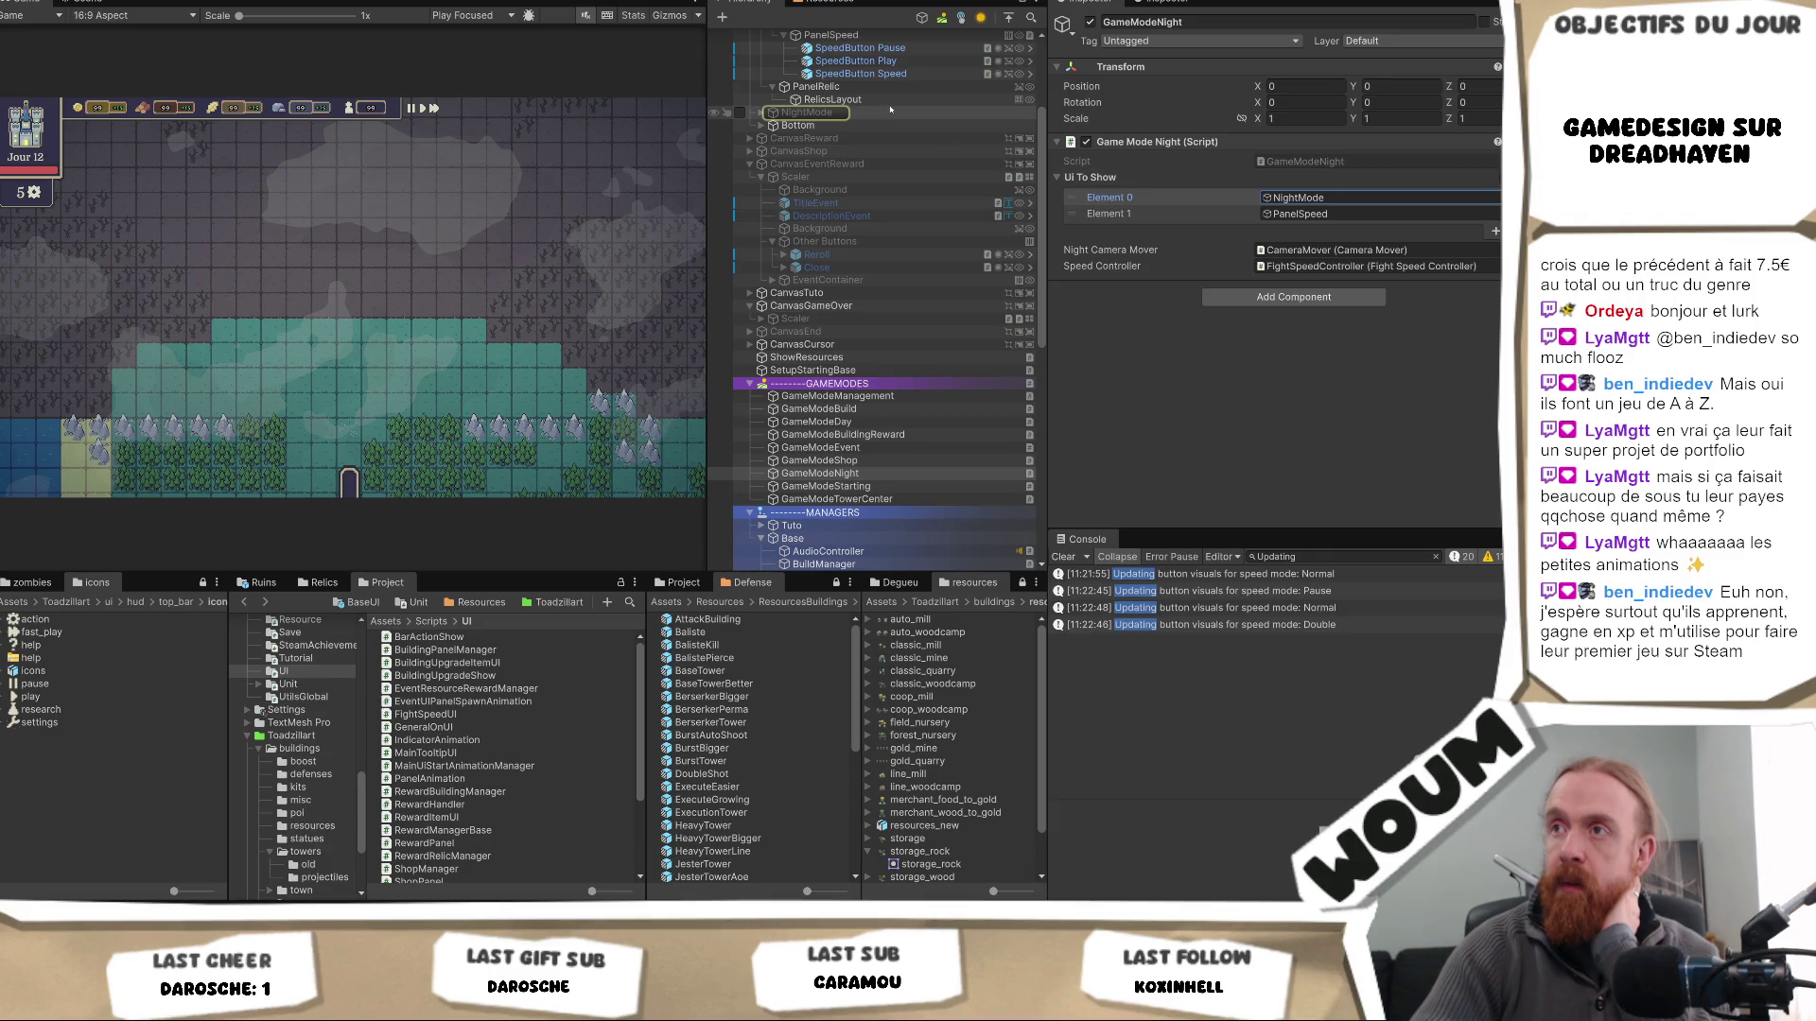
pyautogui.scroll(3, 884, 133)
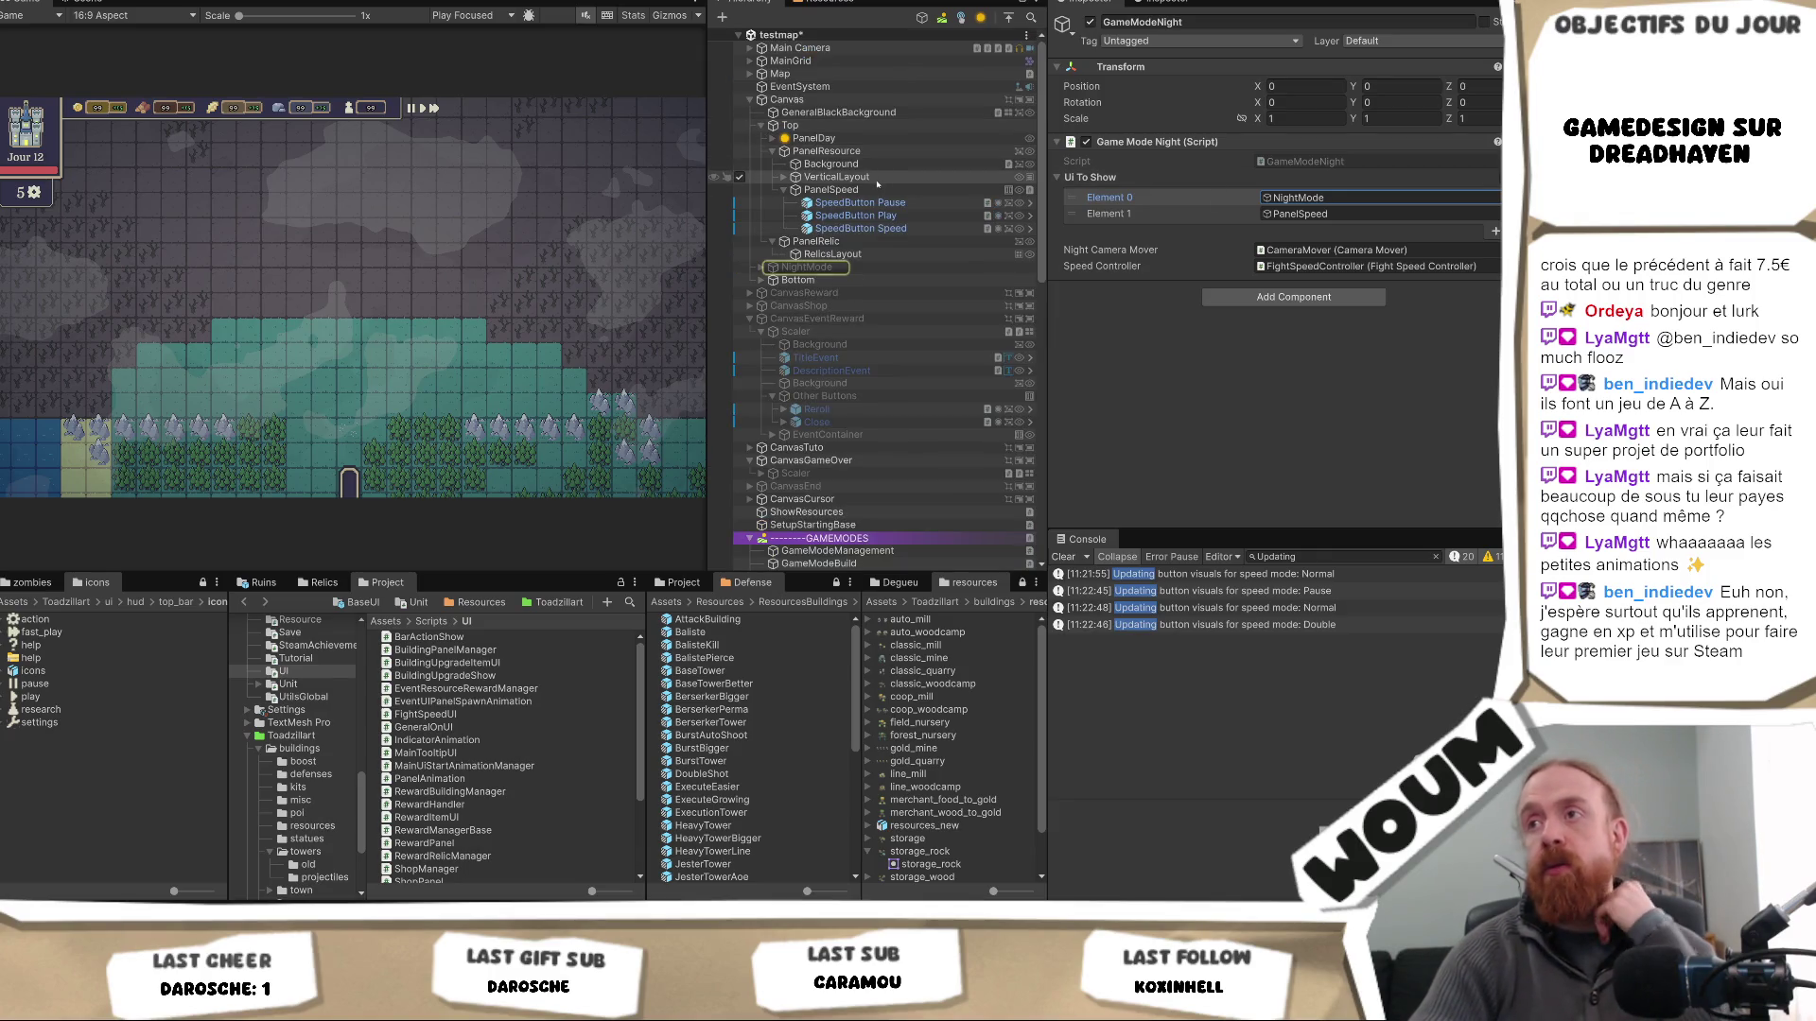
pyautogui.click(878, 189)
pyautogui.click(1090, 23)
# - Preview NightMode by toggling it active and back off, expanding it to show its children
pyautogui.click(807, 267)
pyautogui.click(1090, 21)
pyautogui.click(1090, 21)
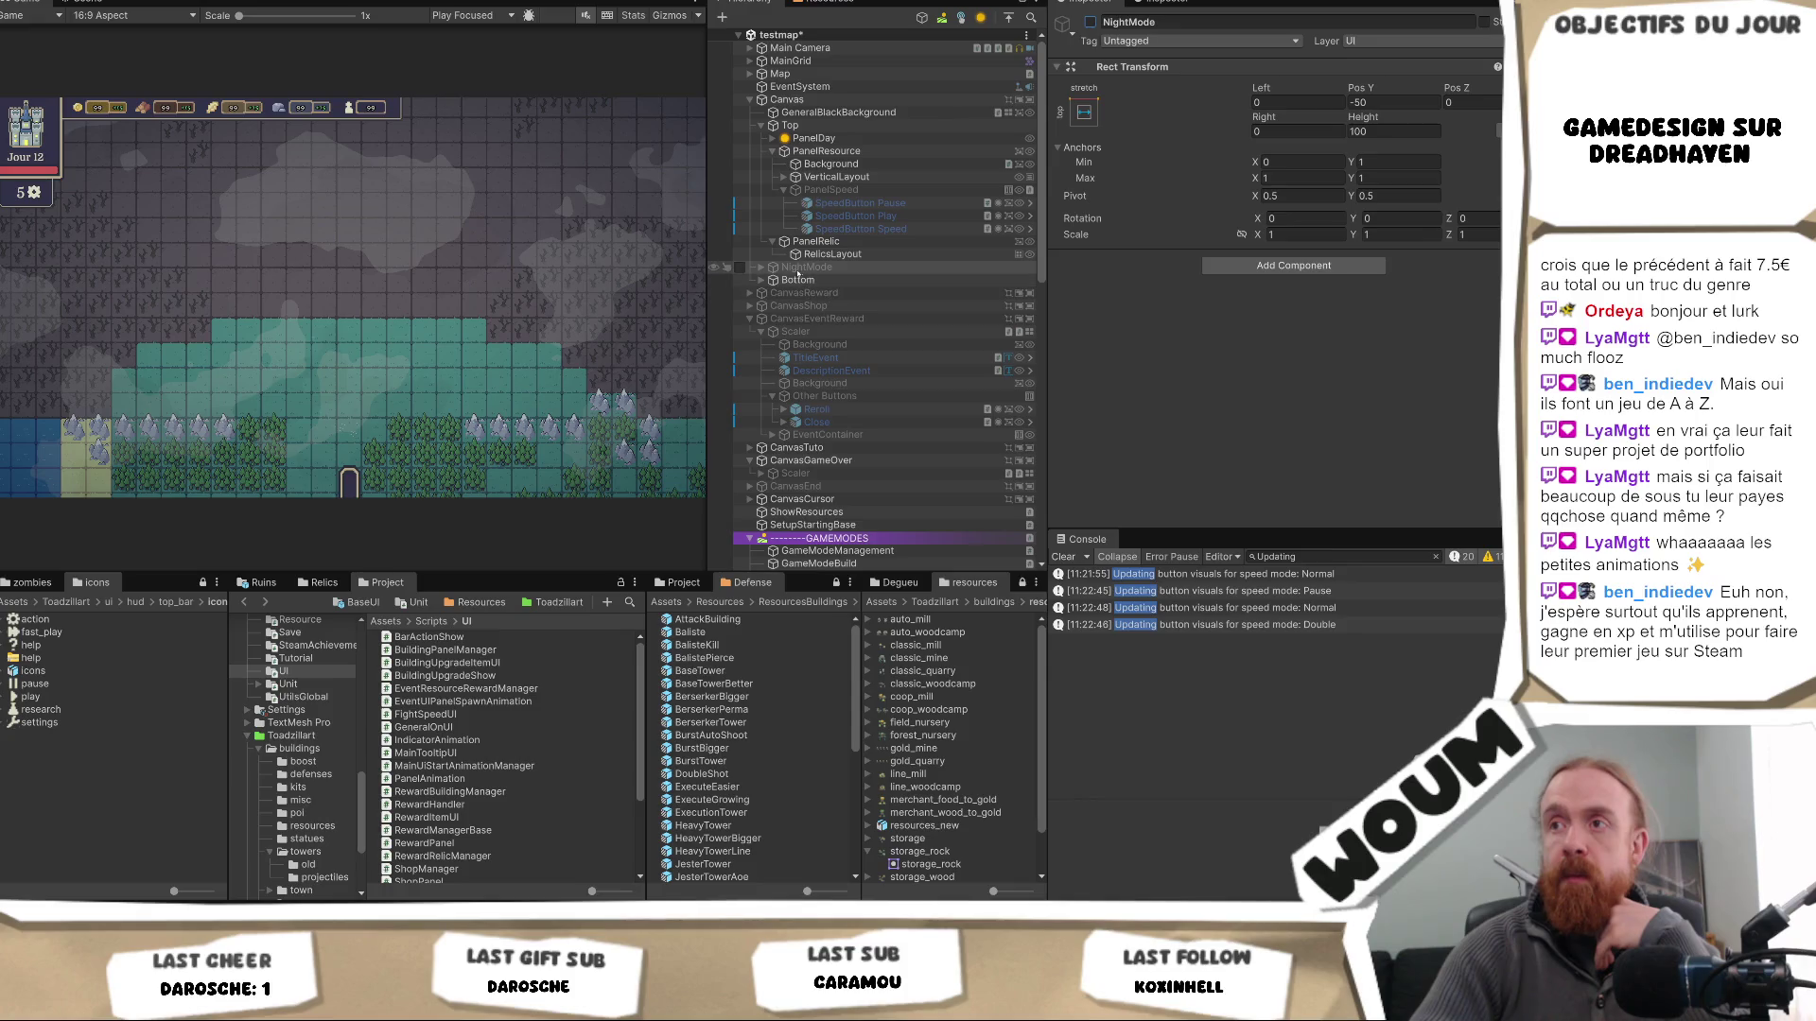
pyautogui.click(763, 268)
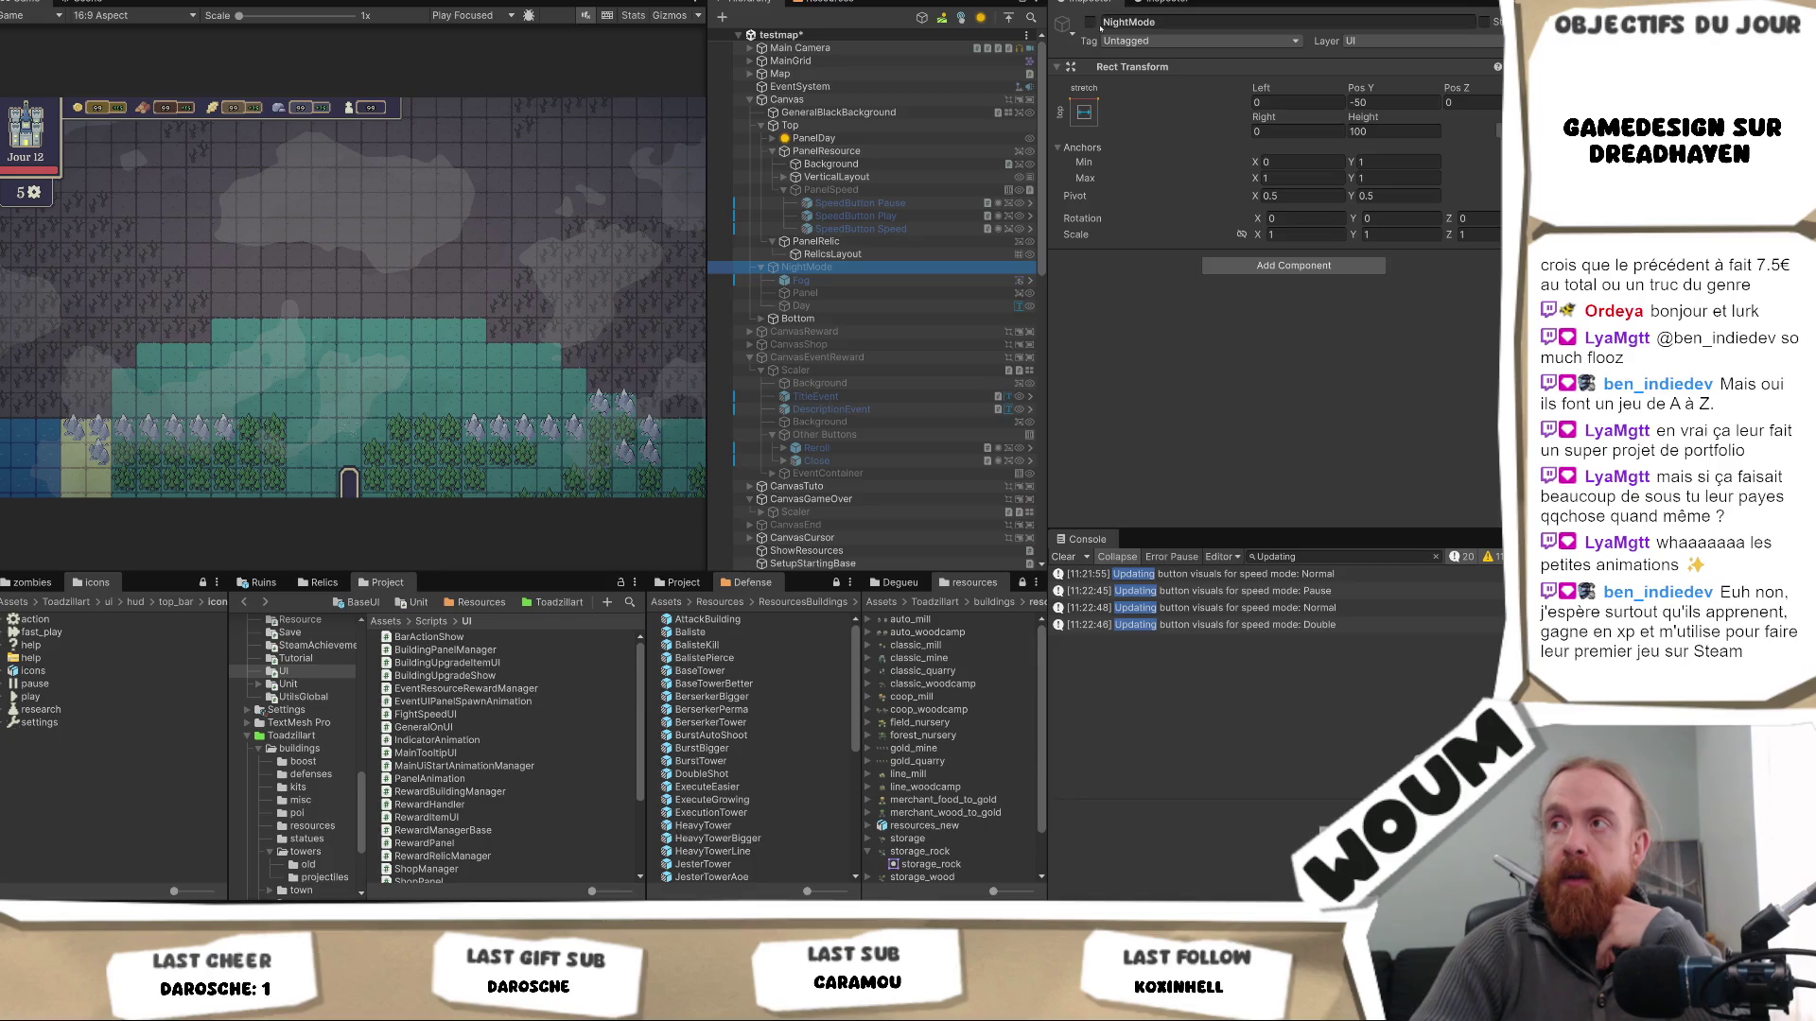
pyautogui.click(1090, 22)
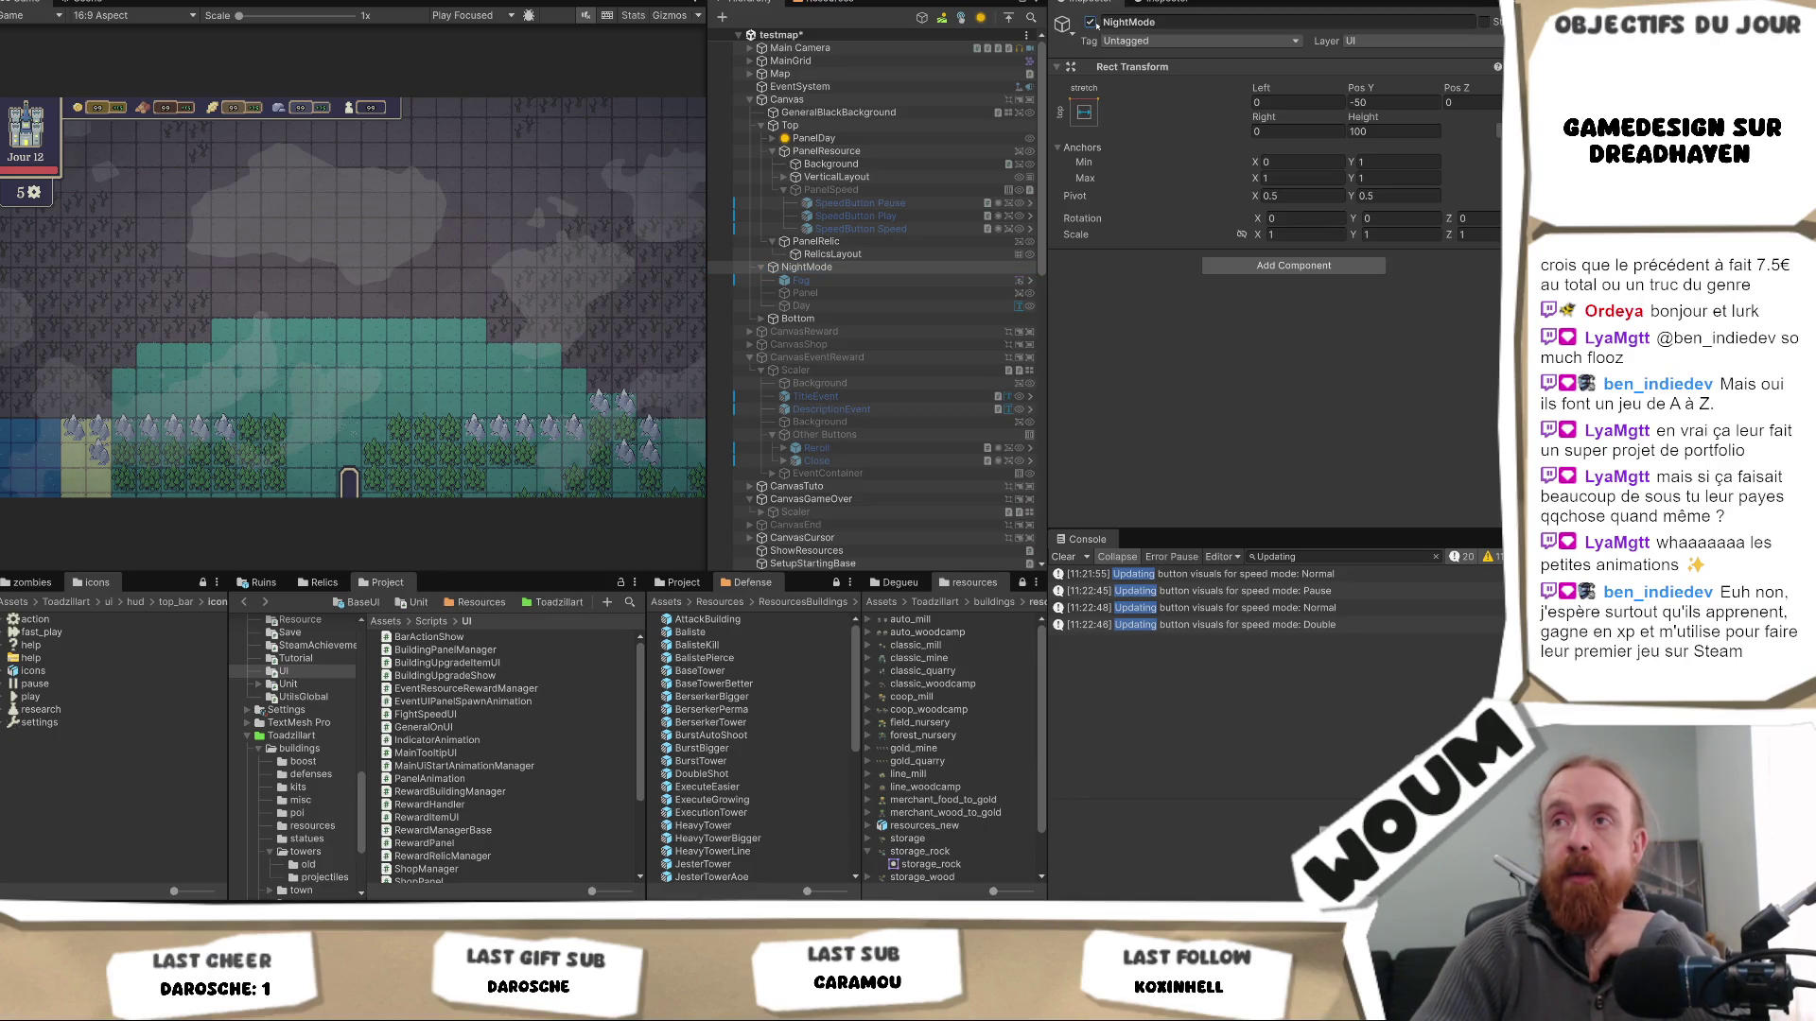
pyautogui.click(1090, 22)
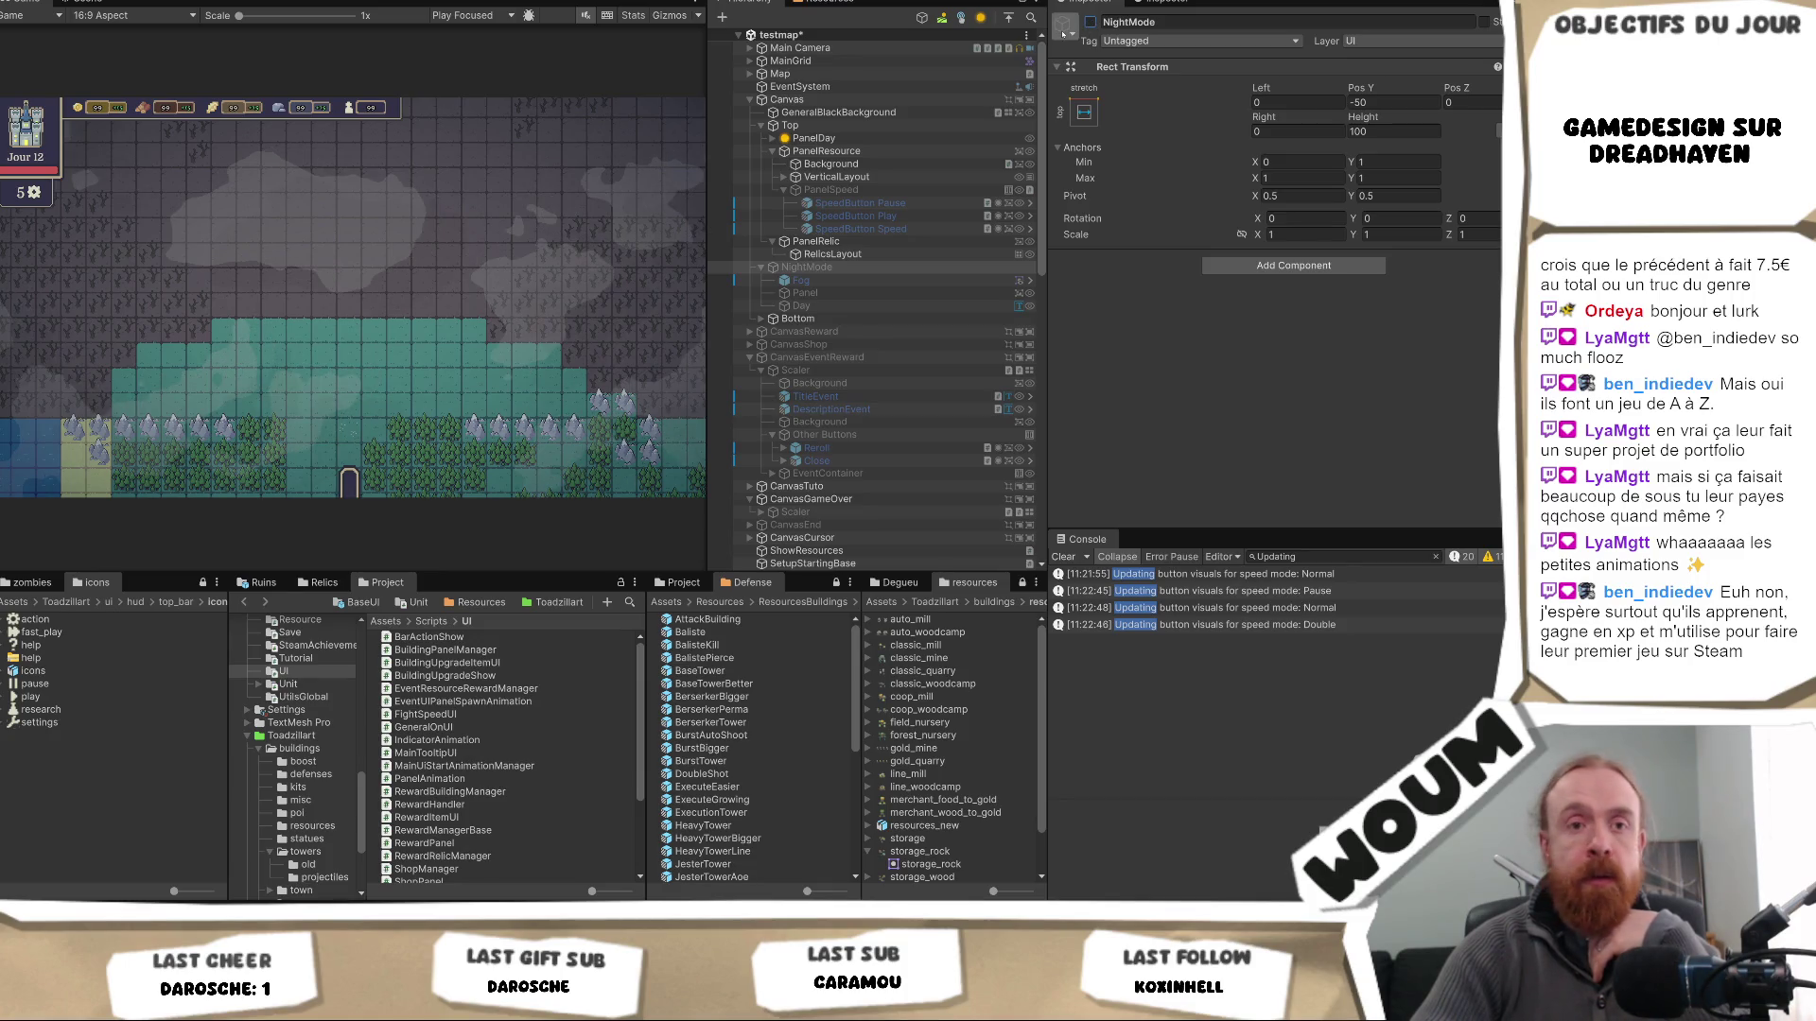